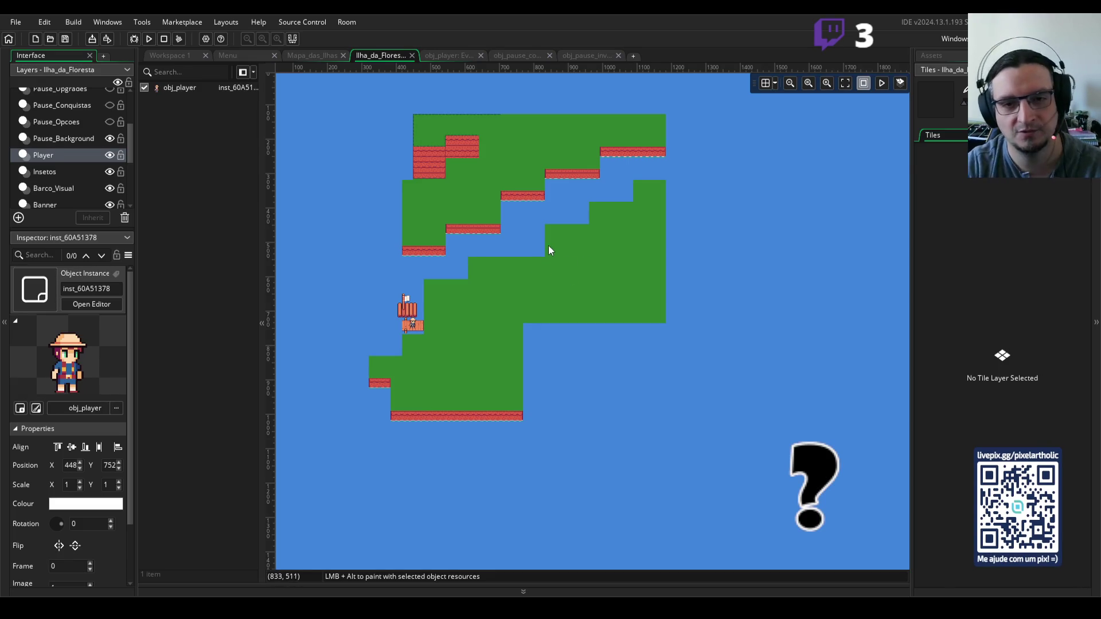
# - Select the Tiles_Floresta_01 tile layer so its island tile palette is available
pyautogui.scroll(-3, 67, 183)
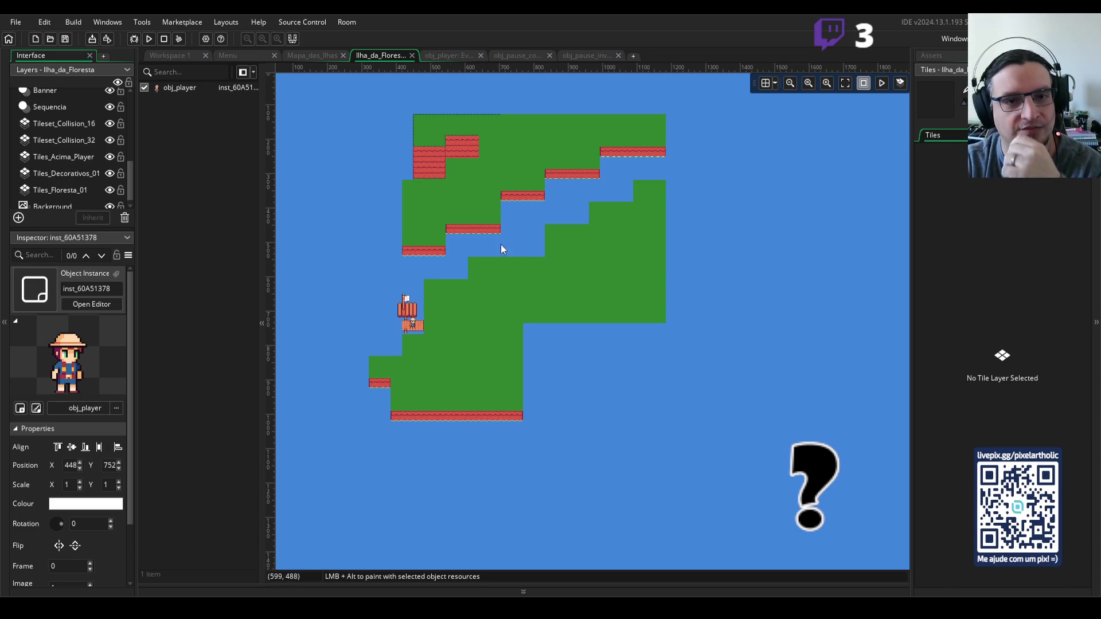
pyautogui.click(65, 187)
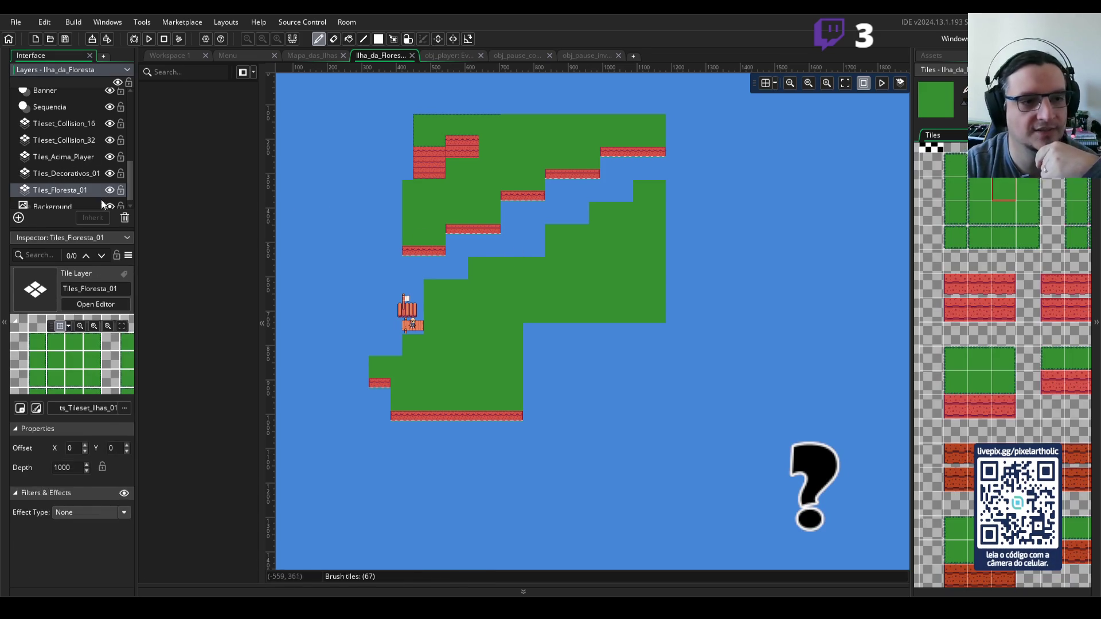
# - Undo the earlier tiles, then paint grass at the water's edge and over two inlet columns
pyautogui.scroll(2, 560, 221)
pyautogui.hotkey('ctrl', 'z')
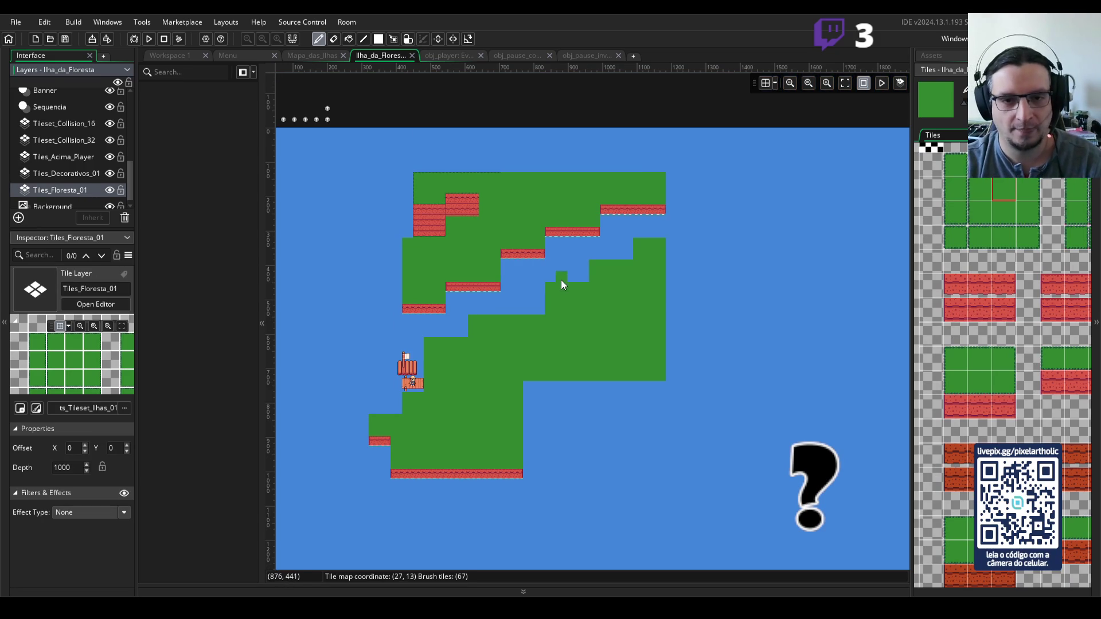
pyautogui.scroll(2, 561, 310)
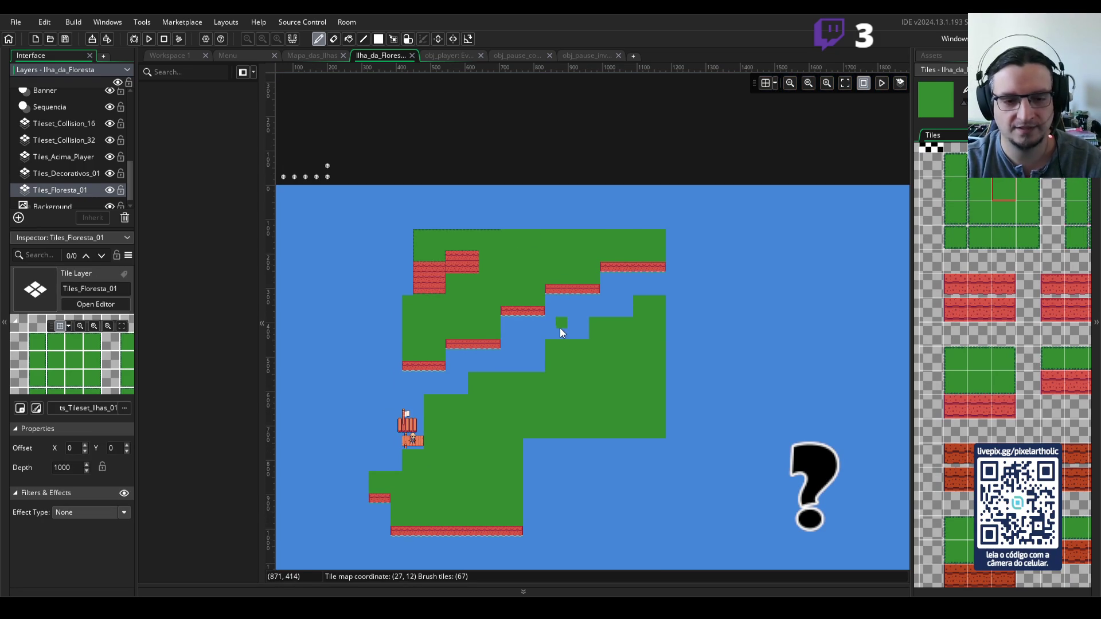
pyautogui.scroll(-2, 568, 318)
pyautogui.scroll(2, 575, 309)
pyautogui.click(598, 229)
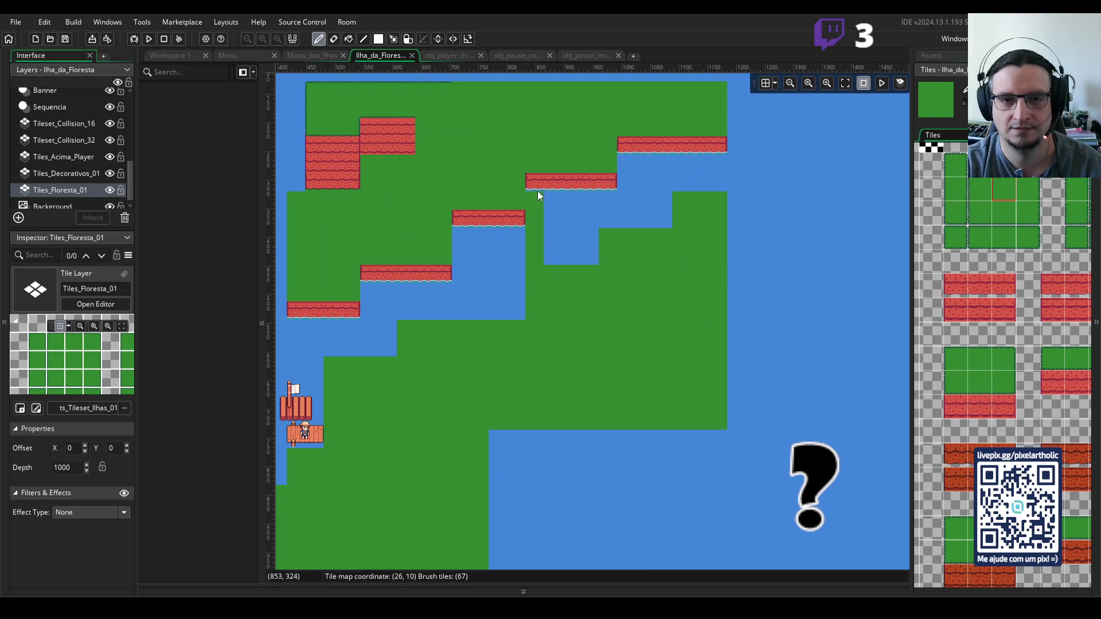
pyautogui.moveTo(566, 268)
pyautogui.mouseDown()
pyautogui.moveTo(569, 179)
pyautogui.moveTo(549, 211)
pyautogui.moveTo(550, 280)
pyautogui.moveTo(590, 263)
pyautogui.mouseUp()
# - Undo and redo the grass stroke, add then undo a corner grass tile, and pick the empty tile
pyautogui.hotkey('ctrl', 'z')
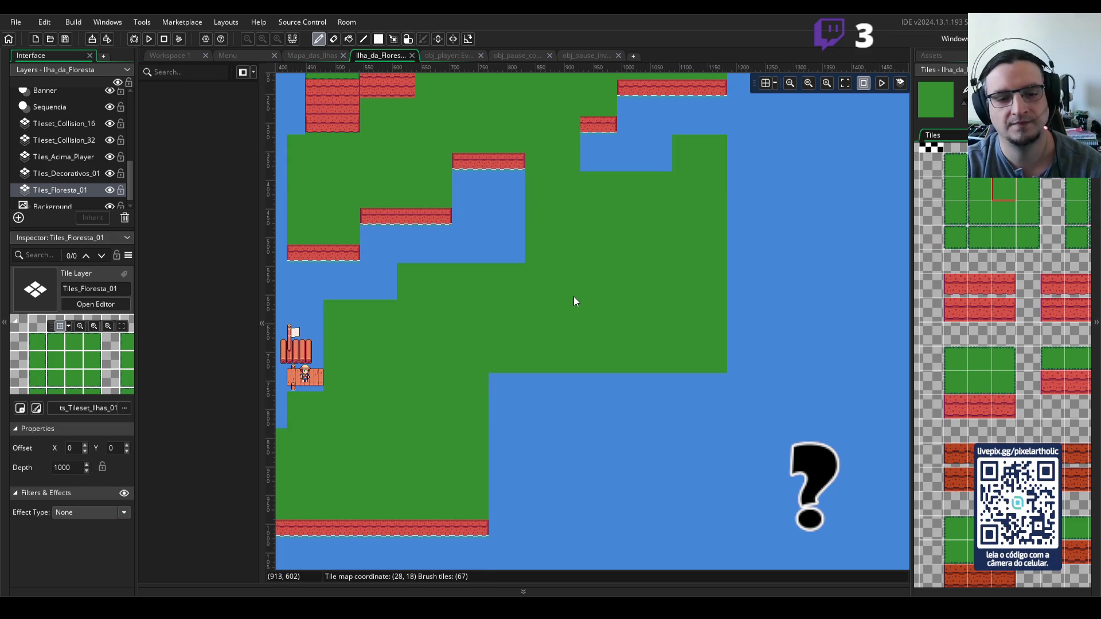
pyautogui.hotkey('ctrl', 'y')
pyautogui.scroll(-3, 578, 293)
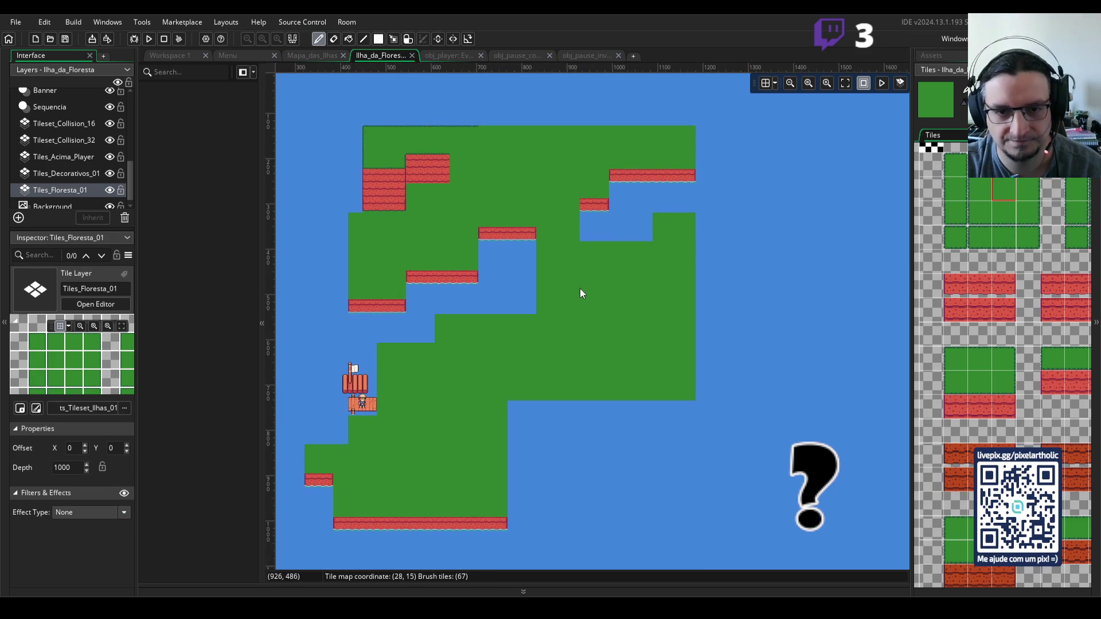
pyautogui.click(530, 293)
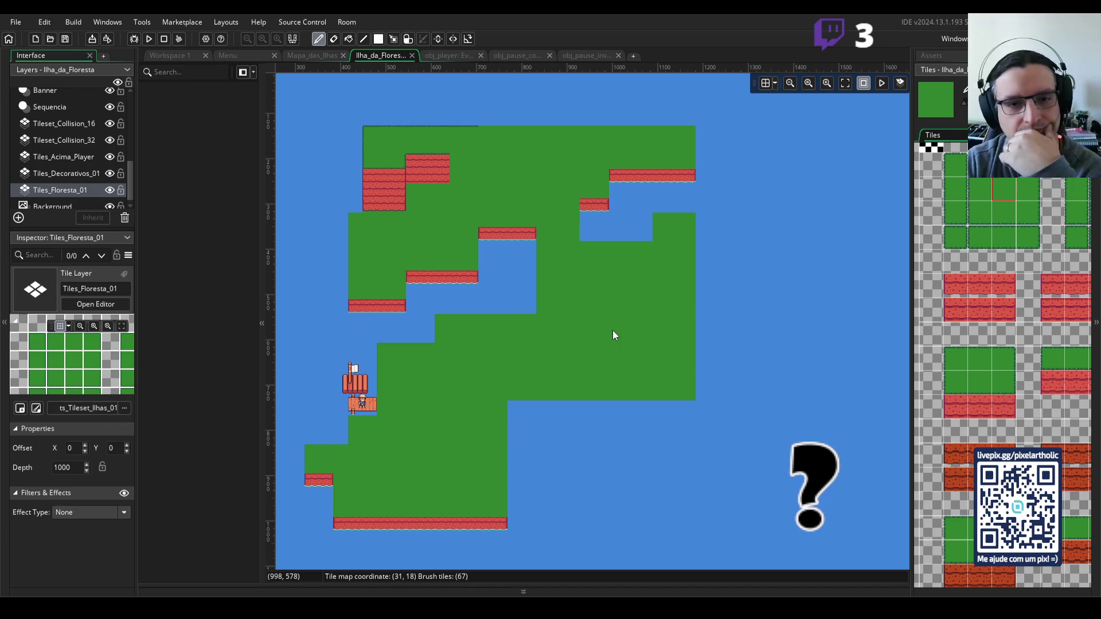
pyautogui.click(530, 310)
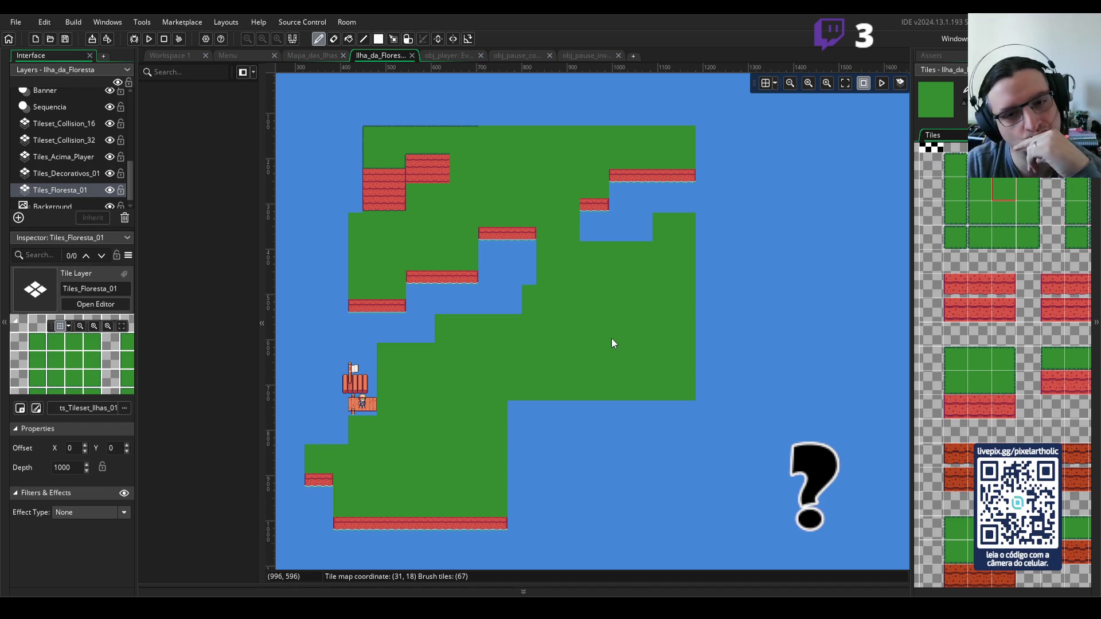
pyautogui.hotkey('ctrl', 'z')
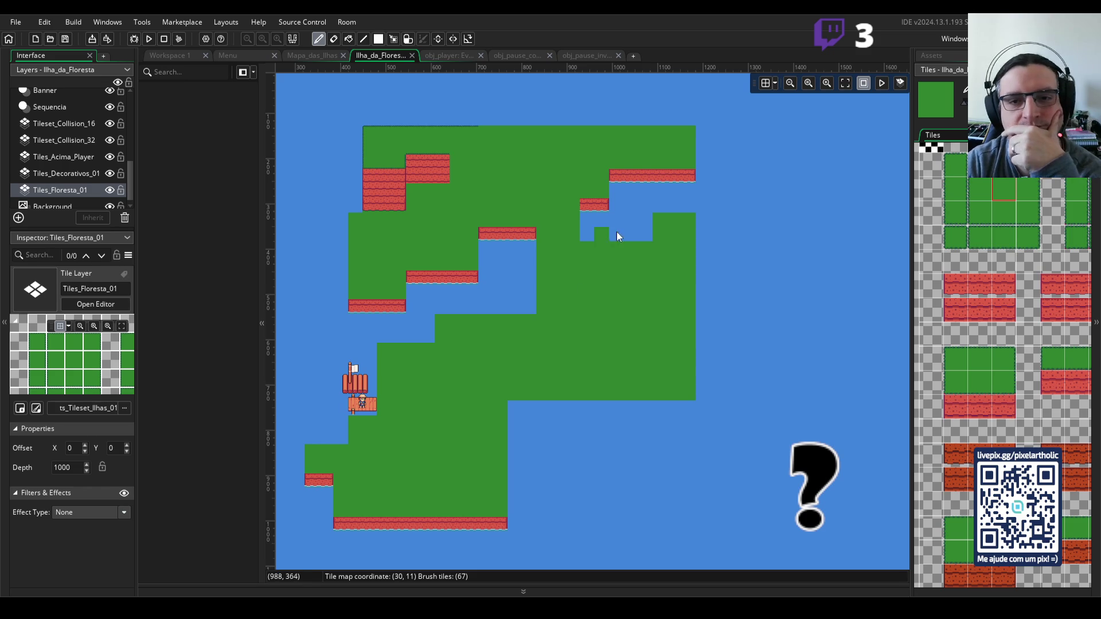
pyautogui.click(932, 148)
# - Erase a row of grass and several stray grass tiles in the inlet into water
pyautogui.moveTo(582, 253)
pyautogui.mouseDown()
pyautogui.moveTo(648, 247)
pyautogui.moveTo(659, 217)
pyautogui.moveTo(690, 219)
pyautogui.mouseUp()
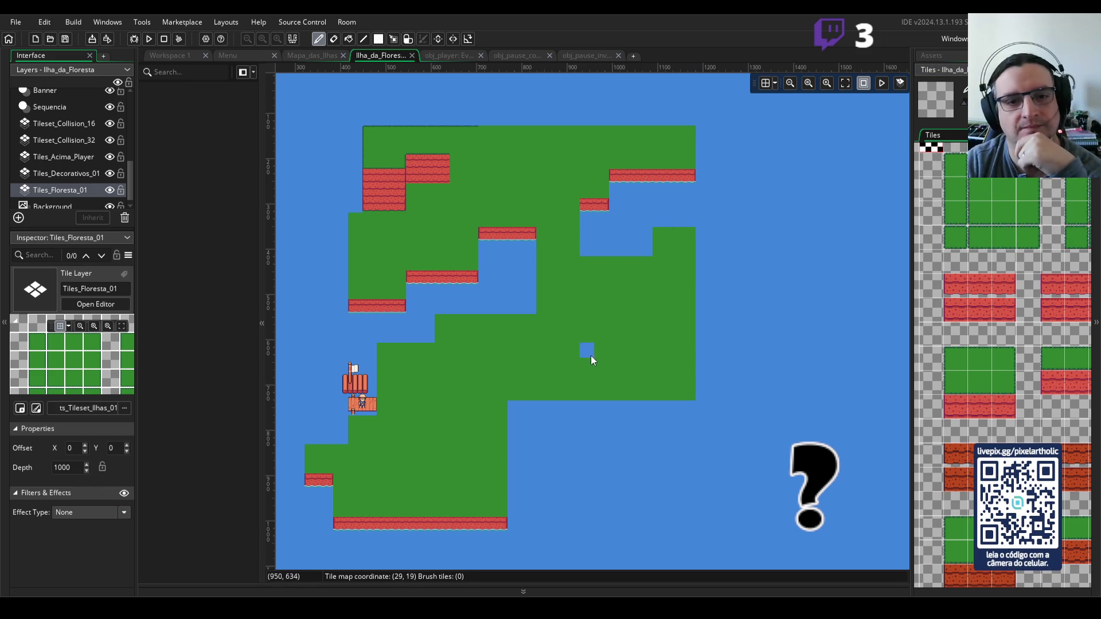
pyautogui.scroll(-1, 591, 321)
pyautogui.click(641, 339)
pyautogui.scroll(1, 642, 339)
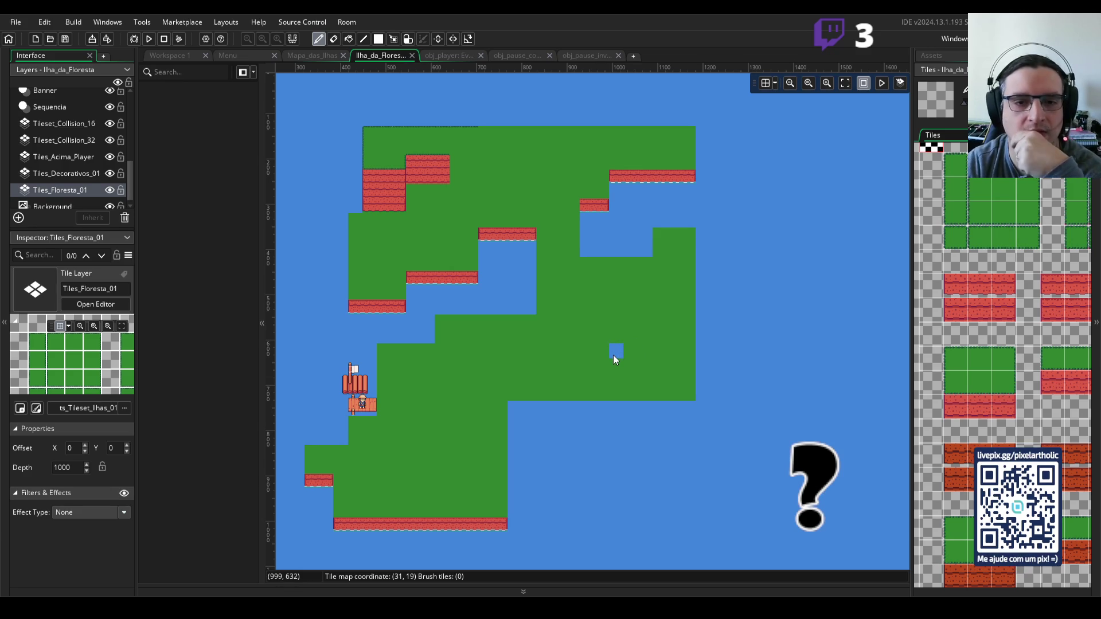
pyautogui.click(443, 321)
pyautogui.moveTo(474, 334); pyautogui.dragTo(435, 337)
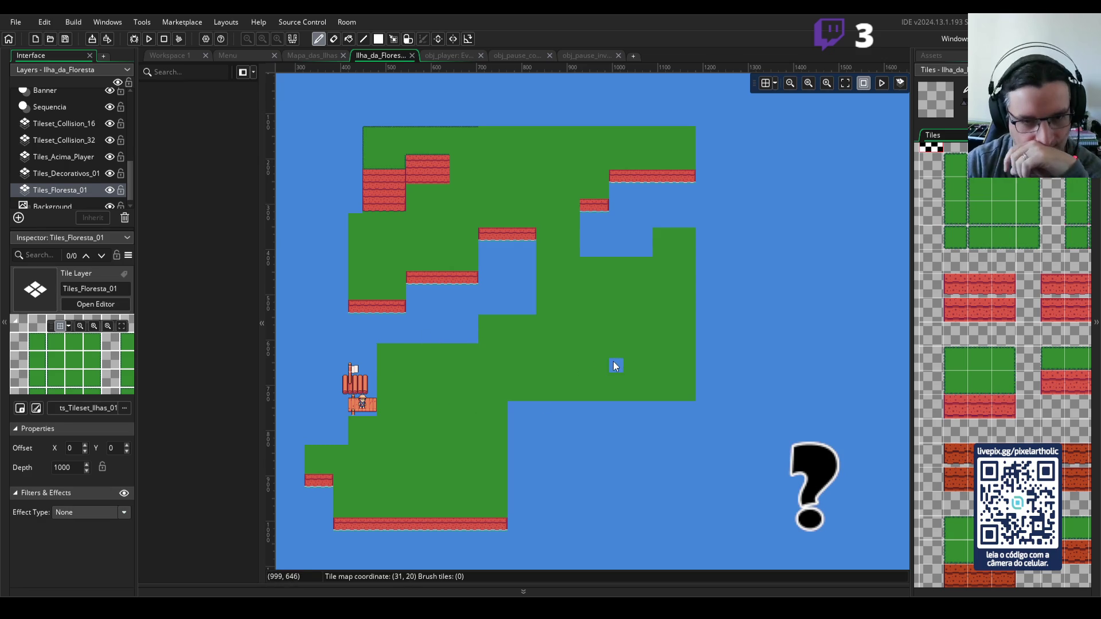
# - Repaint the erased gap and the notch edge with grass, undoing the stroke over the red cliff
pyautogui.click(1000, 188)
pyautogui.moveTo(434, 324)
pyautogui.mouseDown()
pyautogui.moveTo(452, 335)
pyautogui.moveTo(475, 327)
pyautogui.moveTo(442, 337)
pyautogui.mouseUp()
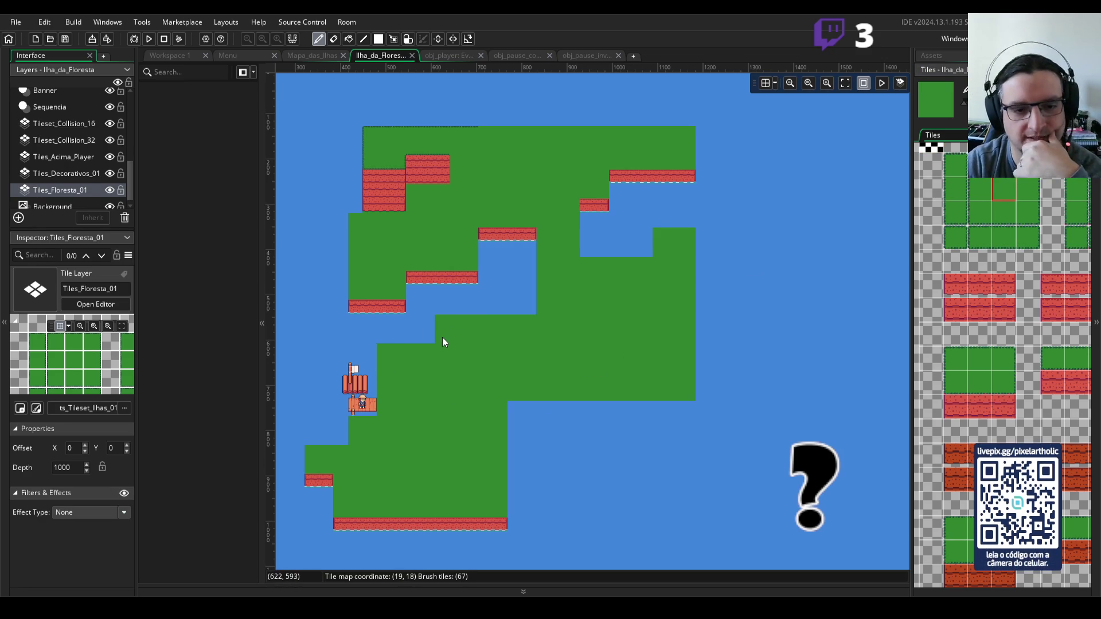
pyautogui.click(523, 308)
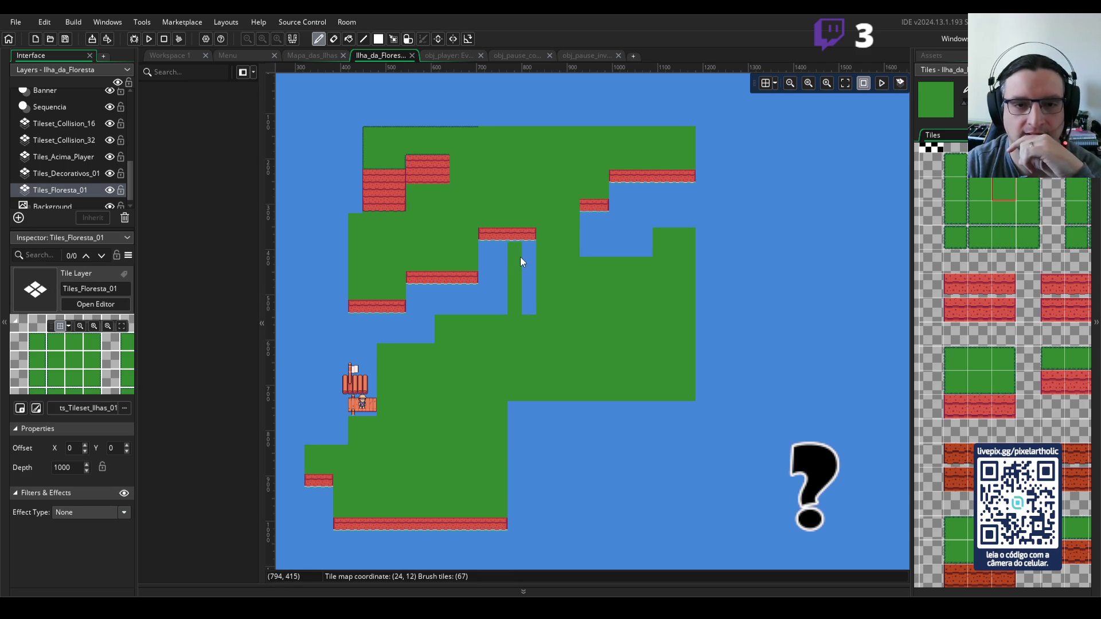
pyautogui.moveTo(515, 232); pyautogui.dragTo(526, 295)
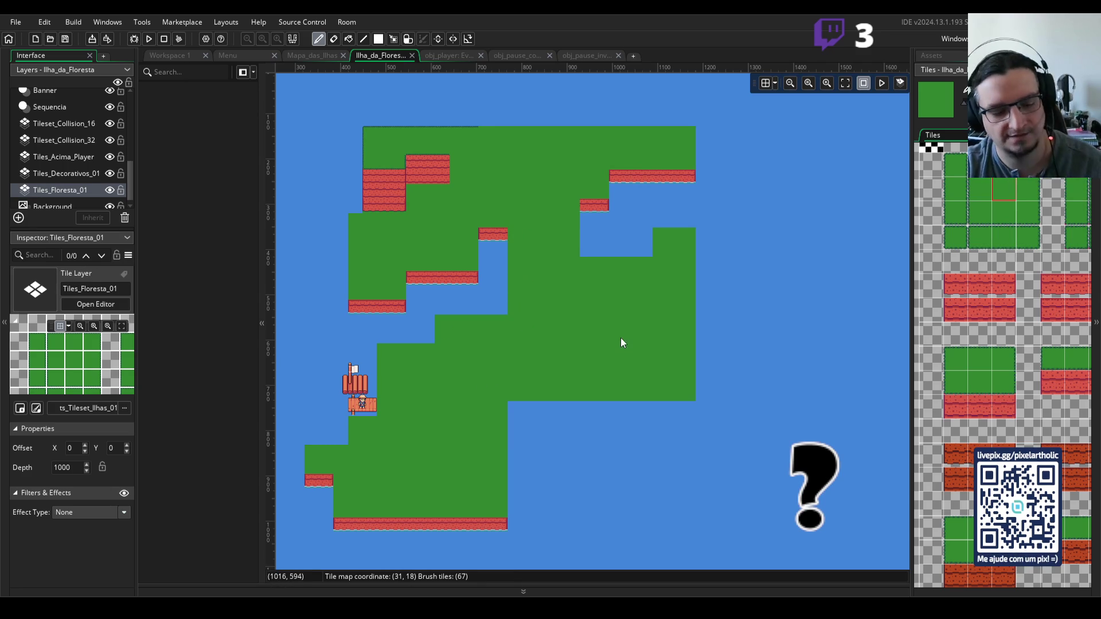
pyautogui.hotkey('ctrl', 'z')
pyautogui.hotkey('ctrl', 'z')
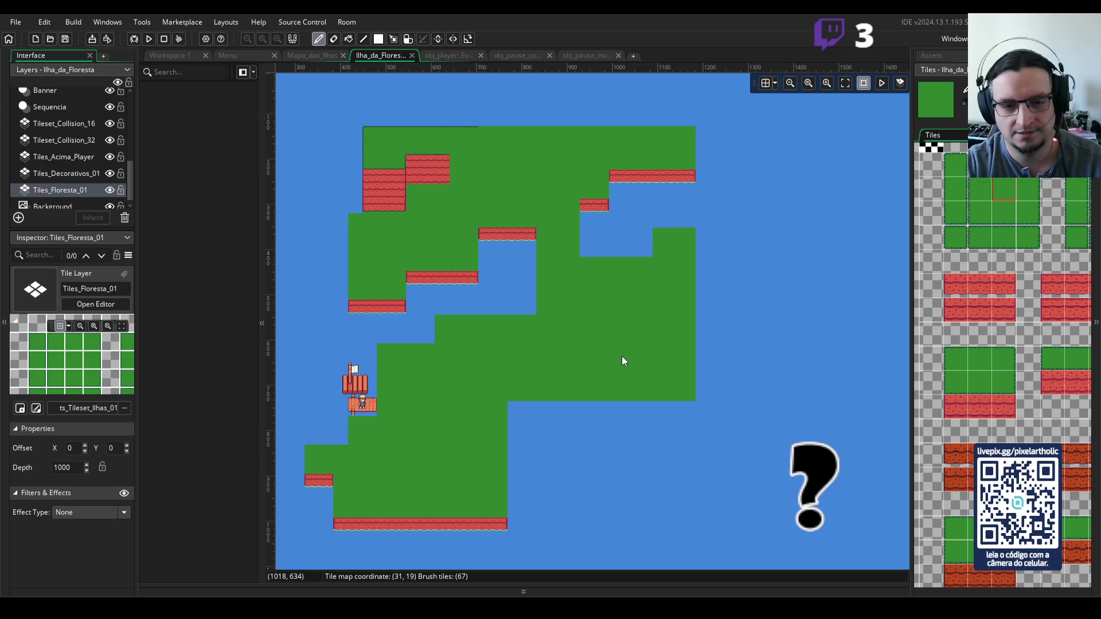
# - Scroll the room view down and back up to inspect the lower island
pyautogui.scroll(-1, 622, 355)
pyautogui.scroll(-2, 603, 358)
pyautogui.scroll(1, 601, 364)
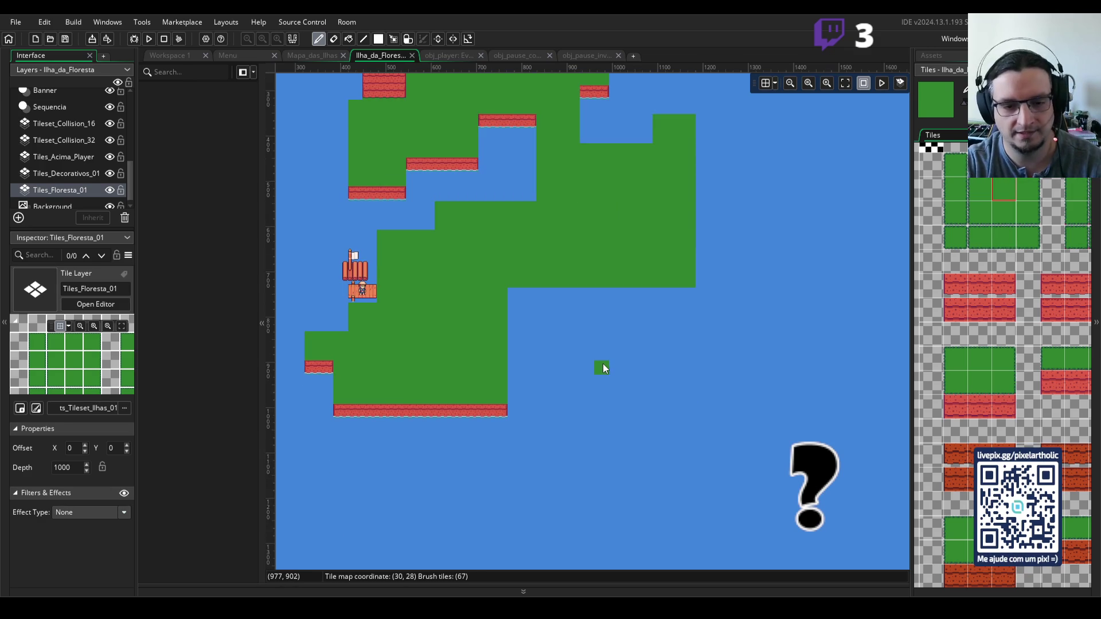
pyautogui.scroll(1, 599, 360)
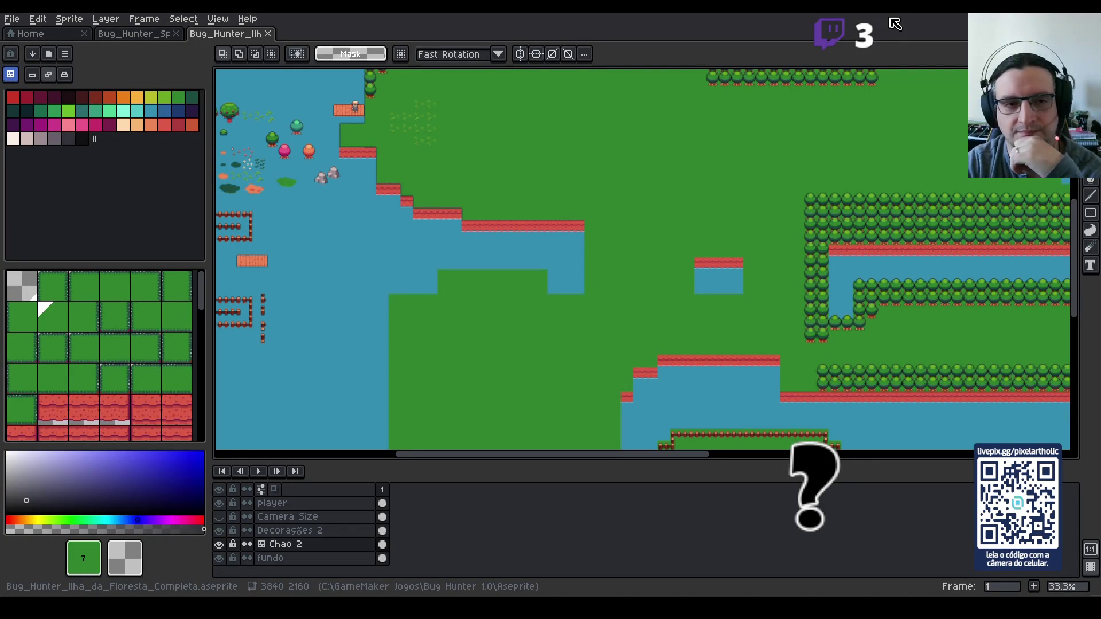
# - Pan around the Aseprite island artwork, then return to GameMaker showing the island's lower part
pyautogui.moveTo(499, 153)
pyautogui.mouseDown()
pyautogui.moveTo(507, 276)
pyautogui.moveTo(507, 264)
pyautogui.mouseUp()
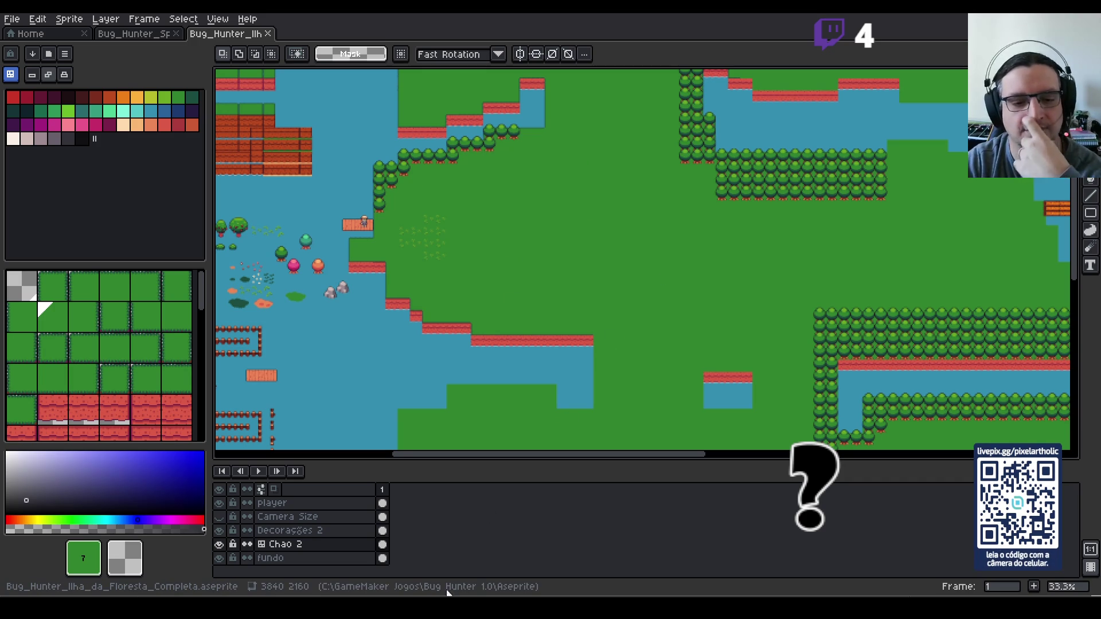
pyautogui.hotkey('alt', 'Tab')
pyautogui.moveTo(538, 399); pyautogui.dragTo(567, 245)
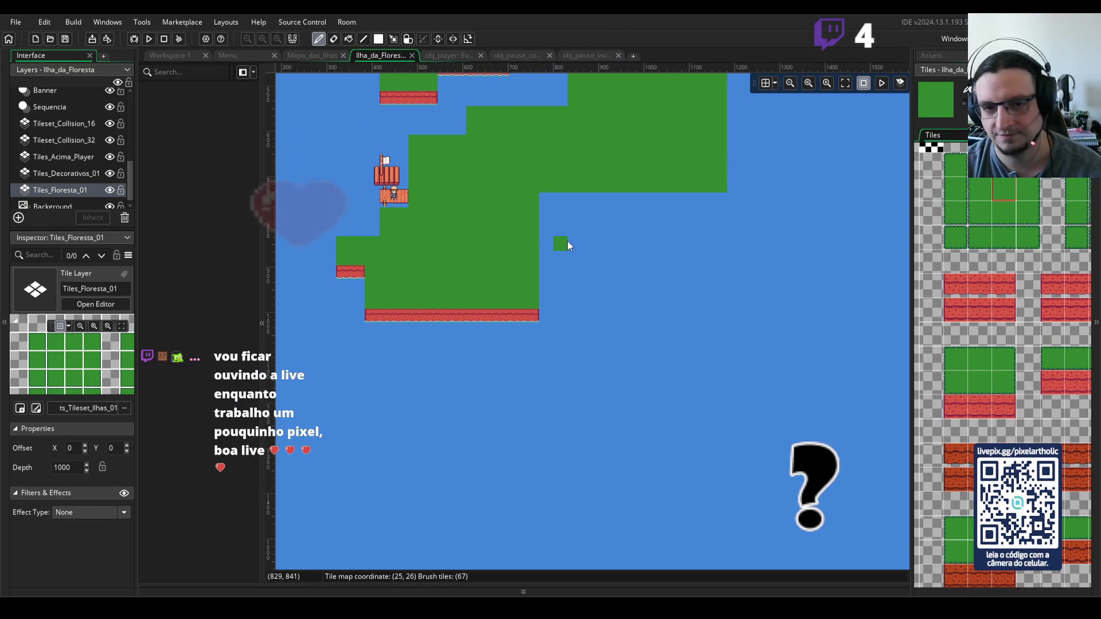
# - Erase one lower-edge tile, then paint grass below the edge to fill the inner water pool
pyautogui.press('e')
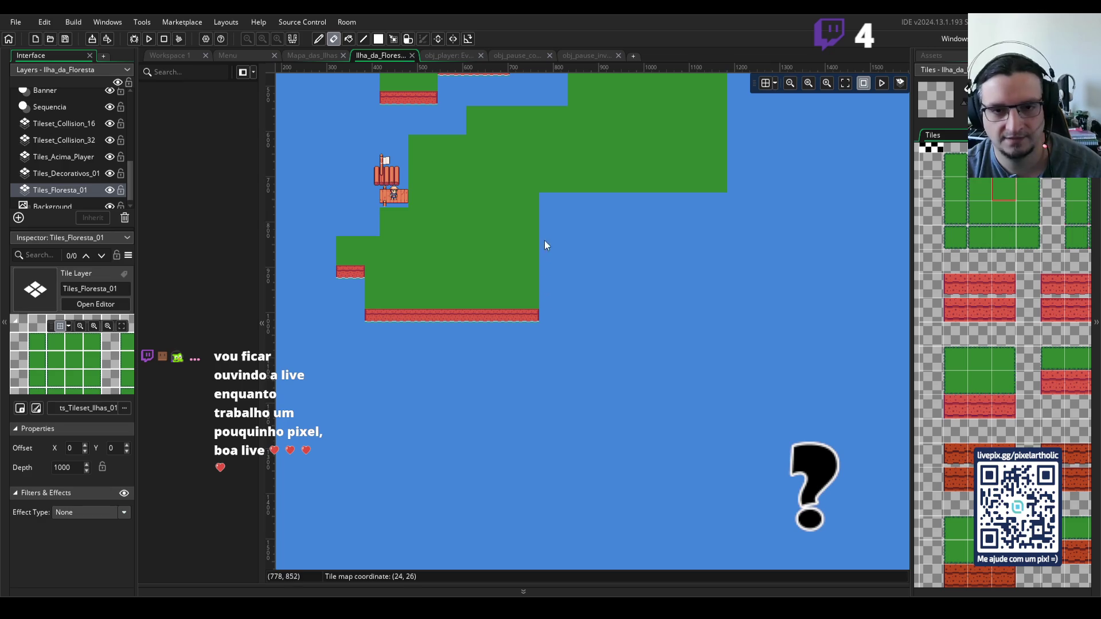
pyautogui.click(618, 185)
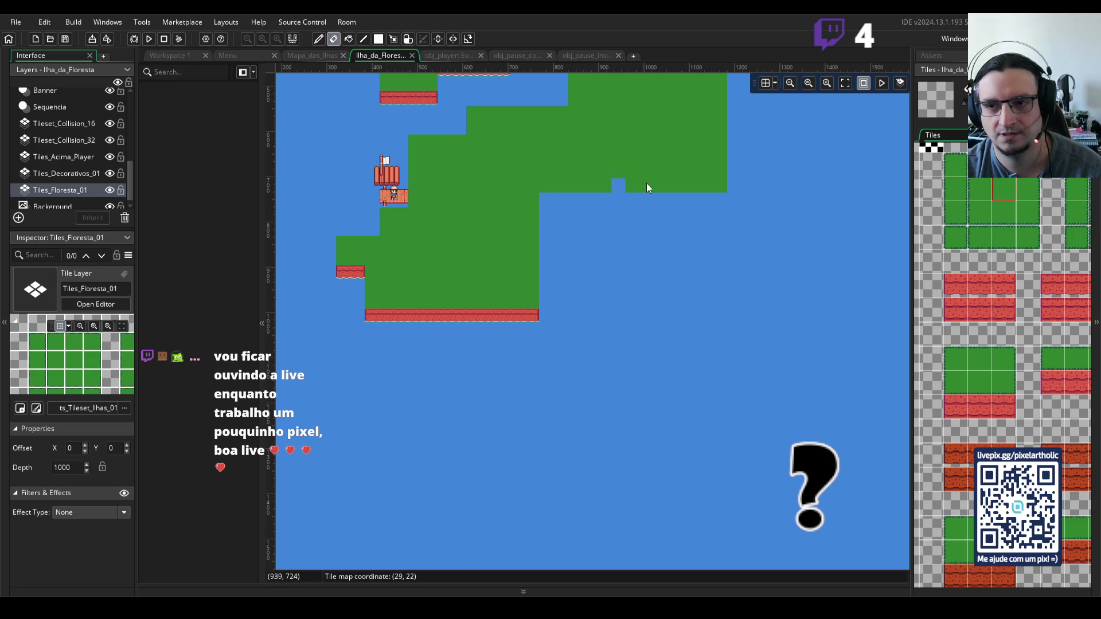
pyautogui.click(1009, 191)
pyautogui.moveTo(618, 185)
pyautogui.mouseDown()
pyautogui.moveTo(546, 201)
pyautogui.moveTo(543, 282)
pyautogui.moveTo(581, 302)
pyautogui.moveTo(695, 301)
pyautogui.moveTo(726, 273)
pyautogui.moveTo(714, 198)
pyautogui.mouseUp()
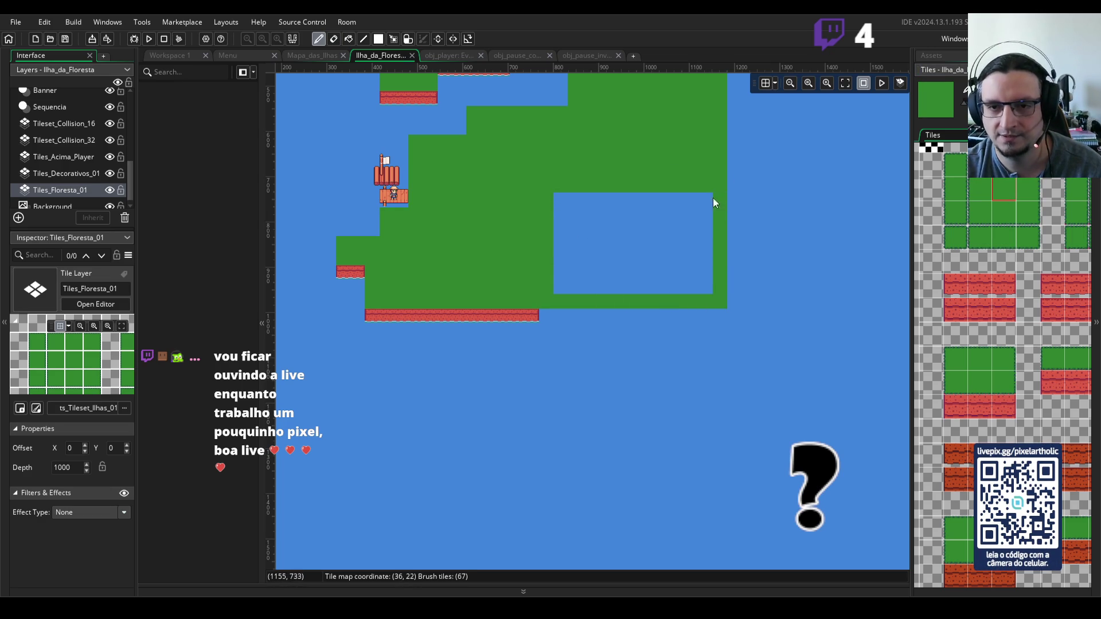
pyautogui.moveTo(694, 289)
pyautogui.mouseDown()
pyautogui.moveTo(554, 289)
pyautogui.moveTo(686, 274)
pyautogui.moveTo(708, 208)
pyautogui.moveTo(600, 198)
pyautogui.moveTo(568, 259)
pyautogui.moveTo(698, 256)
pyautogui.moveTo(584, 210)
pyautogui.moveTo(683, 249)
pyautogui.moveTo(576, 222)
pyautogui.moveTo(672, 231)
pyautogui.moveTo(648, 219)
pyautogui.moveTo(660, 207)
pyautogui.mouseUp()
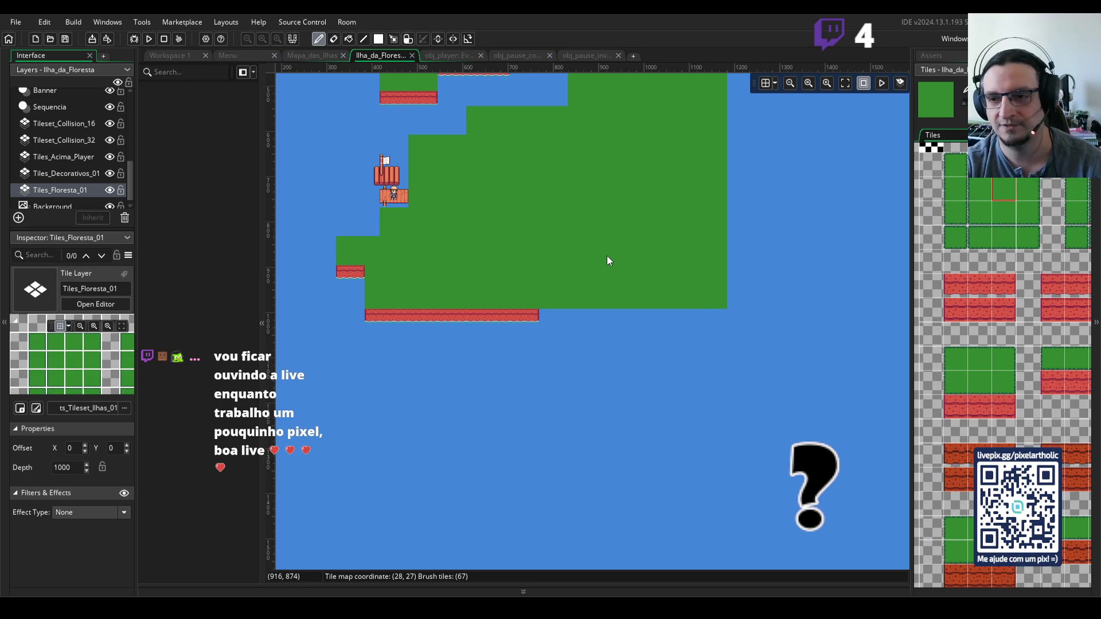
# - Paint grass across the area below the long red cliff, filling its water gap
pyautogui.scroll(-1, 608, 254)
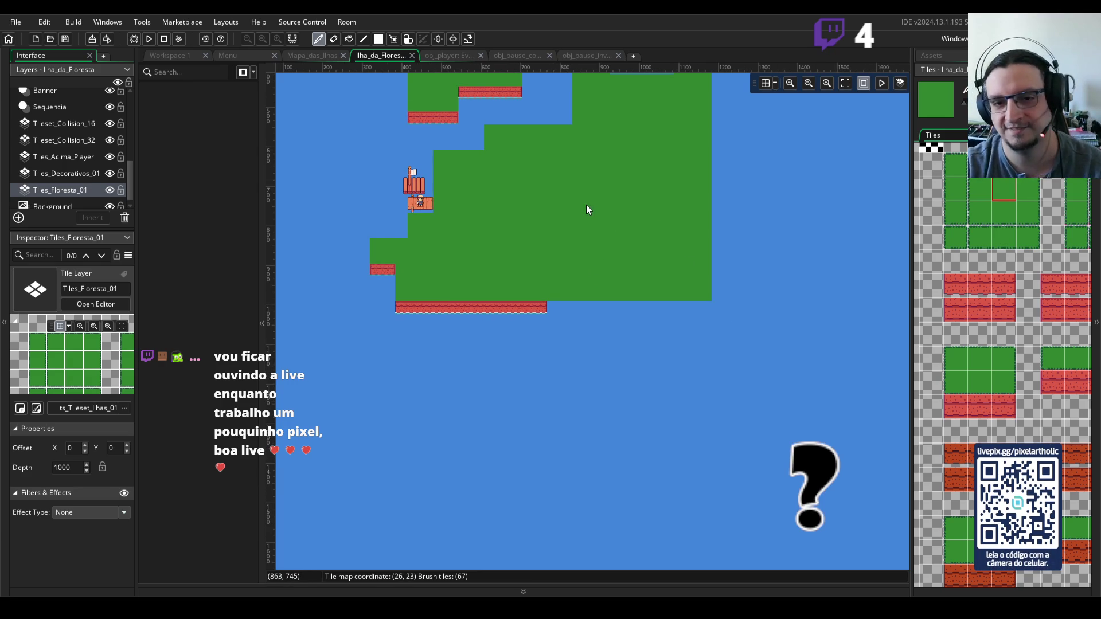
pyautogui.scroll(2, 569, 230)
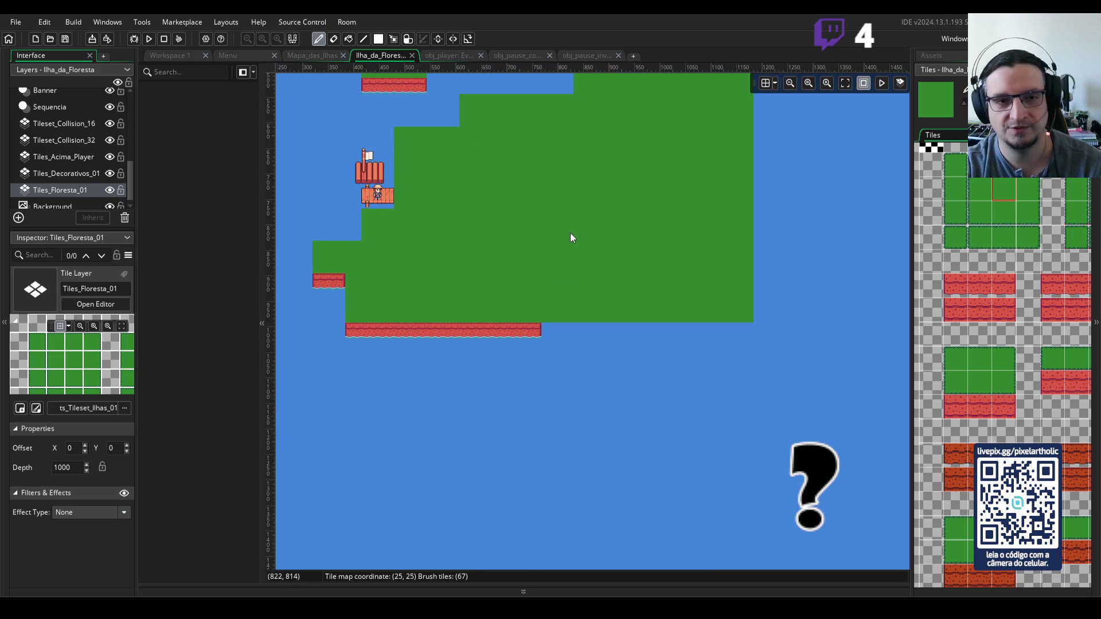
pyautogui.moveTo(580, 226); pyautogui.dragTo(566, 281)
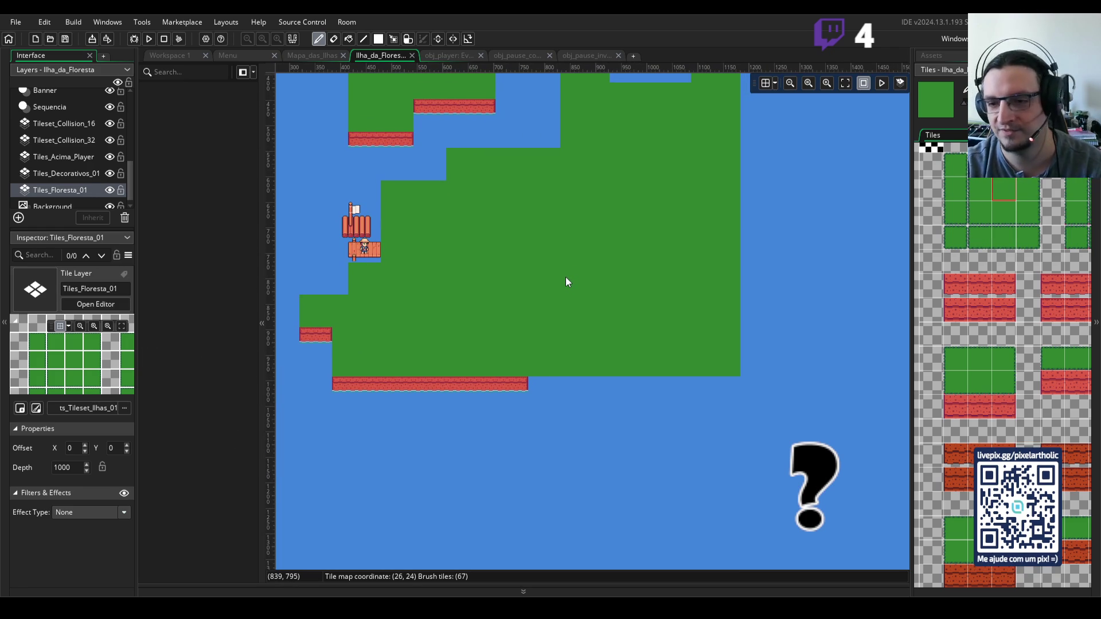
pyautogui.scroll(-4, 522, 409)
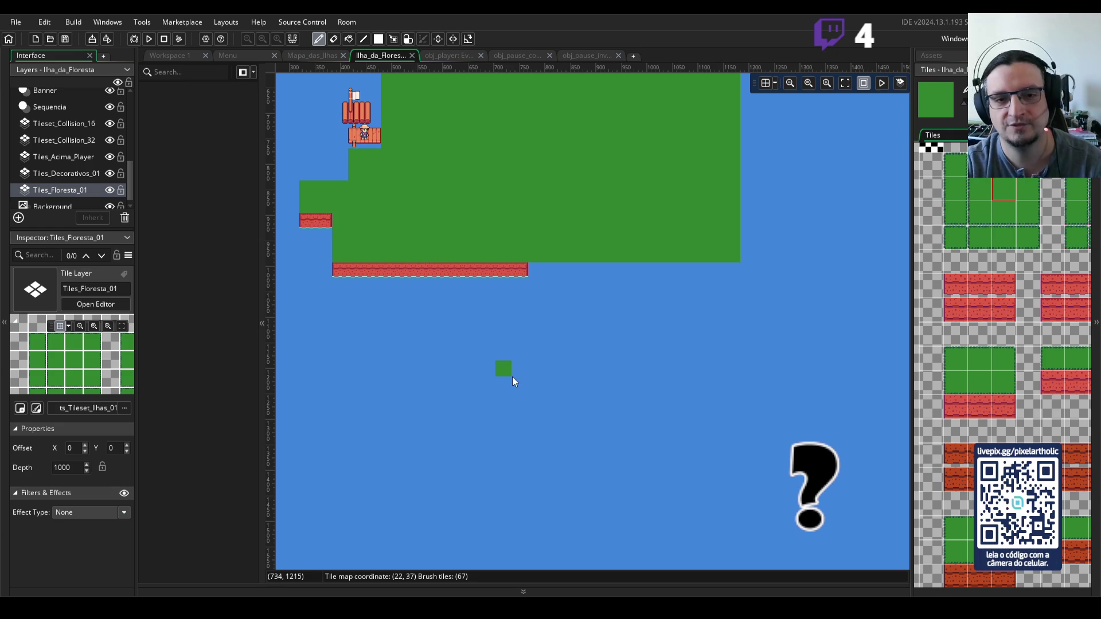
pyautogui.scroll(2, 516, 372)
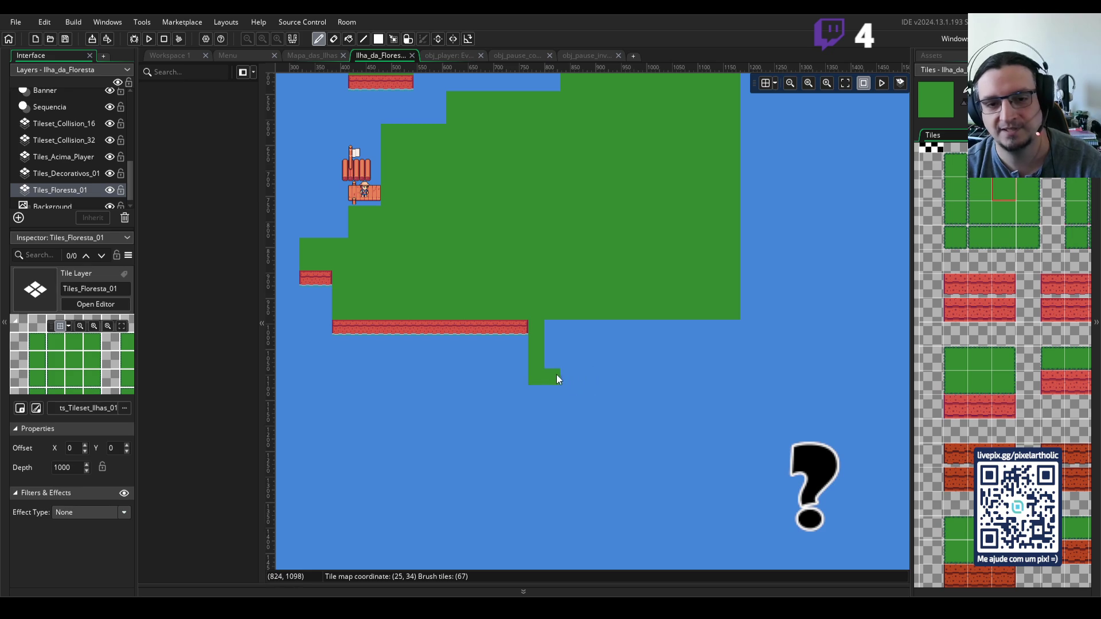
pyautogui.moveTo(725, 375)
pyautogui.mouseDown()
pyautogui.moveTo(729, 319)
pyautogui.moveTo(642, 357)
pyautogui.moveTo(546, 361)
pyautogui.mouseUp()
pyautogui.moveTo(694, 341); pyautogui.dragTo(551, 338)
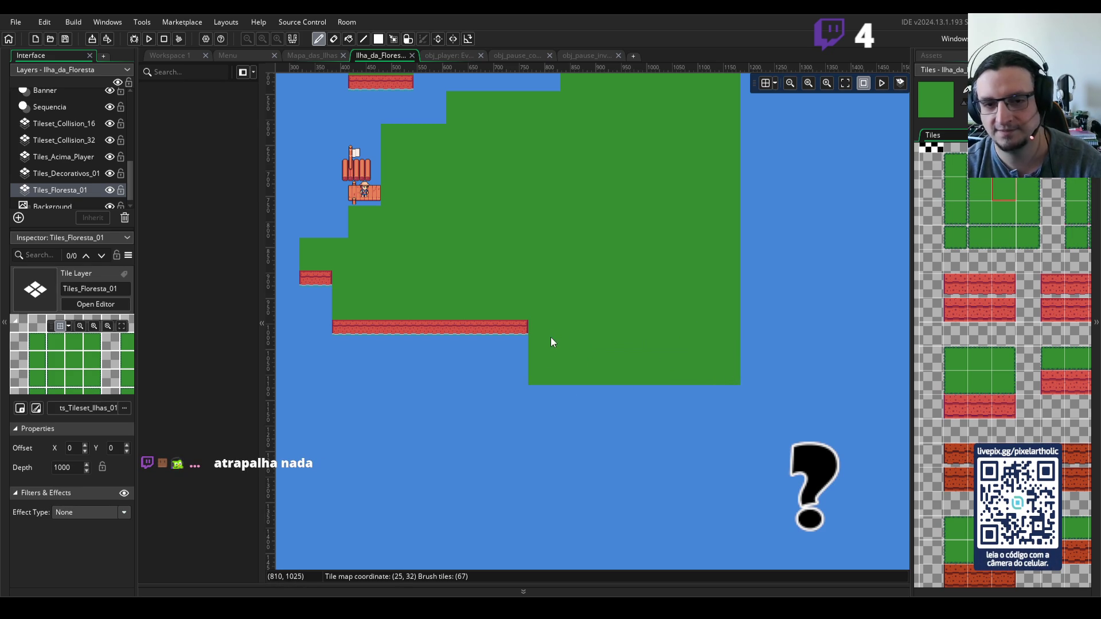
pyautogui.scroll(3, 548, 333)
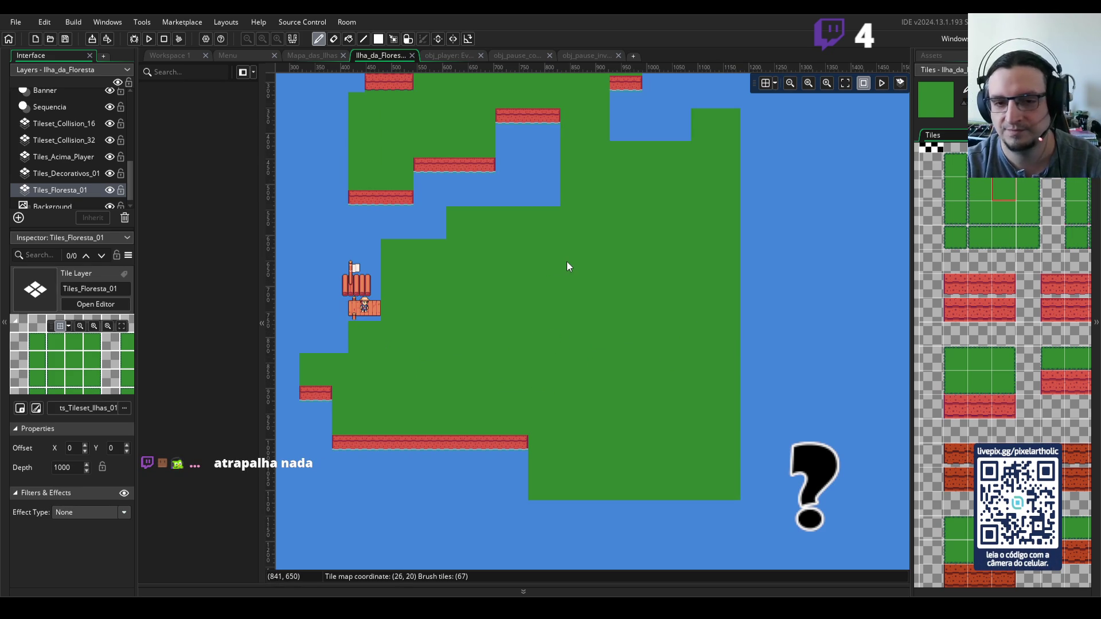
pyautogui.scroll(-2, 556, 292)
pyautogui.moveTo(627, 383)
pyautogui.mouseDown()
pyautogui.moveTo(609, 307)
pyautogui.moveTo(606, 393)
pyautogui.moveTo(604, 254)
pyautogui.mouseUp()
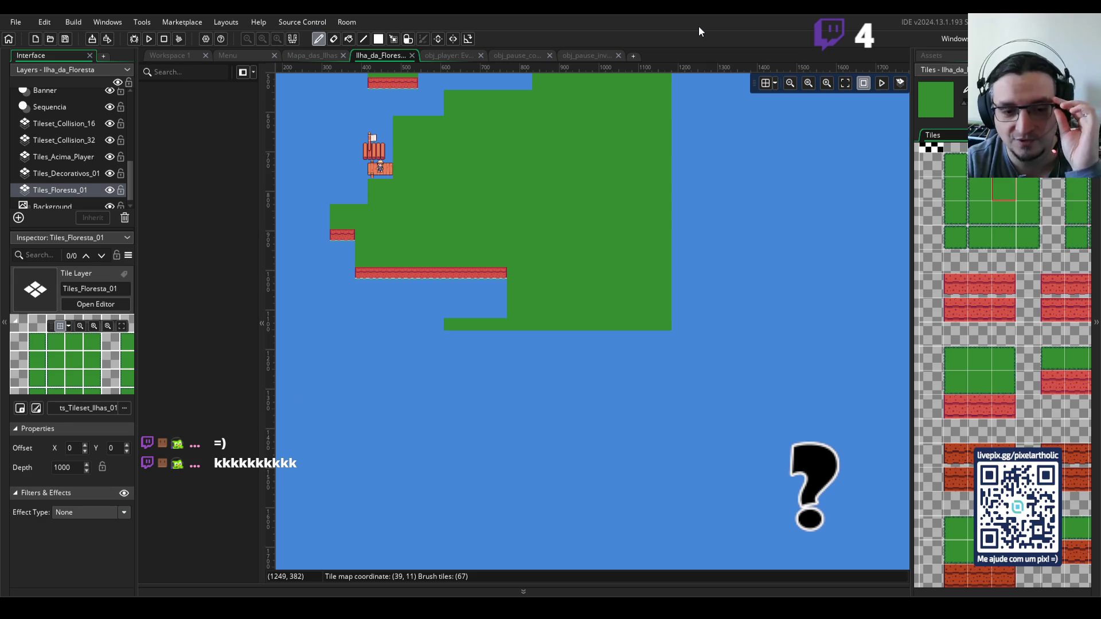
# - Place a grass tile below the island's bottom-left edge, then erase it again
pyautogui.click(447, 339)
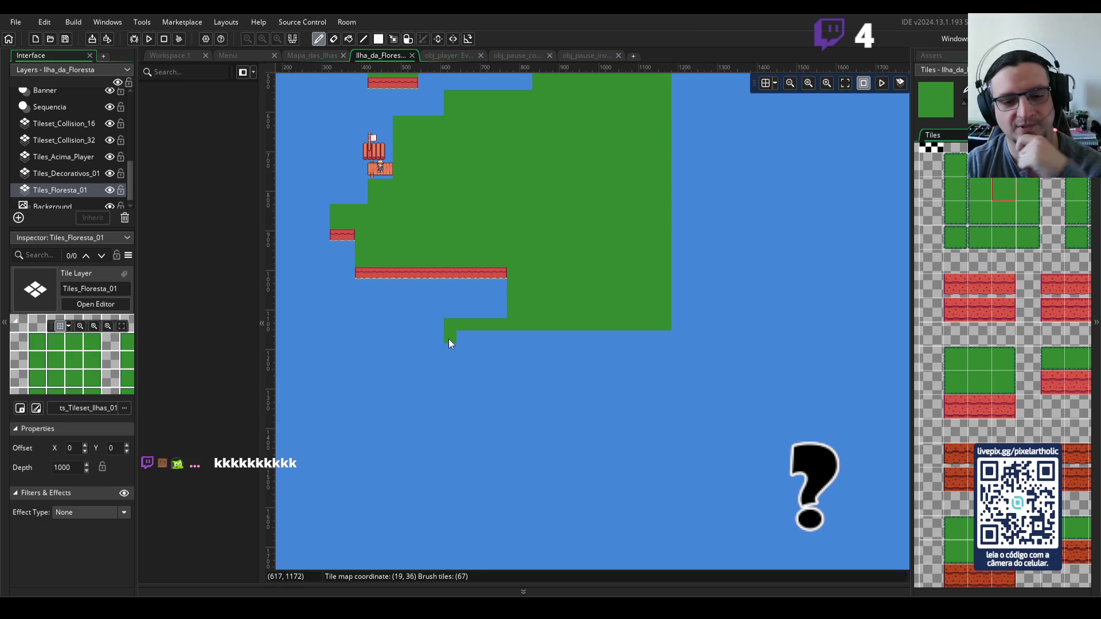
pyautogui.rightClick(456, 337)
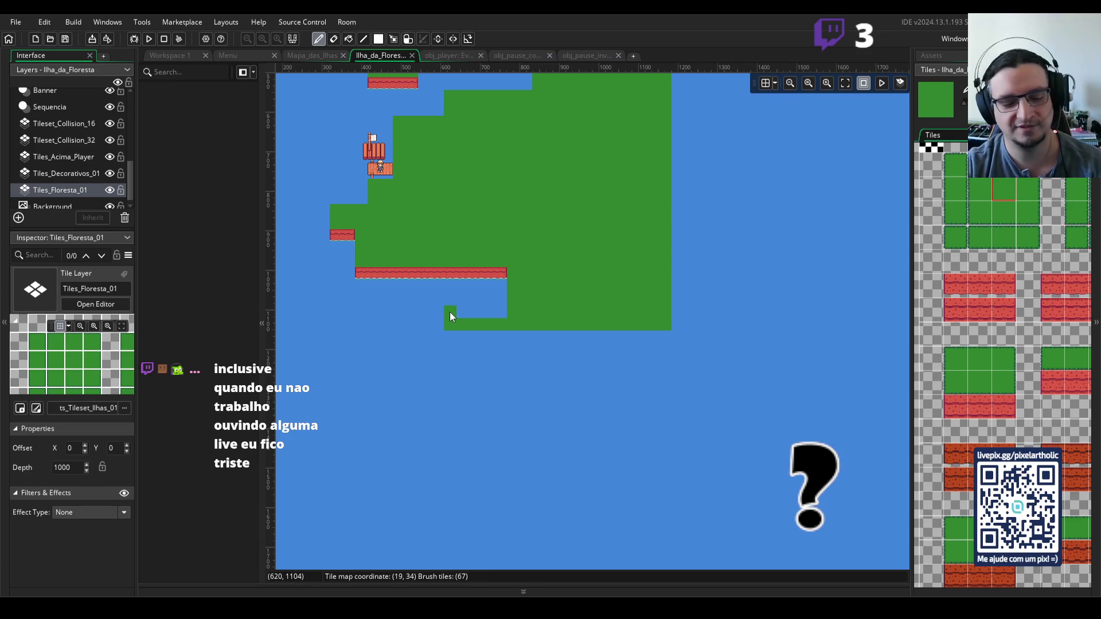
pyautogui.scroll(2, 446, 322)
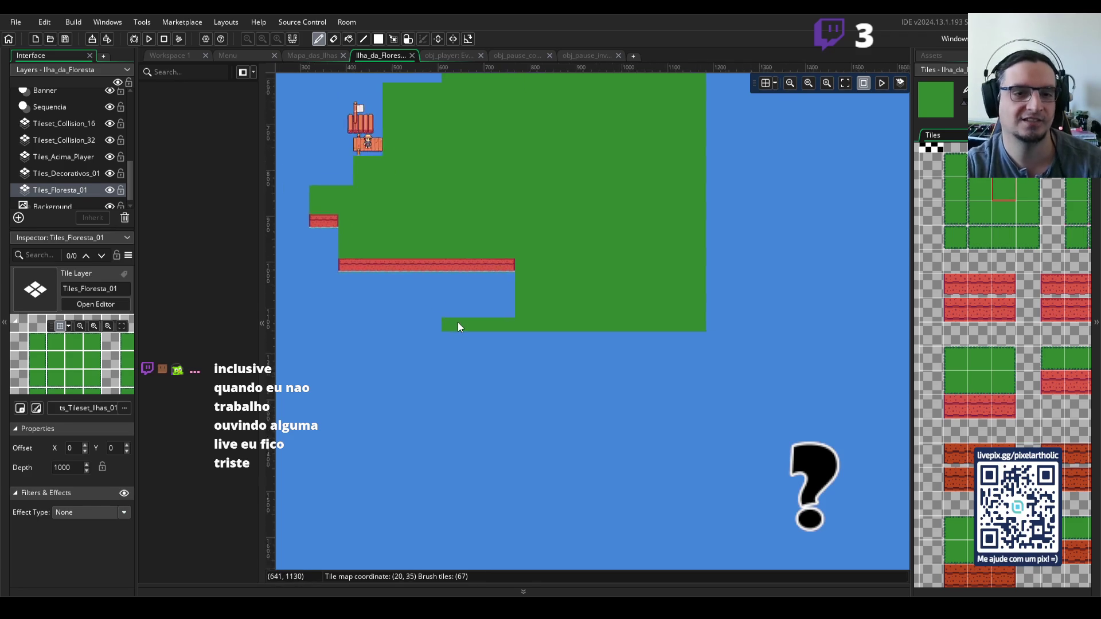
# - Paint a new square grass block to the lower left and a thin grass strip running right
pyautogui.moveTo(459, 241); pyautogui.dragTo(518, 300)
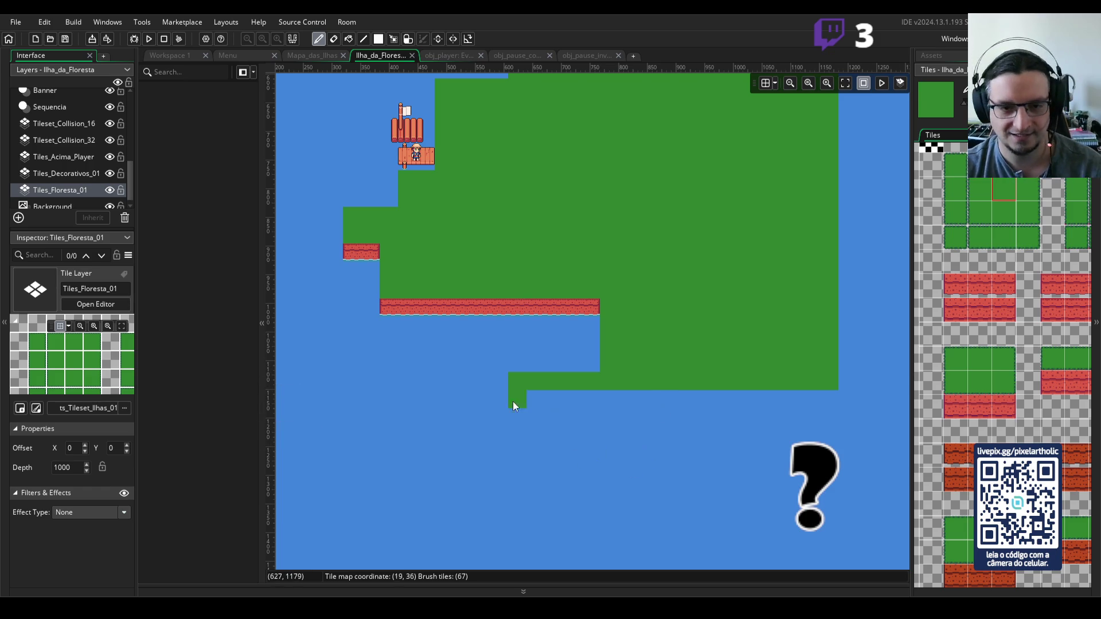
pyautogui.click(521, 364)
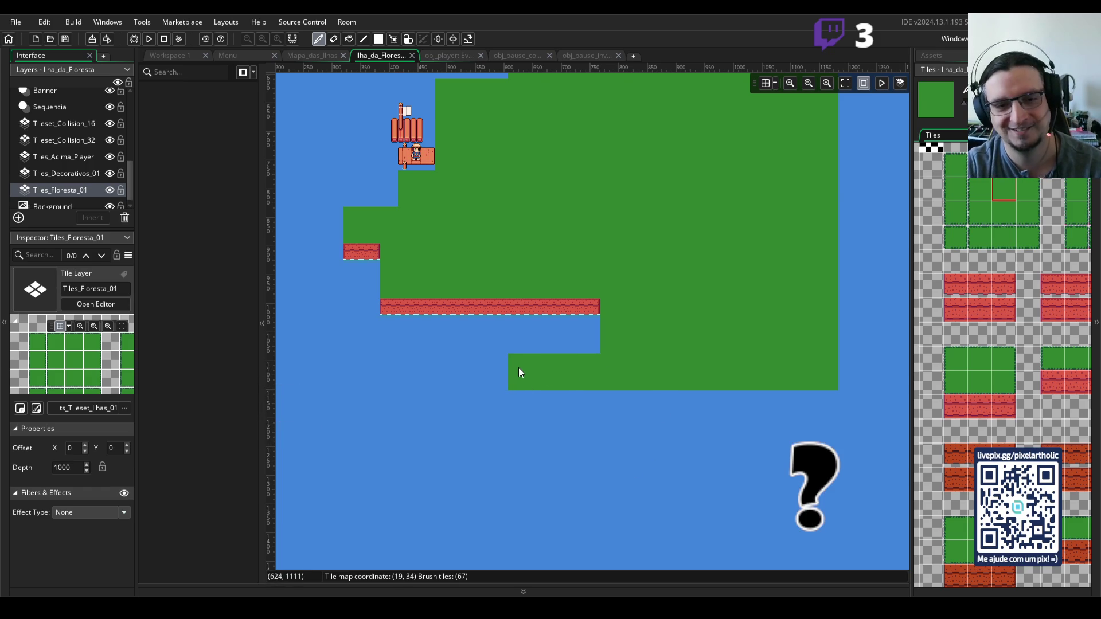
pyautogui.scroll(-3, 517, 370)
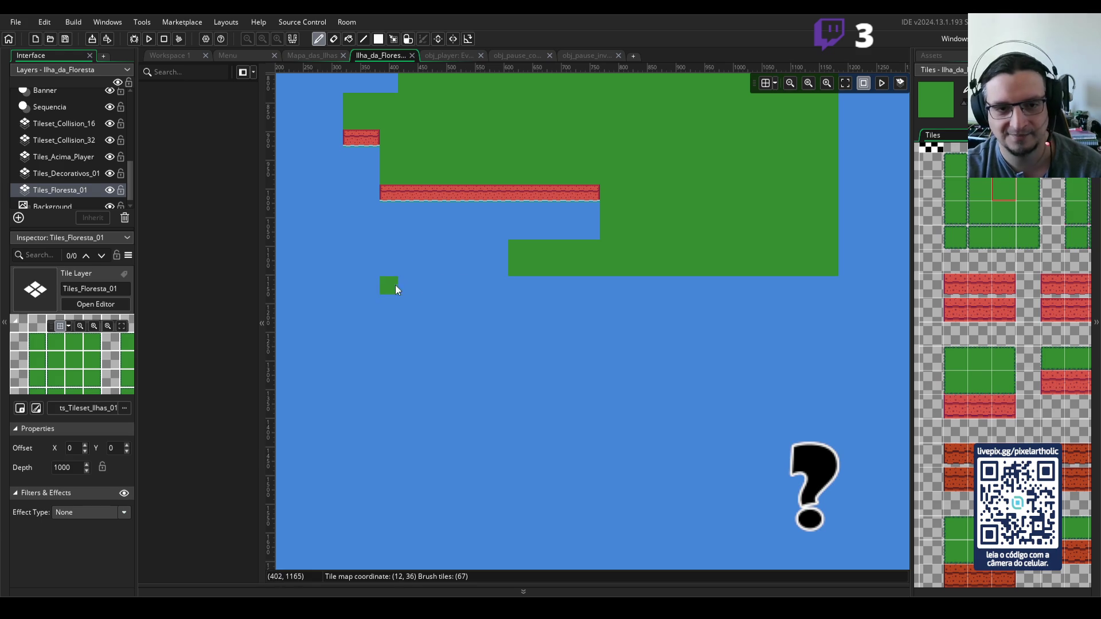
pyautogui.moveTo(510, 284); pyautogui.dragTo(585, 283)
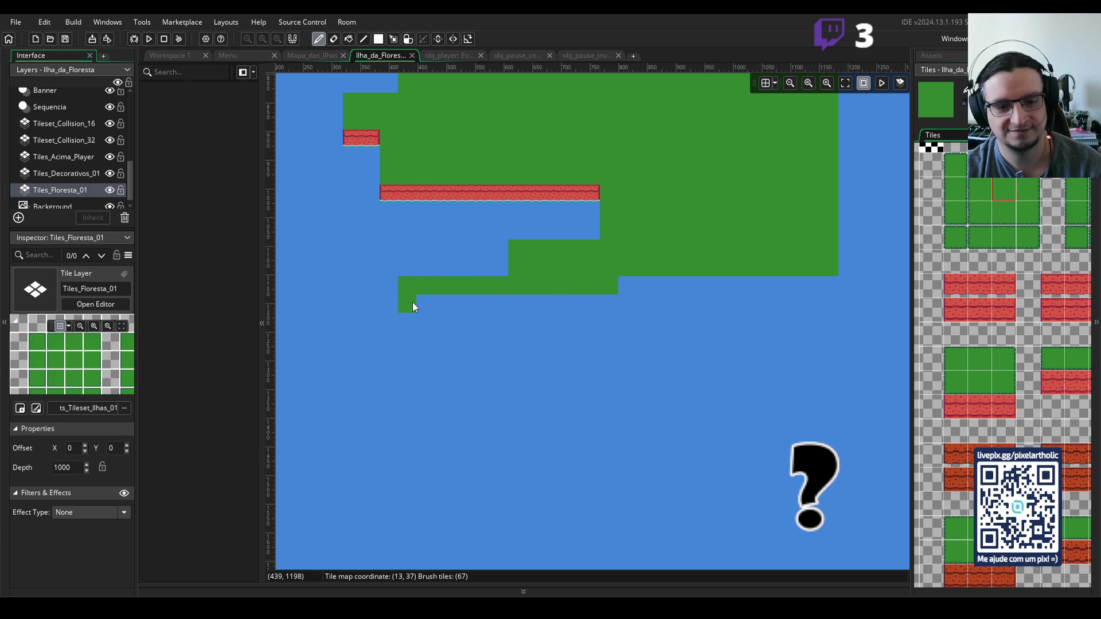
pyautogui.moveTo(407, 362)
pyautogui.mouseDown()
pyautogui.moveTo(407, 377)
pyautogui.moveTo(515, 378)
pyautogui.mouseUp()
pyautogui.moveTo(597, 373)
pyautogui.mouseDown()
pyautogui.moveTo(604, 291)
pyautogui.moveTo(494, 361)
pyautogui.moveTo(419, 317)
pyautogui.moveTo(569, 311)
pyautogui.moveTo(450, 340)
pyautogui.moveTo(525, 330)
pyautogui.mouseUp()
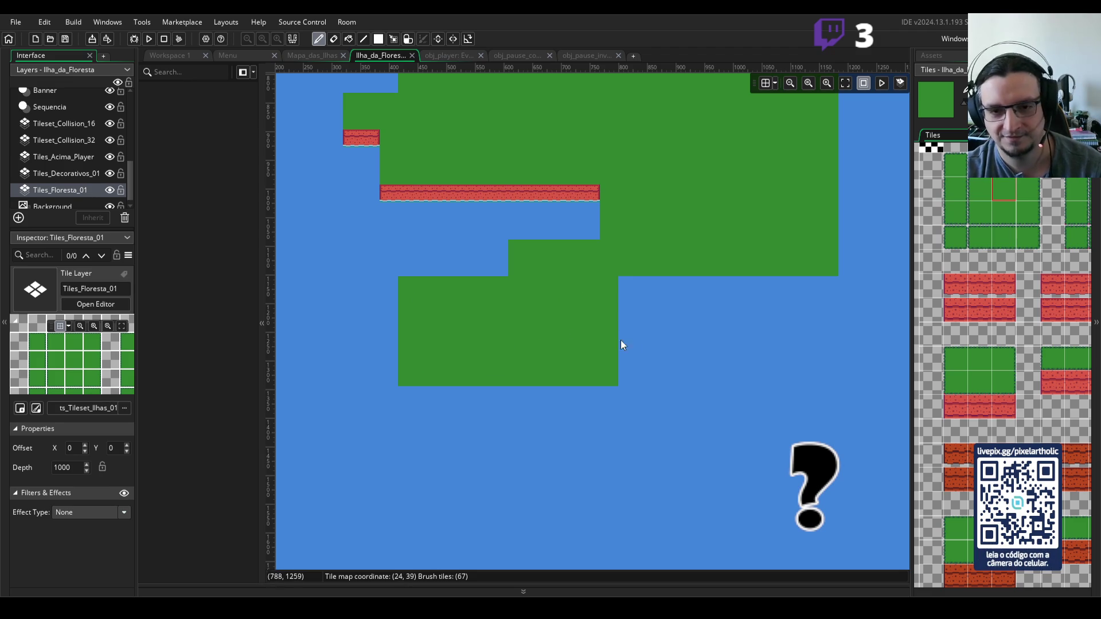
pyautogui.moveTo(619, 343)
pyautogui.mouseDown()
pyautogui.moveTo(806, 341)
pyautogui.moveTo(803, 322)
pyautogui.moveTo(617, 321)
pyautogui.moveTo(751, 285)
pyautogui.moveTo(612, 297)
pyautogui.mouseUp()
# - Place a single grass tile in the water south of the island, then view the whole island
pyautogui.scroll(-4, 634, 297)
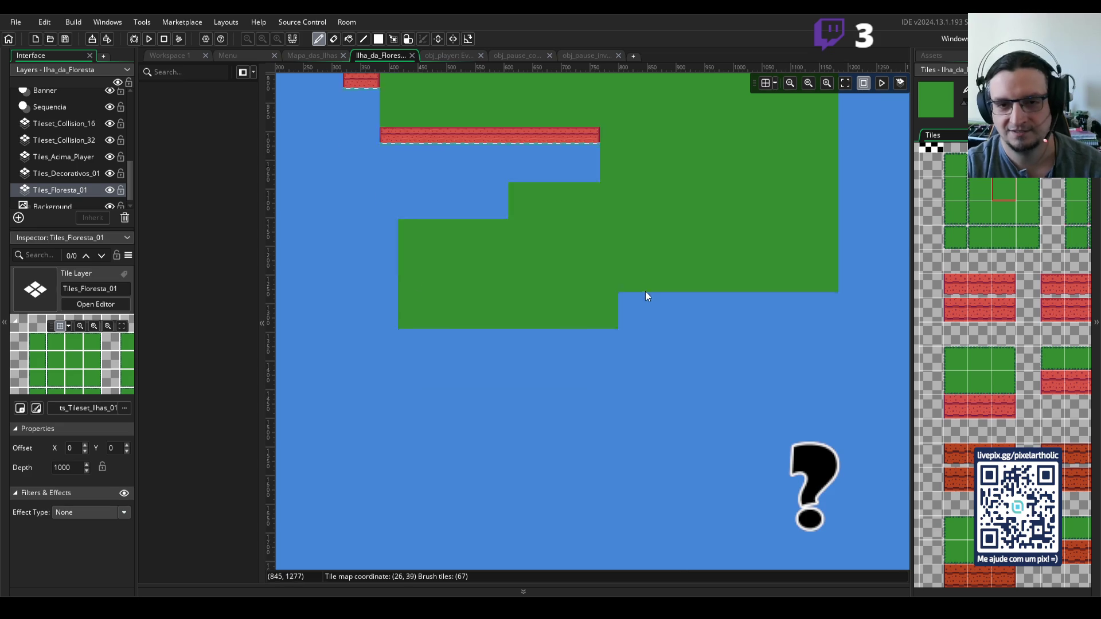
pyautogui.click(645, 299)
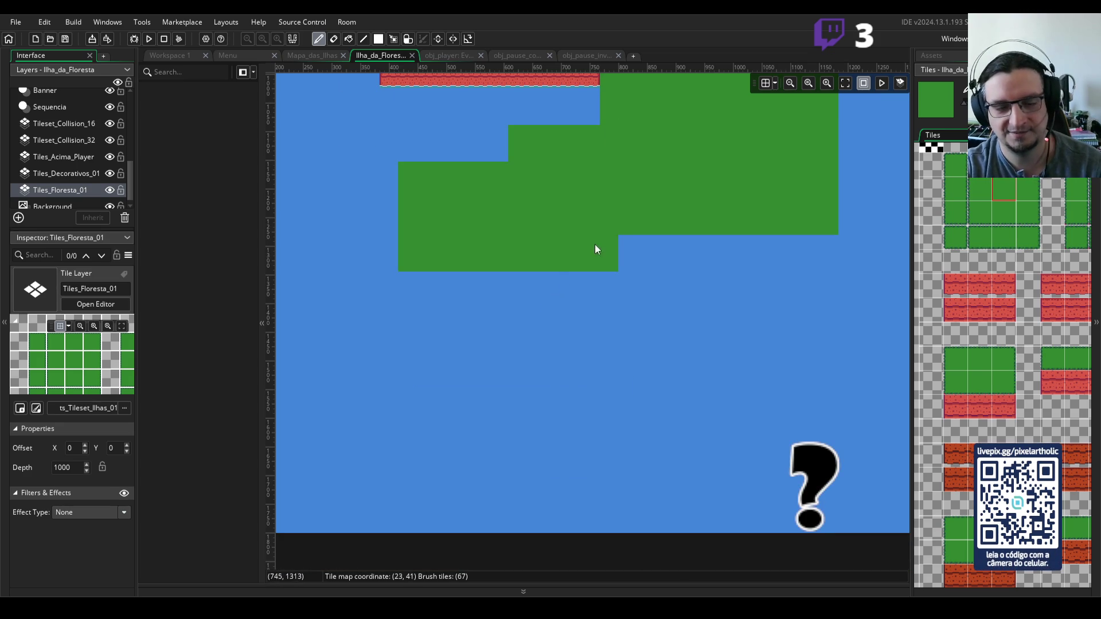
pyautogui.keyDown('ctrl'); pyautogui.scroll(-4, 597, 242); pyautogui.keyUp('ctrl')
pyautogui.moveTo(669, 214)
pyautogui.mouseDown()
pyautogui.moveTo(642, 221)
pyautogui.moveTo(608, 271)
pyautogui.moveTo(612, 309)
pyautogui.moveTo(575, 374)
pyautogui.moveTo(597, 318)
pyautogui.moveTo(600, 233)
pyautogui.mouseUp()
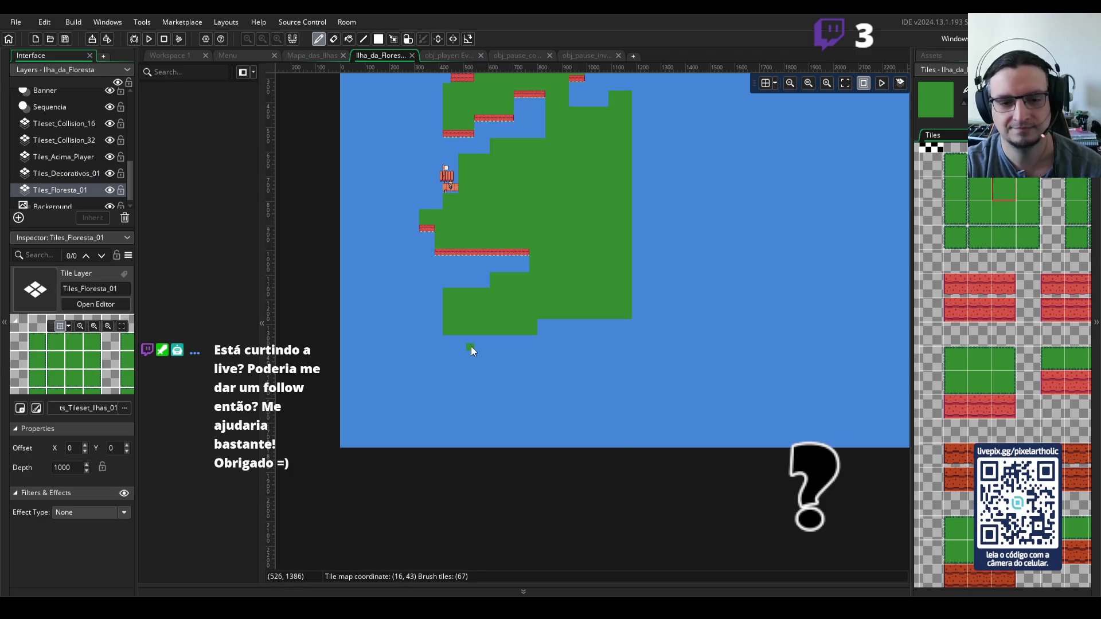
# - Check the island layout against the Aseprite reference map, then return to GameMaker
pyautogui.scroll(2, 489, 332)
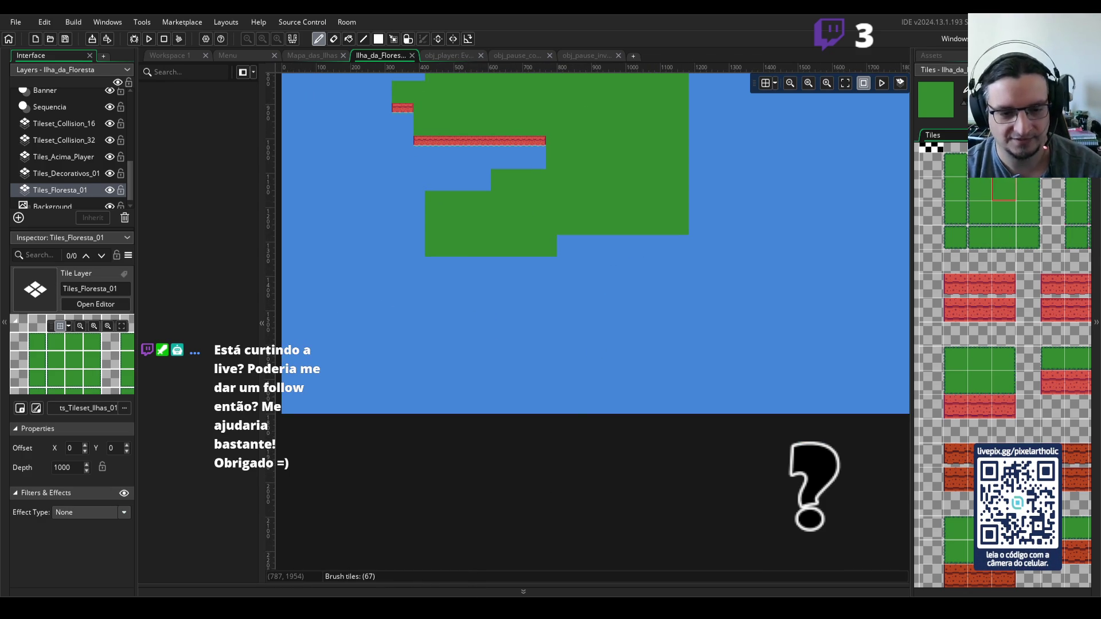
pyautogui.hotkey('alt', 'Tab')
pyautogui.scroll(2, 492, 406)
pyautogui.moveTo(565, 173)
pyautogui.mouseDown()
pyautogui.moveTo(519, 149)
pyautogui.moveTo(491, 154)
pyautogui.mouseUp()
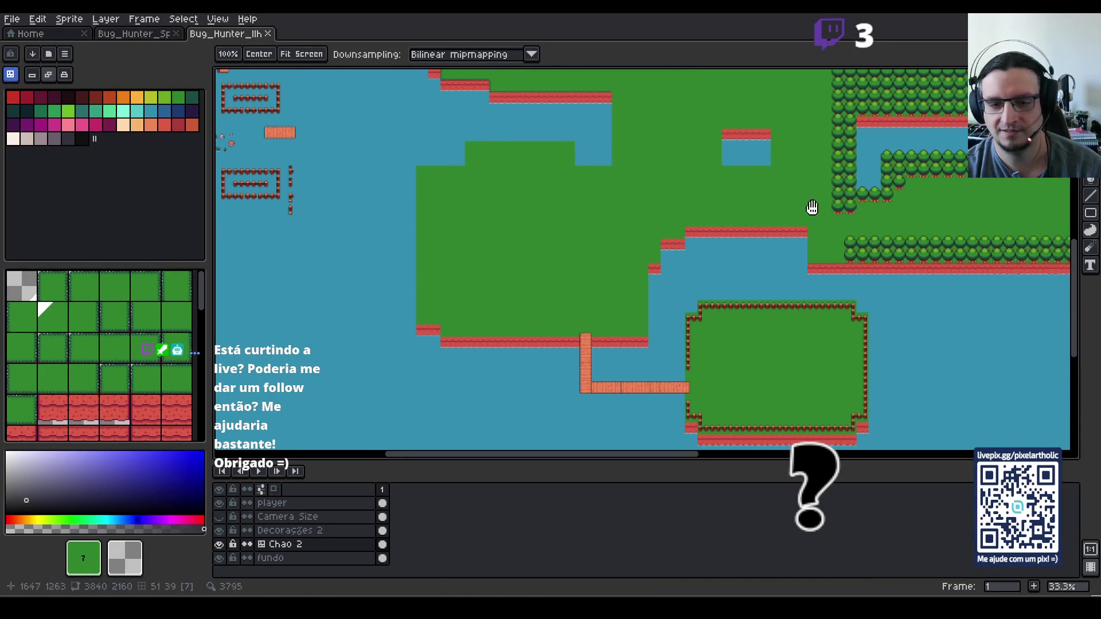
pyautogui.hotkey('alt', 'Tab')
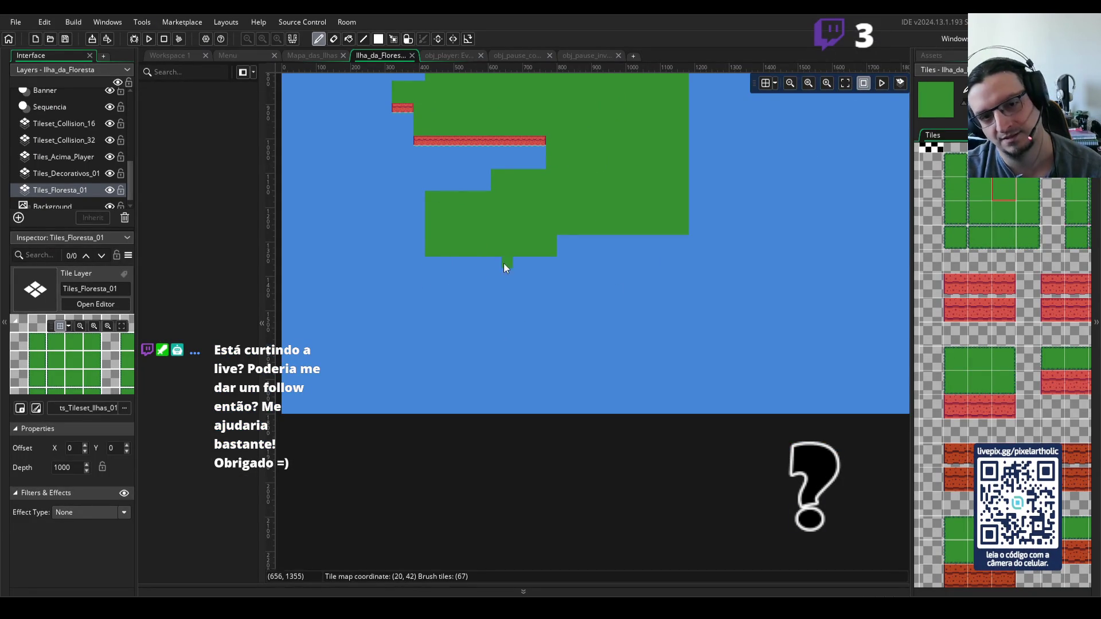
# - Paint a solid round grass islet in the water below the main island
pyautogui.moveTo(659, 319); pyautogui.dragTo(585, 311)
pyautogui.moveTo(555, 344); pyautogui.dragTo(562, 278)
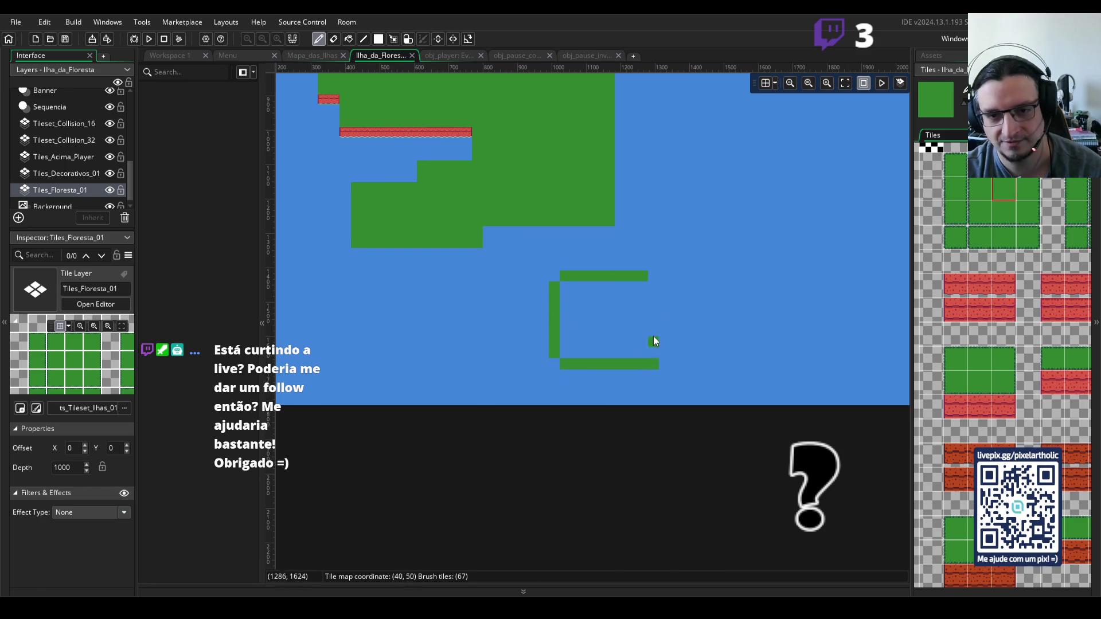
pyautogui.moveTo(665, 286)
pyautogui.mouseDown()
pyautogui.moveTo(659, 350)
pyautogui.moveTo(587, 348)
pyautogui.mouseUp()
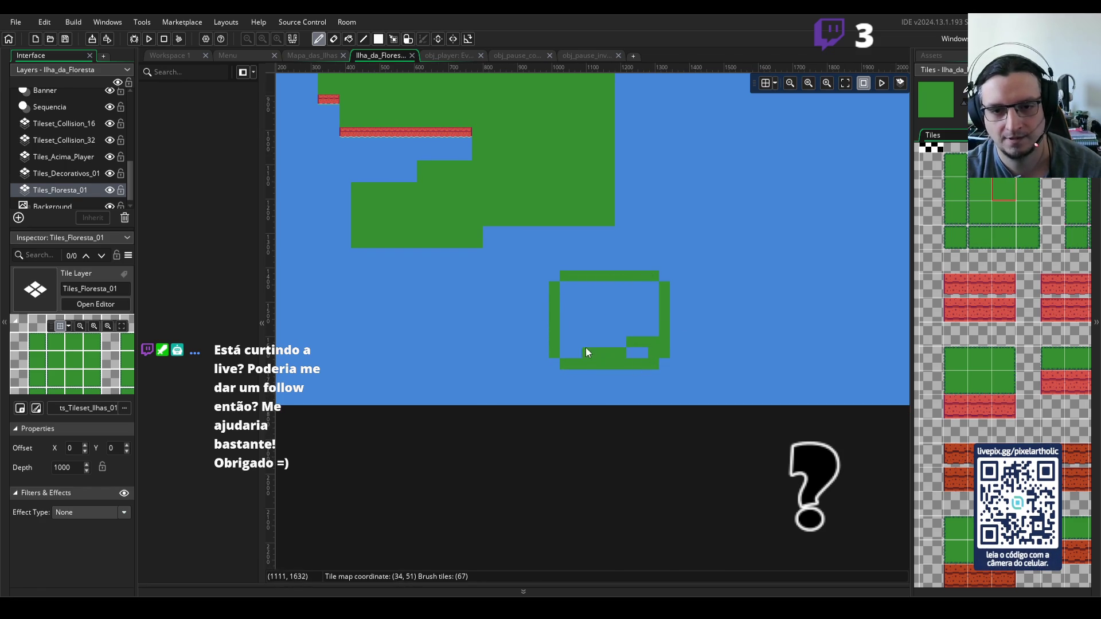
pyautogui.moveTo(658, 288); pyautogui.dragTo(563, 347)
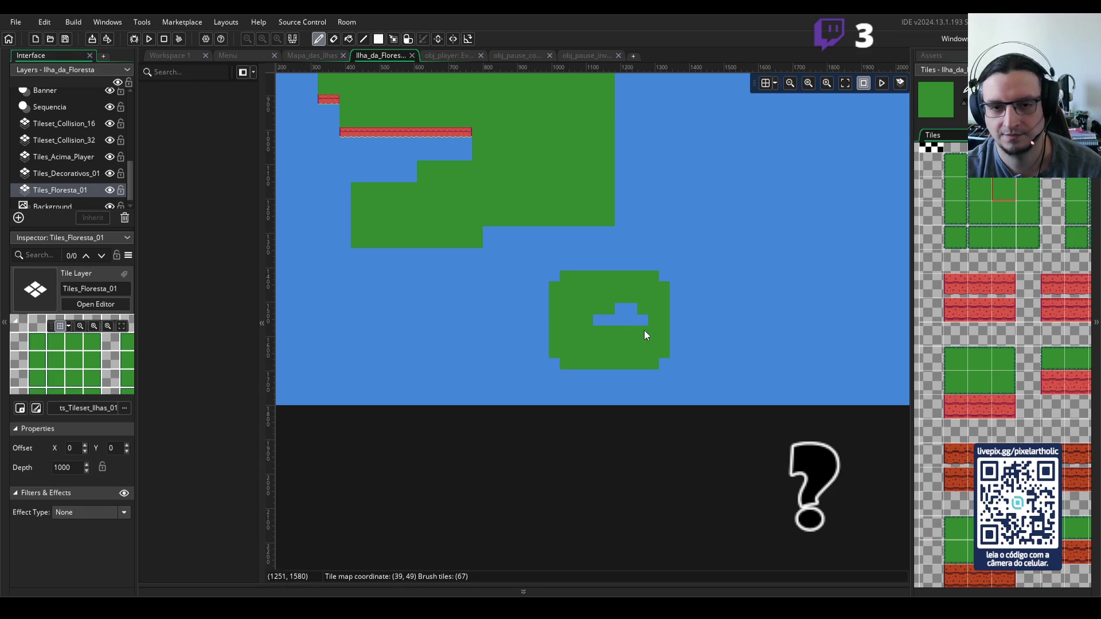
pyautogui.moveTo(645, 331); pyautogui.dragTo(637, 320)
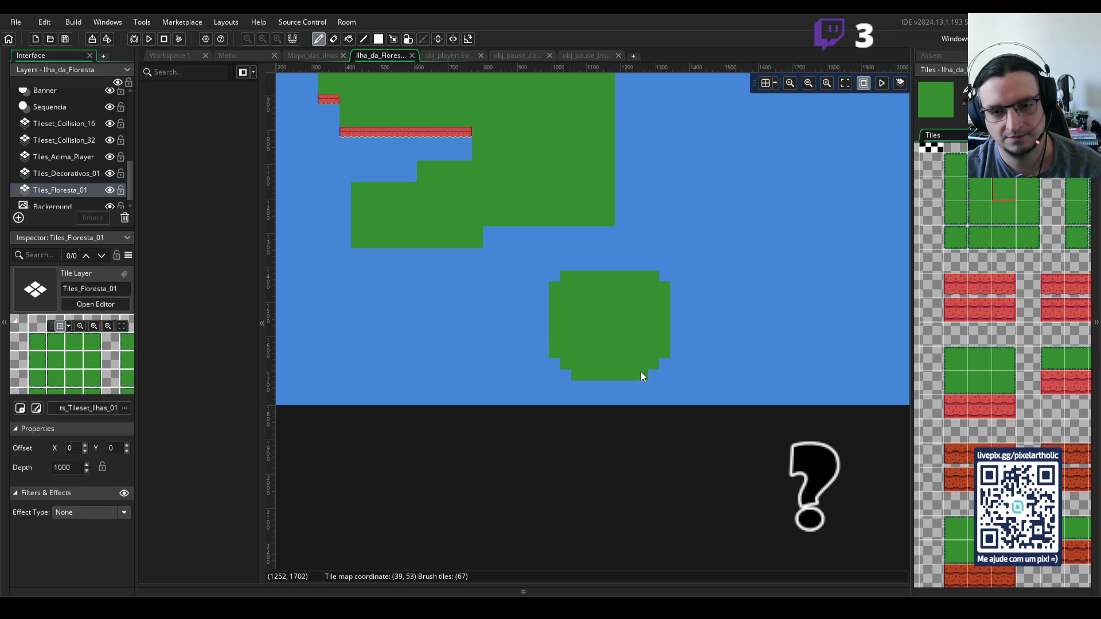
pyautogui.moveTo(572, 267); pyautogui.dragTo(642, 269)
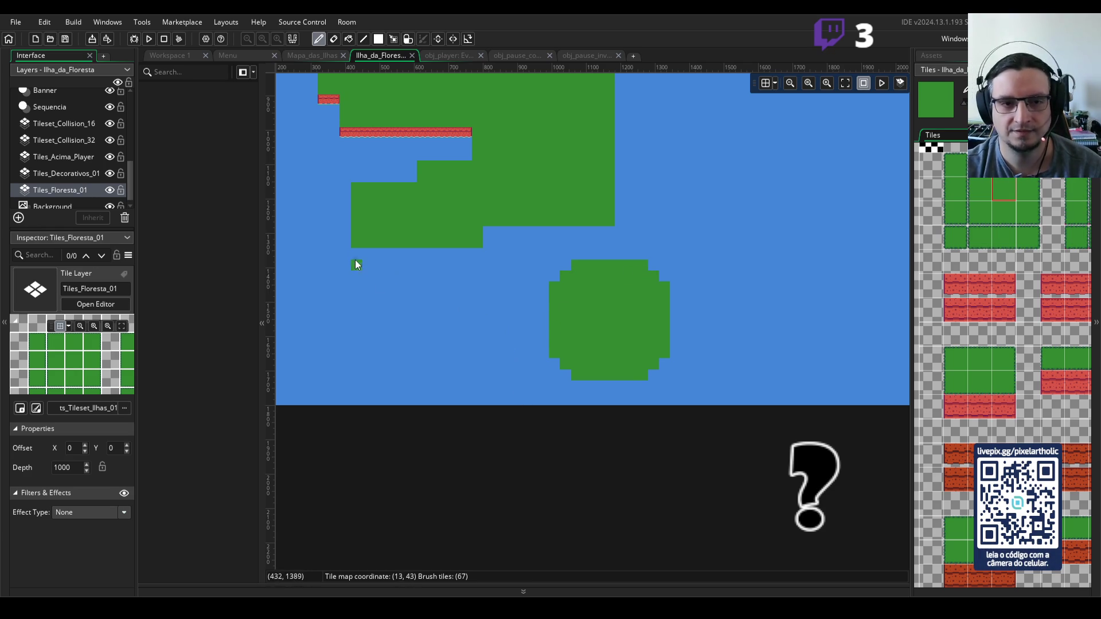
# - Paint a thick grass corridor joining the main island to the round islet
pyautogui.moveTo(347, 278)
pyautogui.mouseDown()
pyautogui.moveTo(349, 211)
pyautogui.moveTo(335, 255)
pyautogui.mouseUp()
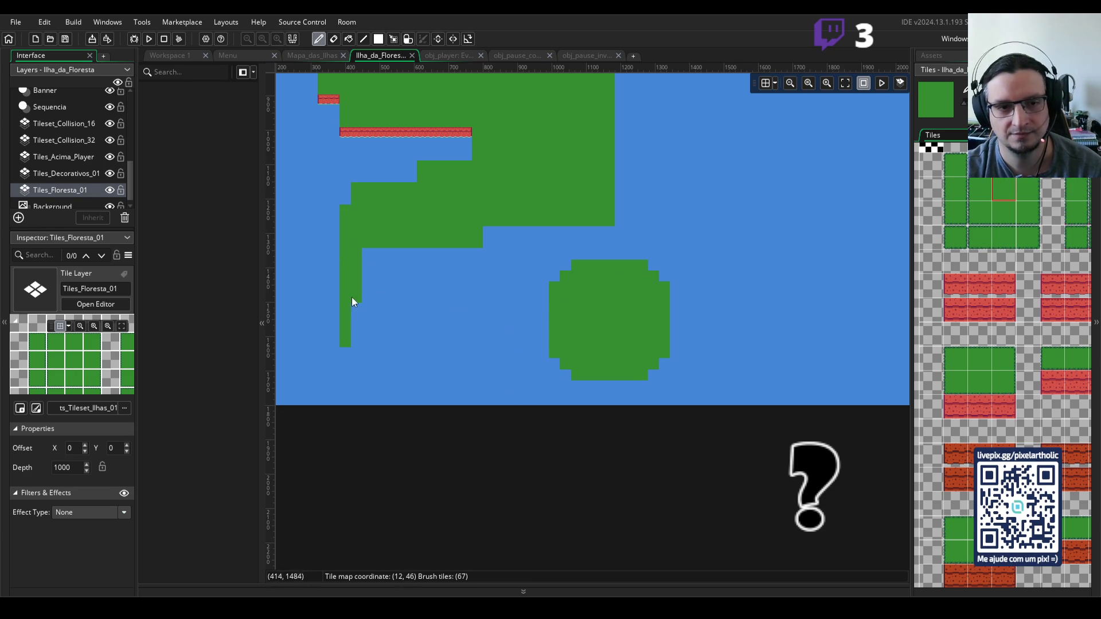
pyautogui.click(434, 342)
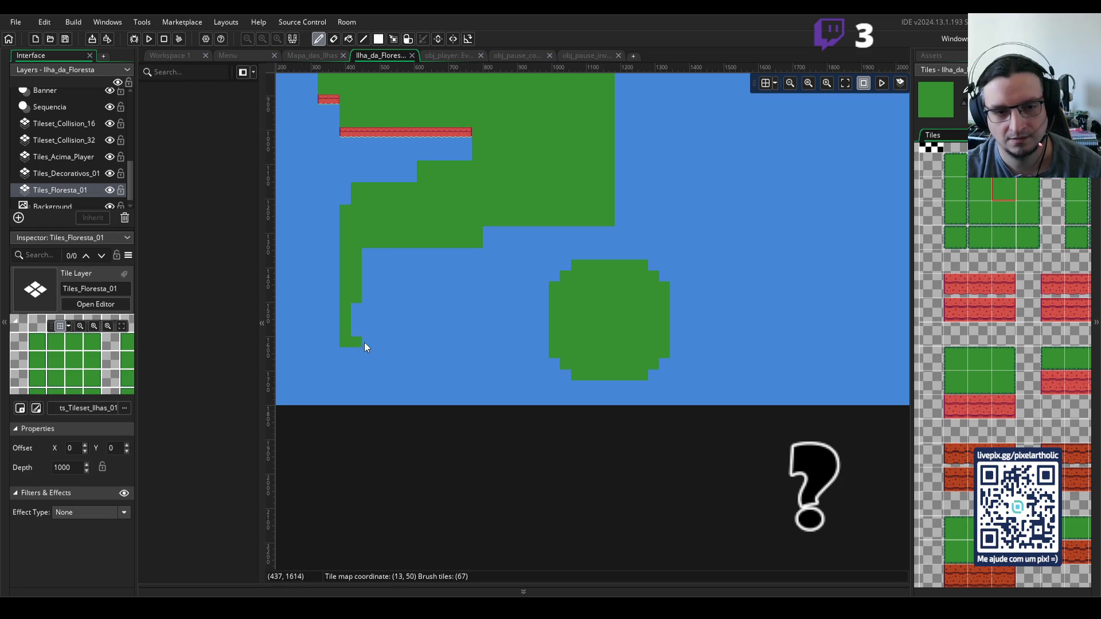
pyautogui.moveTo(365, 347); pyautogui.dragTo(536, 344)
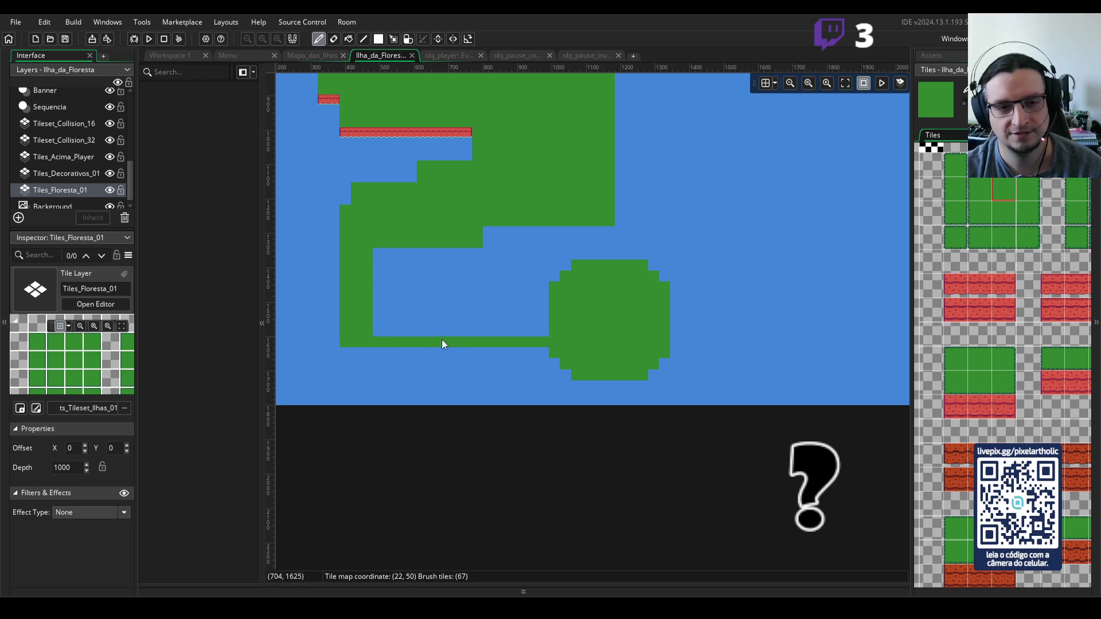
pyautogui.moveTo(398, 326)
pyautogui.mouseDown()
pyautogui.moveTo(559, 328)
pyautogui.moveTo(373, 327)
pyautogui.mouseUp()
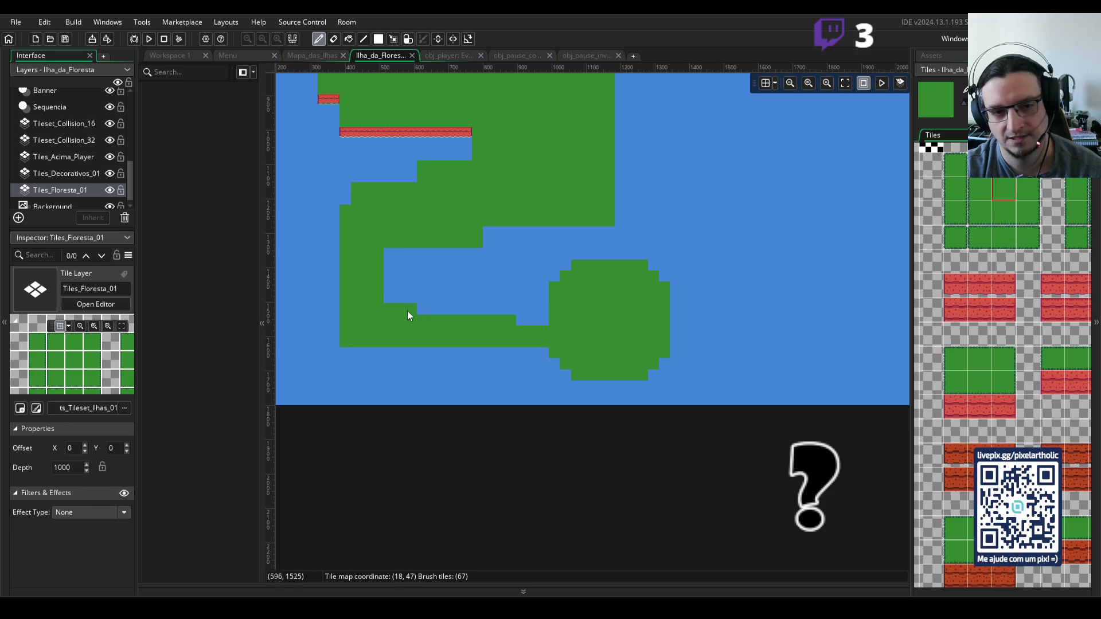
pyautogui.moveTo(452, 310)
pyautogui.mouseDown()
pyautogui.moveTo(554, 322)
pyautogui.moveTo(406, 302)
pyautogui.mouseUp()
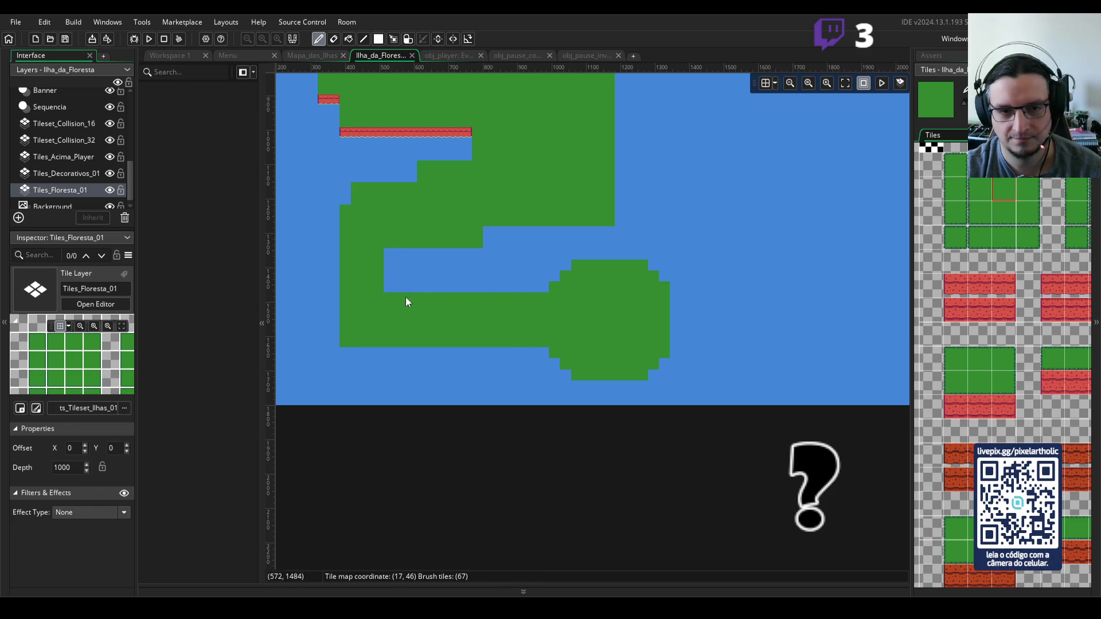
# - Erase the stray bottom-left grass tile with the eraser
pyautogui.press('e')
pyautogui.click(342, 339)
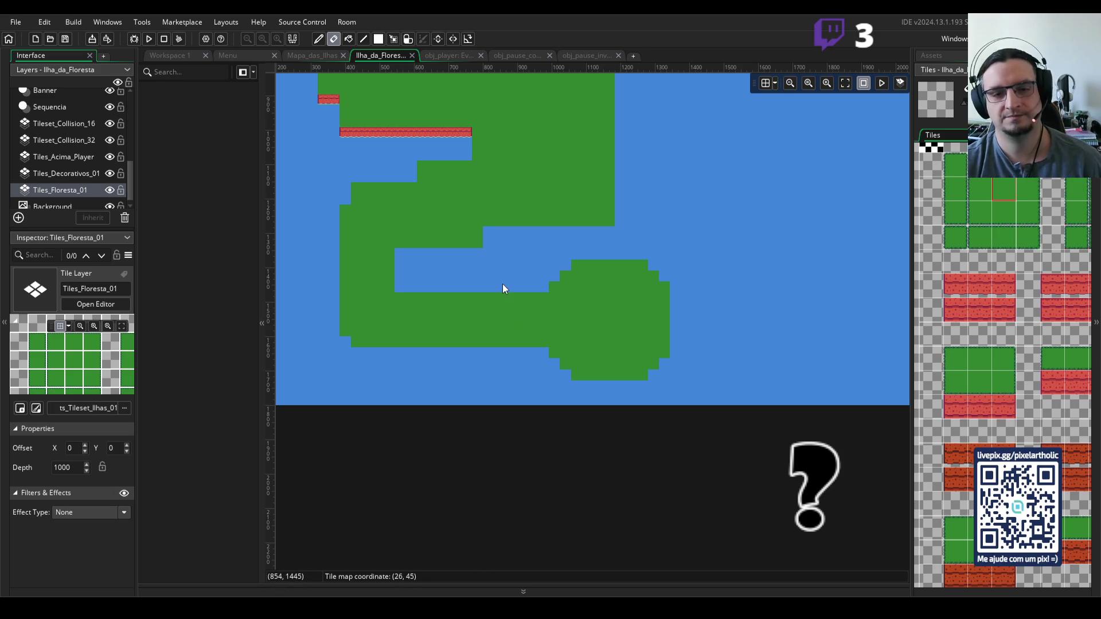
pyautogui.scroll(-1, 505, 284)
# - Recentre the view on the island and undo stray erasures along its top edge
pyautogui.scroll(1, 534, 270)
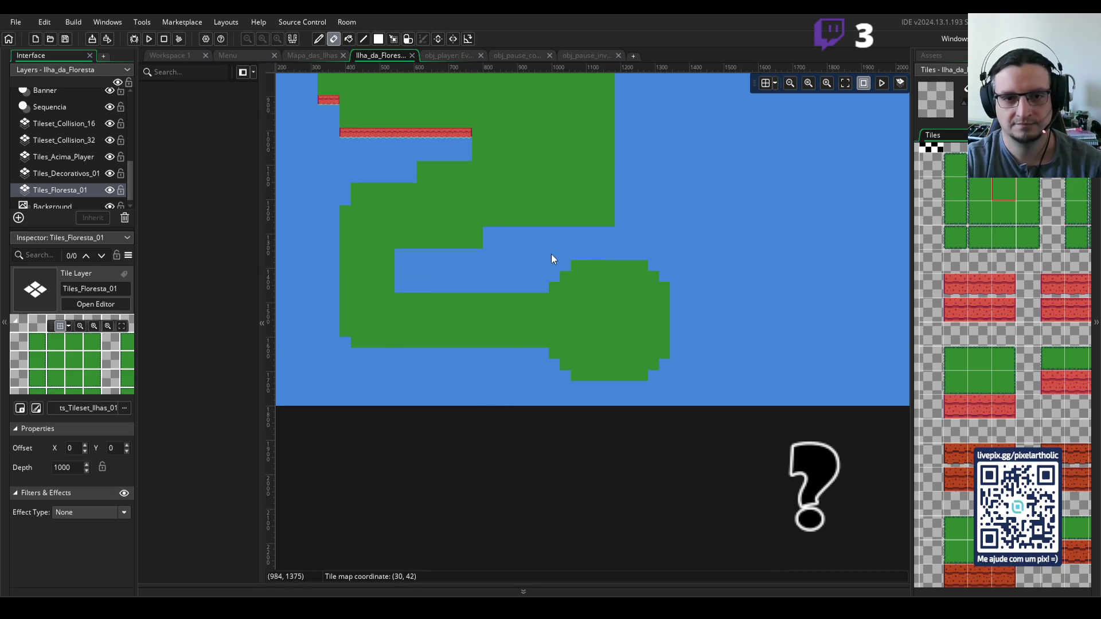
pyautogui.scroll(-2, 552, 259)
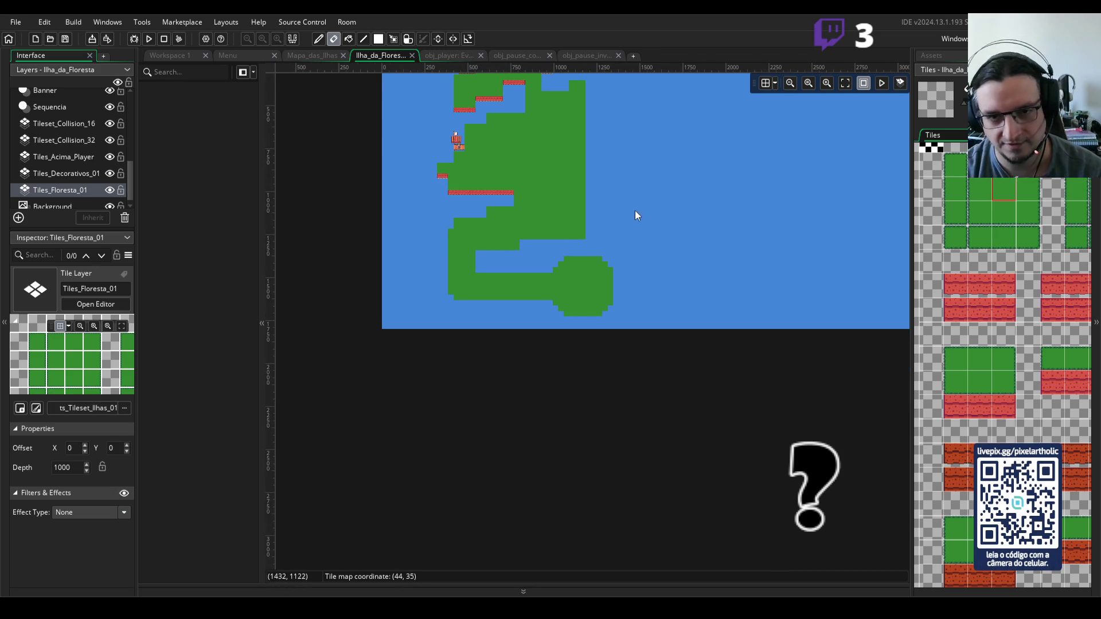
pyautogui.scroll(1, 638, 247)
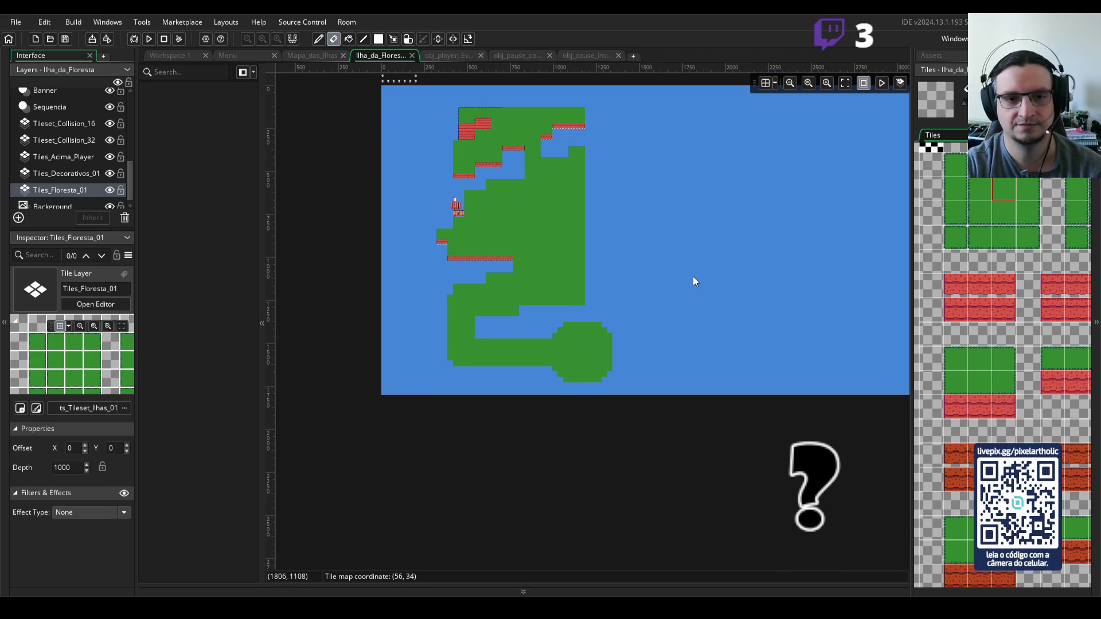
pyautogui.hscroll(1, 697, 245)
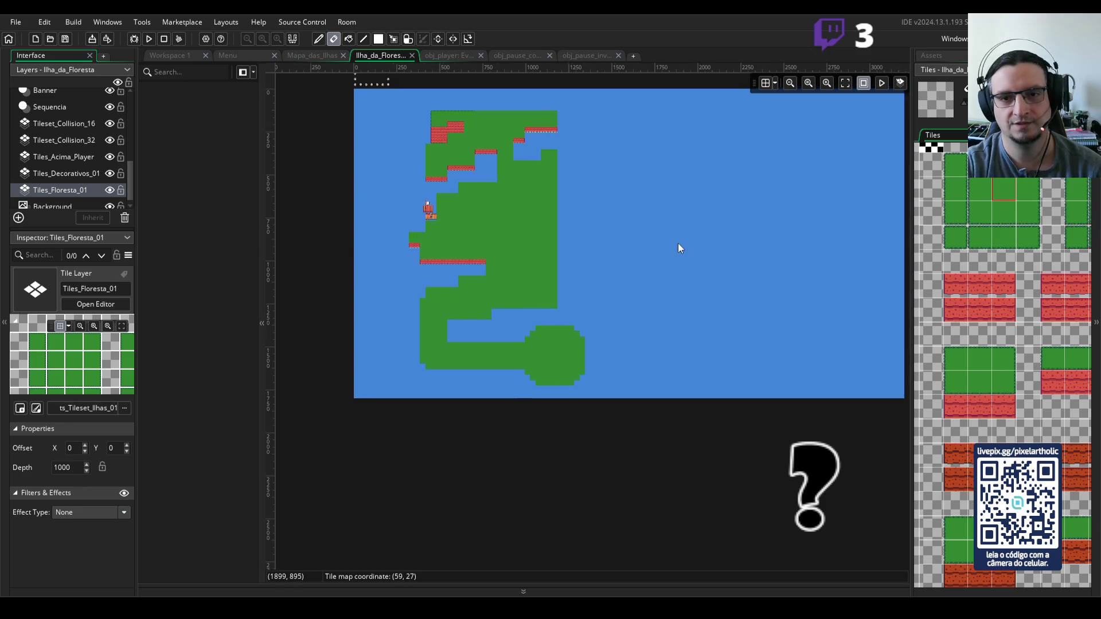
pyautogui.moveTo(678, 243); pyautogui.dragTo(638, 264)
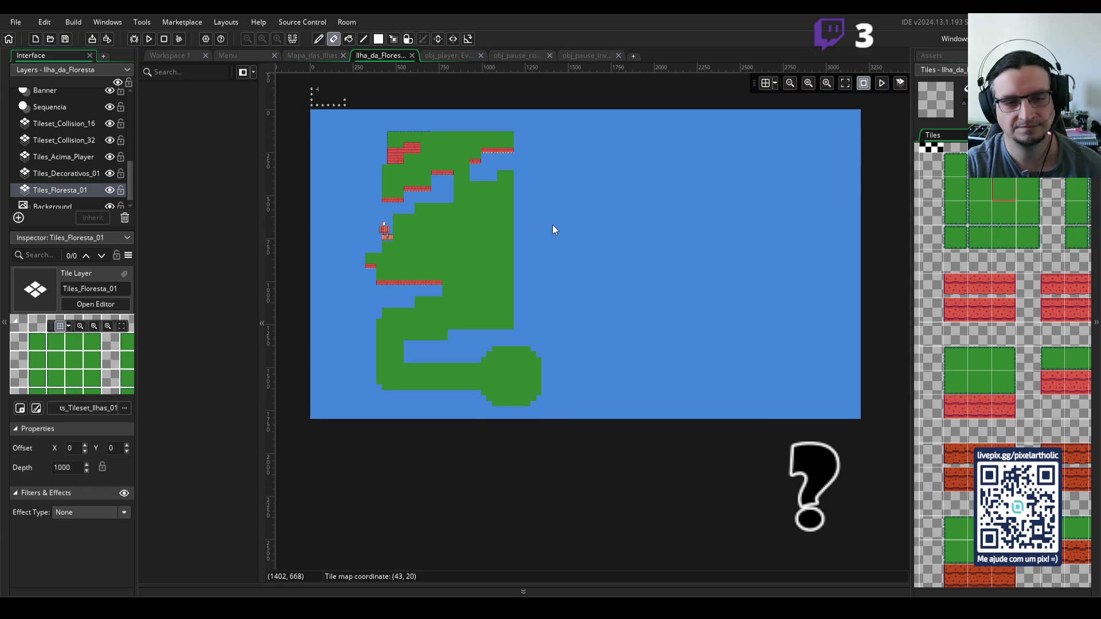
pyautogui.click(441, 141)
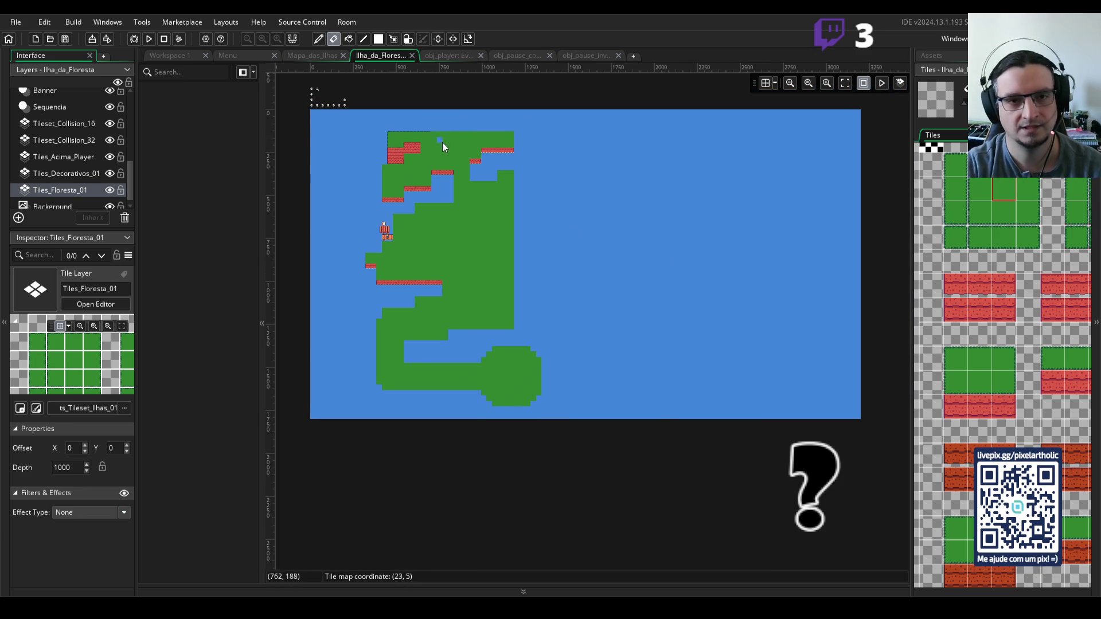
pyautogui.scroll(2, 440, 166)
pyautogui.scroll(3, 445, 203)
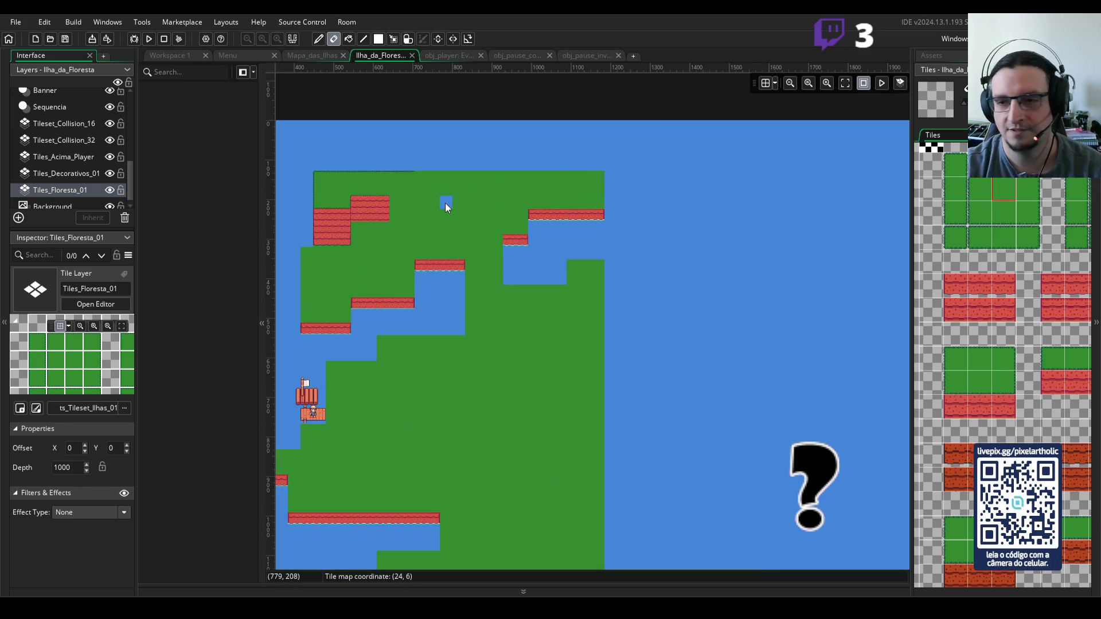
pyautogui.hotkey('ctrl', 'z')
pyautogui.click(432, 178)
pyautogui.hotkey('ctrl', 'z')
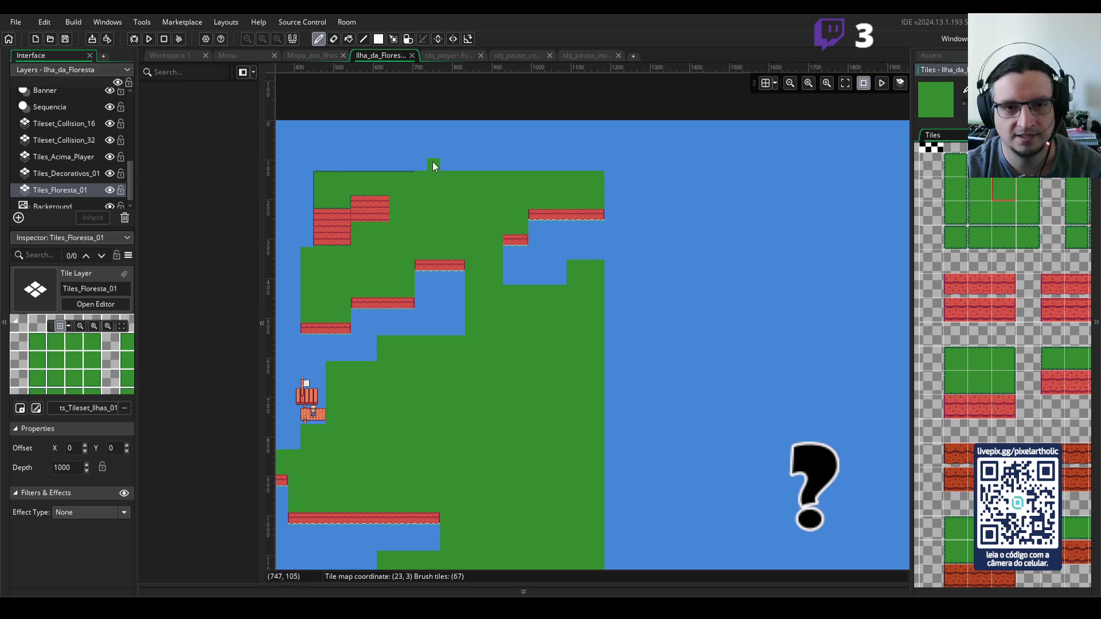
# - Add a two-tile green bump on the top edge and fill the upper-right corner and middle gaps
pyautogui.click(436, 165)
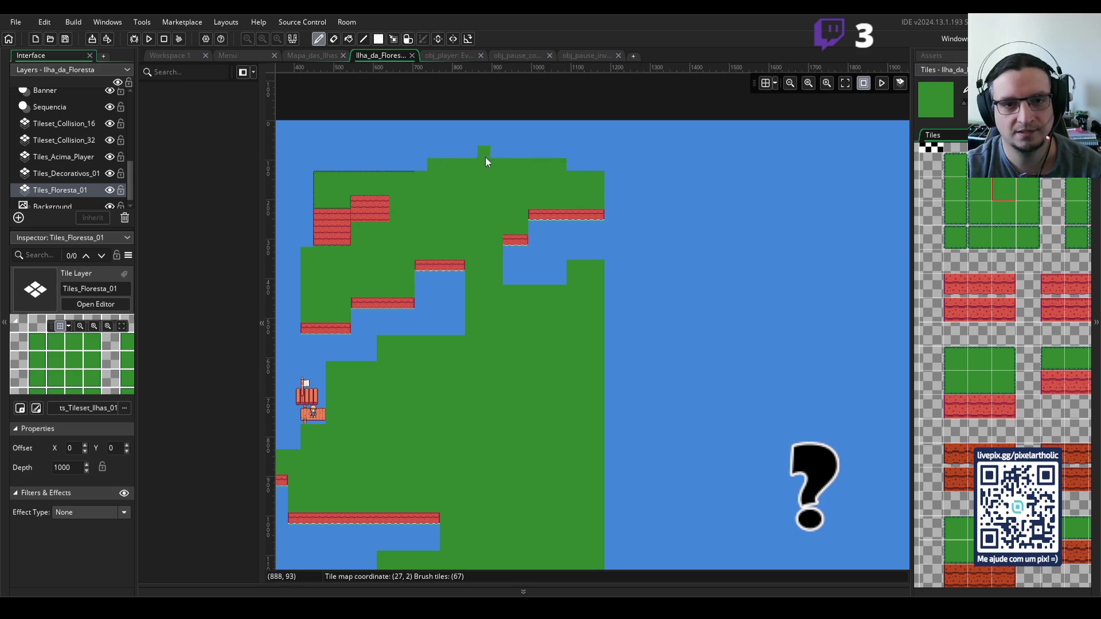
pyautogui.click(461, 153)
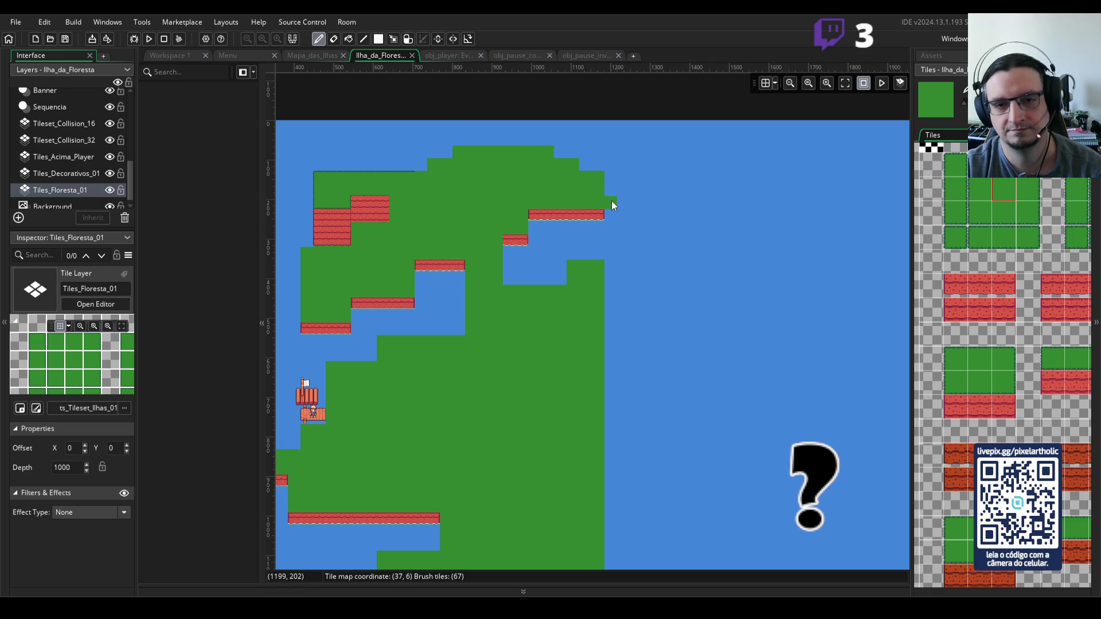
pyautogui.moveTo(611, 201); pyautogui.dragTo(605, 258)
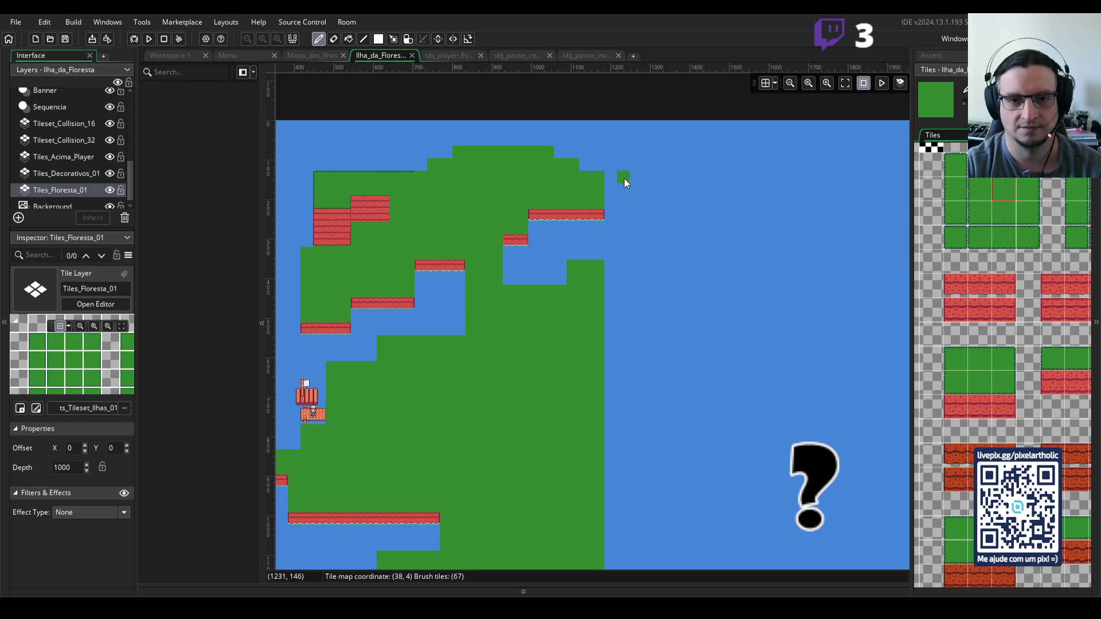
pyautogui.scroll(-2, 606, 229)
pyautogui.scroll(1, 610, 265)
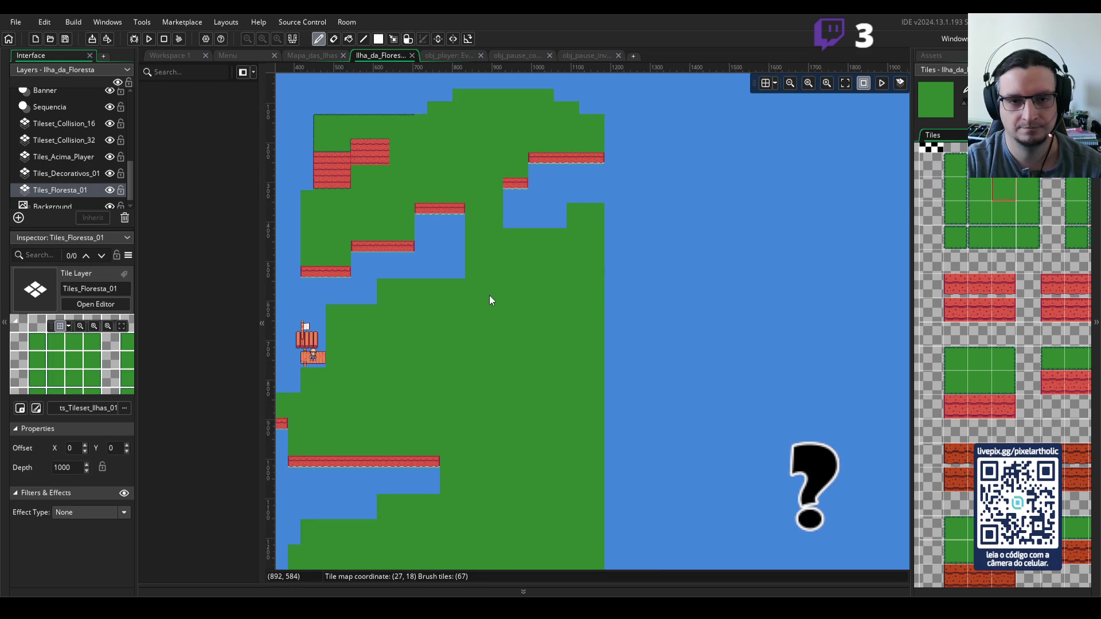
pyautogui.scroll(-2, 581, 304)
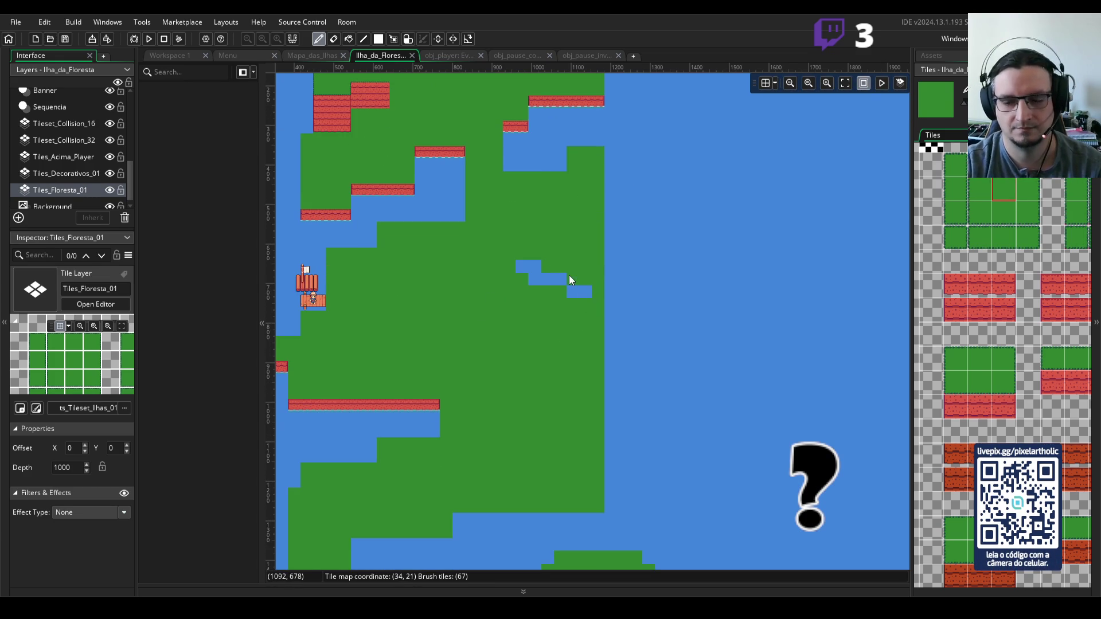
pyautogui.click(569, 275)
# - Paint a green tile in the open water, then compare with the Aseprite reference map
pyautogui.scroll(-1, 552, 279)
pyautogui.scroll(-1, 554, 273)
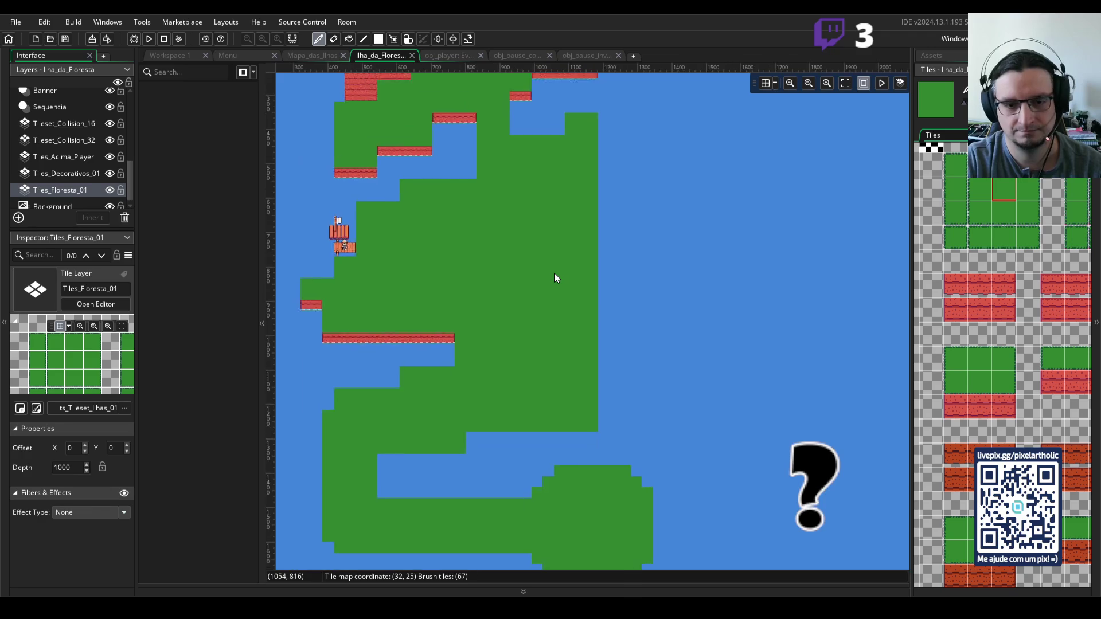
pyautogui.scroll(-2, 554, 273)
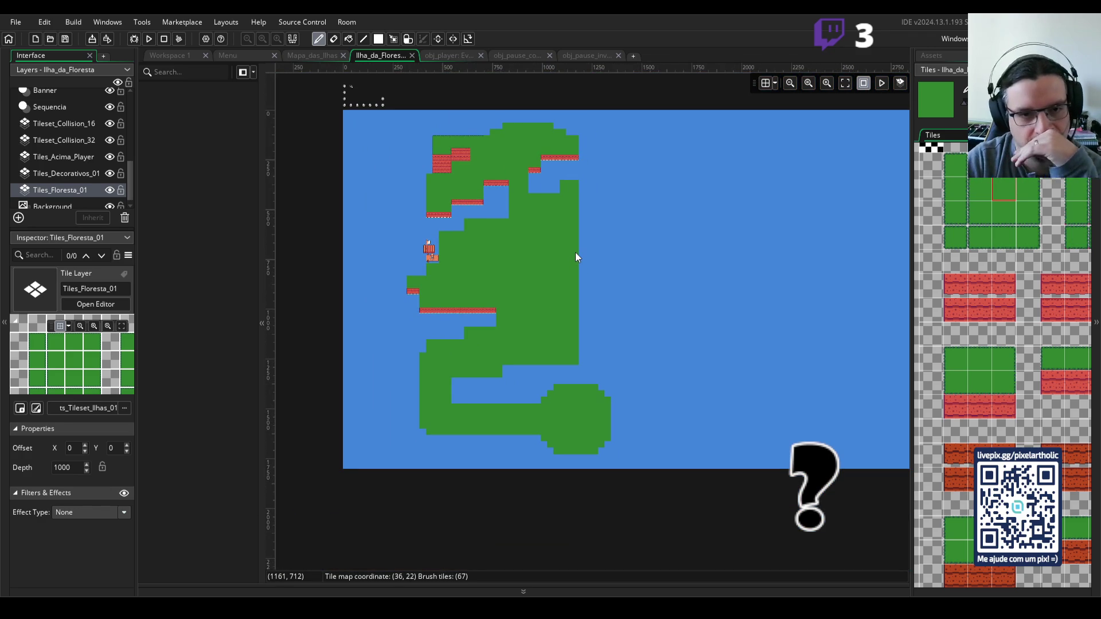
pyautogui.click(673, 290)
pyautogui.moveTo(675, 291); pyautogui.dragTo(625, 293)
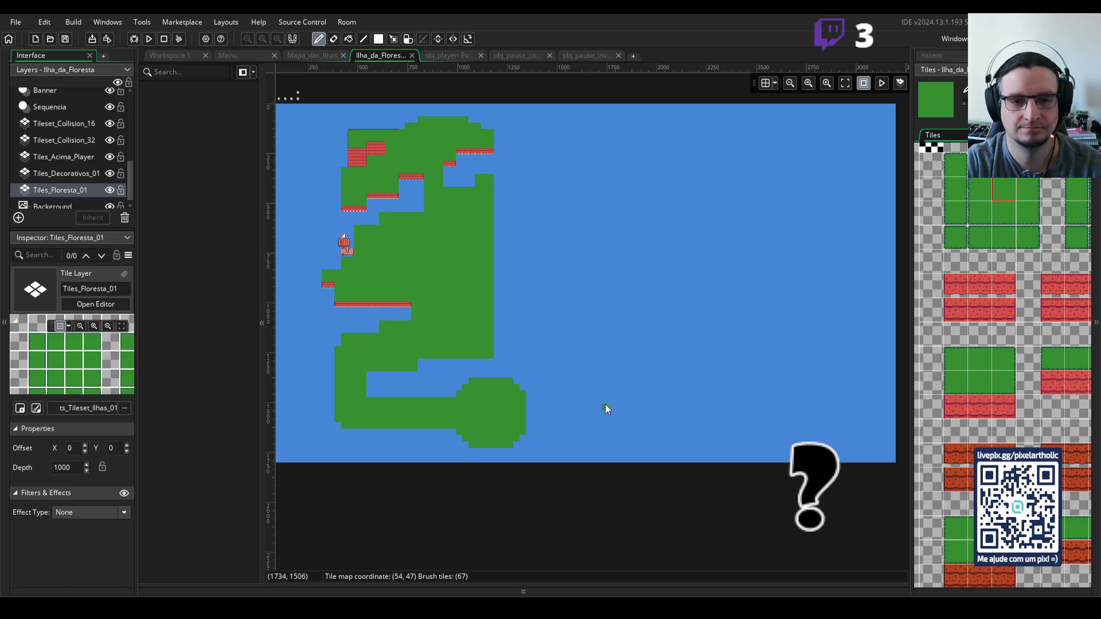
pyautogui.hotkey('alt', 'Tab')
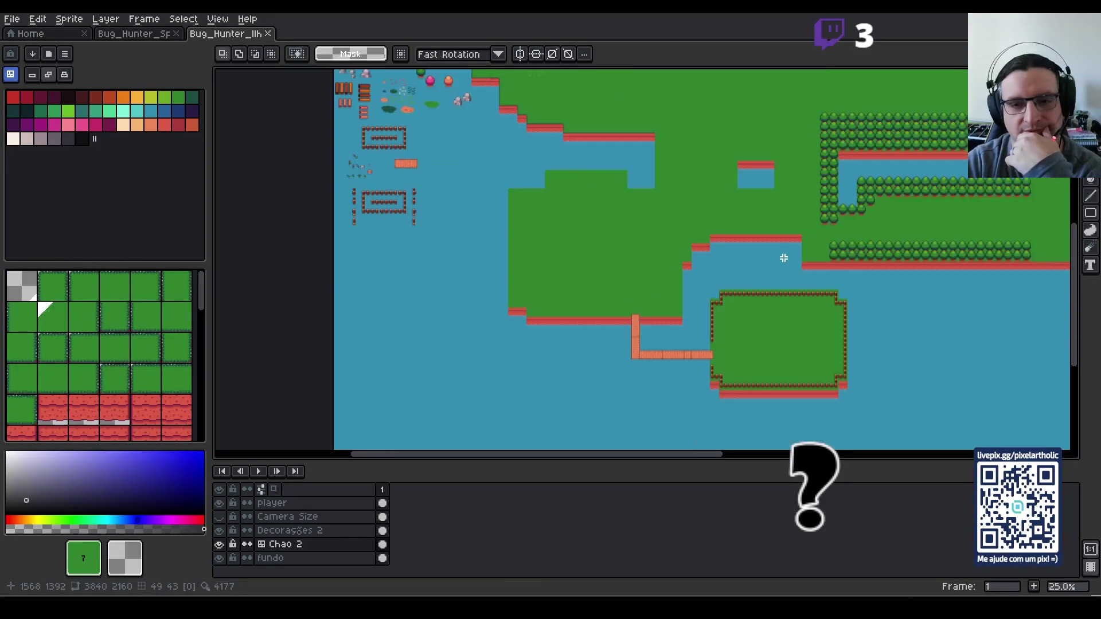
pyautogui.moveTo(892, 204)
pyautogui.mouseDown()
pyautogui.moveTo(738, 239)
pyautogui.moveTo(632, 295)
pyautogui.moveTo(690, 393)
pyautogui.mouseUp()
pyautogui.moveTo(732, 315); pyautogui.dragTo(694, 309)
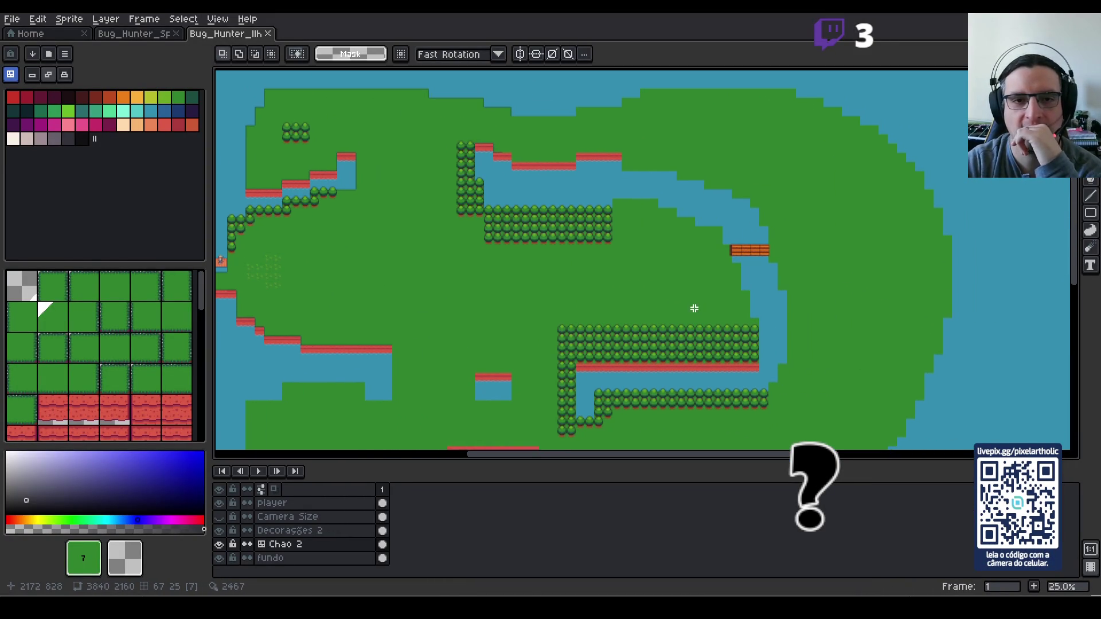
pyautogui.hotkey('alt', 'Tab')
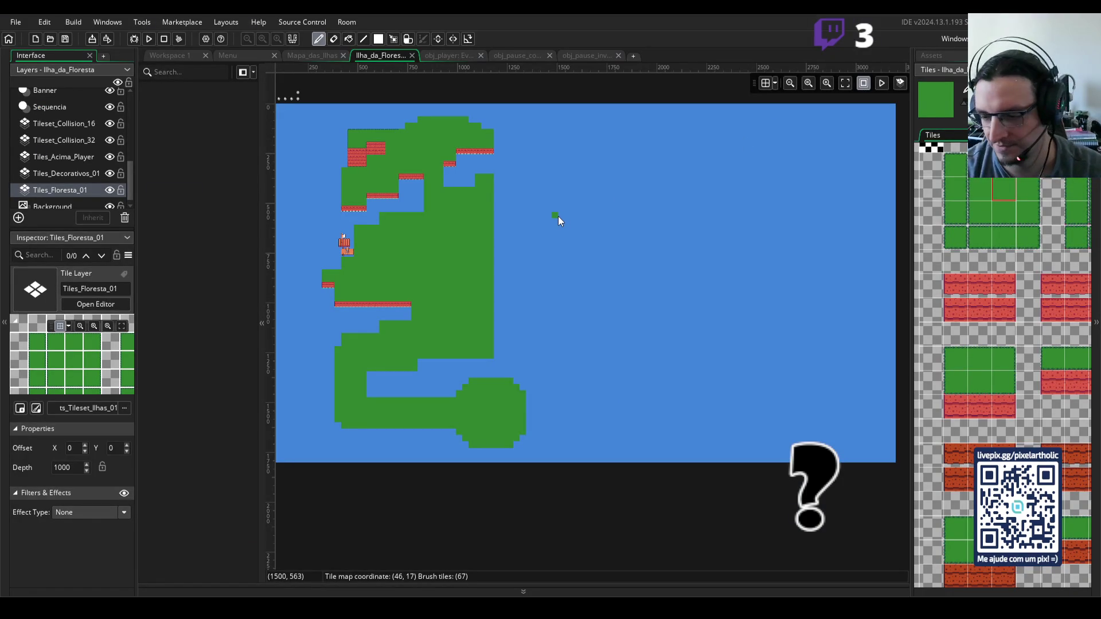
# - Paint green strips rightward across the water and down along the right lobe's coast
pyautogui.scroll(2, 556, 217)
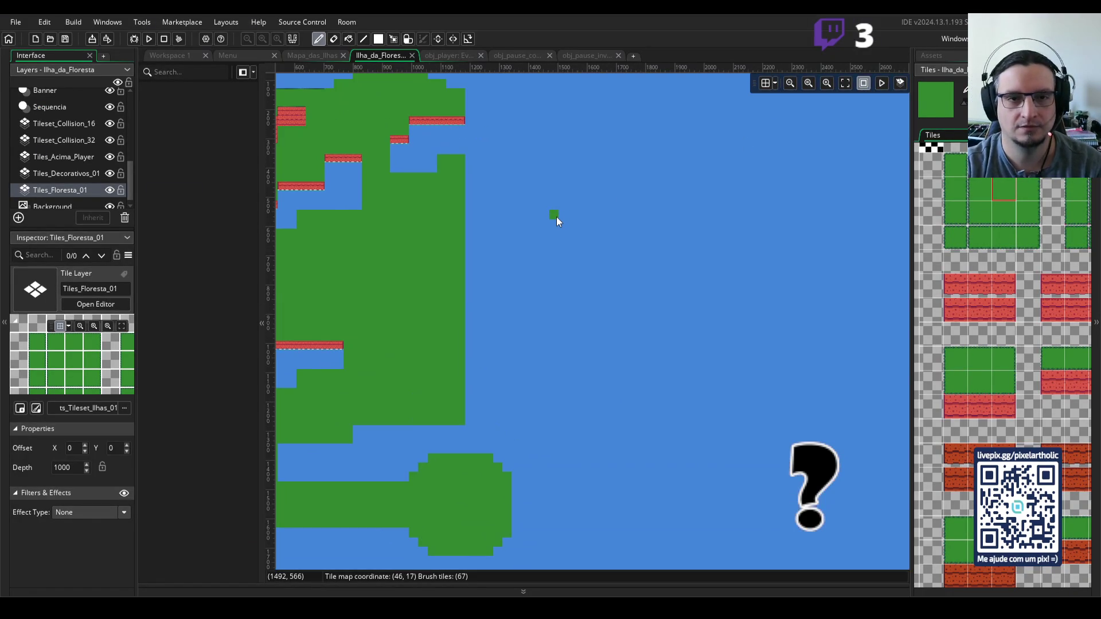
pyautogui.scroll(3, 634, 315)
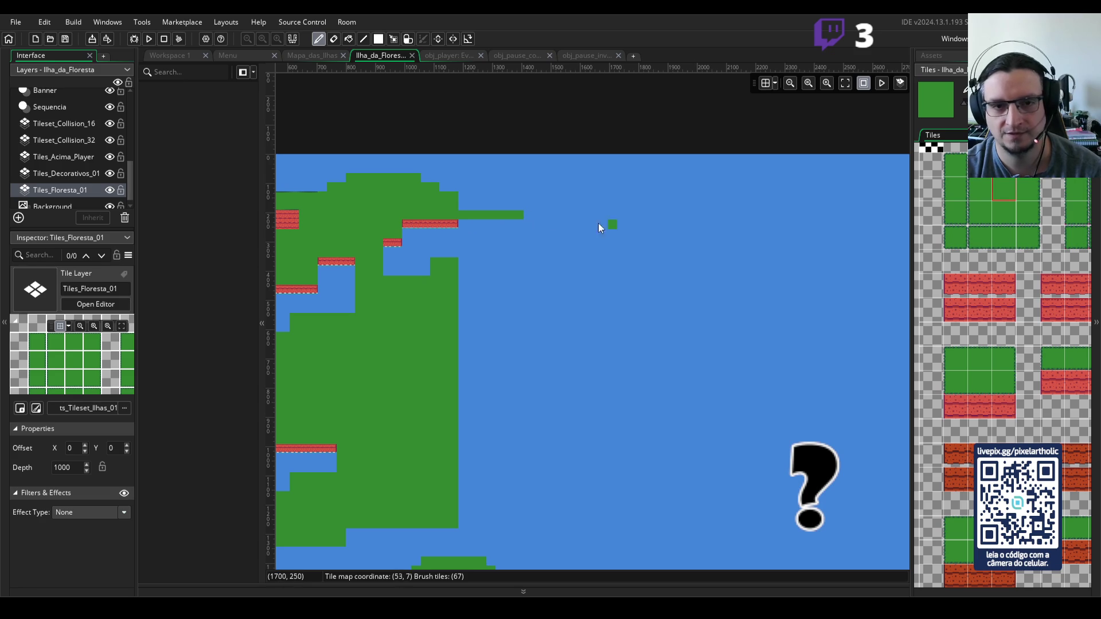
pyautogui.moveTo(600, 226); pyautogui.dragTo(642, 233)
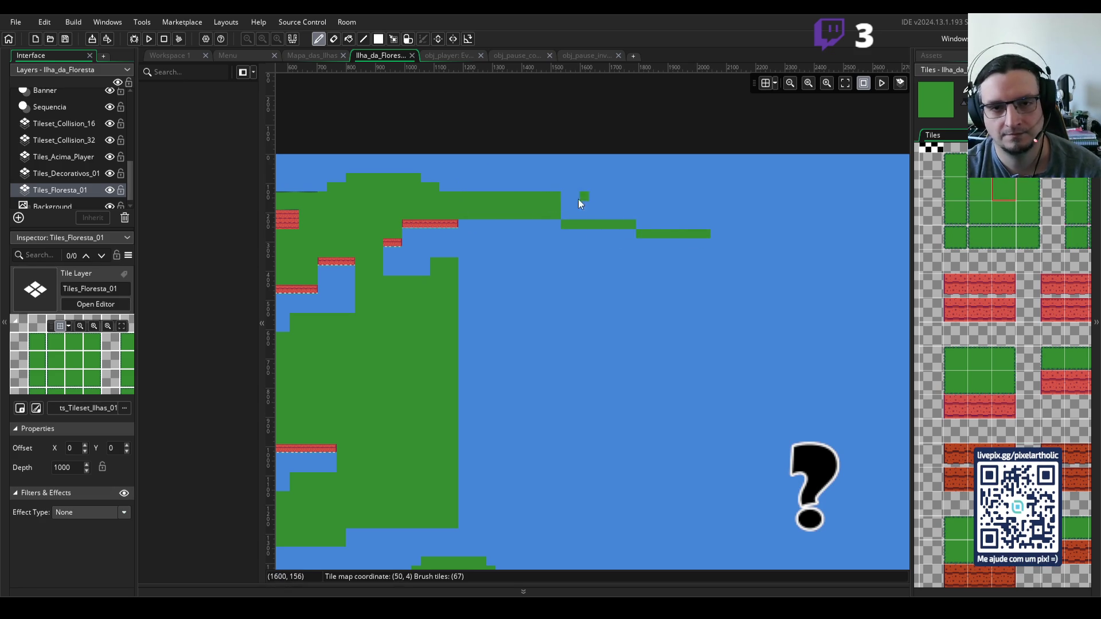
pyautogui.moveTo(611, 222); pyautogui.dragTo(601, 216)
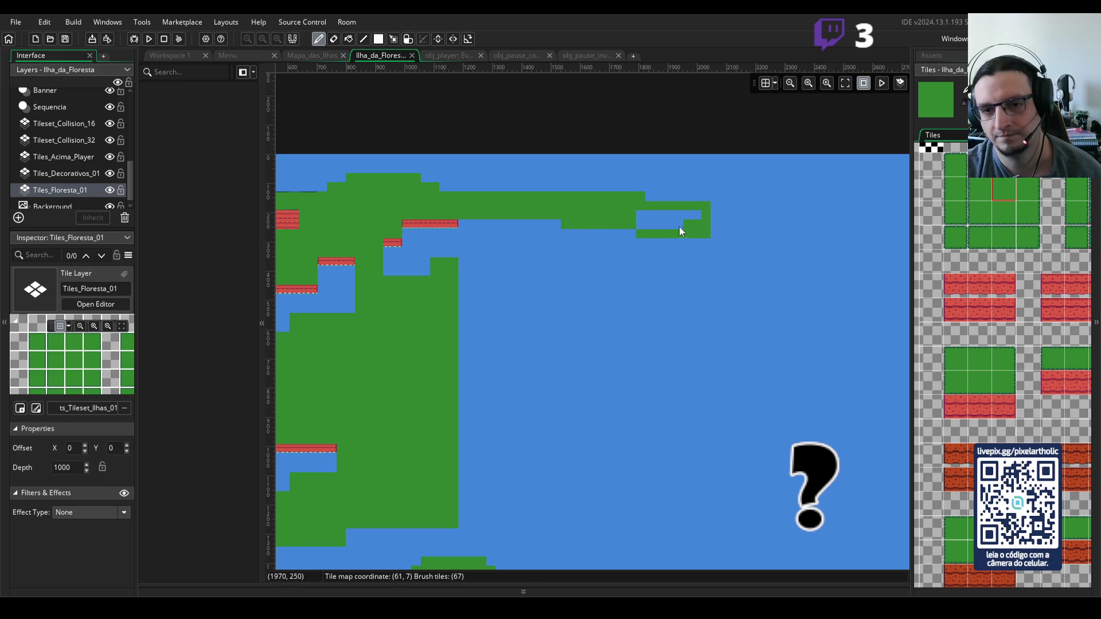
pyautogui.moveTo(464, 263); pyautogui.dragTo(544, 270)
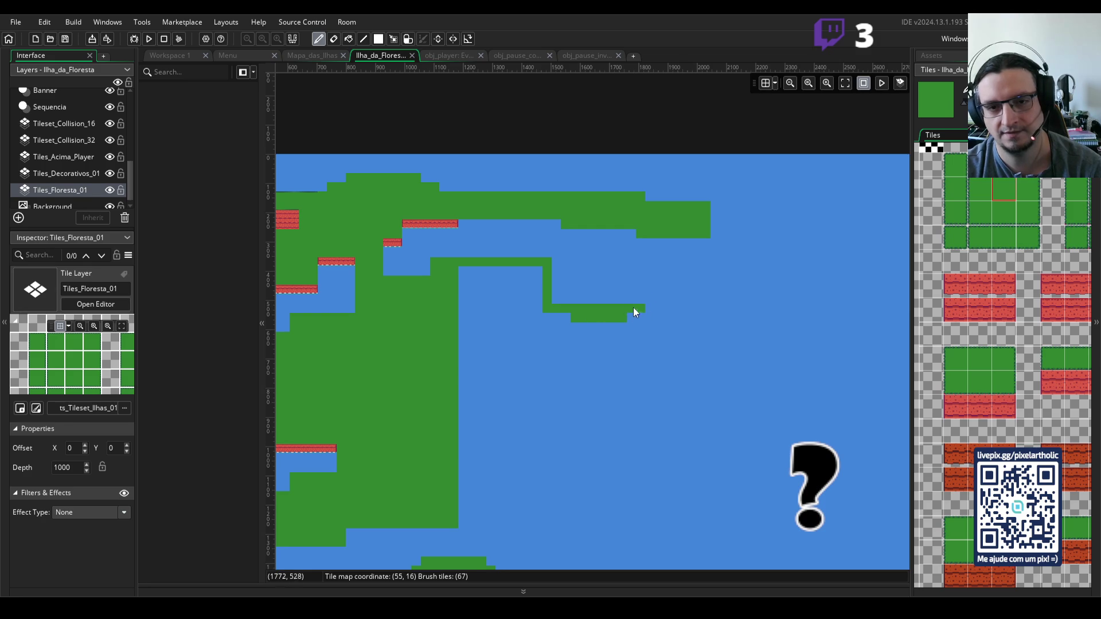
pyautogui.moveTo(557, 272); pyautogui.dragTo(581, 299)
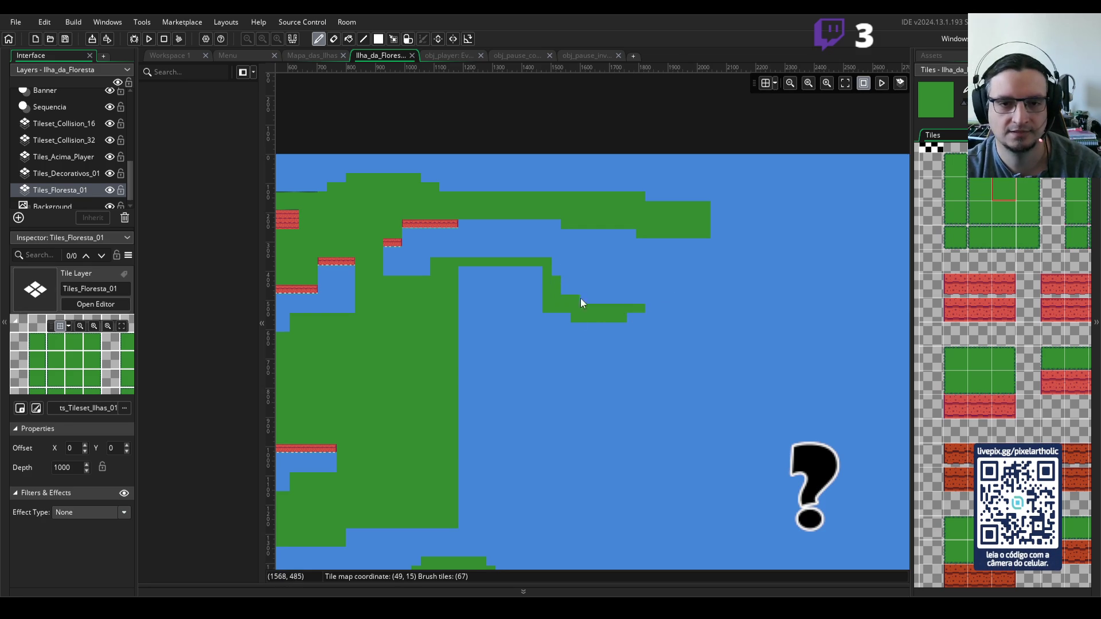
# - Fill the lower strip, vertical channel and enclosed blue pocket with green land tiles
pyautogui.moveTo(459, 388); pyautogui.dragTo(553, 386)
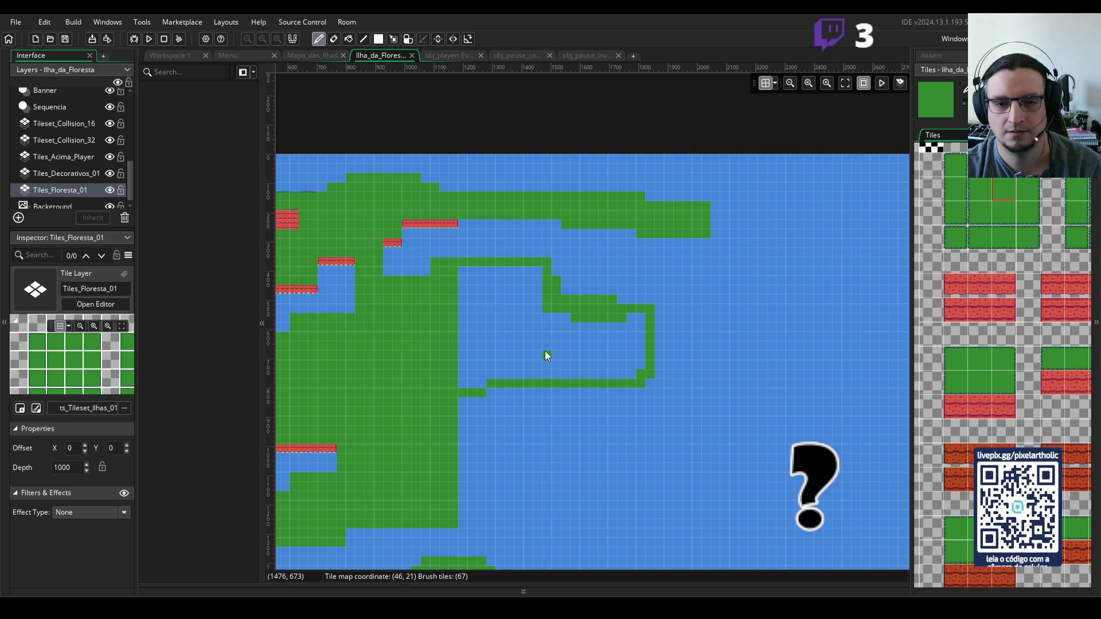
pyautogui.click(546, 356)
pyautogui.click(567, 366)
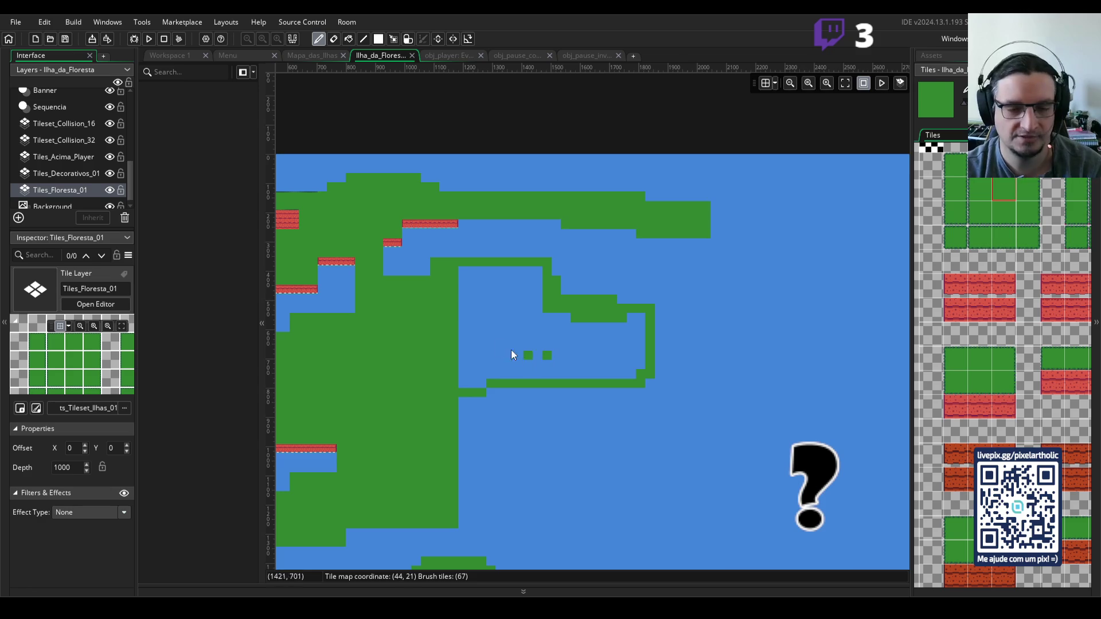
pyautogui.moveTo(474, 271)
pyautogui.mouseDown()
pyautogui.moveTo(474, 386)
pyautogui.moveTo(462, 369)
pyautogui.moveTo(488, 344)
pyautogui.mouseUp()
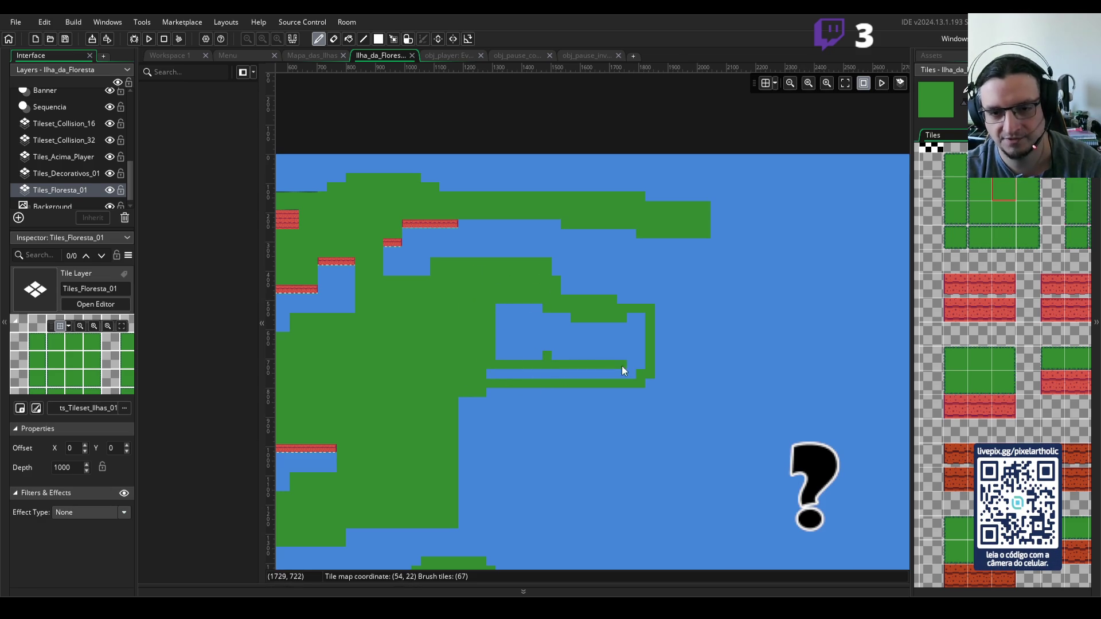
pyautogui.click(622, 367)
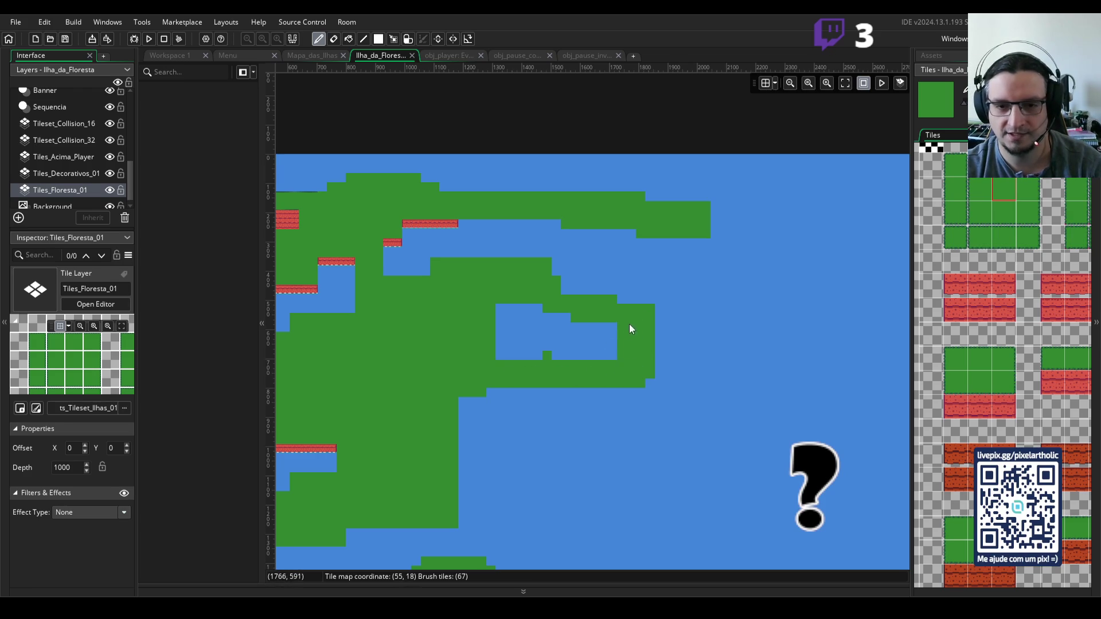
pyautogui.moveTo(585, 329)
pyautogui.mouseDown()
pyautogui.moveTo(547, 306)
pyautogui.moveTo(534, 316)
pyautogui.mouseUp()
pyautogui.moveTo(502, 354); pyautogui.dragTo(506, 360)
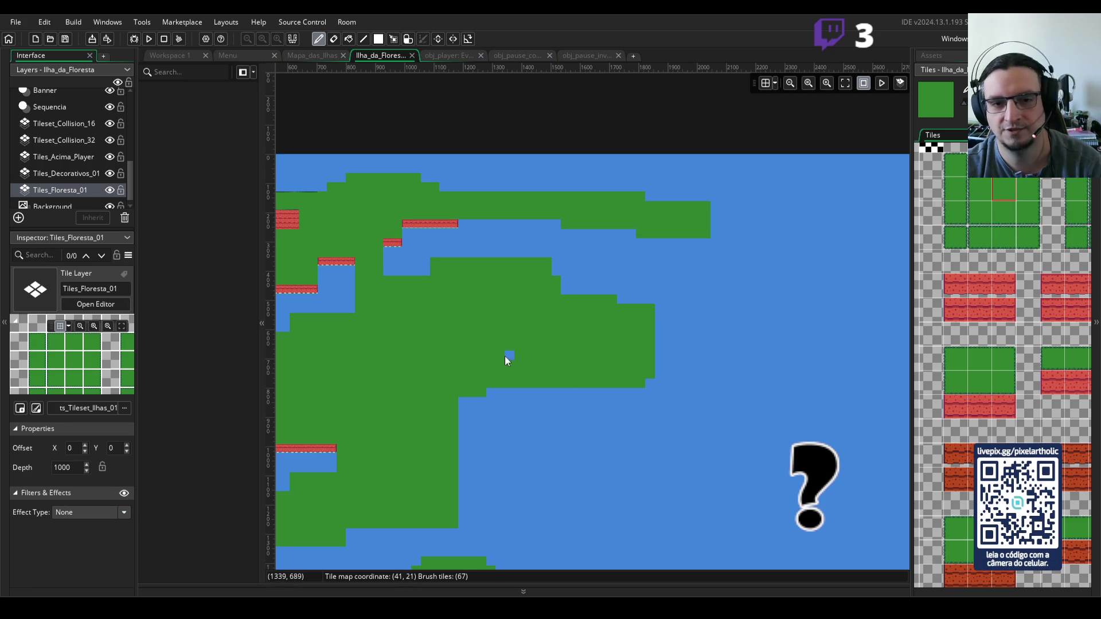
# - Fill the blue notch tiles and extend land down the island's right edge
pyautogui.click(565, 290)
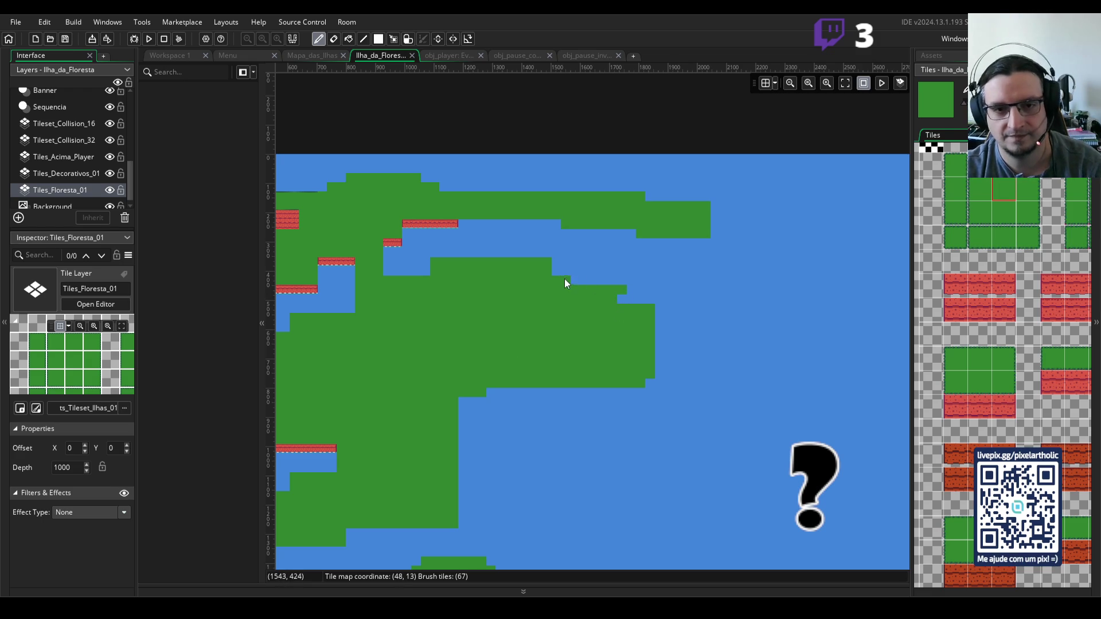
pyautogui.click(639, 296)
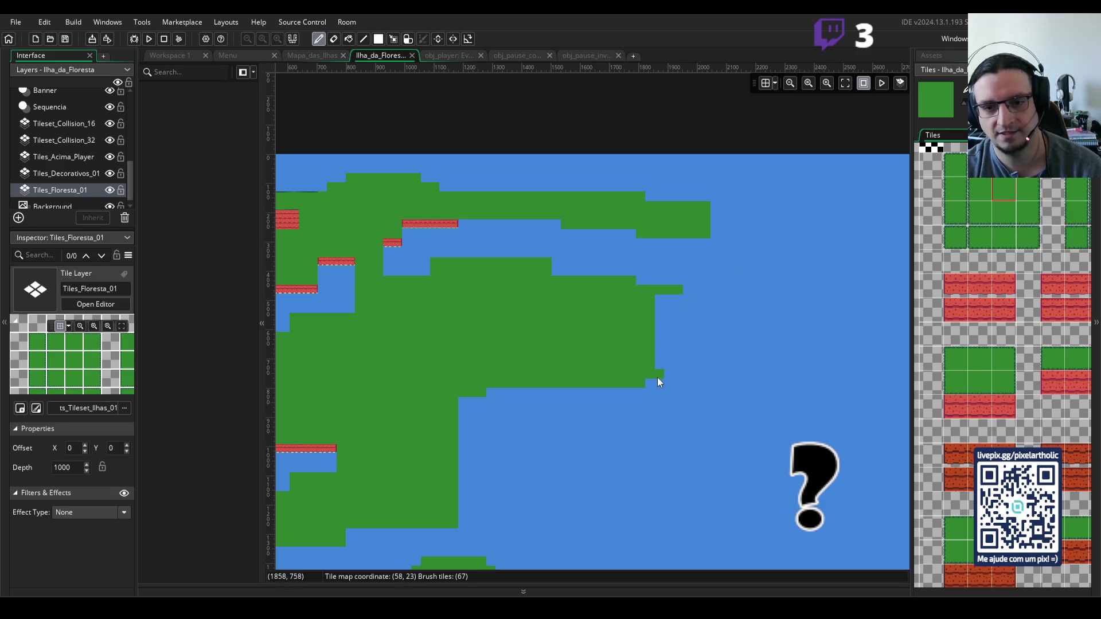
pyautogui.moveTo(664, 310)
pyautogui.mouseDown()
pyautogui.moveTo(670, 295)
pyautogui.moveTo(670, 338)
pyautogui.mouseUp()
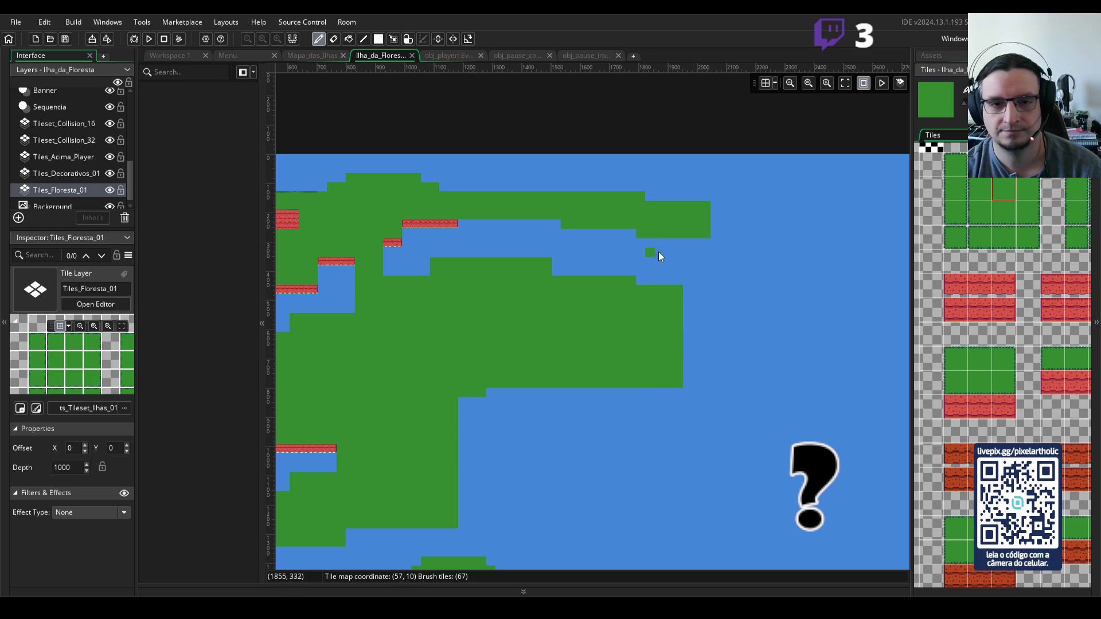
# - Erase an L-shaped water channel through the land on the right side
pyautogui.press('e')
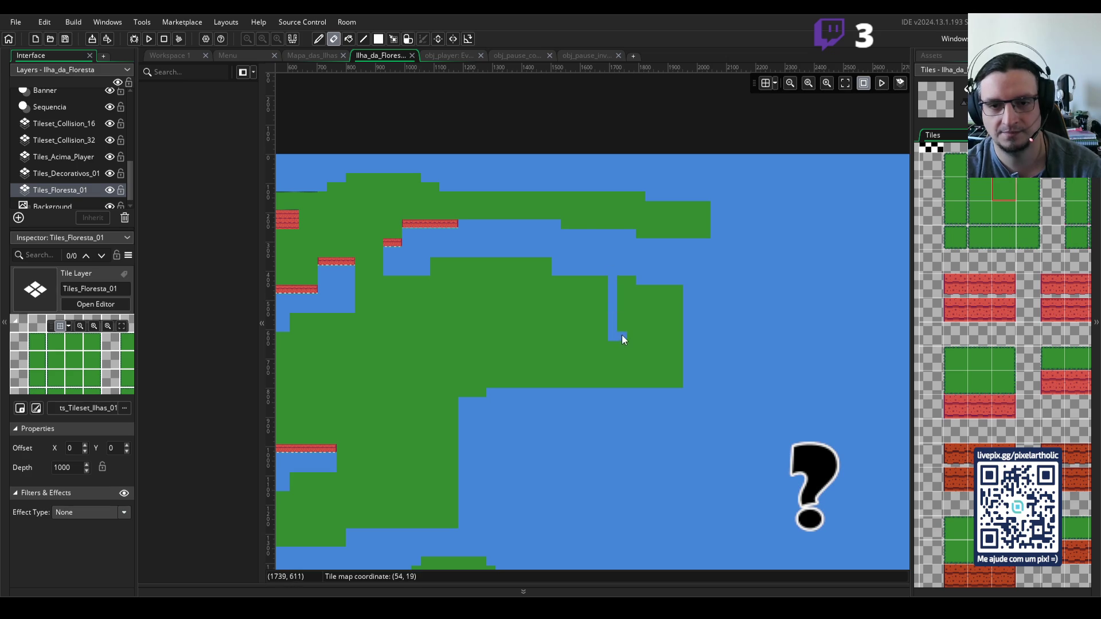
pyautogui.moveTo(638, 336)
pyautogui.mouseDown()
pyautogui.moveTo(629, 268)
pyautogui.moveTo(632, 311)
pyautogui.mouseUp()
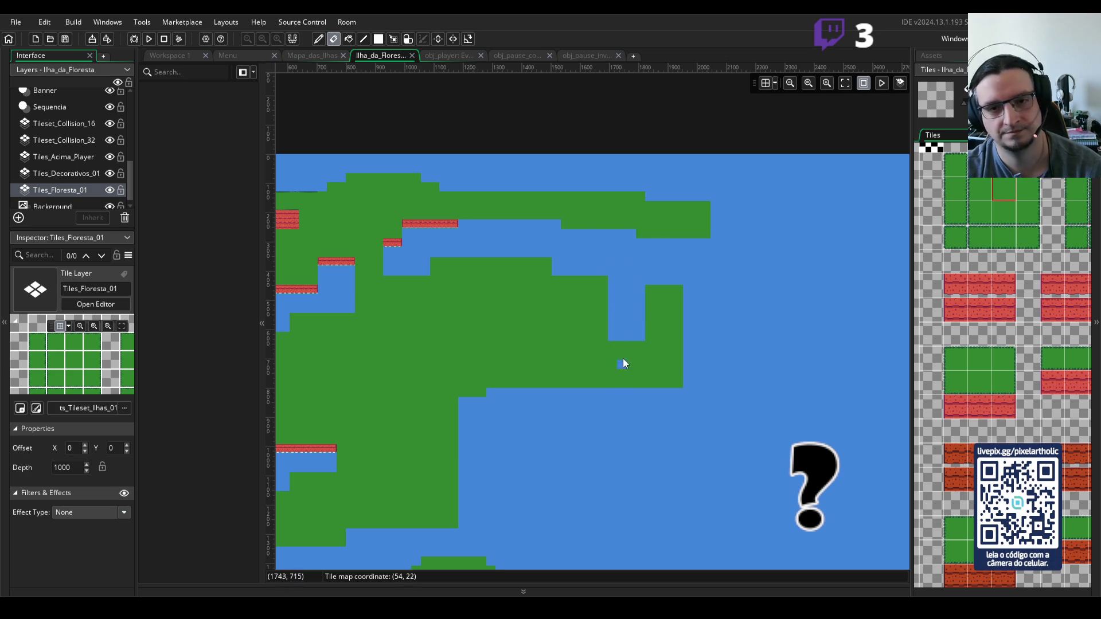
pyautogui.moveTo(616, 345)
pyautogui.mouseDown()
pyautogui.moveTo(611, 364)
pyautogui.moveTo(682, 370)
pyautogui.moveTo(626, 348)
pyautogui.moveTo(615, 373)
pyautogui.moveTo(652, 339)
pyautogui.mouseUp()
pyautogui.hotkey('ctrl', 'z')
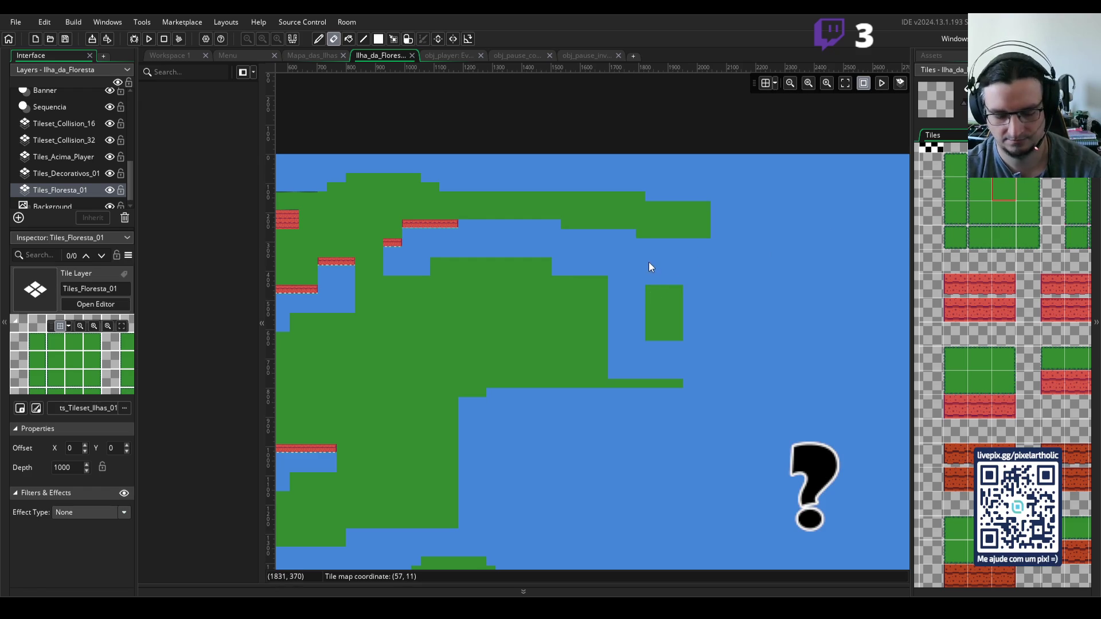
# - Paint a wide green land column from the top coast down to the right block
pyautogui.click(987, 197)
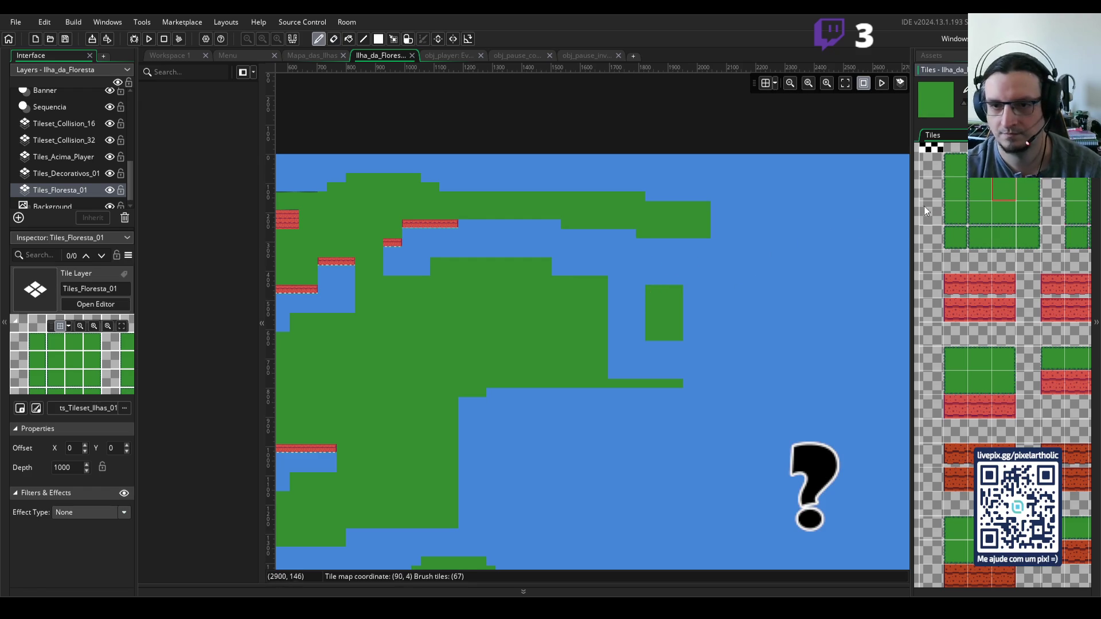
pyautogui.moveTo(649, 284)
pyautogui.mouseDown()
pyautogui.moveTo(649, 235)
pyautogui.moveTo(672, 263)
pyautogui.mouseUp()
pyautogui.moveTo(680, 224); pyautogui.dragTo(679, 298)
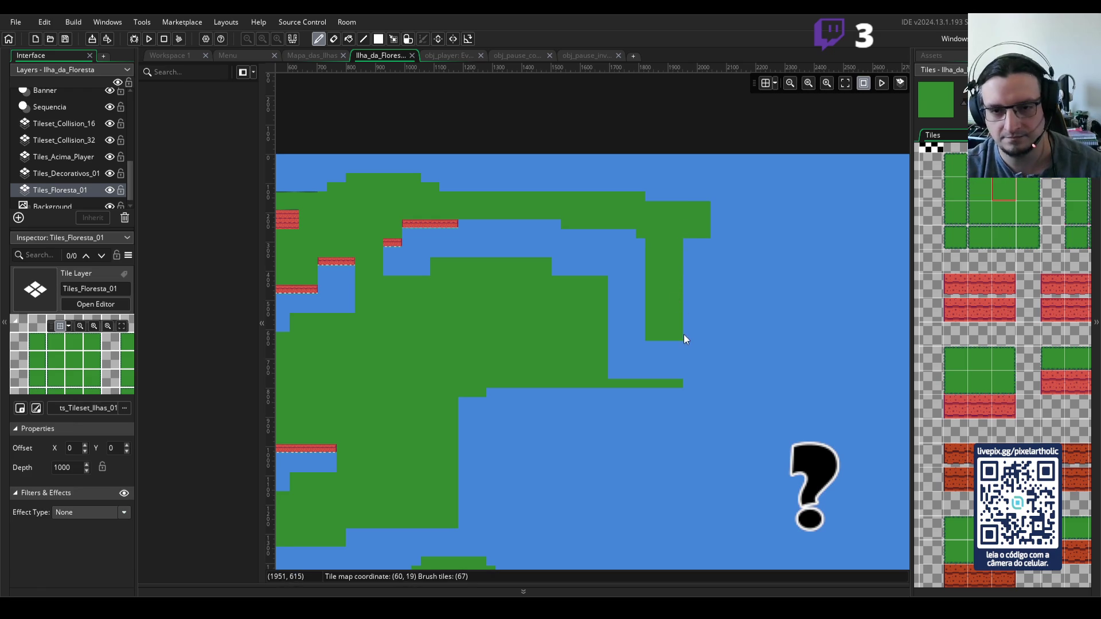
pyautogui.moveTo(689, 337); pyautogui.dragTo(686, 237)
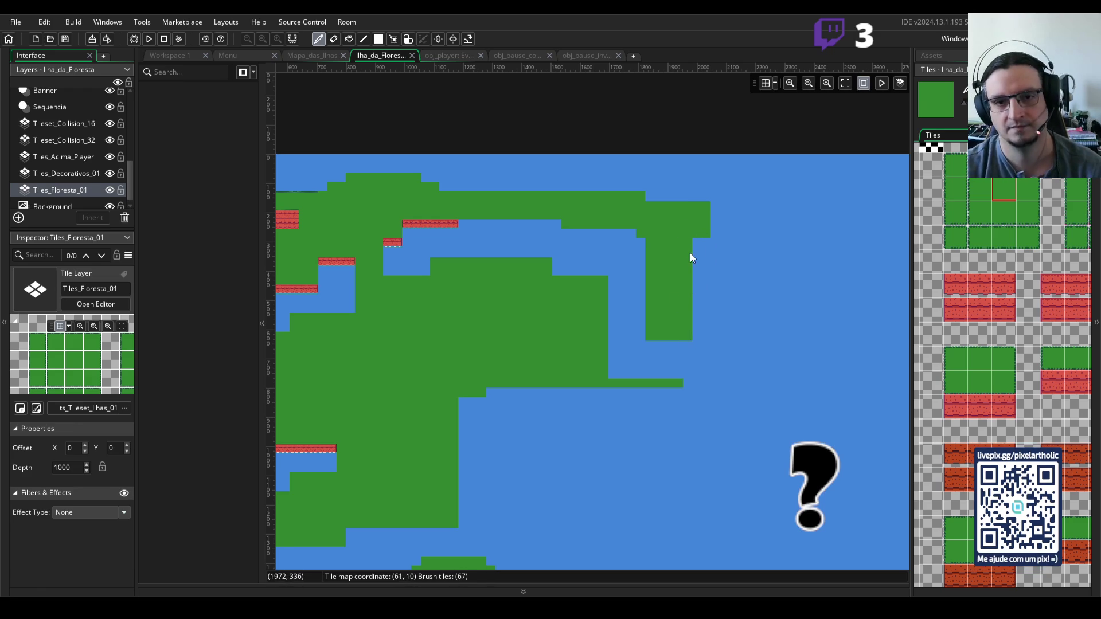
pyautogui.scroll(-1, 690, 273)
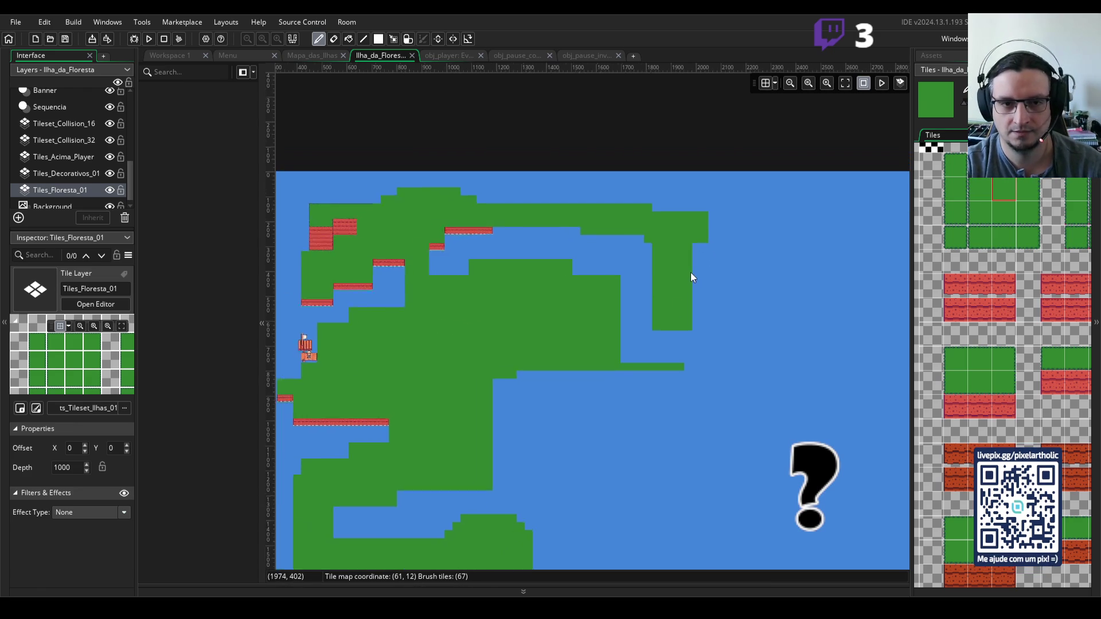
# - Fill the lower-right water area and blue rectangle with land, undoing a stray top-right tile
pyautogui.moveTo(597, 312)
pyautogui.mouseDown()
pyautogui.moveTo(641, 338)
pyautogui.moveTo(680, 287)
pyautogui.mouseUp()
pyautogui.click(876, 142)
pyautogui.hotkey('ctrl', 'z')
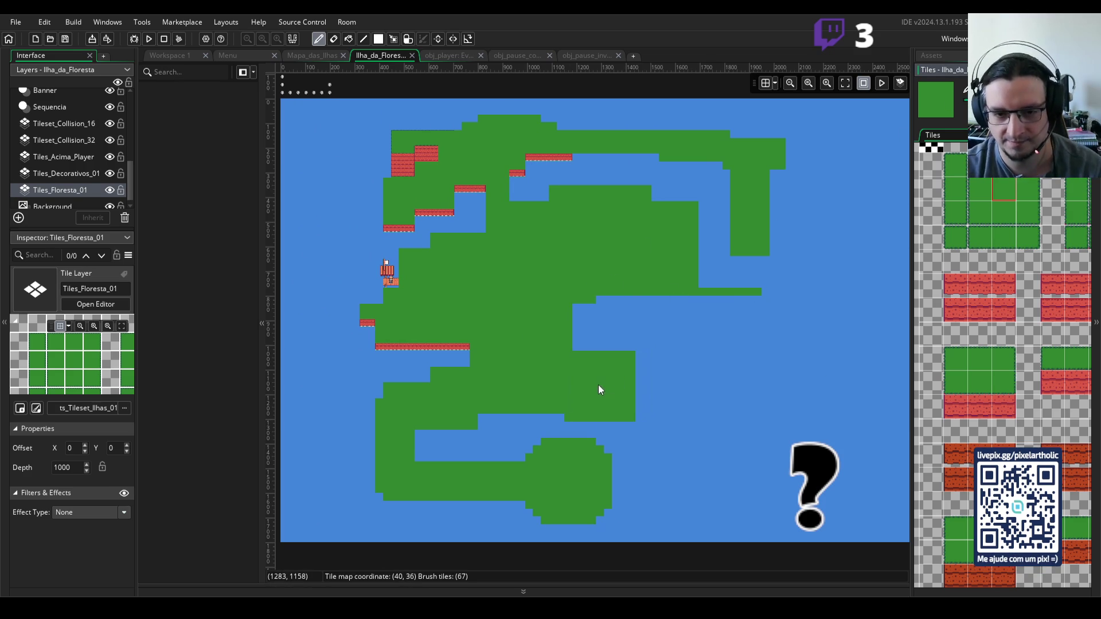
pyautogui.moveTo(597, 378); pyautogui.dragTo(710, 374)
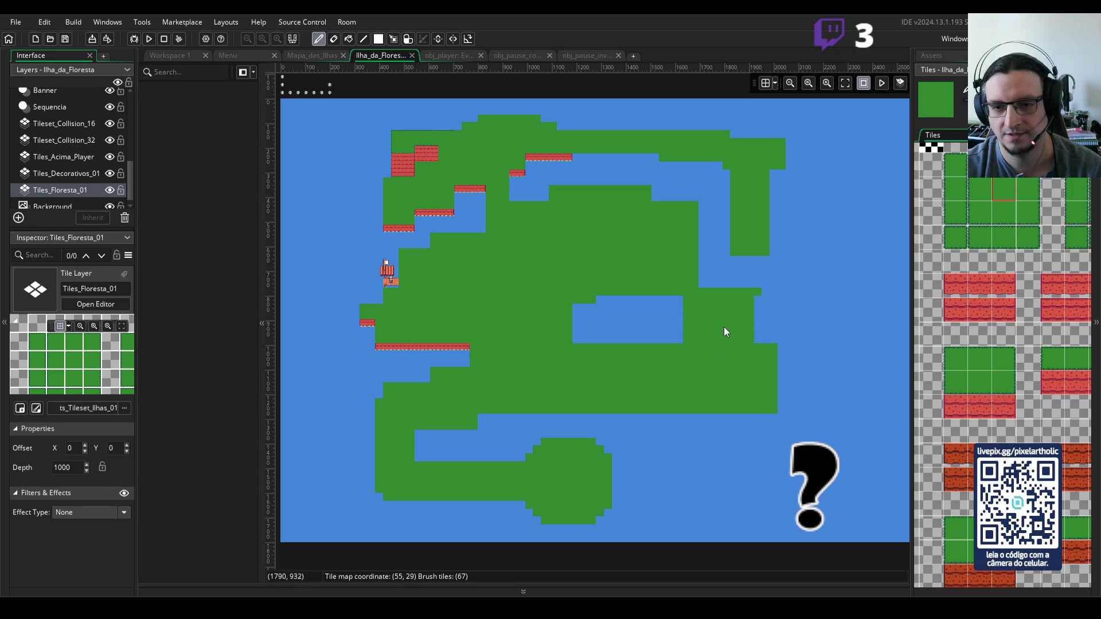
pyautogui.moveTo(725, 331); pyautogui.dragTo(600, 329)
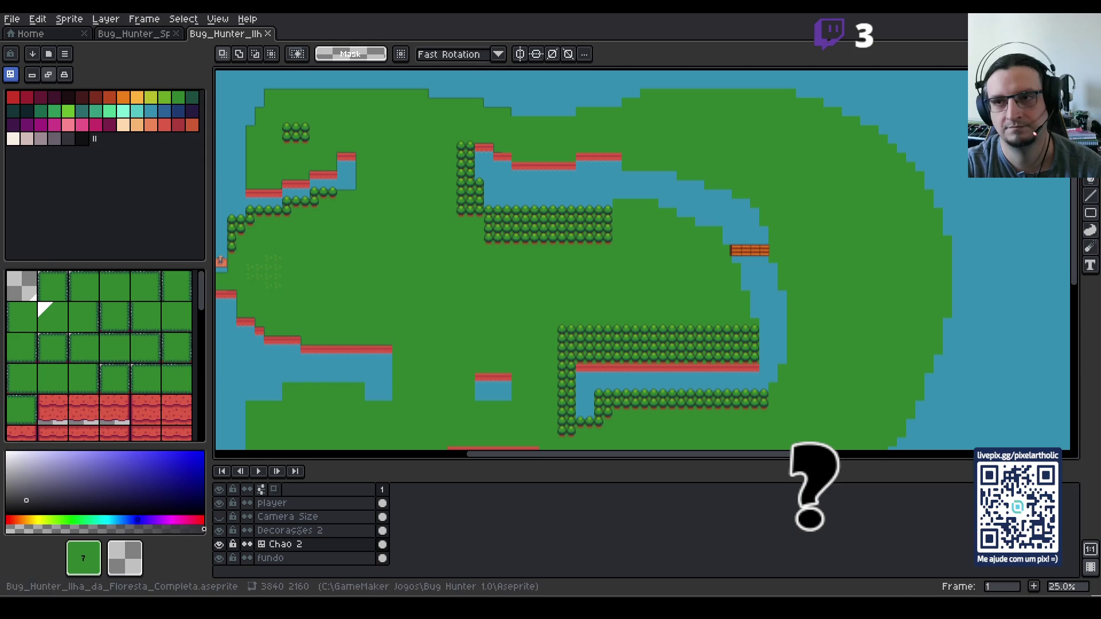
pyautogui.hotkey('alt', 'Tab')
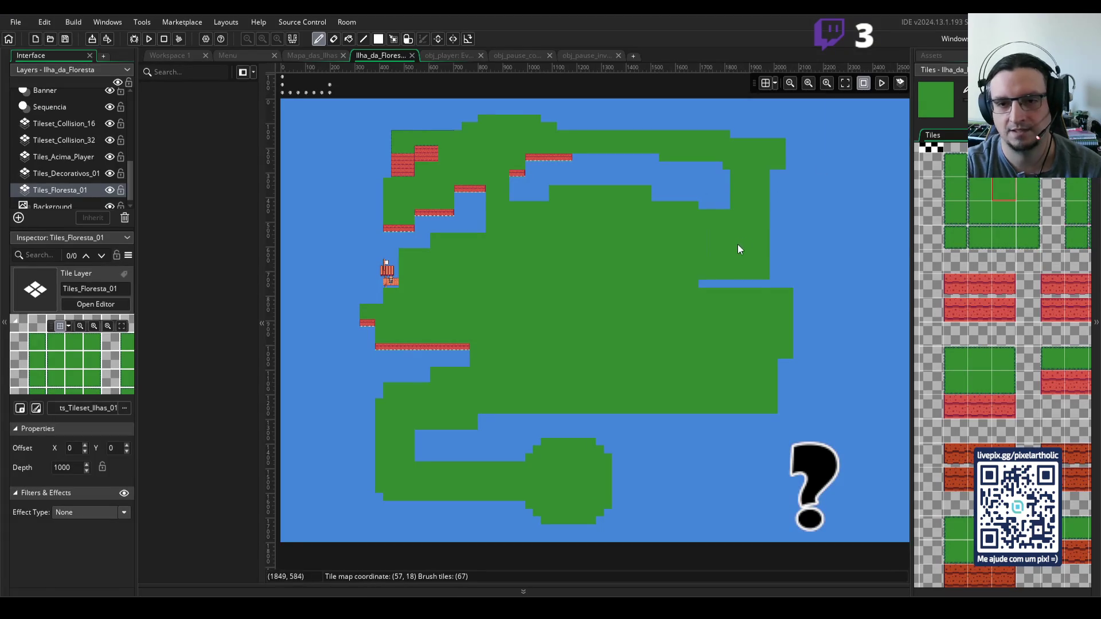
pyautogui.rightClick(728, 252)
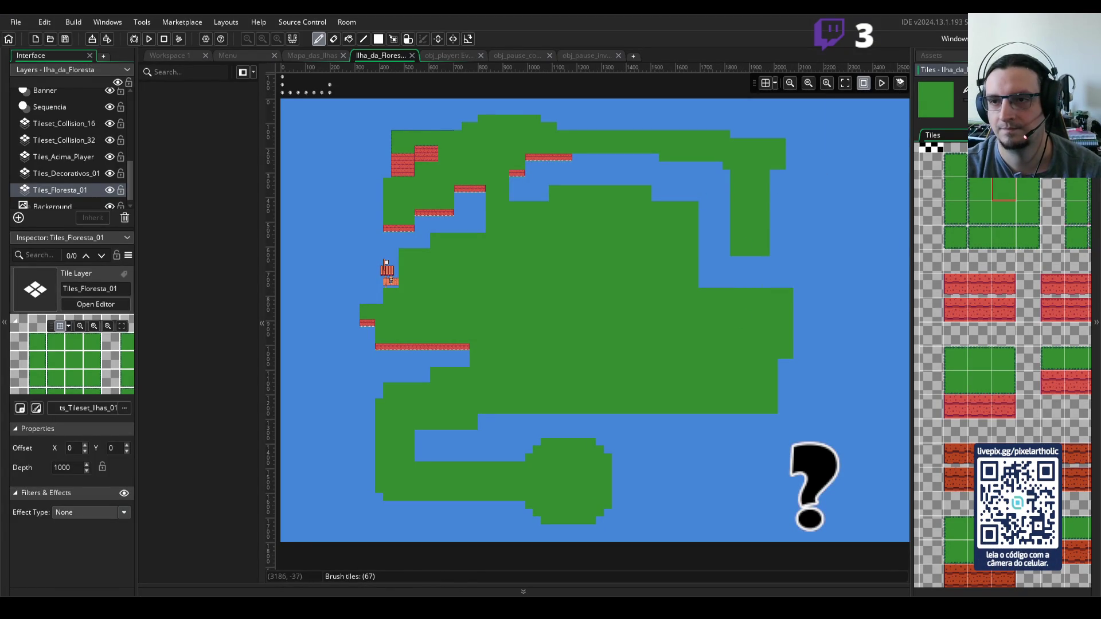
# - Erase a hooked water channel across the eastern land, including the thin land column
pyautogui.press('e')
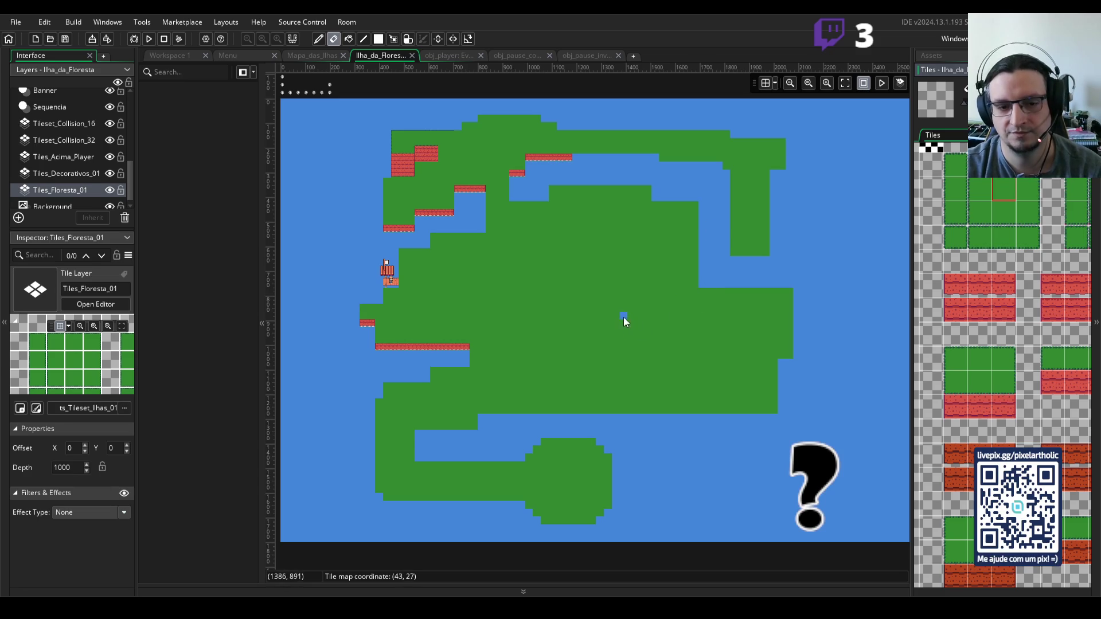
pyautogui.moveTo(621, 311)
pyautogui.mouseDown()
pyautogui.moveTo(693, 305)
pyautogui.moveTo(695, 296)
pyautogui.mouseUp()
pyautogui.moveTo(614, 308)
pyautogui.mouseDown()
pyautogui.moveTo(614, 338)
pyautogui.moveTo(737, 337)
pyautogui.moveTo(733, 295)
pyautogui.moveTo(734, 304)
pyautogui.mouseUp()
pyautogui.click(671, 315)
pyautogui.moveTo(657, 324)
pyautogui.mouseDown()
pyautogui.moveTo(639, 334)
pyautogui.moveTo(666, 314)
pyautogui.moveTo(688, 326)
pyautogui.moveTo(673, 326)
pyautogui.moveTo(702, 296)
pyautogui.mouseUp()
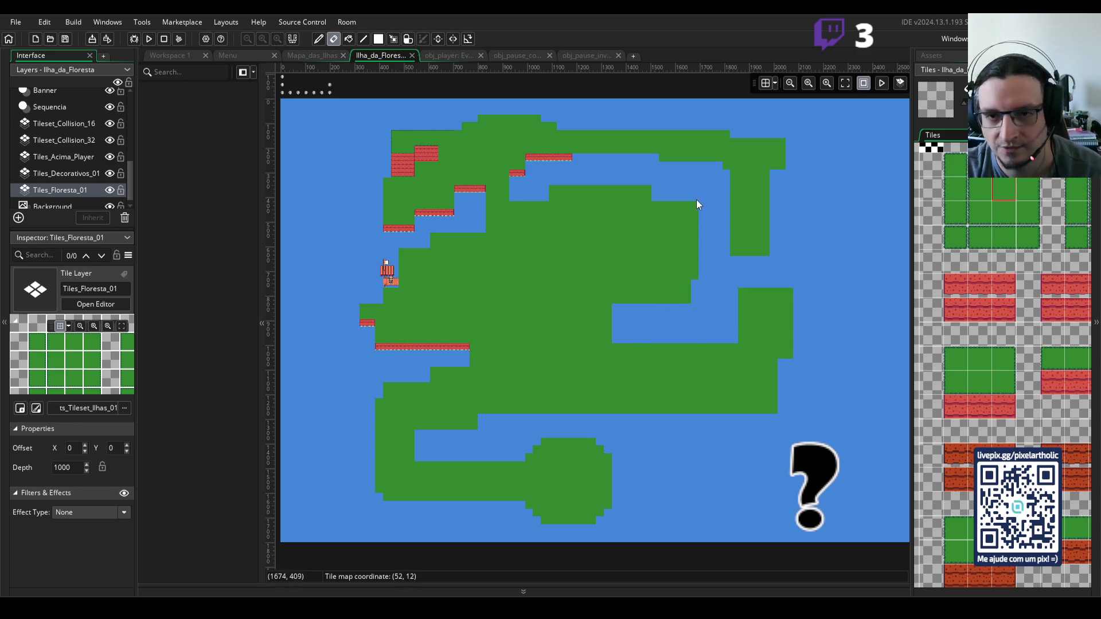
pyautogui.moveTo(692, 214); pyautogui.dragTo(698, 260)
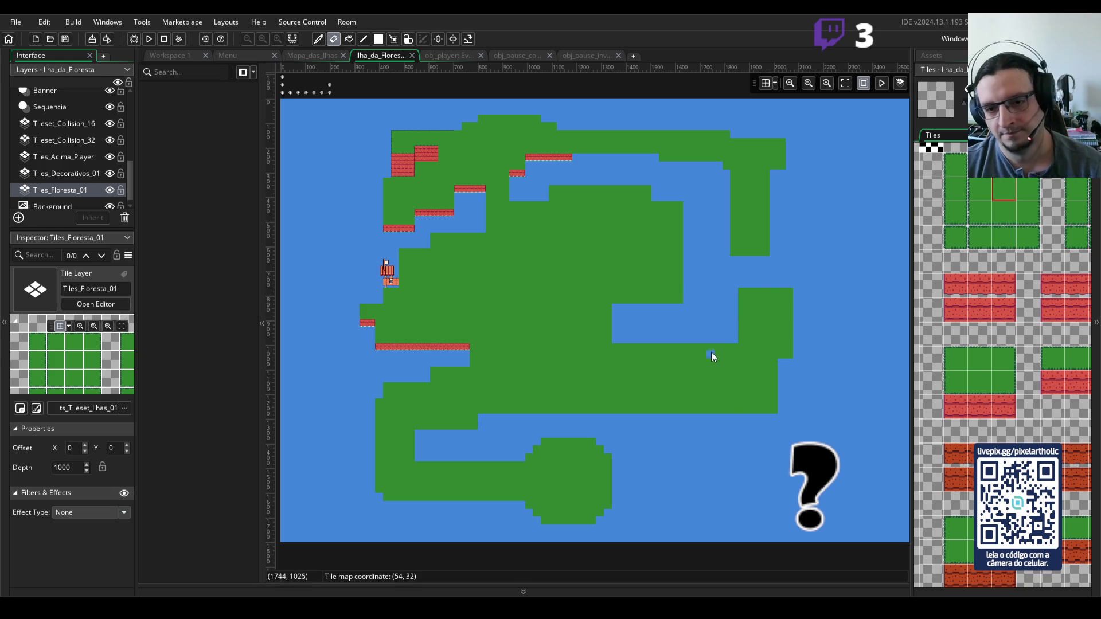
# - Repaint green land columns and a block beside the channel, undoing one extra tile
pyautogui.click(982, 201)
pyautogui.click(742, 308)
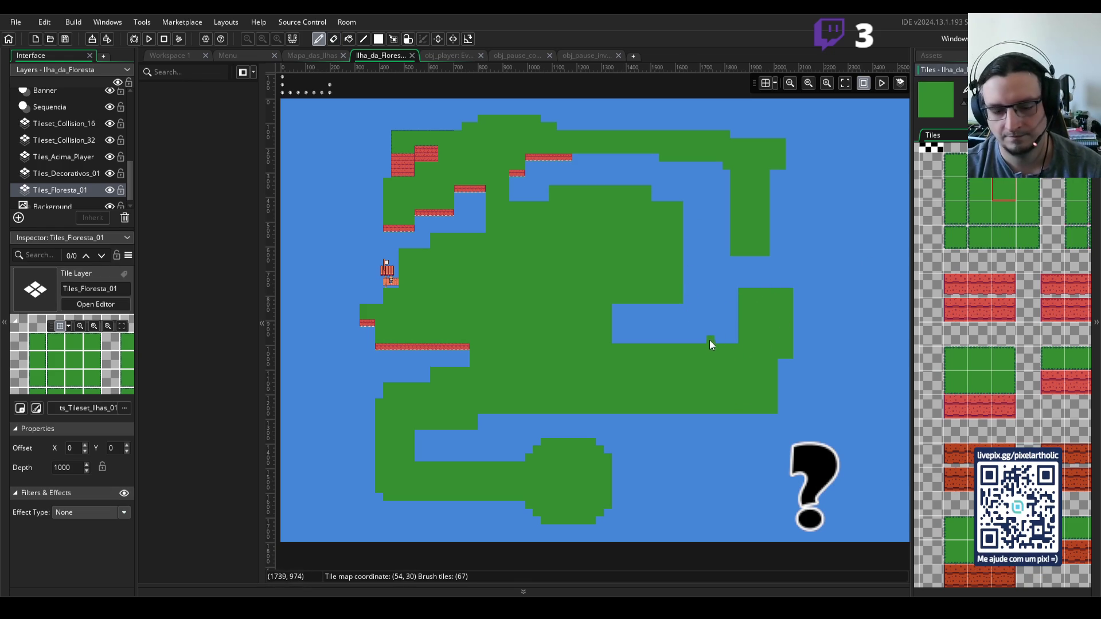
pyautogui.moveTo(719, 343)
pyautogui.mouseDown()
pyautogui.moveTo(721, 288)
pyautogui.moveTo(730, 345)
pyautogui.moveTo(728, 288)
pyautogui.moveTo(736, 325)
pyautogui.moveTo(739, 252)
pyautogui.moveTo(732, 298)
pyautogui.moveTo(721, 163)
pyautogui.mouseUp()
pyautogui.click(719, 181)
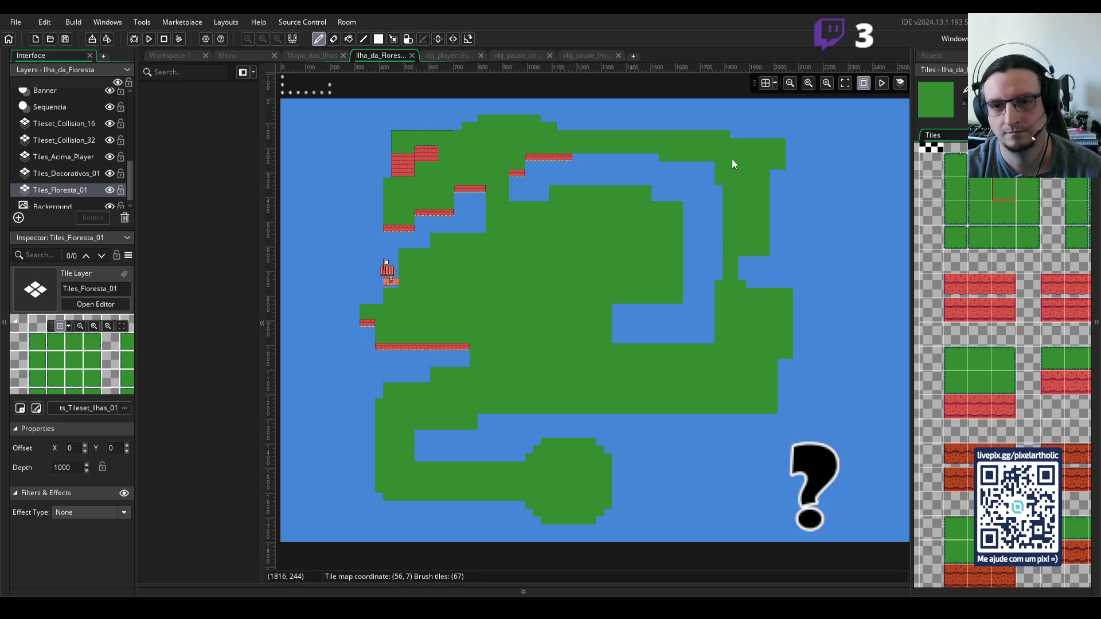
pyautogui.moveTo(748, 274)
pyautogui.mouseDown()
pyautogui.moveTo(738, 259)
pyautogui.moveTo(761, 280)
pyautogui.mouseUp()
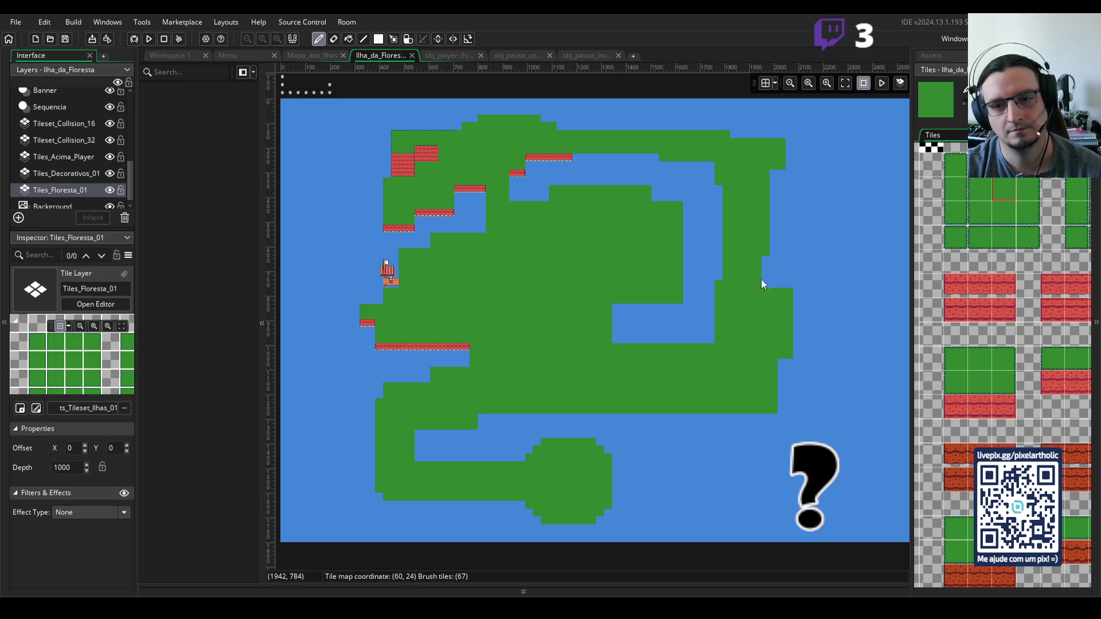
pyautogui.moveTo(778, 175)
pyautogui.mouseDown()
pyautogui.moveTo(774, 276)
pyautogui.moveTo(773, 167)
pyautogui.moveTo(789, 166)
pyautogui.mouseUp()
pyautogui.hotkey('ctrl', 'z')
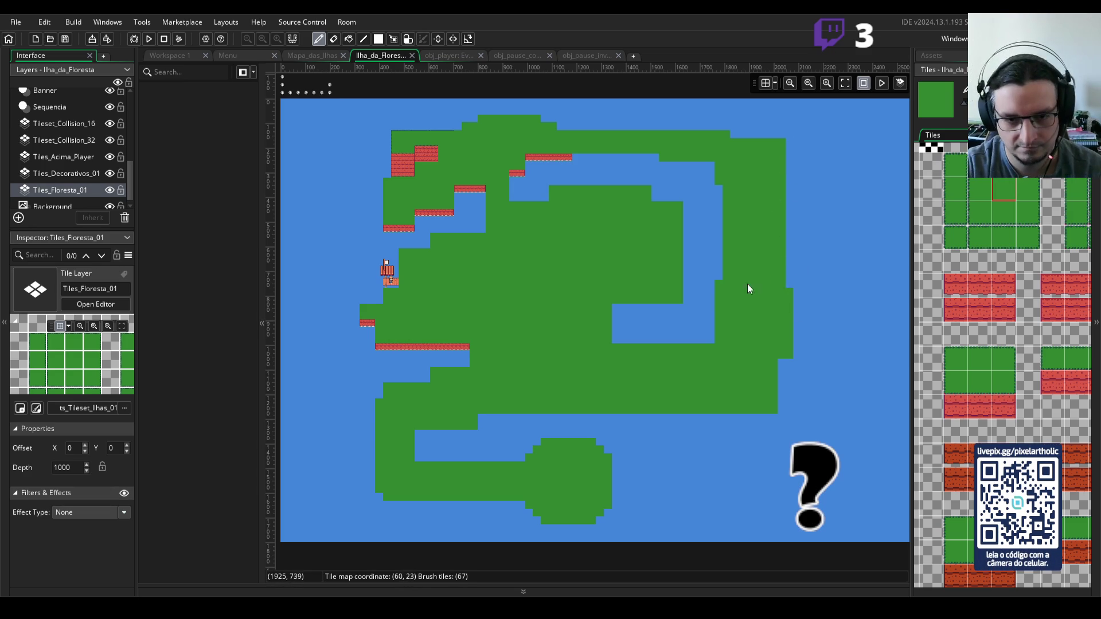
pyautogui.scroll(-2, 624, 322)
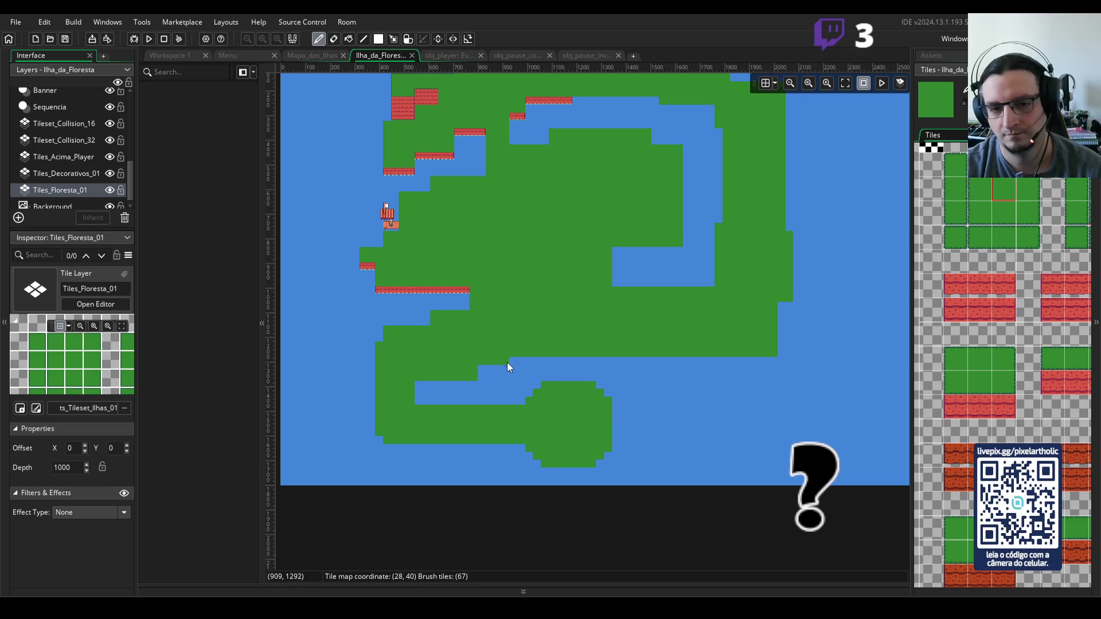
# - Erase the land tiles beside the east channel to extend the water further down
pyautogui.scroll(2, 769, 273)
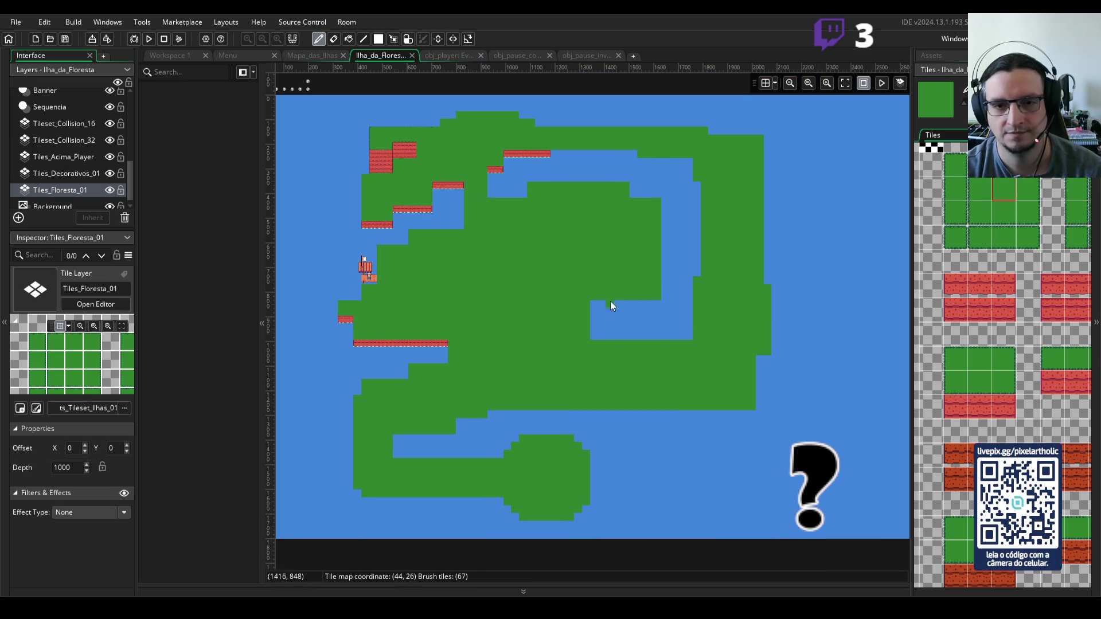
pyautogui.press('e')
pyautogui.moveTo(586, 311); pyautogui.dragTo(585, 326)
pyautogui.click(584, 335)
pyautogui.click(588, 303)
pyautogui.click(611, 296)
pyautogui.hotkey('ctrl', 'z')
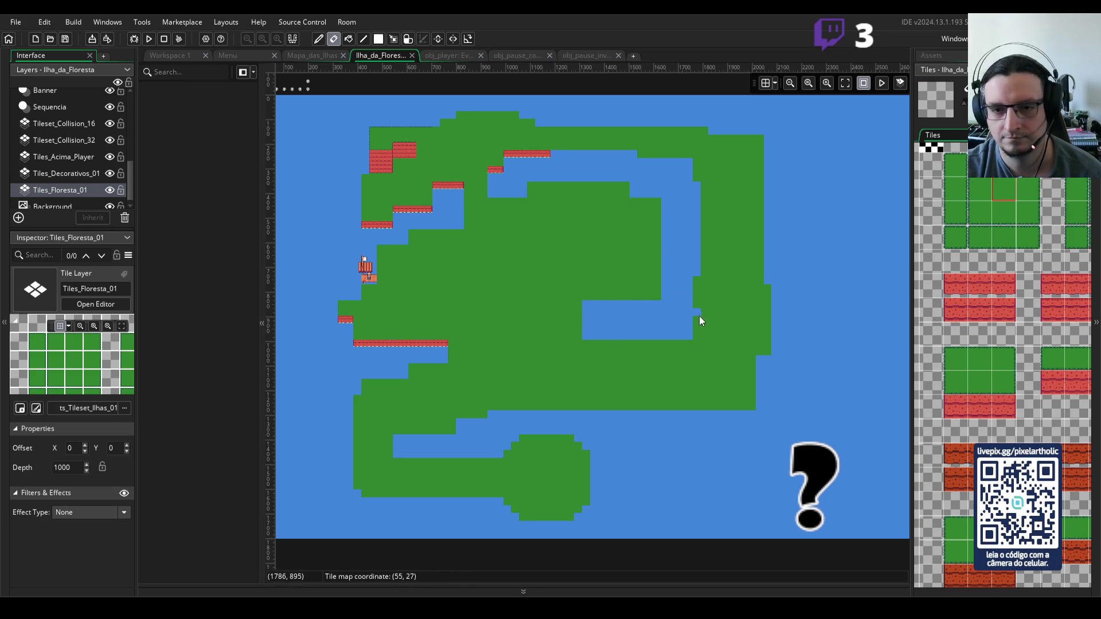
pyautogui.click(696, 319)
pyautogui.moveTo(696, 319); pyautogui.dragTo(694, 277)
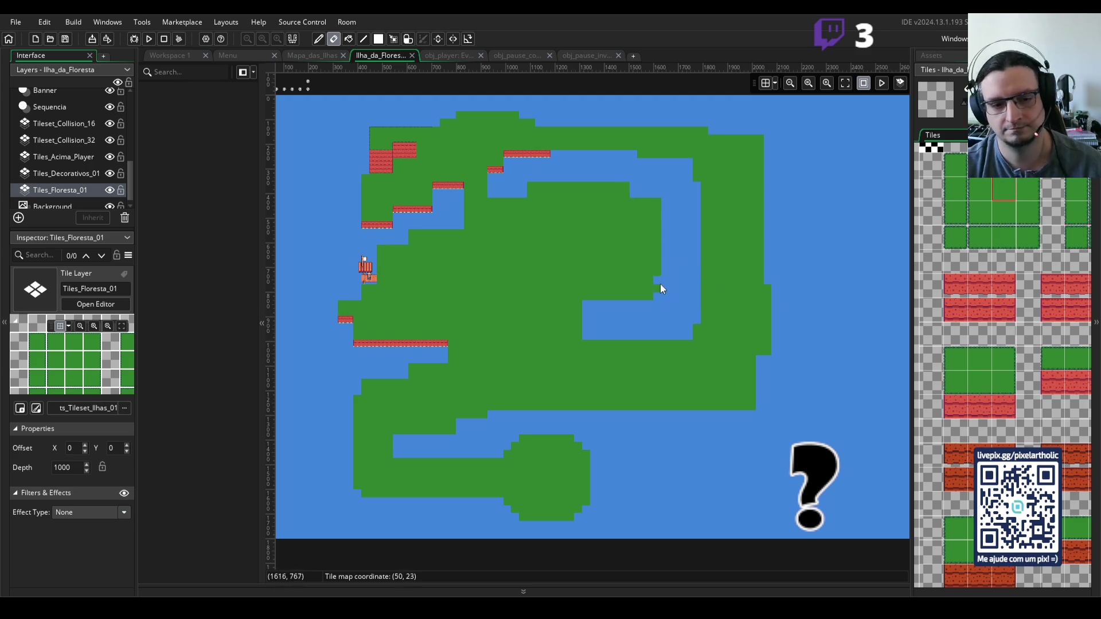
pyautogui.click(1008, 189)
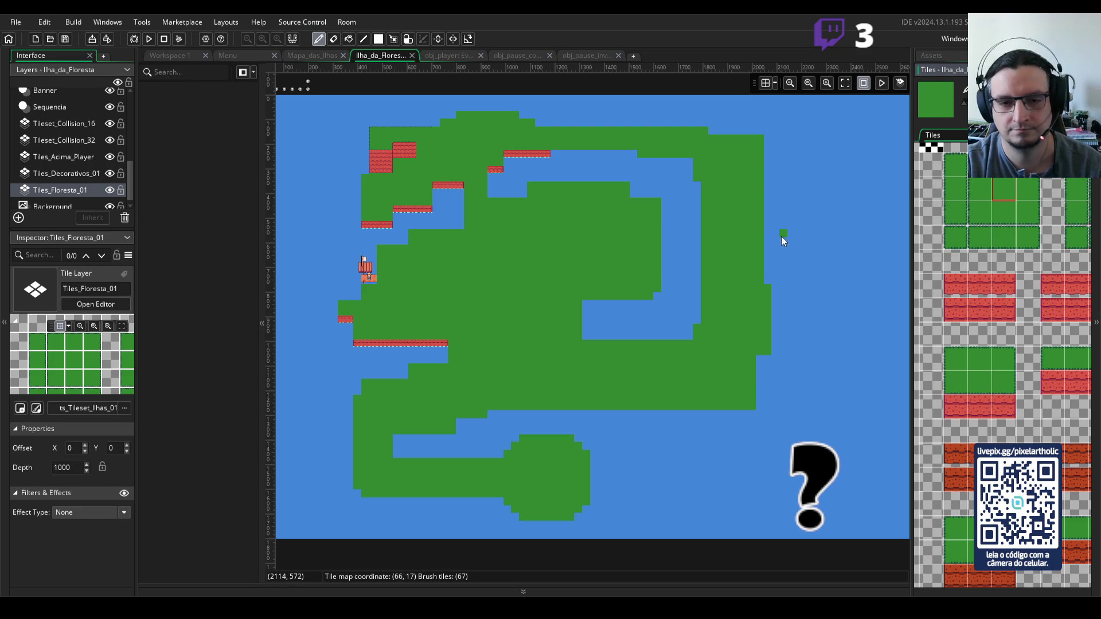
pyautogui.scroll(-2, 782, 236)
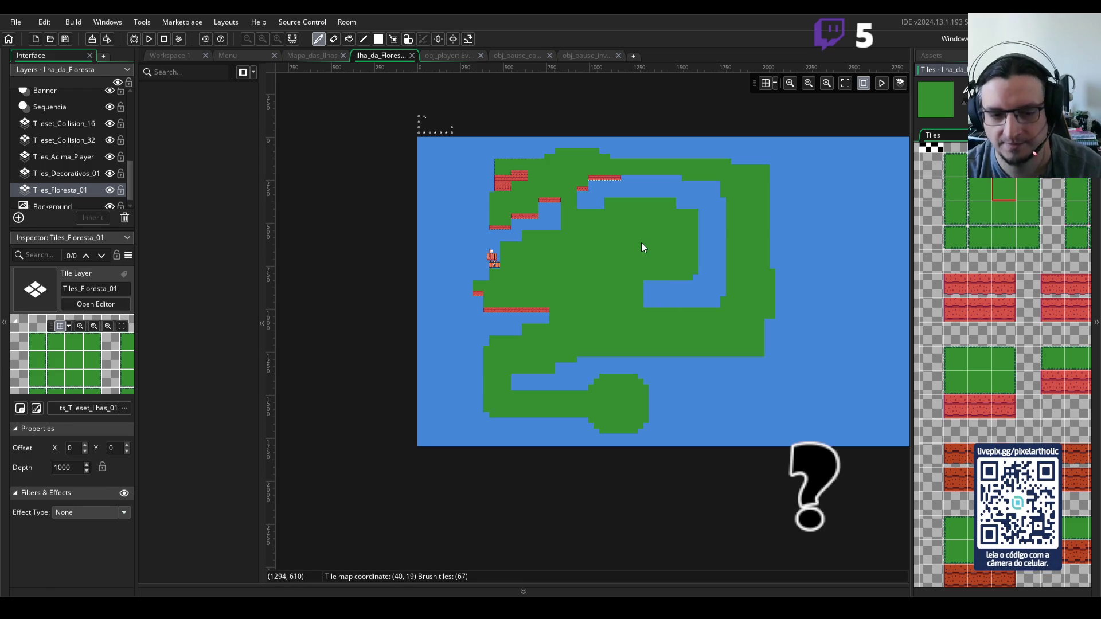
# - Paint grass over the right-side water strip and the notch on the top-right coast
pyautogui.scroll(2, 631, 261)
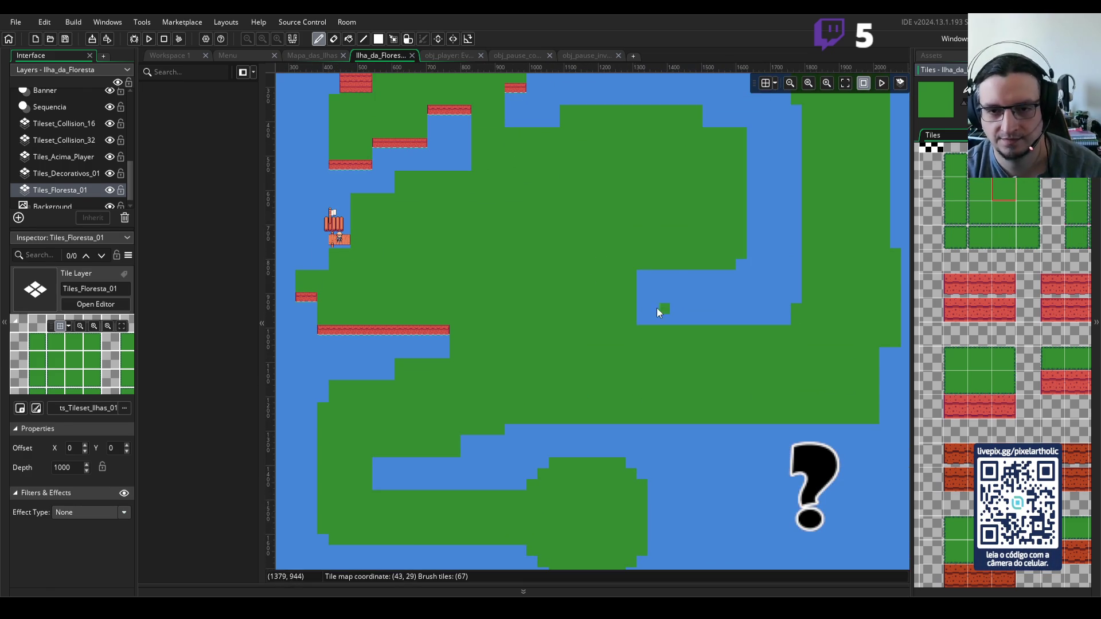
pyautogui.moveTo(642, 285)
pyautogui.mouseDown()
pyautogui.moveTo(731, 284)
pyautogui.moveTo(739, 264)
pyautogui.mouseUp()
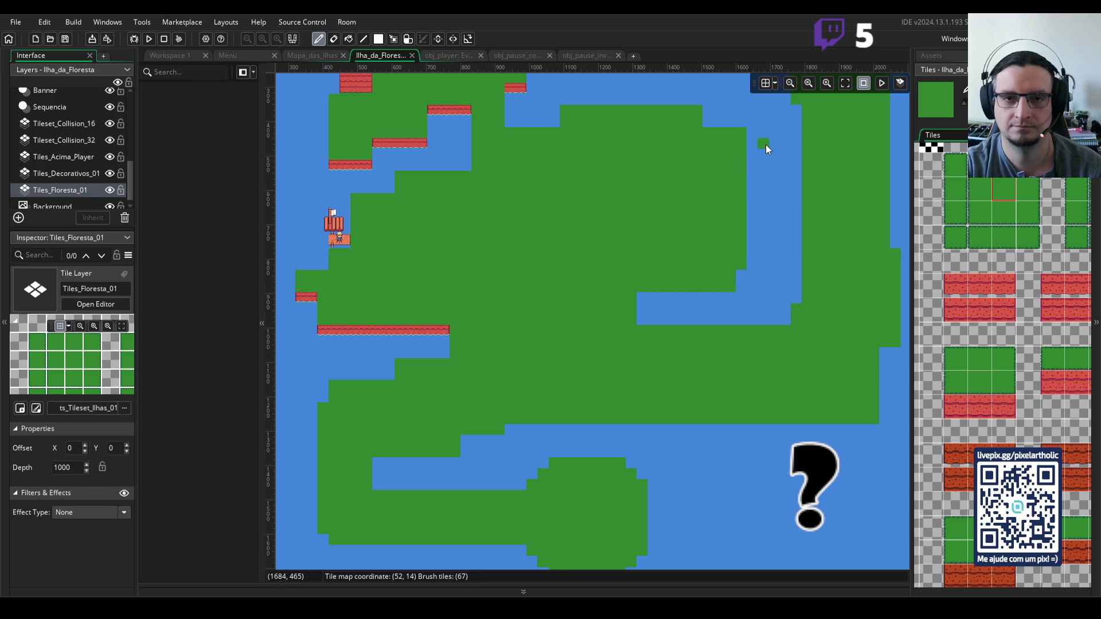
pyautogui.scroll(-4, 691, 185)
pyautogui.scroll(-3, 672, 181)
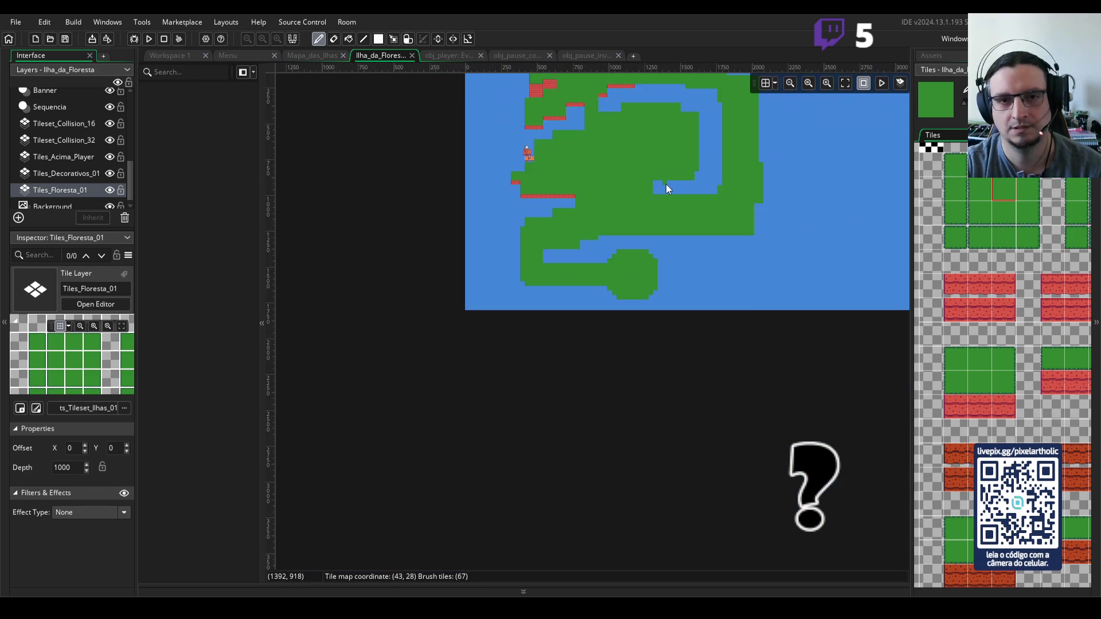
pyautogui.moveTo(672, 140); pyautogui.dragTo(609, 230)
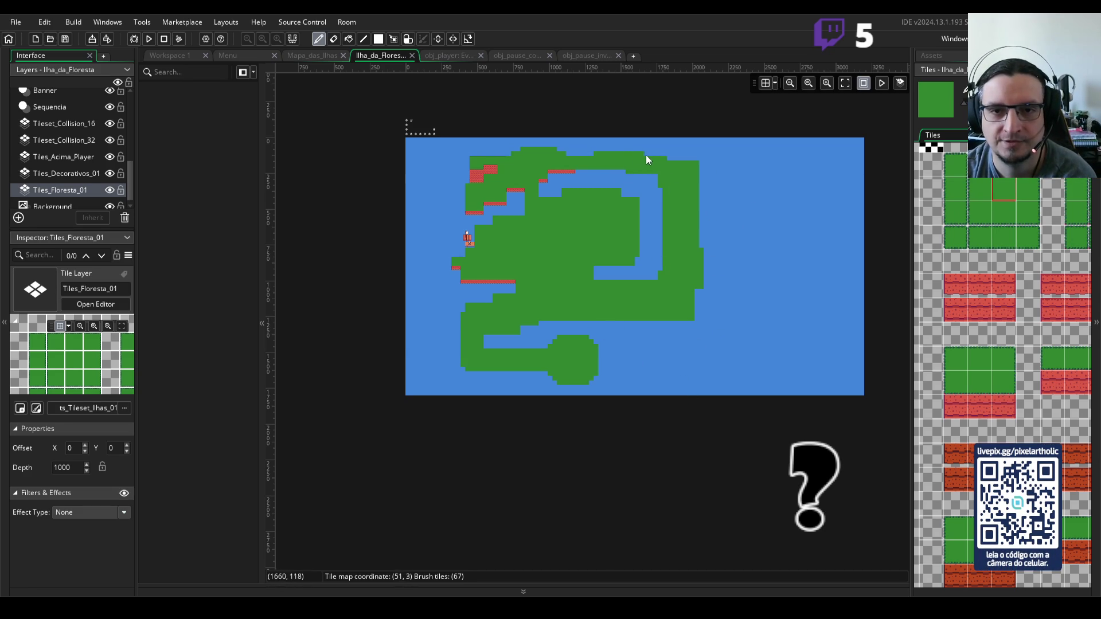
pyautogui.moveTo(661, 153); pyautogui.dragTo(670, 160)
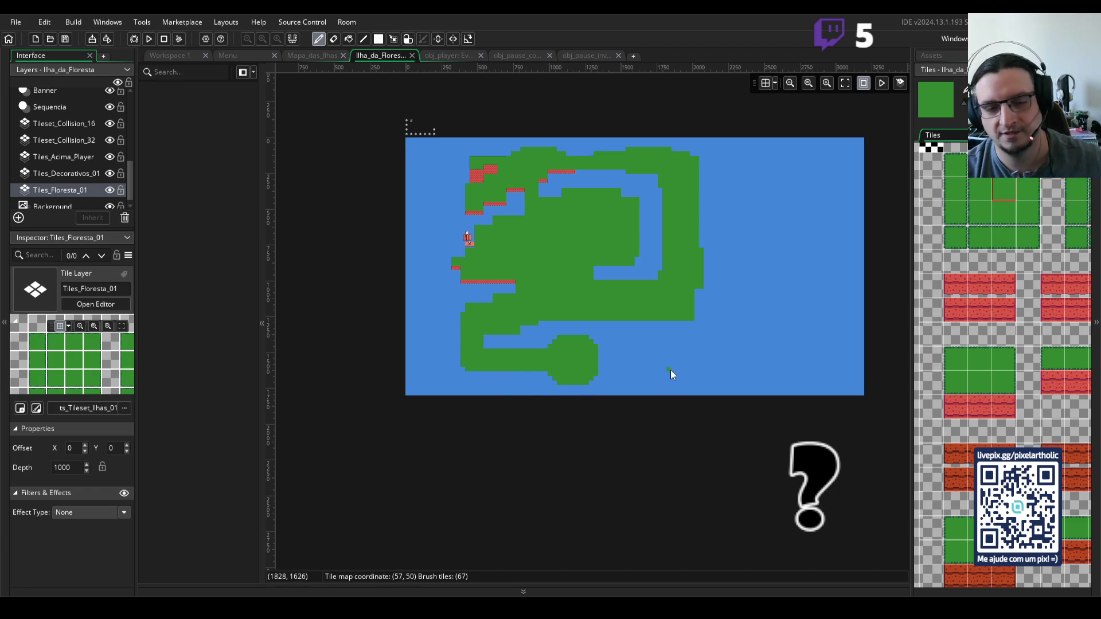
pyautogui.click(720, 255)
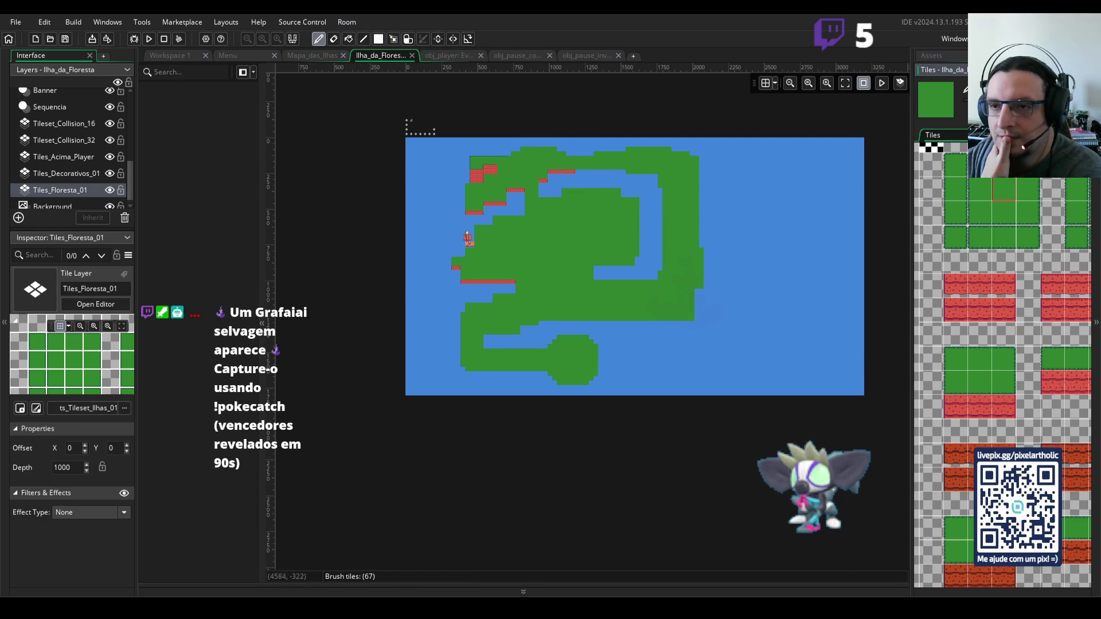
# - Draw and fill a large grass landmass on the east side and patch lower coastline gaps
pyautogui.moveTo(702, 167)
pyautogui.mouseDown()
pyautogui.moveTo(796, 184)
pyautogui.moveTo(824, 247)
pyautogui.moveTo(826, 315)
pyautogui.mouseUp()
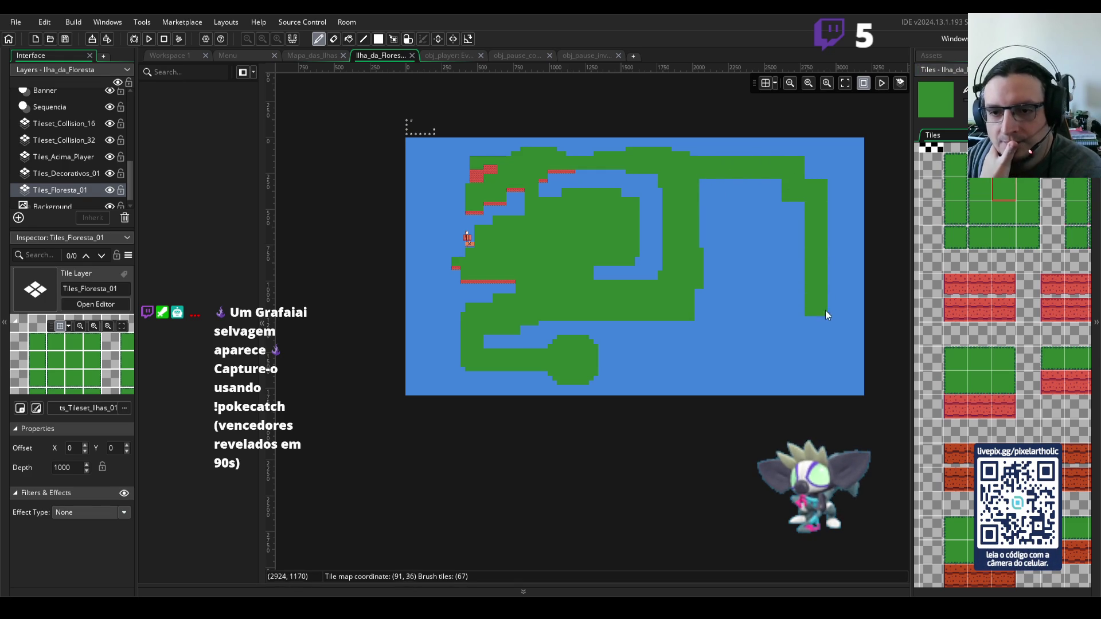
pyautogui.moveTo(679, 351)
pyautogui.mouseDown()
pyautogui.moveTo(637, 324)
pyautogui.moveTo(673, 325)
pyautogui.moveTo(700, 241)
pyautogui.moveTo(791, 199)
pyautogui.moveTo(786, 343)
pyautogui.moveTo(707, 192)
pyautogui.moveTo(760, 328)
pyautogui.moveTo(778, 295)
pyautogui.mouseUp()
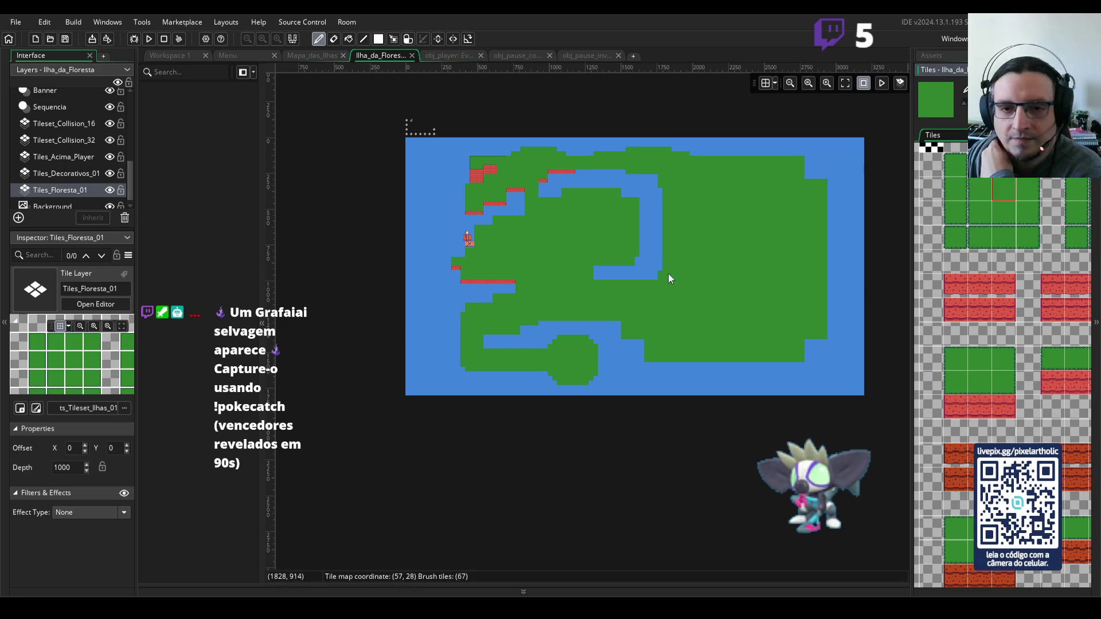
pyautogui.click(635, 343)
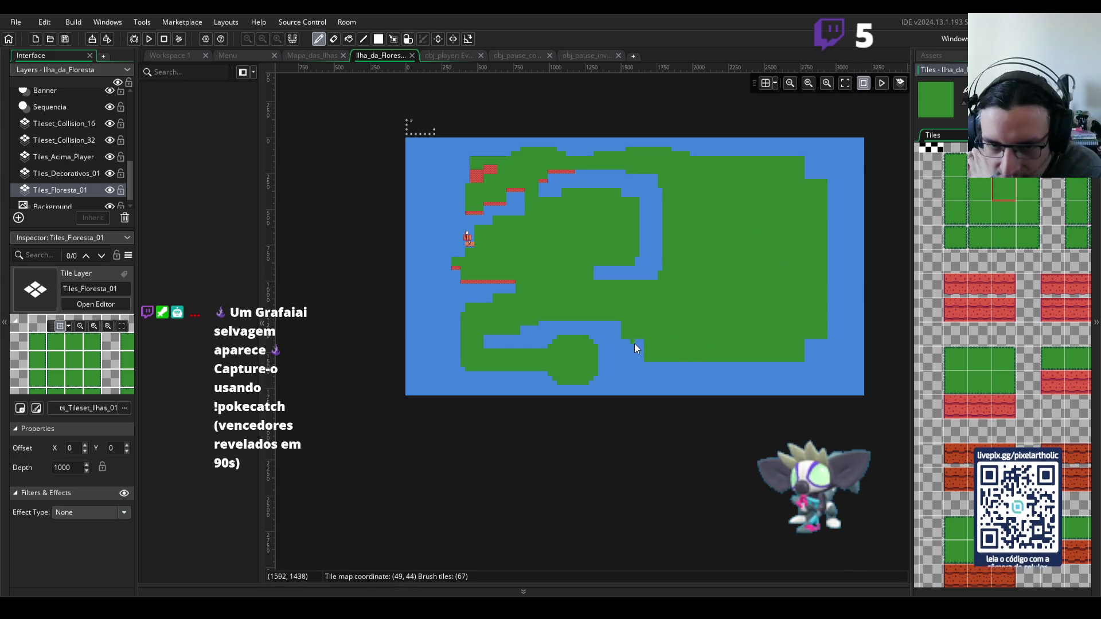
pyautogui.click(639, 355)
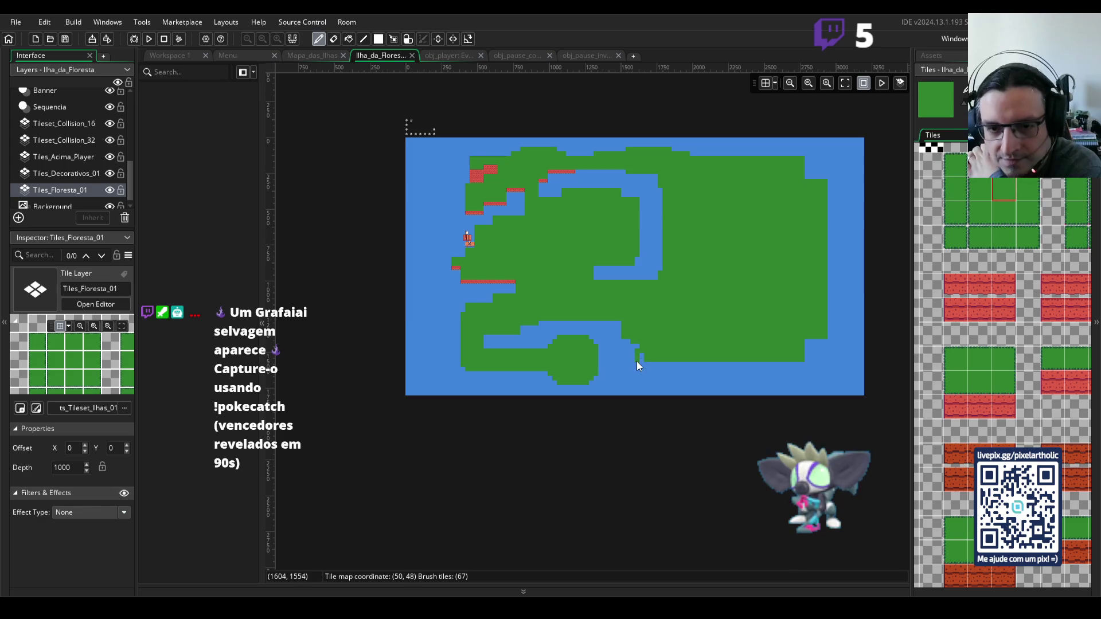
# - Fill the top-right corner notch and extend the island's lower edge with grass
pyautogui.click(811, 171)
pyautogui.click(809, 172)
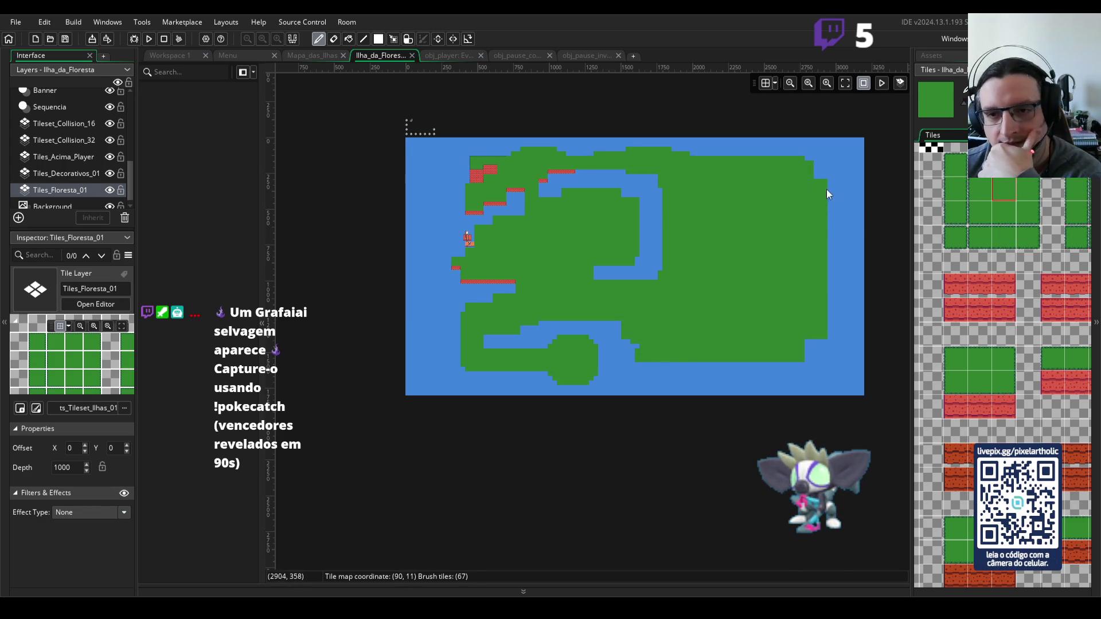
pyautogui.click(816, 175)
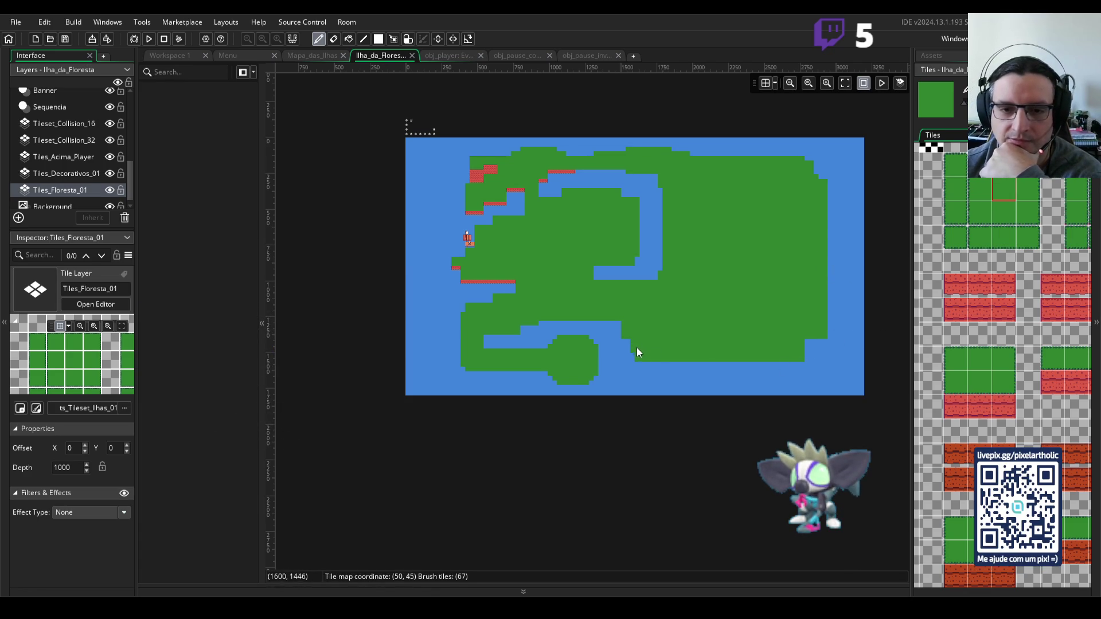
pyautogui.click(639, 363)
pyautogui.moveTo(652, 363)
pyautogui.mouseDown()
pyautogui.moveTo(794, 367)
pyautogui.moveTo(815, 339)
pyautogui.moveTo(807, 356)
pyautogui.mouseUp()
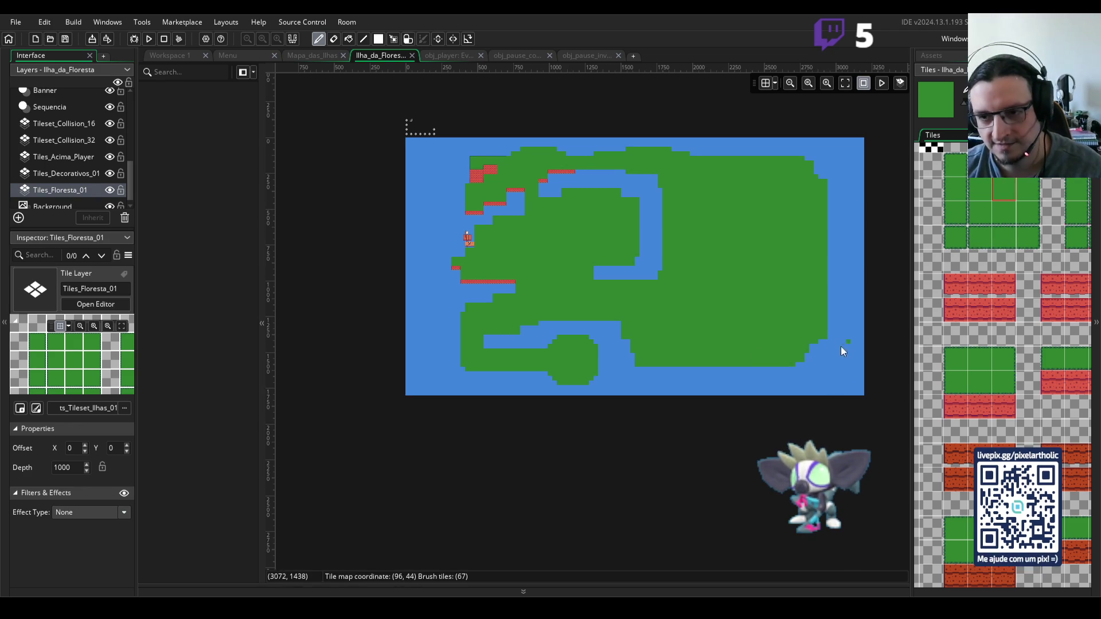
# - Erase the grass tiles and leftover sliver at the top-right corner, leaving open water
pyautogui.press('e')
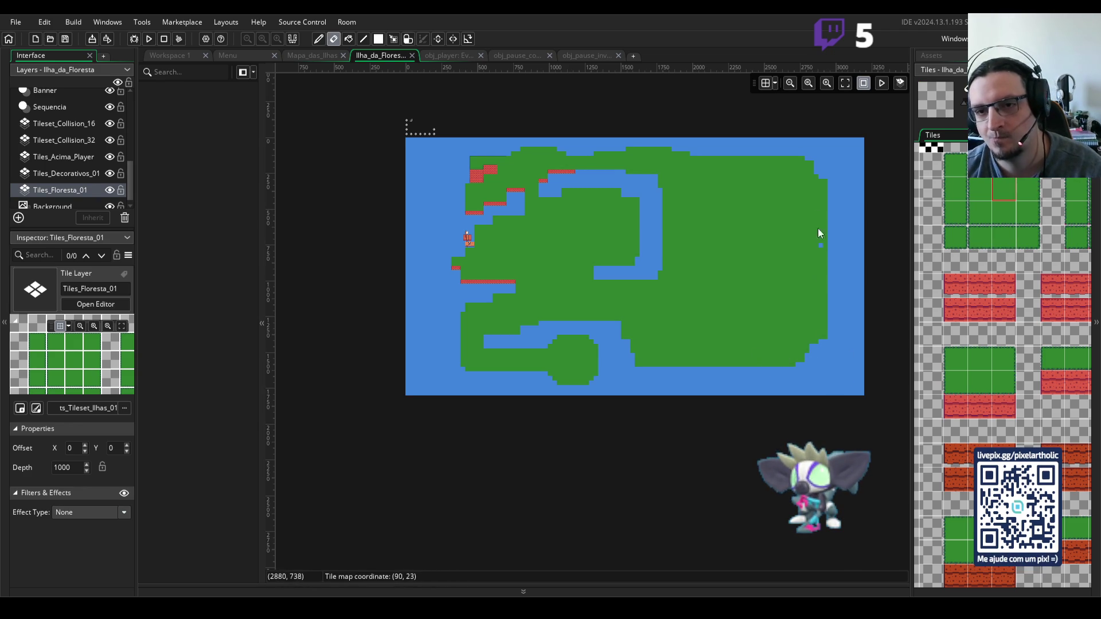
pyautogui.moveTo(757, 154)
pyautogui.mouseDown()
pyautogui.moveTo(753, 202)
pyautogui.moveTo(783, 201)
pyautogui.moveTo(752, 209)
pyautogui.moveTo(833, 197)
pyautogui.moveTo(757, 157)
pyautogui.moveTo(760, 184)
pyautogui.moveTo(765, 164)
pyautogui.moveTo(760, 173)
pyautogui.moveTo(807, 158)
pyautogui.moveTo(769, 184)
pyautogui.moveTo(772, 157)
pyautogui.moveTo(789, 190)
pyautogui.mouseUp()
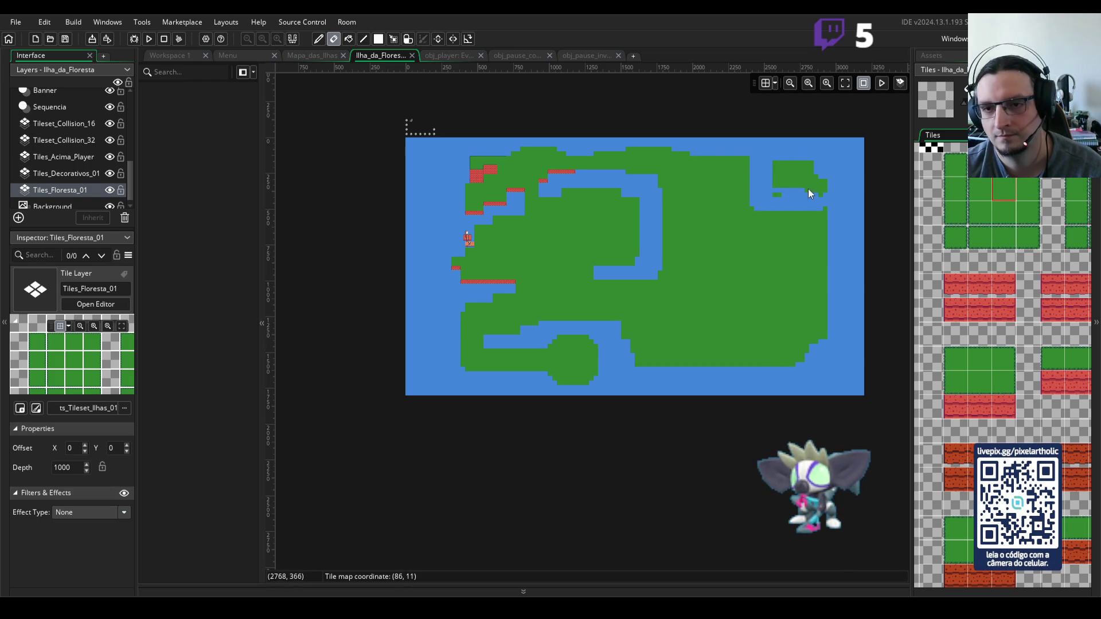
pyautogui.moveTo(818, 195)
pyautogui.mouseDown()
pyautogui.moveTo(829, 210)
pyautogui.moveTo(783, 166)
pyautogui.moveTo(796, 164)
pyautogui.mouseUp()
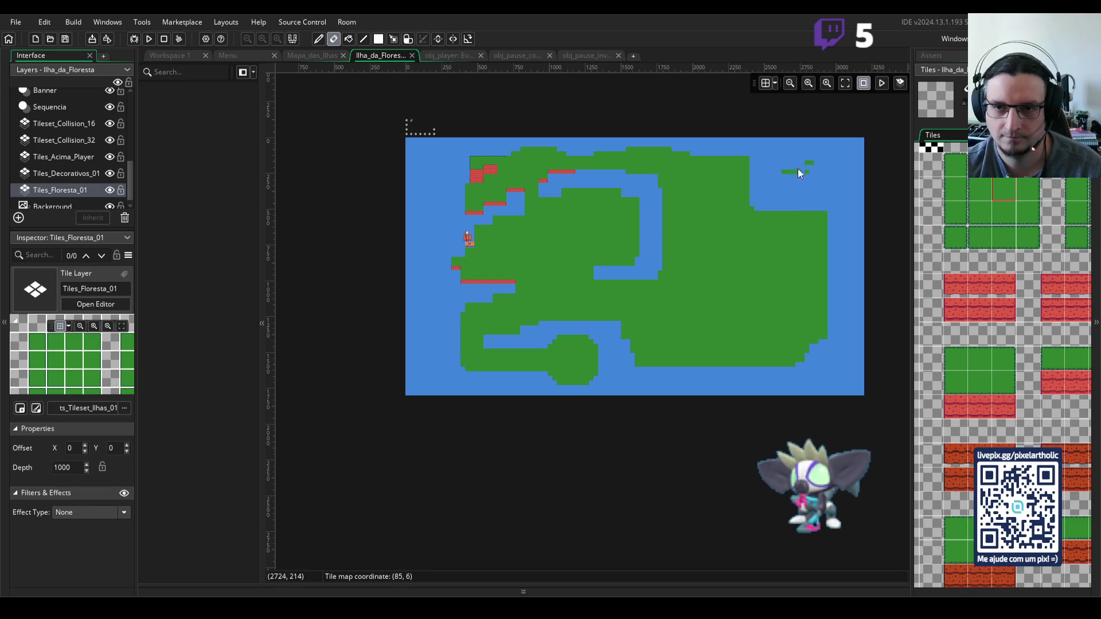
pyautogui.click(807, 163)
# - Erase the two stray diagonal tiles on the coast
pyautogui.scroll(2, 817, 187)
pyautogui.scroll(-2, 812, 188)
pyautogui.scroll(3, 804, 198)
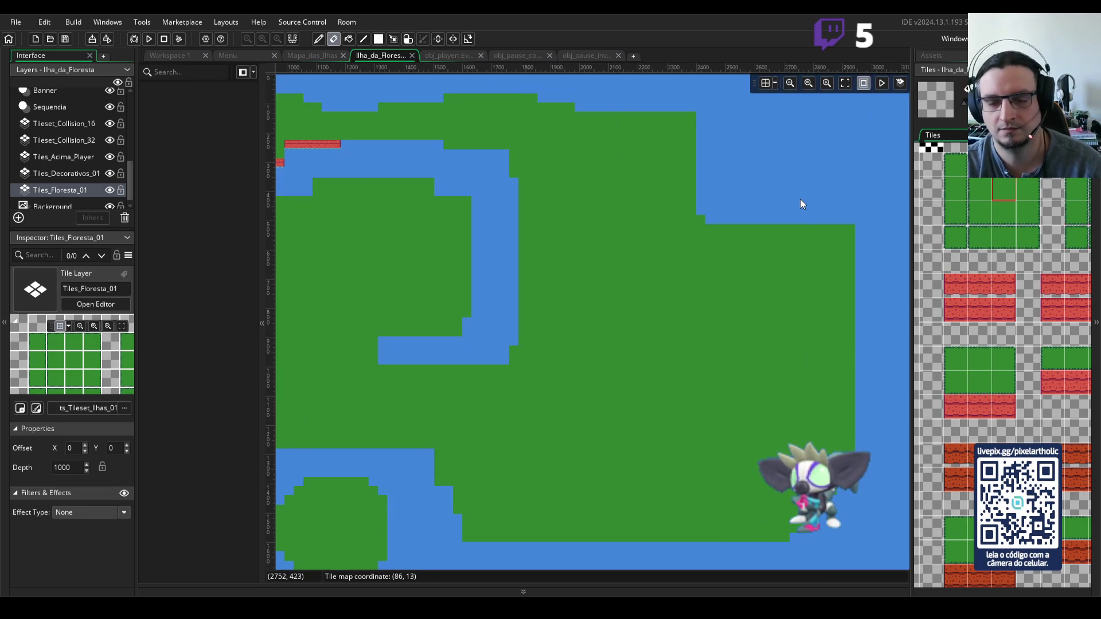
pyautogui.hscroll(3, 753, 326)
pyautogui.moveTo(637, 269)
pyautogui.mouseDown()
pyautogui.moveTo(647, 278)
pyautogui.moveTo(636, 252)
pyautogui.moveTo(626, 256)
pyautogui.moveTo(636, 280)
pyautogui.moveTo(627, 283)
pyautogui.moveTo(707, 292)
pyautogui.moveTo(710, 228)
pyautogui.moveTo(652, 277)
pyautogui.moveTo(654, 234)
pyautogui.moveTo(668, 265)
pyautogui.moveTo(688, 250)
pyautogui.moveTo(704, 260)
pyautogui.moveTo(690, 274)
pyautogui.mouseUp()
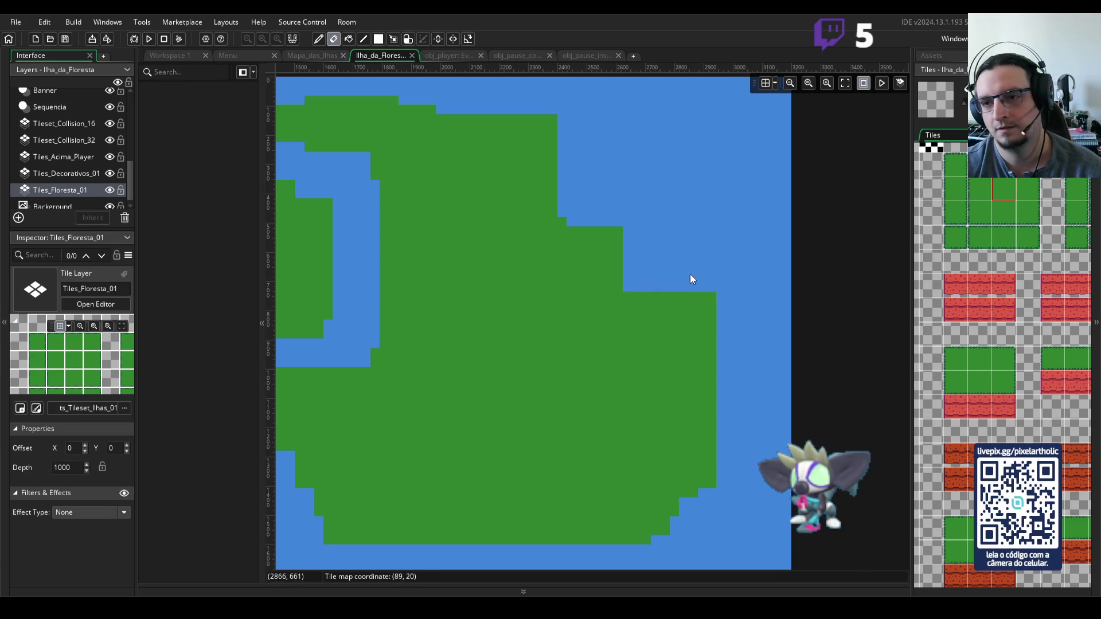
# - With the green grass tile, add a short strip and a single tile in the top-right water, then show the tile grid
pyautogui.click(1004, 189)
pyautogui.scroll(3, 700, 222)
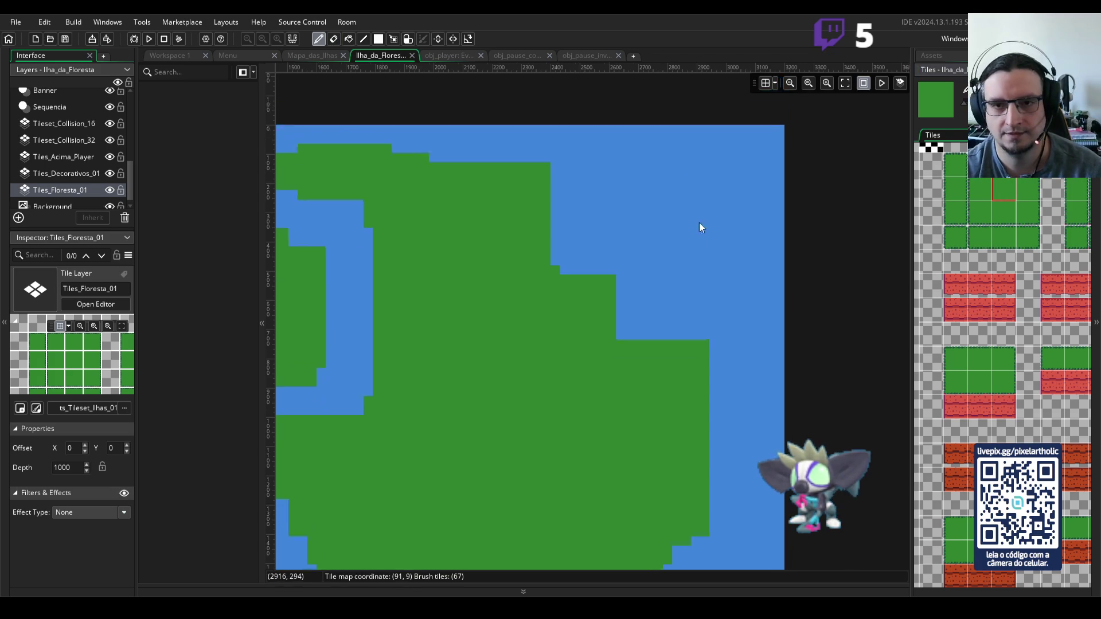
pyautogui.moveTo(648, 179)
pyautogui.mouseDown()
pyautogui.moveTo(693, 179)
pyautogui.moveTo(688, 193)
pyautogui.moveTo(690, 181)
pyautogui.moveTo(666, 188)
pyautogui.moveTo(667, 178)
pyautogui.mouseUp()
pyautogui.hotkey('ctrl', 'z')
pyautogui.hotkey('ctrl', 'z')
pyautogui.click(732, 211)
pyautogui.hotkey('ctrl', 'g')
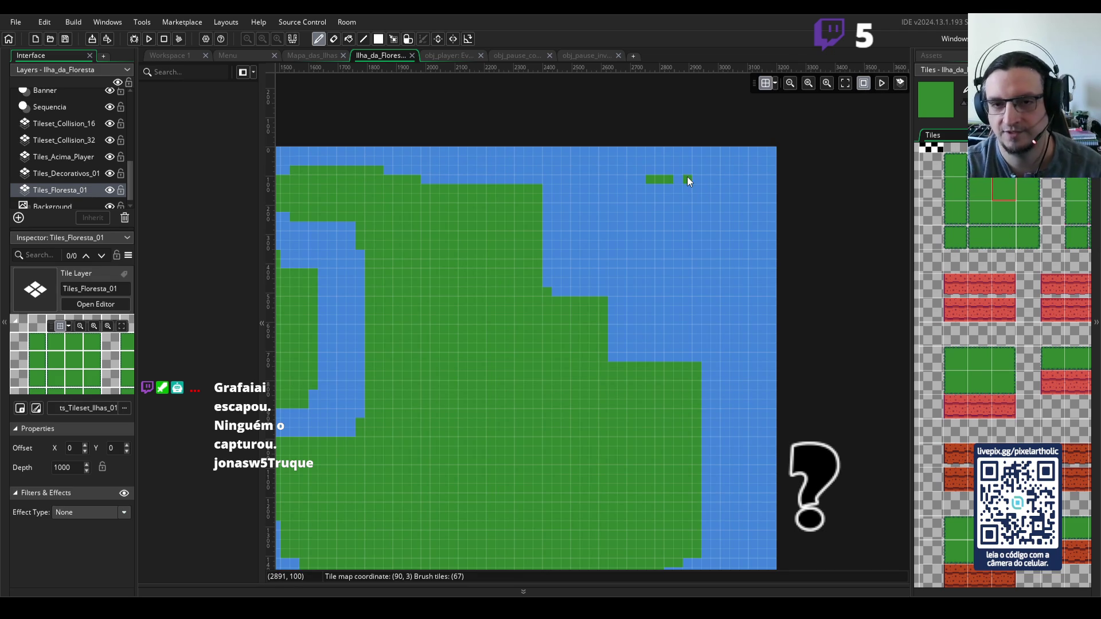
# - Extend and widen the new grass islet, filling the water hole inside the outcrop
pyautogui.scroll(2, 700, 191)
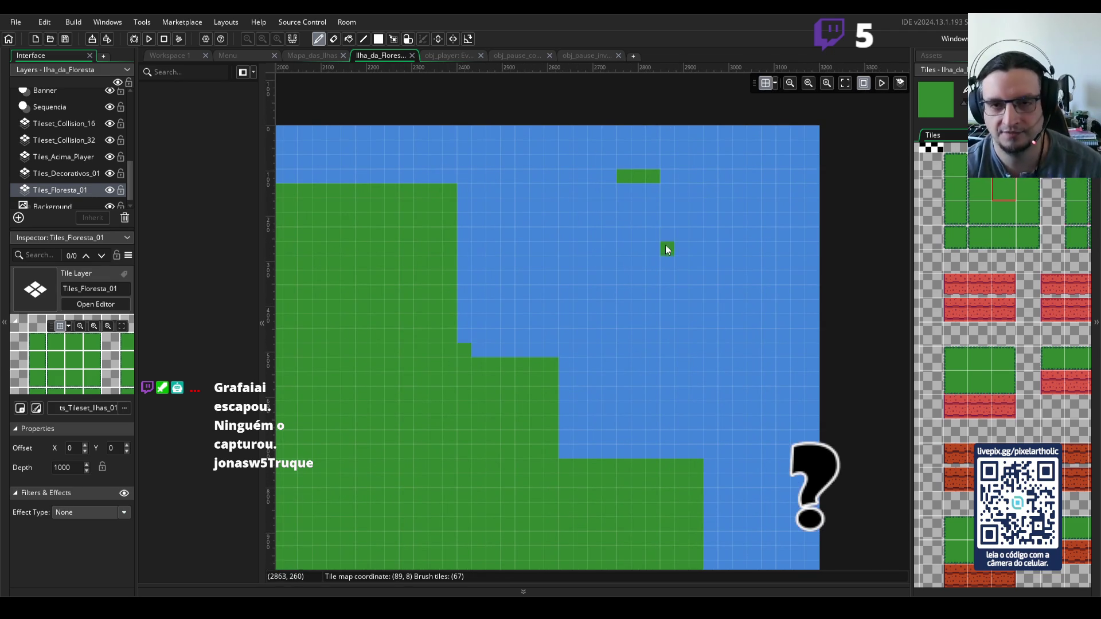
pyautogui.moveTo(632, 261)
pyautogui.mouseDown()
pyautogui.moveTo(644, 275)
pyautogui.moveTo(691, 277)
pyautogui.mouseUp()
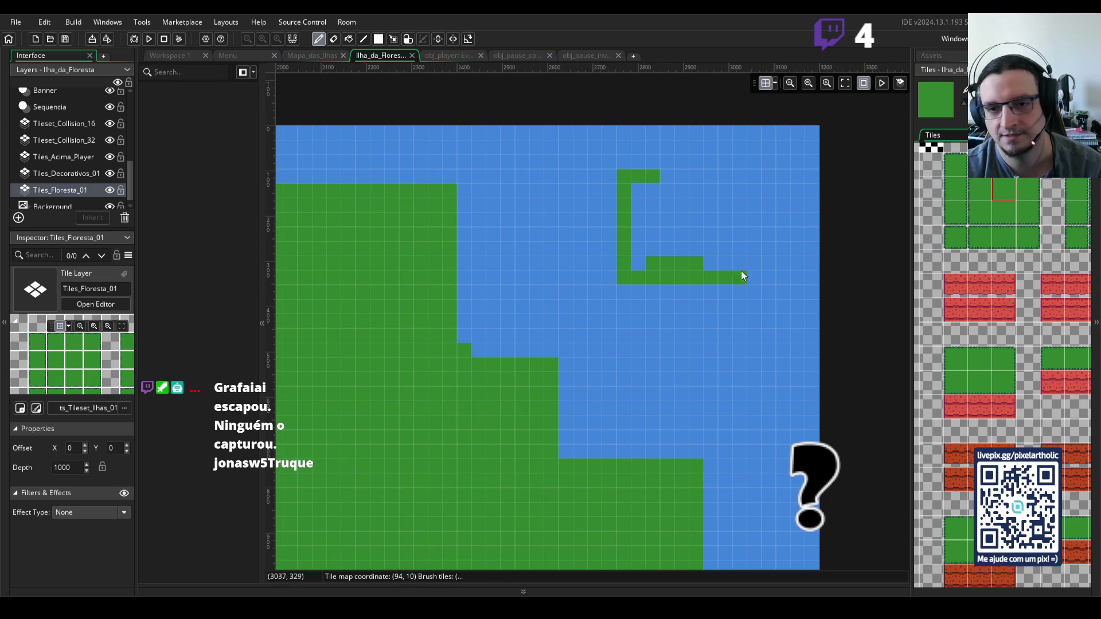
pyautogui.moveTo(668, 176)
pyautogui.mouseDown()
pyautogui.moveTo(750, 175)
pyautogui.moveTo(755, 249)
pyautogui.moveTo(722, 270)
pyautogui.moveTo(641, 263)
pyautogui.mouseUp()
pyautogui.moveTo(652, 185)
pyautogui.mouseDown()
pyautogui.moveTo(700, 190)
pyautogui.moveTo(726, 210)
pyautogui.moveTo(738, 187)
pyautogui.mouseUp()
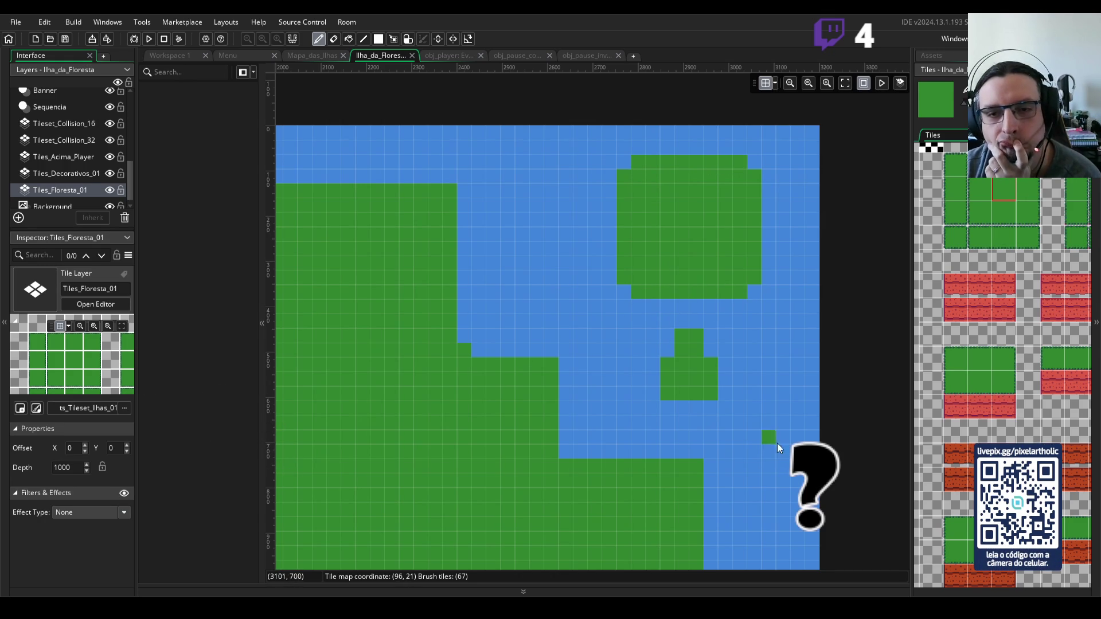
pyautogui.click(494, 234)
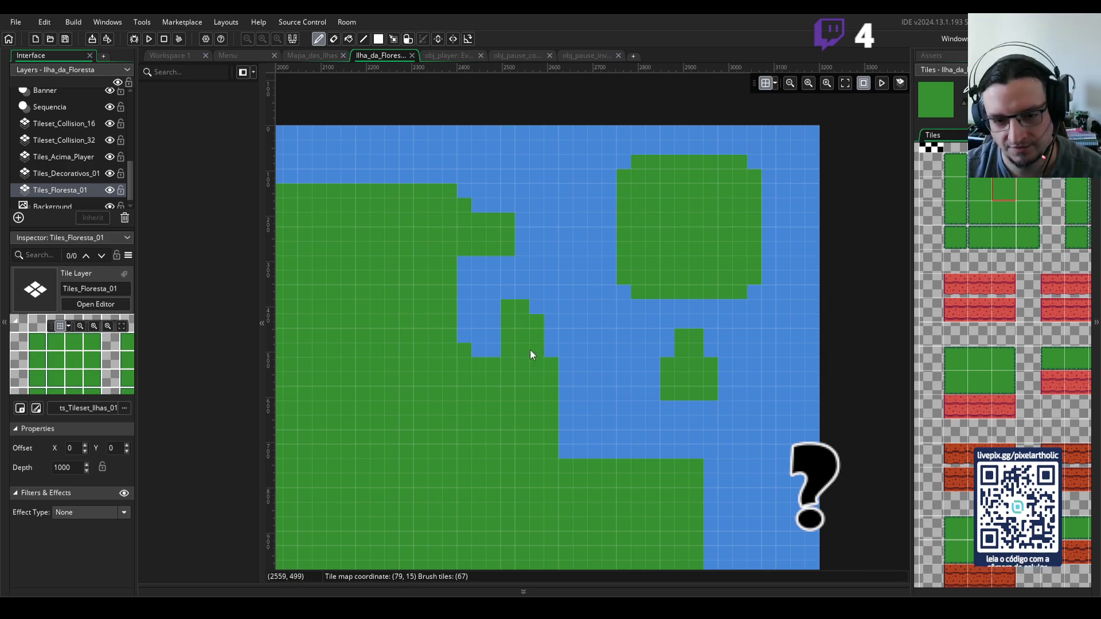
# - Paint grass over the water along the eastern coast
pyautogui.scroll(-5, 524, 323)
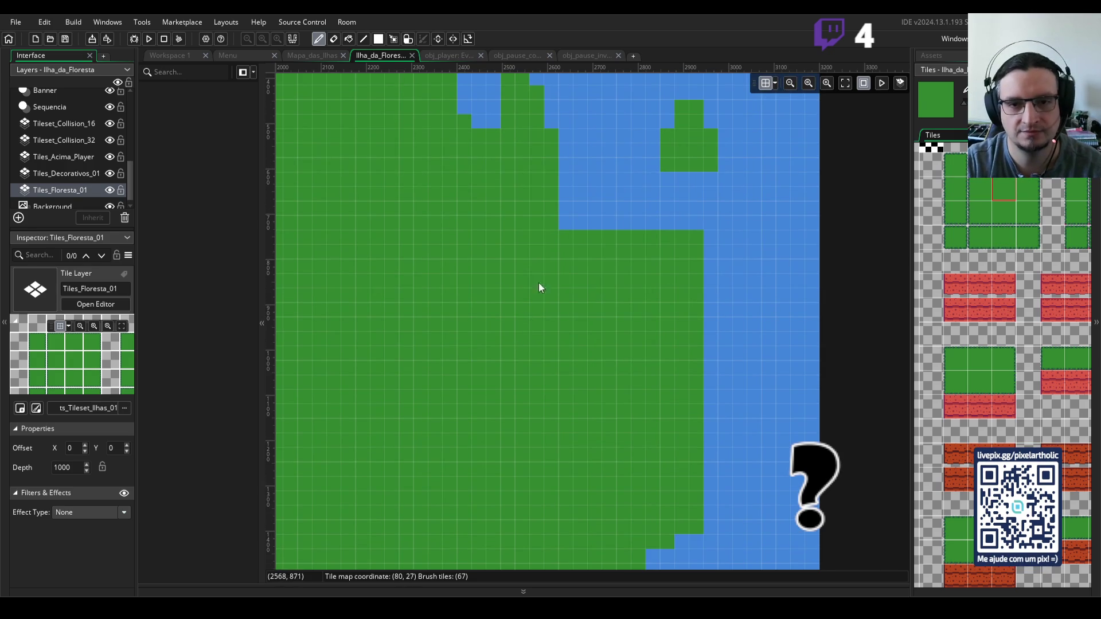
pyautogui.scroll(-3, 600, 191)
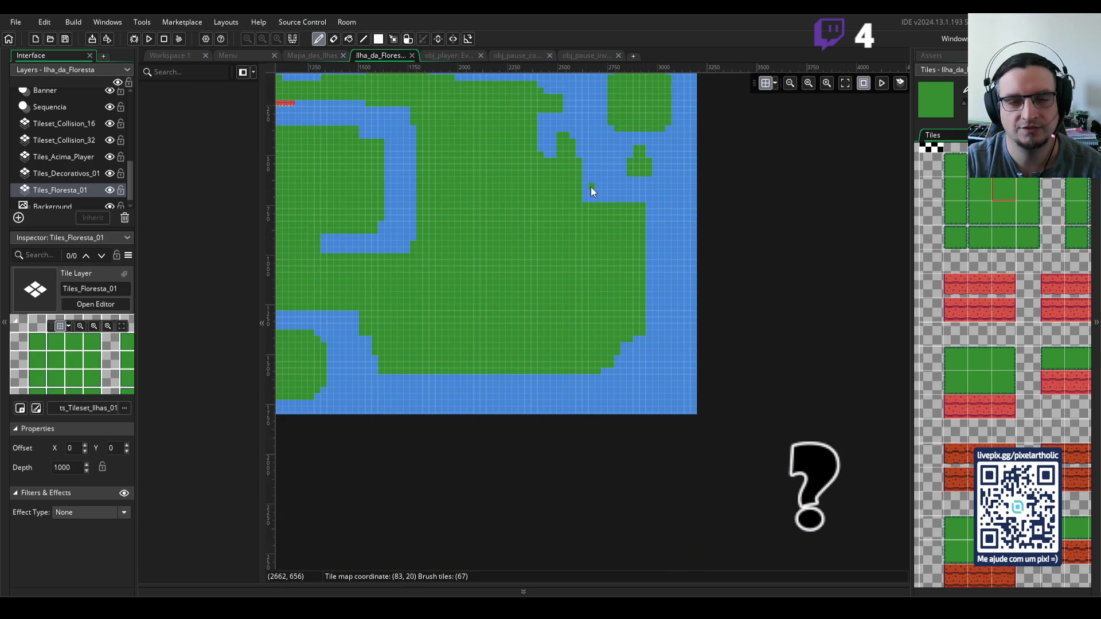
pyautogui.scroll(3, 591, 187)
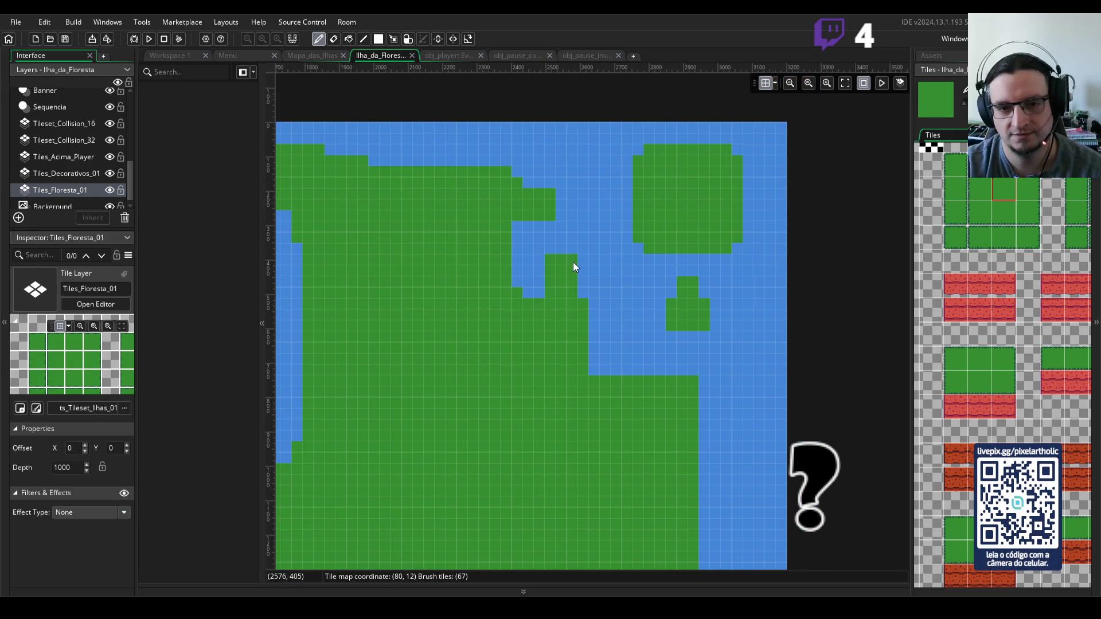
pyautogui.scroll(-2, 605, 315)
pyautogui.hscroll(1, 542, 284)
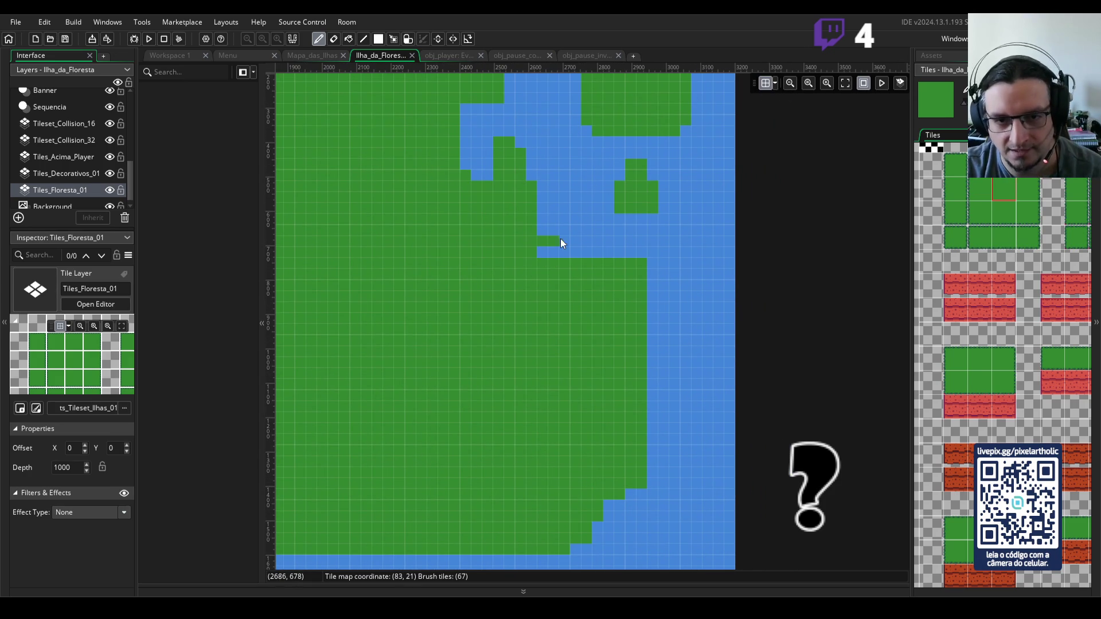
pyautogui.moveTo(560, 239); pyautogui.dragTo(540, 229)
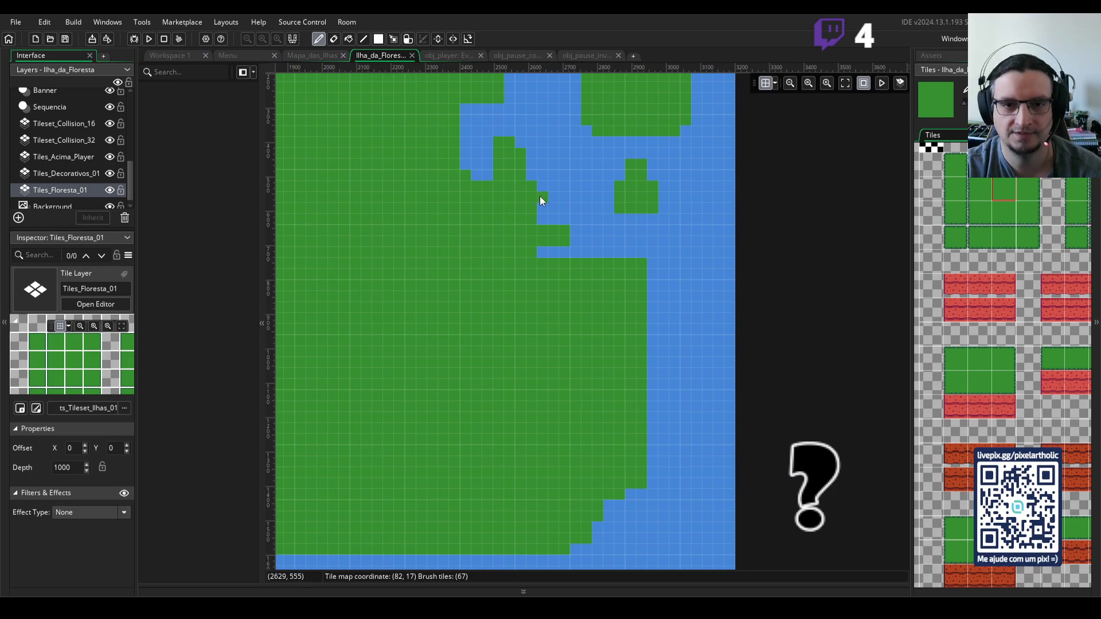
# - Add a grass outcrop and a coastline tile off the east coast, and erase a stray land tile
pyautogui.scroll(-1, 637, 359)
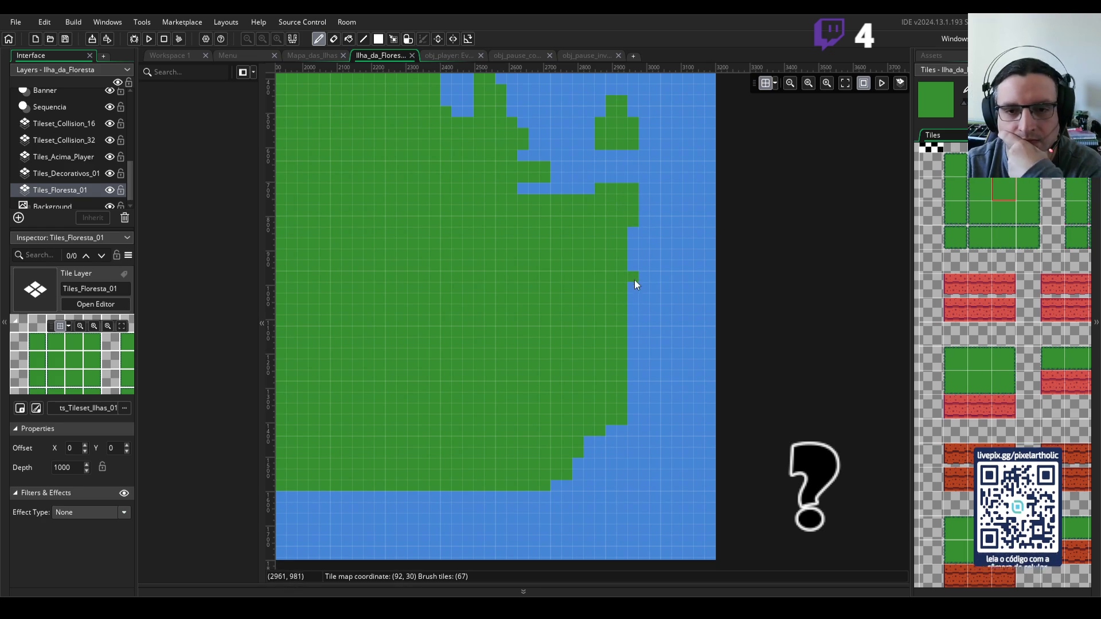
pyautogui.moveTo(632, 276)
pyautogui.mouseDown()
pyautogui.moveTo(663, 273)
pyautogui.moveTo(666, 313)
pyautogui.mouseUp()
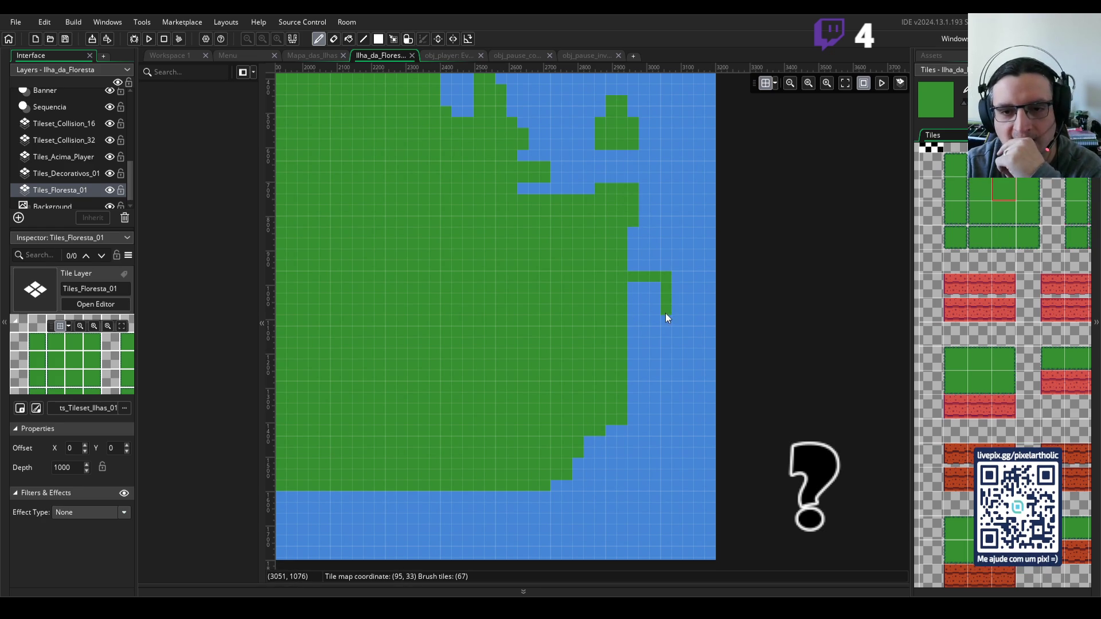
pyautogui.click(632, 343)
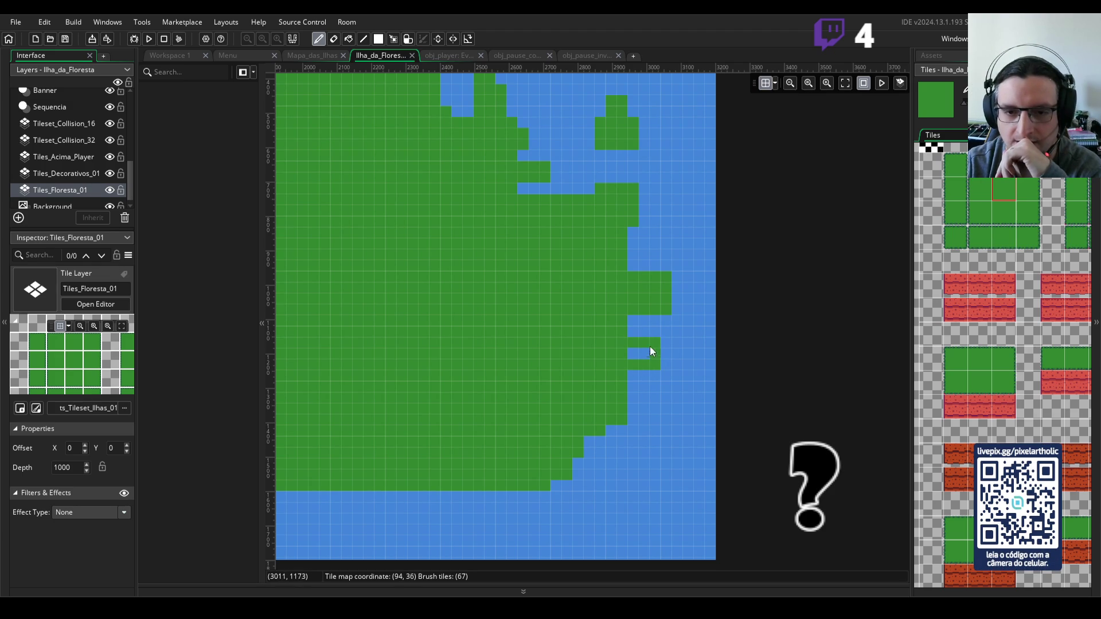
pyautogui.rightClick(666, 377)
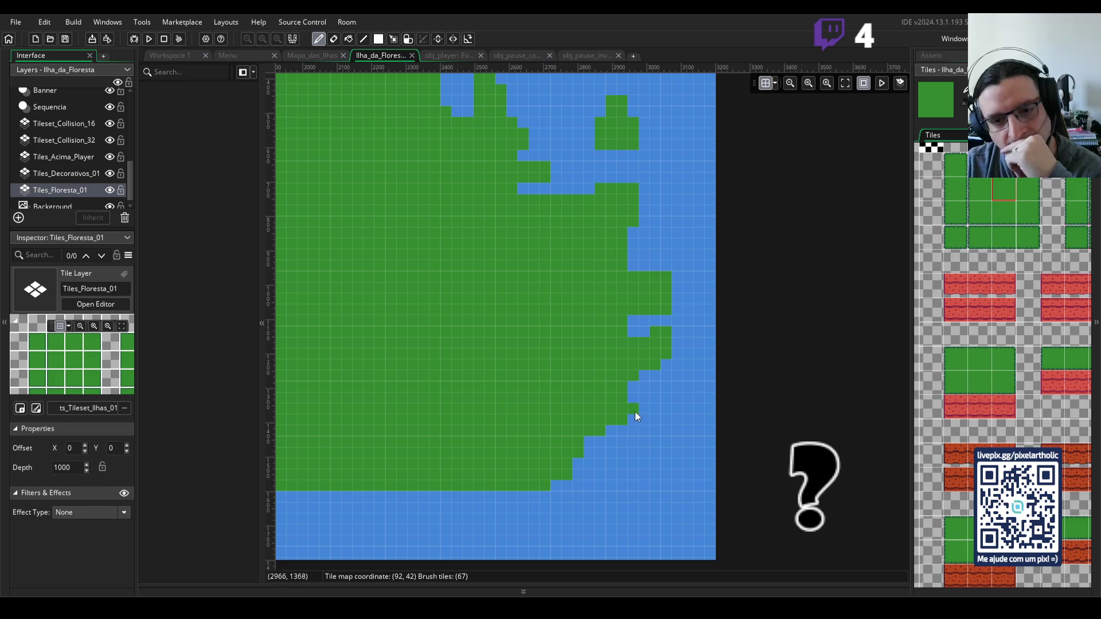
pyautogui.scroll(-2, 601, 369)
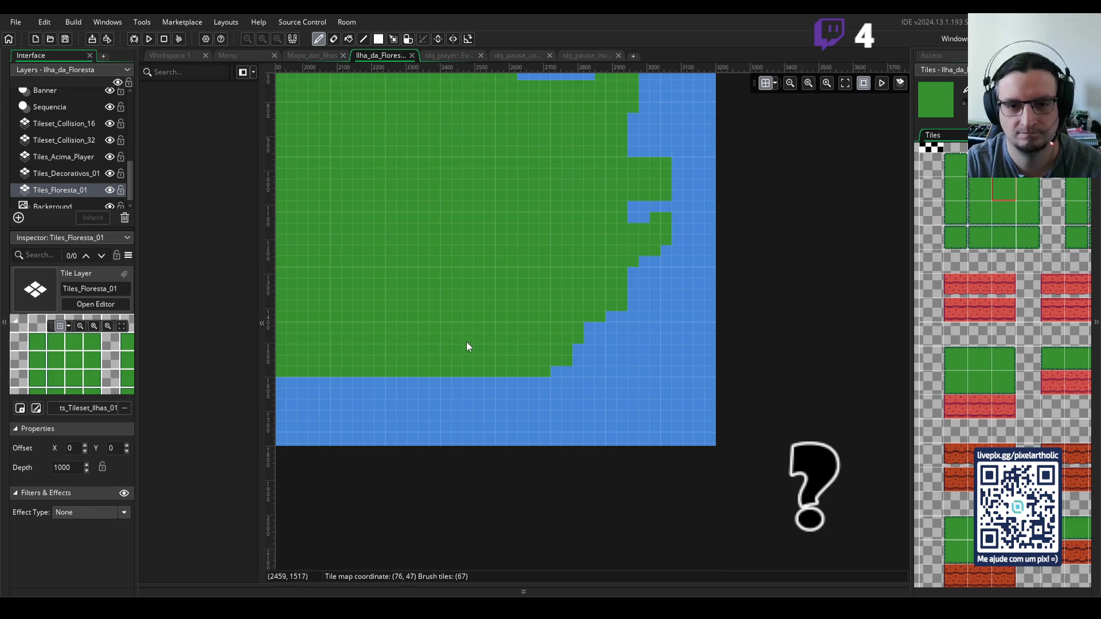
pyautogui.scroll(-1, 552, 286)
pyautogui.scroll(-2, 533, 250)
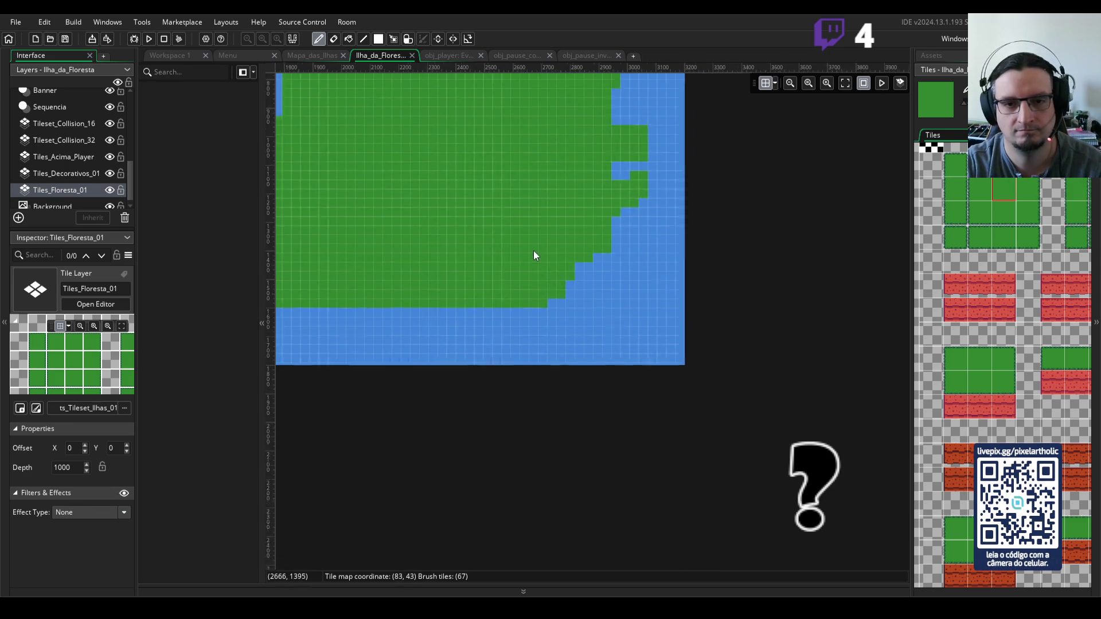
# - Paint a grass strip and a land bump into the water along the southern coast
pyautogui.click(846, 84)
pyautogui.scroll(-1, 699, 348)
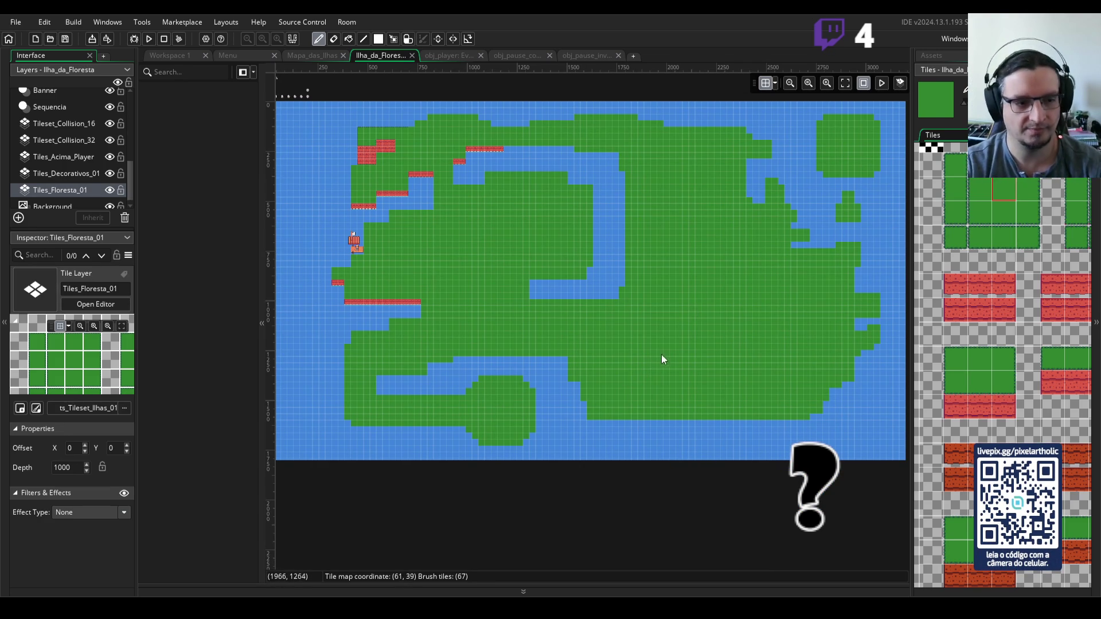
pyautogui.scroll(3, 666, 360)
pyautogui.scroll(-3, 665, 358)
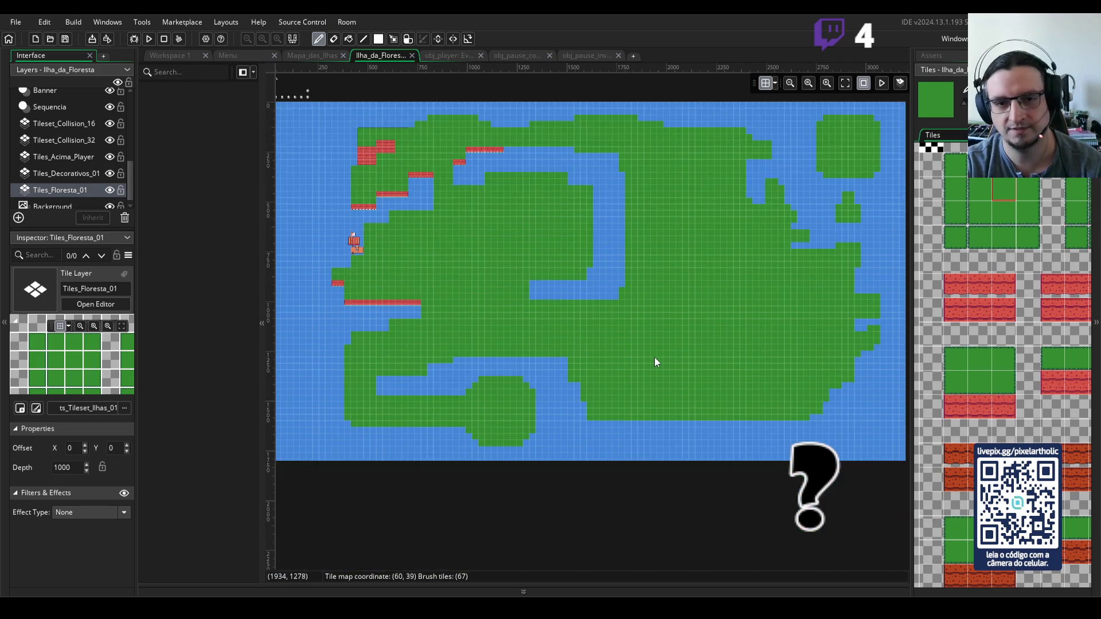
pyautogui.scroll(4, 650, 354)
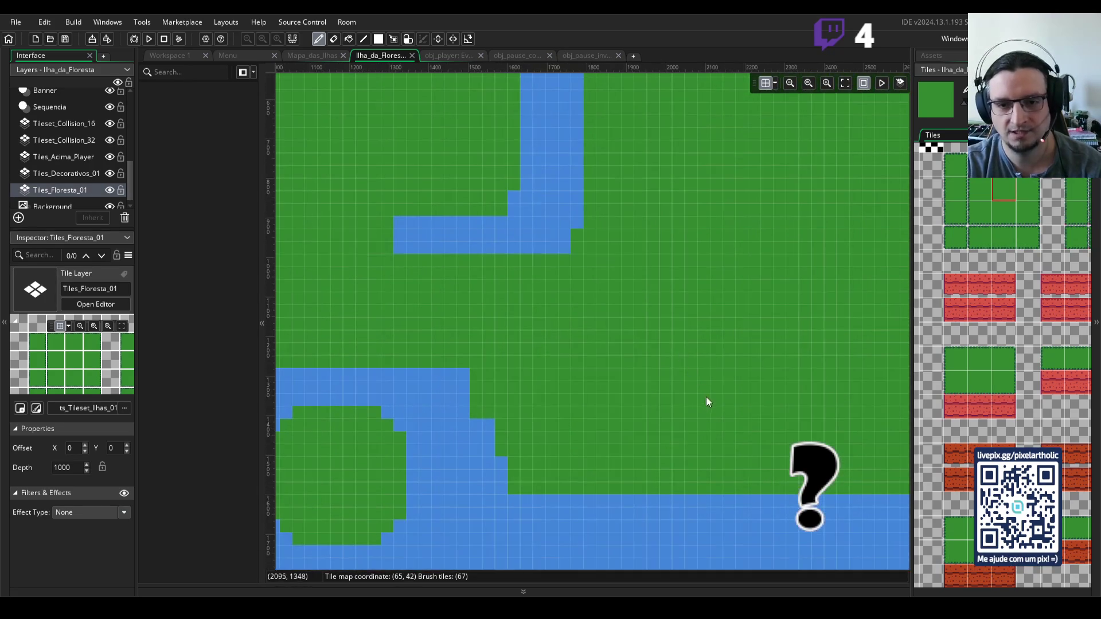
pyautogui.moveTo(709, 421)
pyautogui.mouseDown()
pyautogui.moveTo(689, 249)
pyautogui.moveTo(641, 225)
pyautogui.mouseUp()
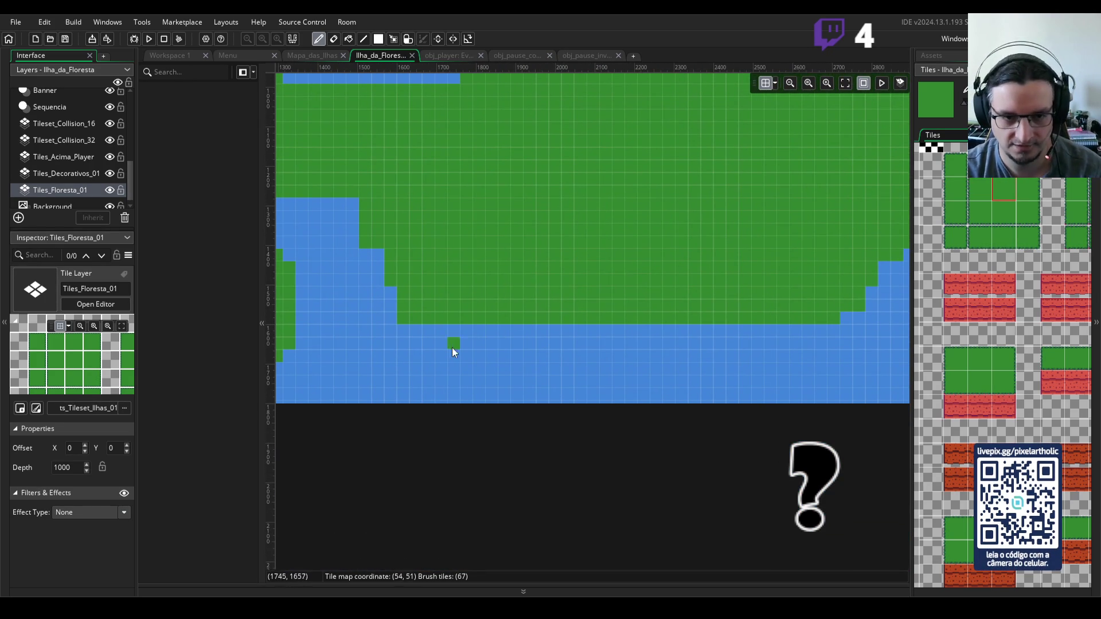
pyautogui.moveTo(429, 331); pyautogui.dragTo(616, 330)
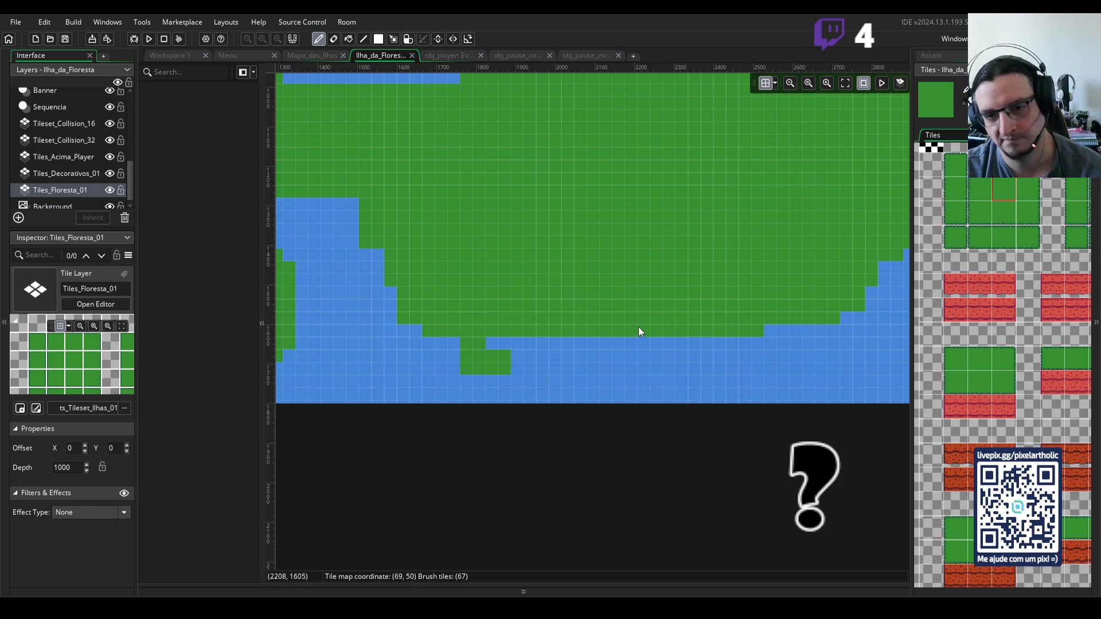
pyautogui.moveTo(628, 352)
pyautogui.mouseDown()
pyautogui.moveTo(639, 380)
pyautogui.moveTo(748, 380)
pyautogui.moveTo(667, 342)
pyautogui.moveTo(758, 359)
pyautogui.moveTo(727, 370)
pyautogui.mouseUp()
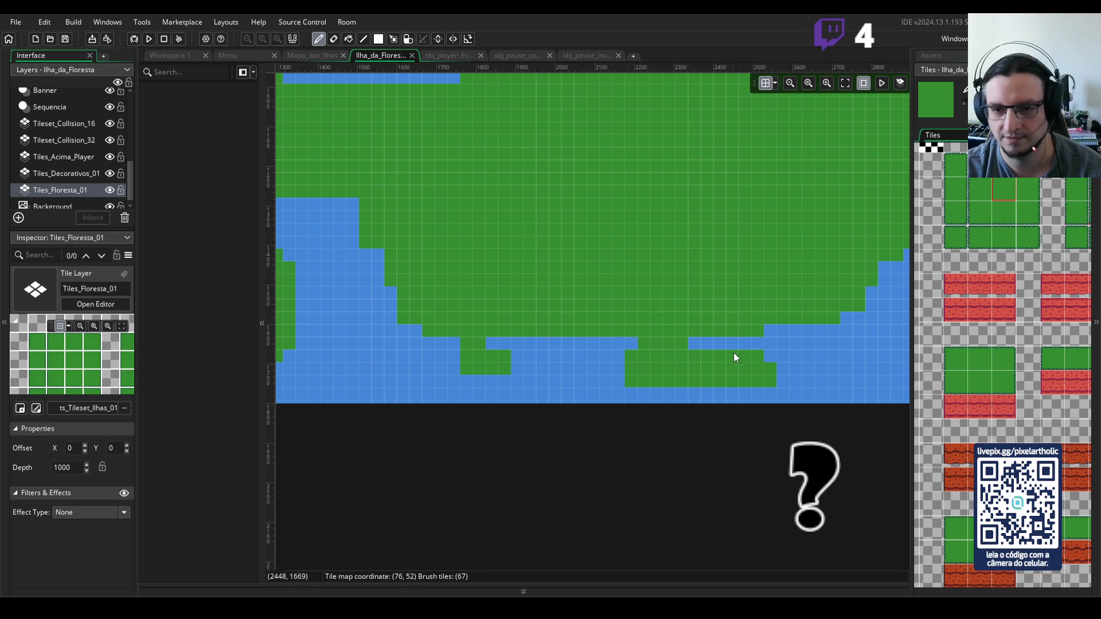
# - Fill the water gaps in the new land row and widen the small bumps into strips
pyautogui.click(734, 353)
pyautogui.click(756, 348)
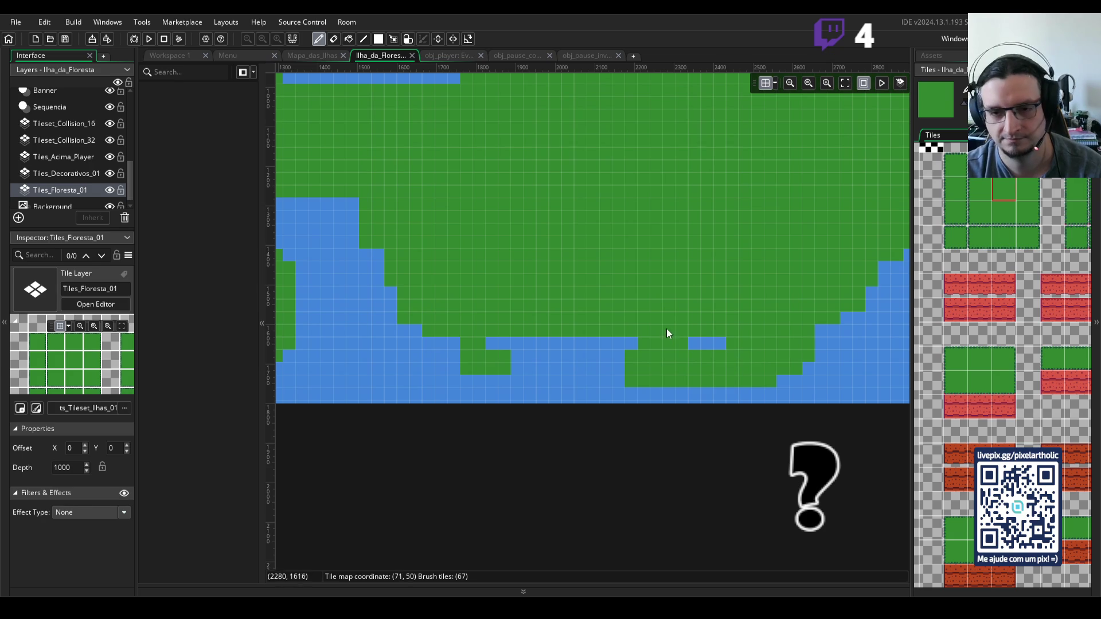
pyautogui.click(454, 344)
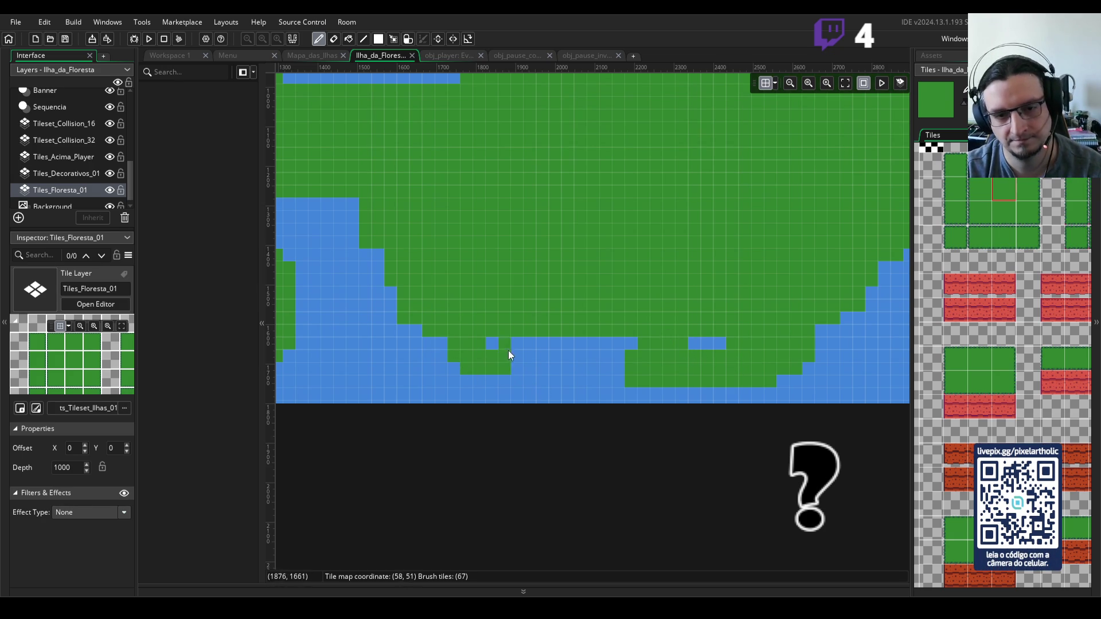
pyautogui.click(556, 344)
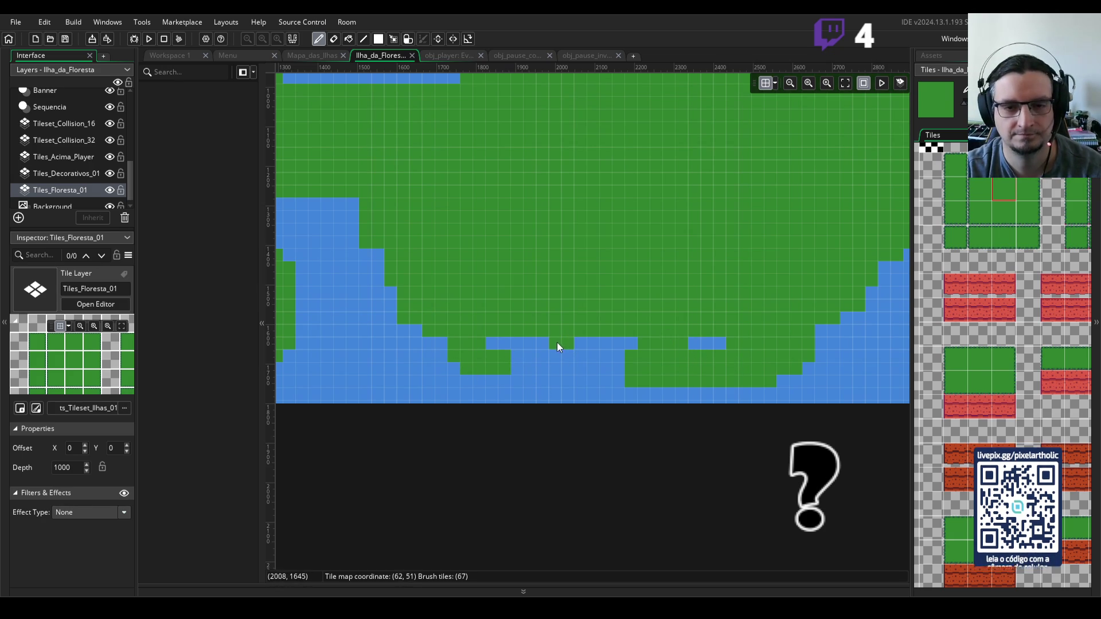
pyautogui.click(579, 343)
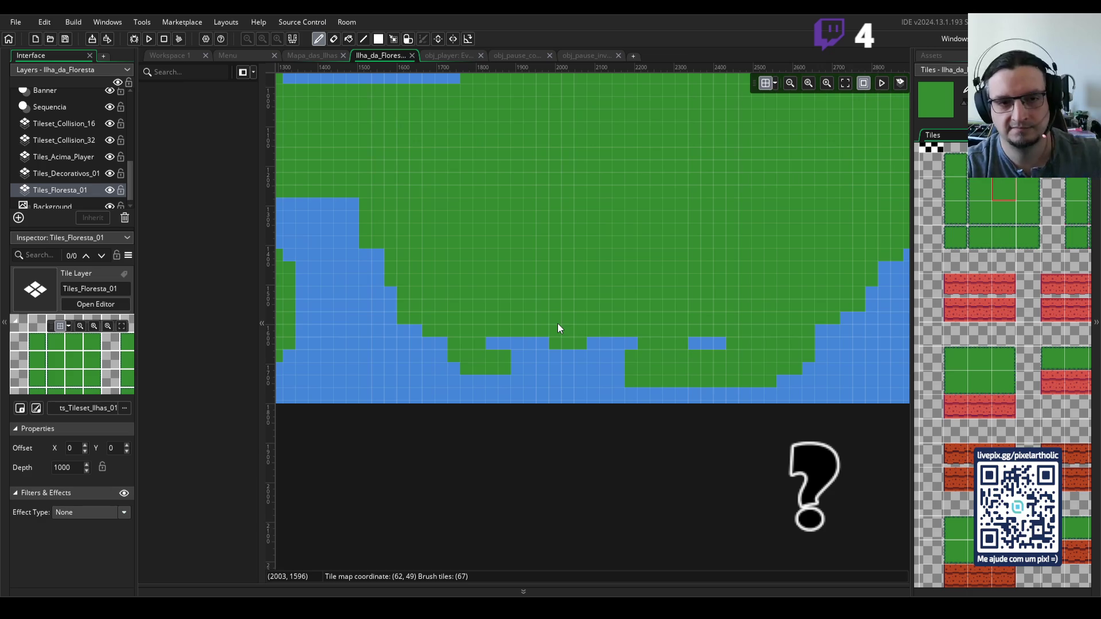
pyautogui.scroll(-1, 522, 256)
pyautogui.scroll(-2, 509, 231)
pyautogui.scroll(-1, 508, 228)
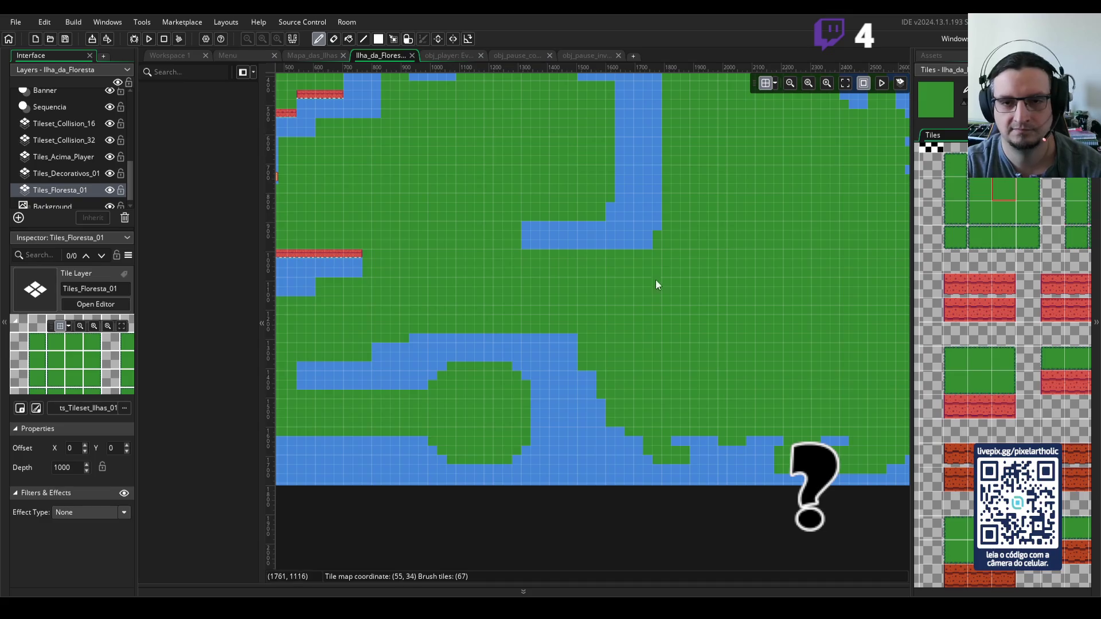
# - Erase the thin land strip and stray tile by the southwest inlet back to water
pyautogui.scroll(-3, 670, 256)
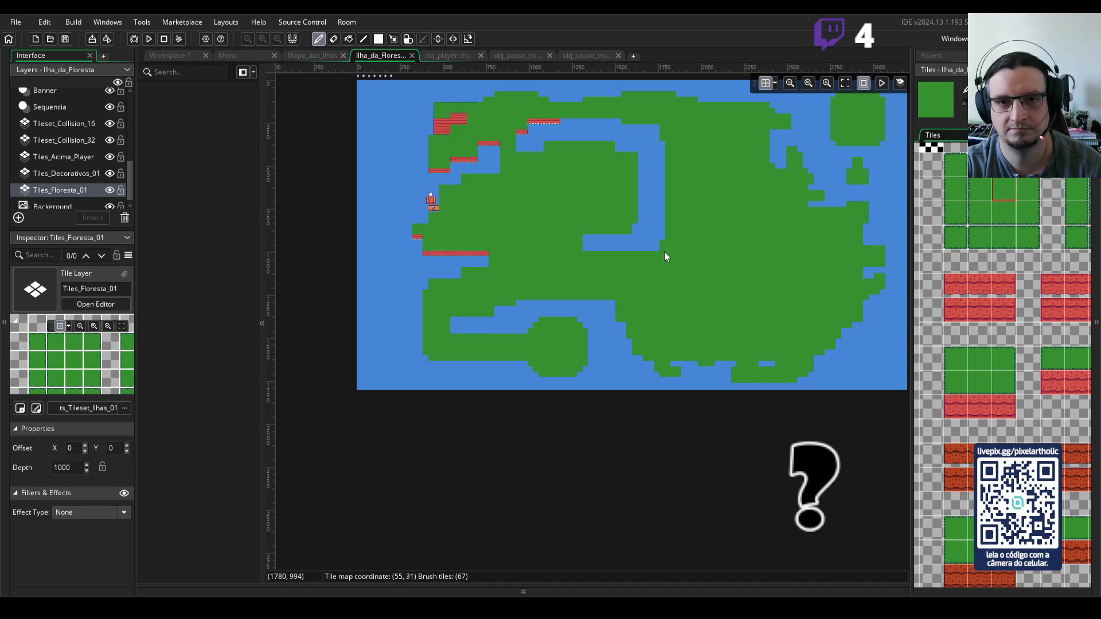
pyautogui.moveTo(708, 282); pyautogui.dragTo(689, 236)
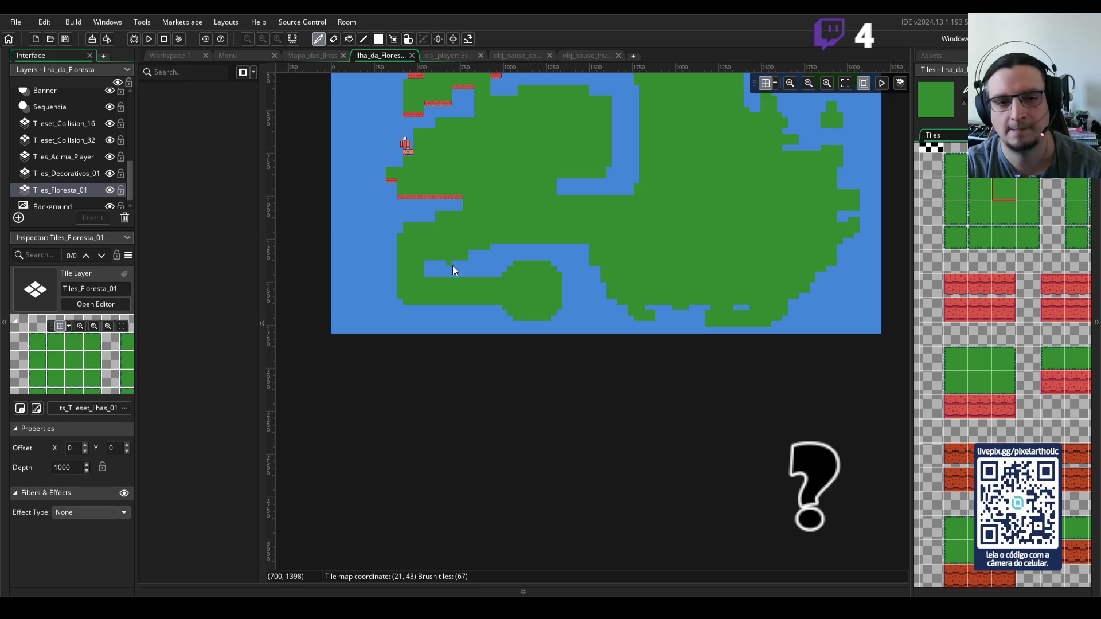
pyautogui.scroll(3, 487, 283)
pyautogui.scroll(1, 487, 281)
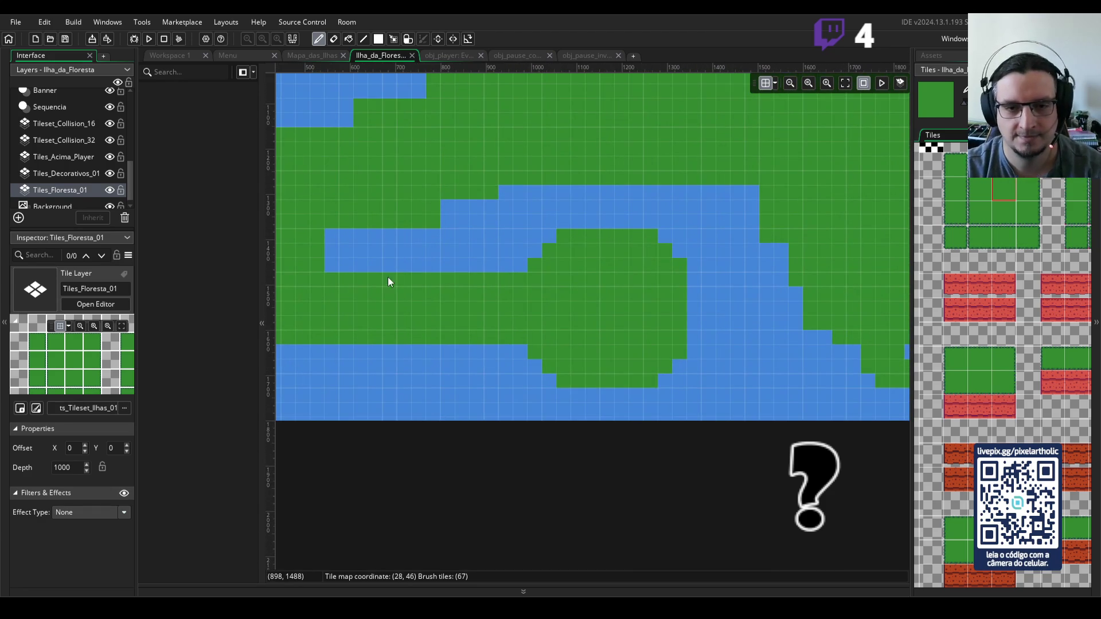
pyautogui.press('e')
pyautogui.moveTo(522, 275); pyautogui.dragTo(439, 284)
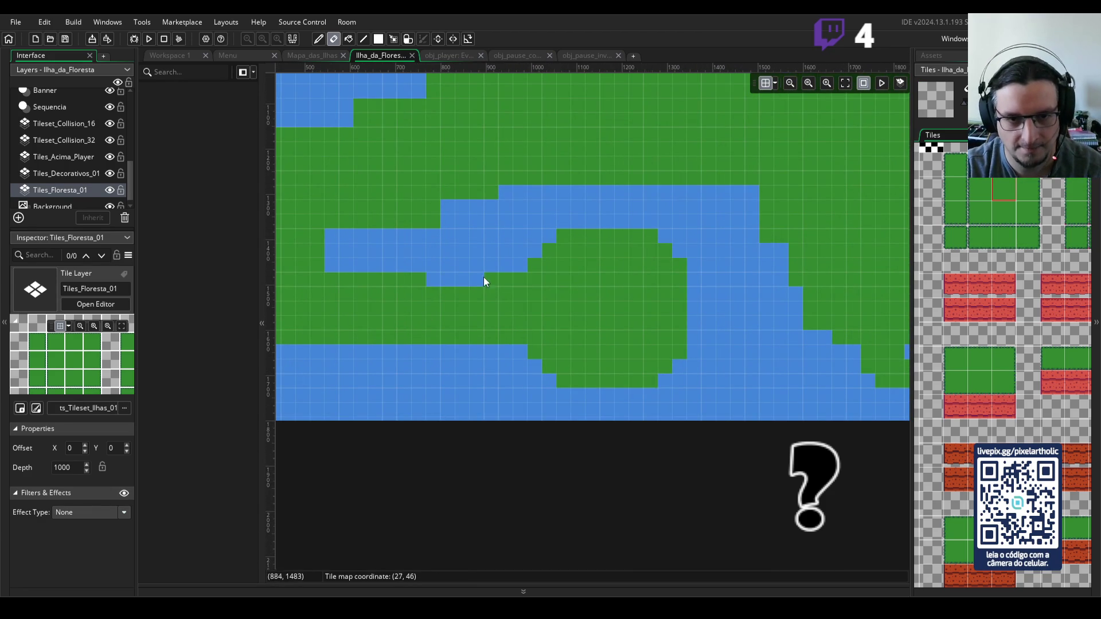
pyautogui.click(520, 336)
pyautogui.moveTo(521, 336)
pyautogui.mouseDown()
pyautogui.moveTo(430, 342)
pyautogui.moveTo(590, 363)
pyautogui.mouseUp()
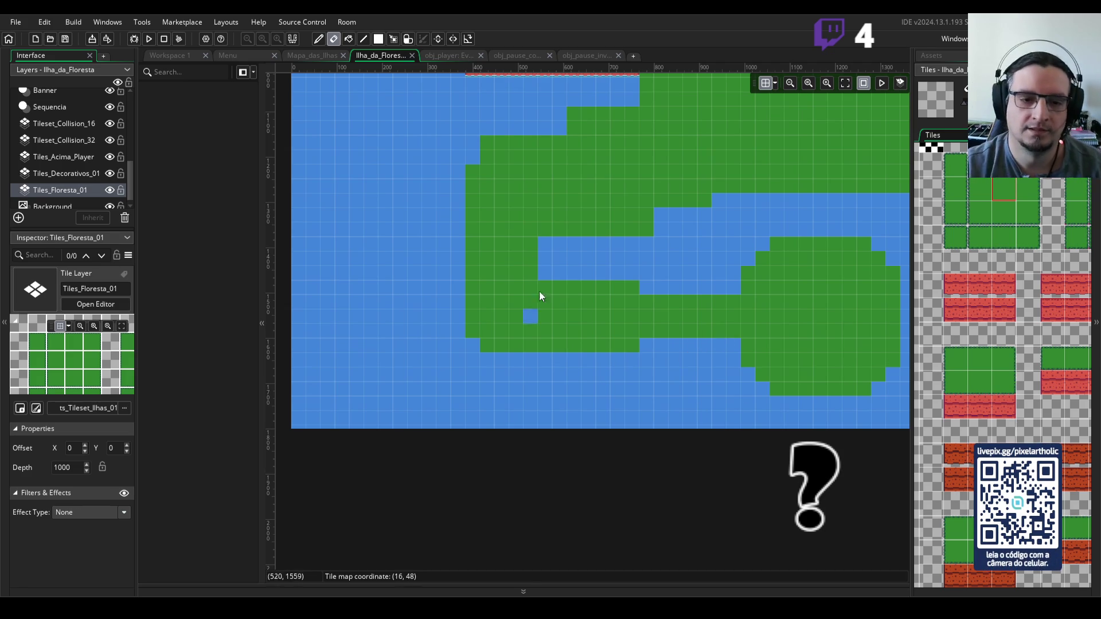
# - Paint green land in a column along the island's left edge and a strip extending west
pyautogui.click(951, 190)
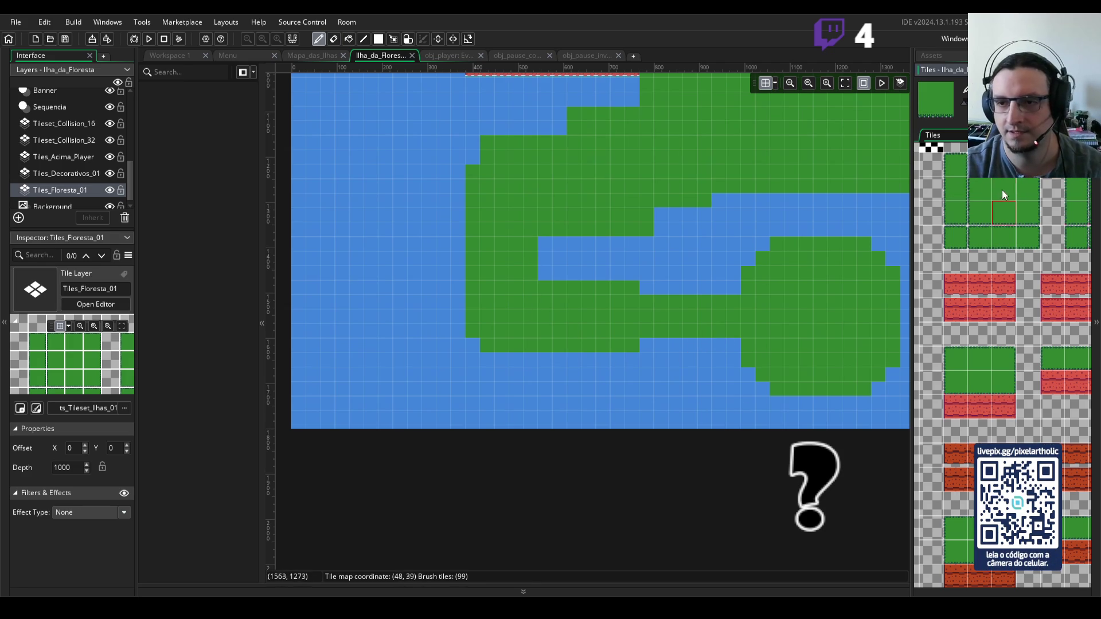
pyautogui.moveTo(456, 316)
pyautogui.mouseDown()
pyautogui.moveTo(464, 160)
pyautogui.moveTo(446, 191)
pyautogui.moveTo(443, 173)
pyautogui.moveTo(443, 300)
pyautogui.mouseUp()
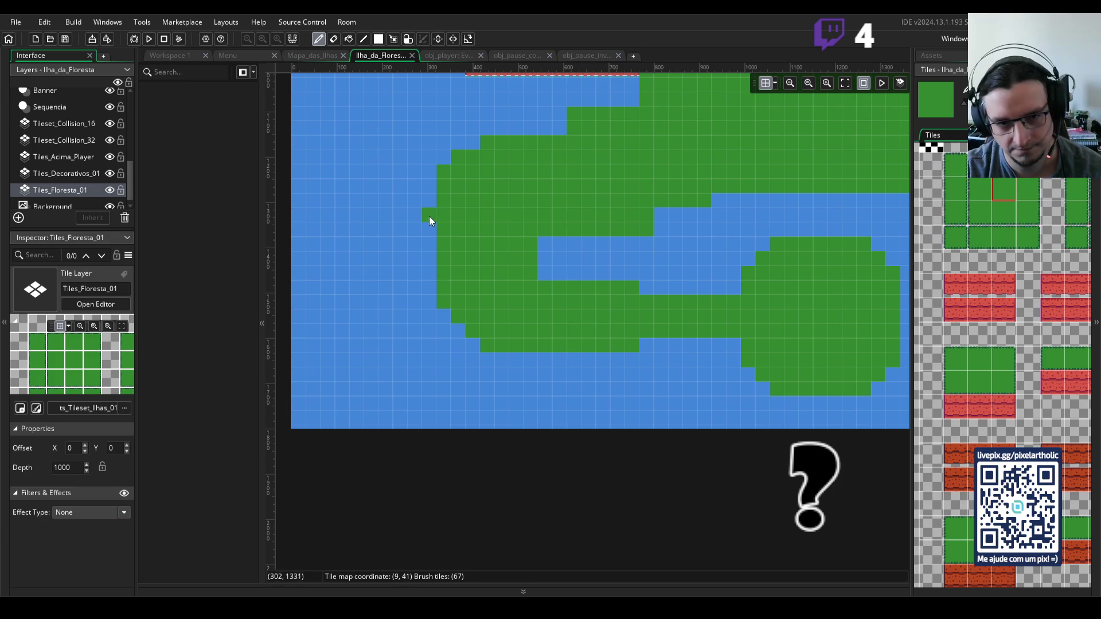
pyautogui.moveTo(439, 215)
pyautogui.mouseDown()
pyautogui.moveTo(364, 221)
pyautogui.moveTo(340, 242)
pyautogui.moveTo(351, 270)
pyautogui.moveTo(442, 274)
pyautogui.moveTo(366, 246)
pyautogui.moveTo(425, 256)
pyautogui.moveTo(359, 243)
pyautogui.moveTo(388, 246)
pyautogui.mouseUp()
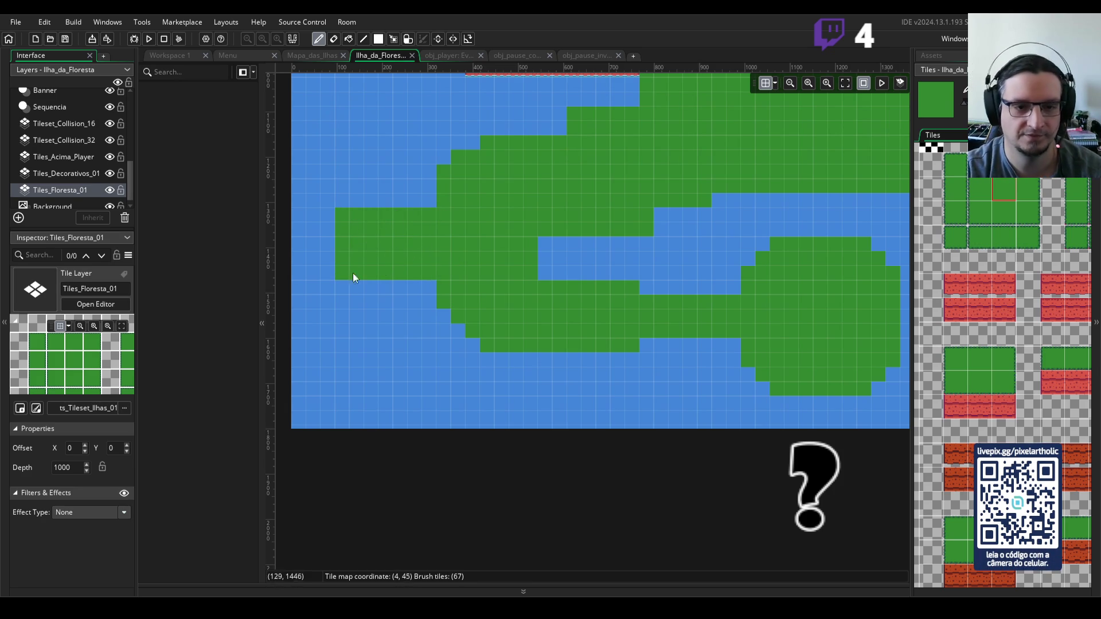
pyautogui.scroll(-3, 442, 234)
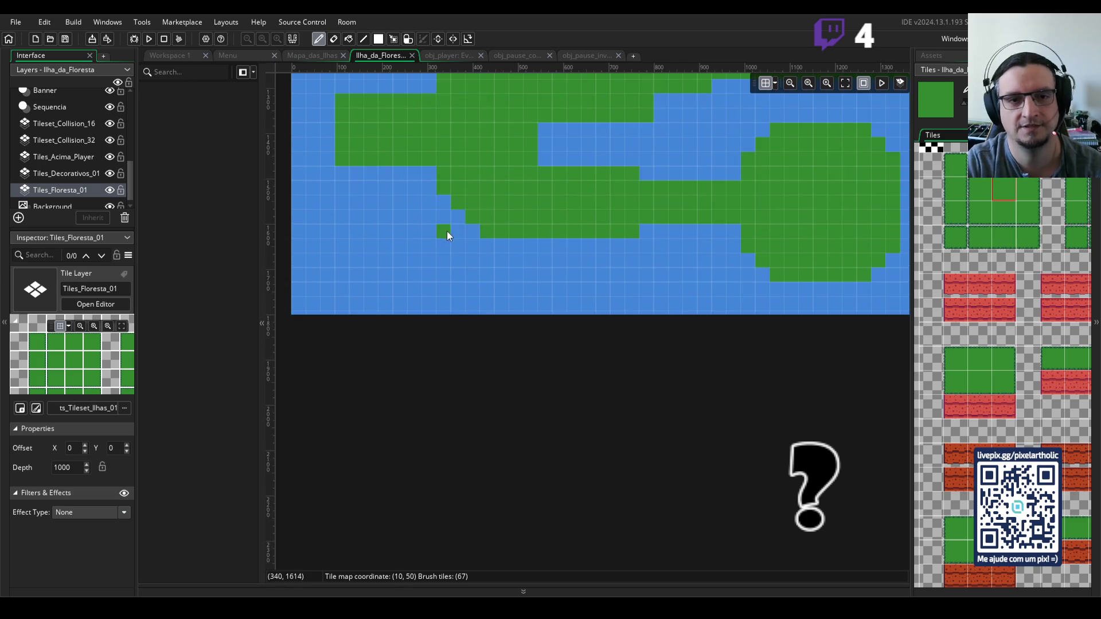
pyautogui.scroll(2, 442, 235)
pyautogui.scroll(-1, 443, 238)
pyautogui.scroll(-2, 443, 238)
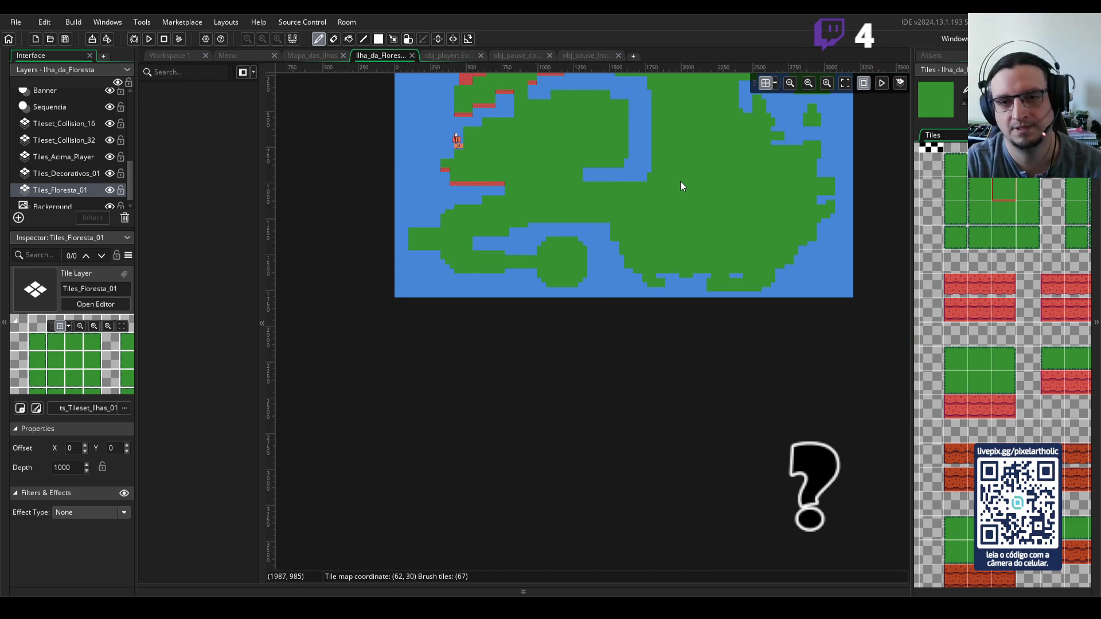
pyautogui.scroll(3, 680, 181)
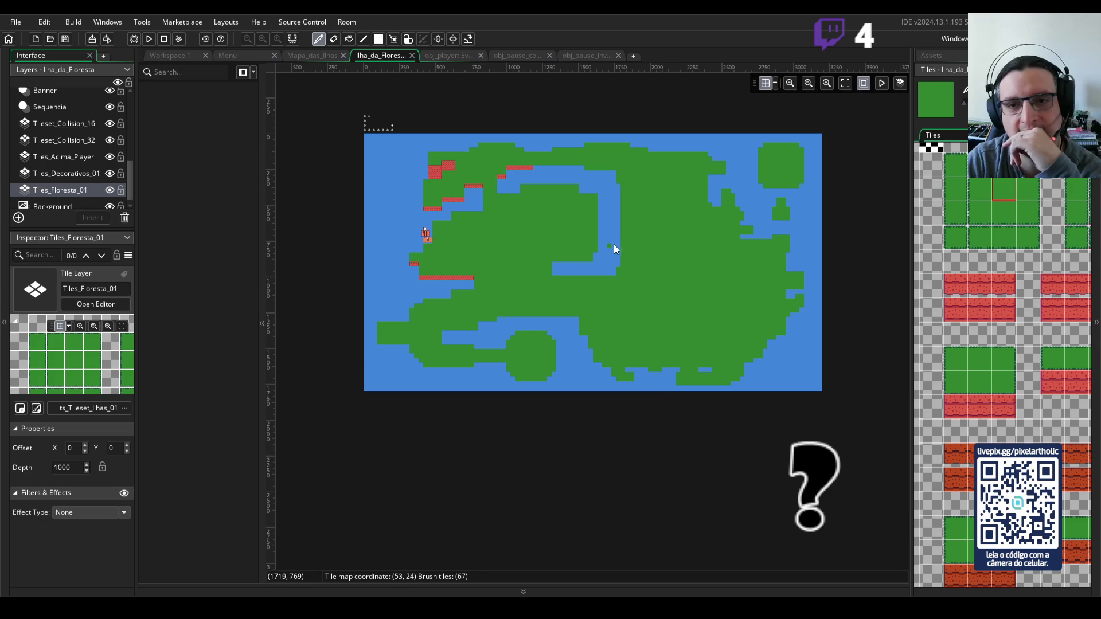
pyautogui.click(528, 178)
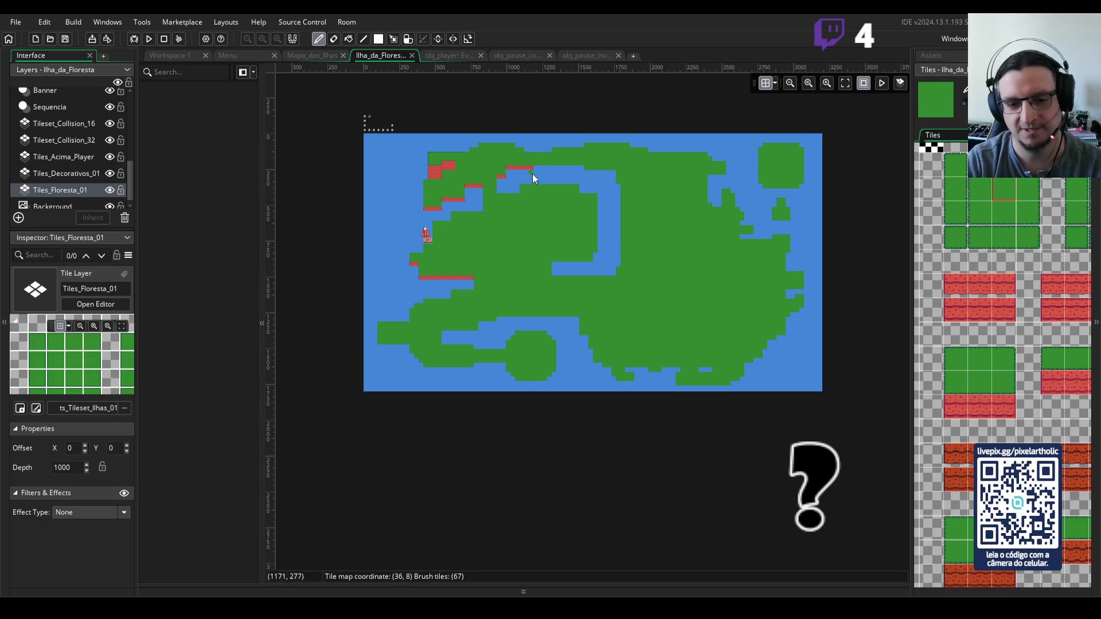
pyautogui.scroll(5, 540, 173)
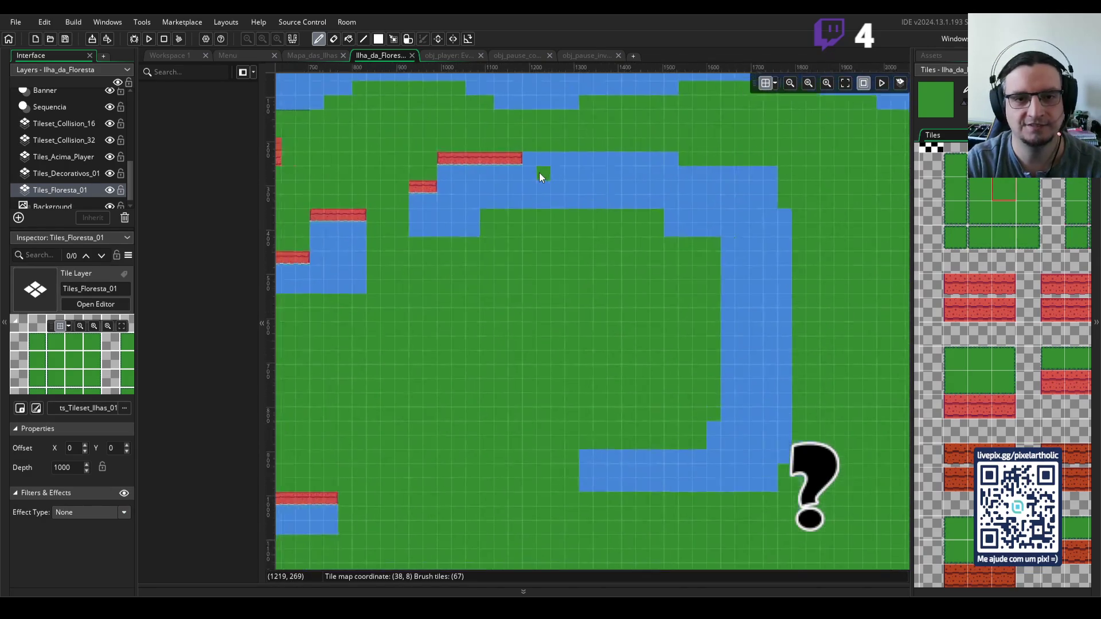
pyautogui.scroll(1, 539, 173)
pyautogui.scroll(1, 539, 173)
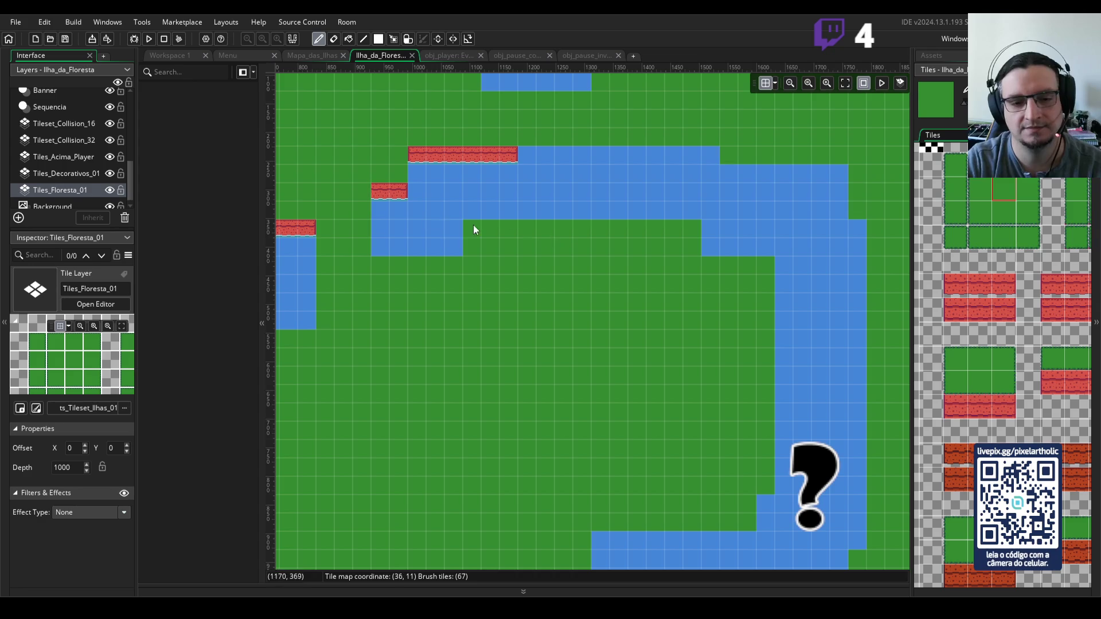
pyautogui.scroll(-3, 418, 211)
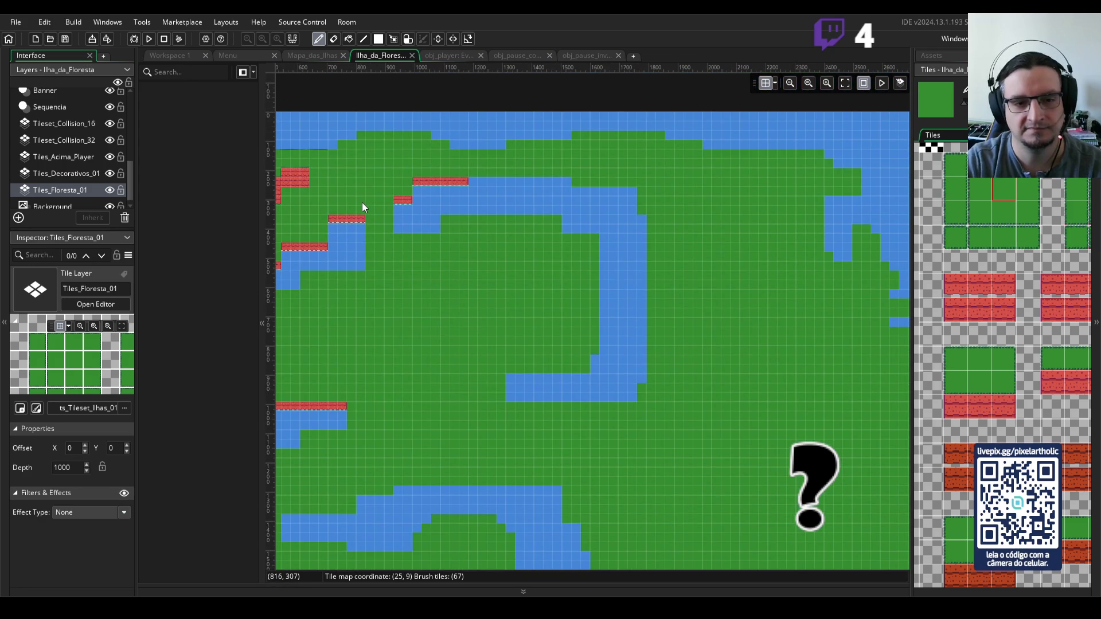
pyautogui.scroll(-1, 362, 202)
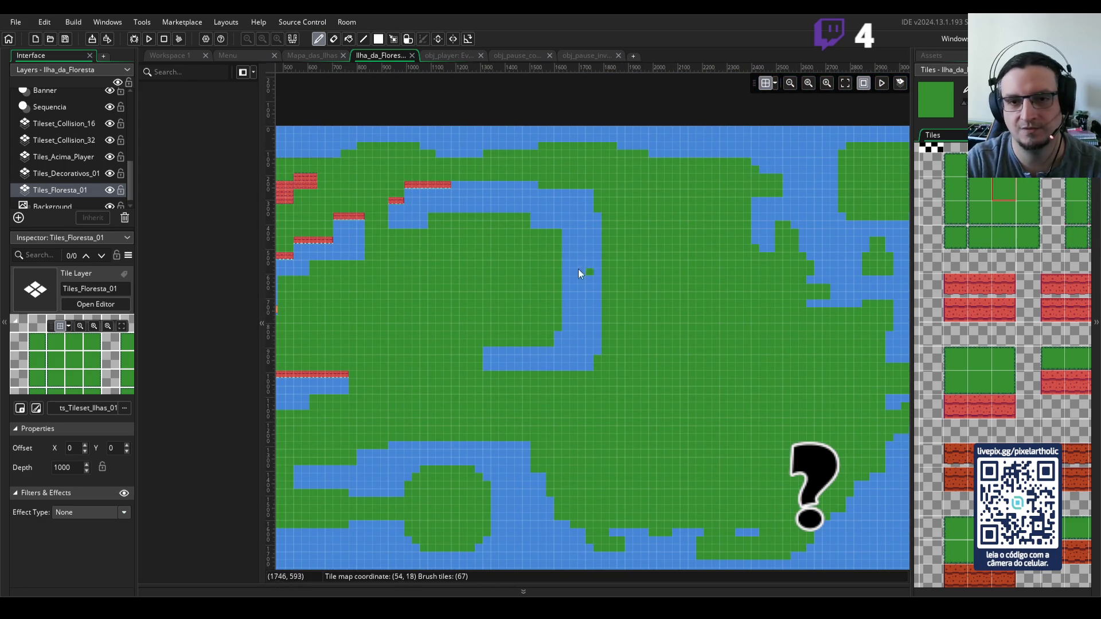
pyautogui.scroll(-3, 491, 262)
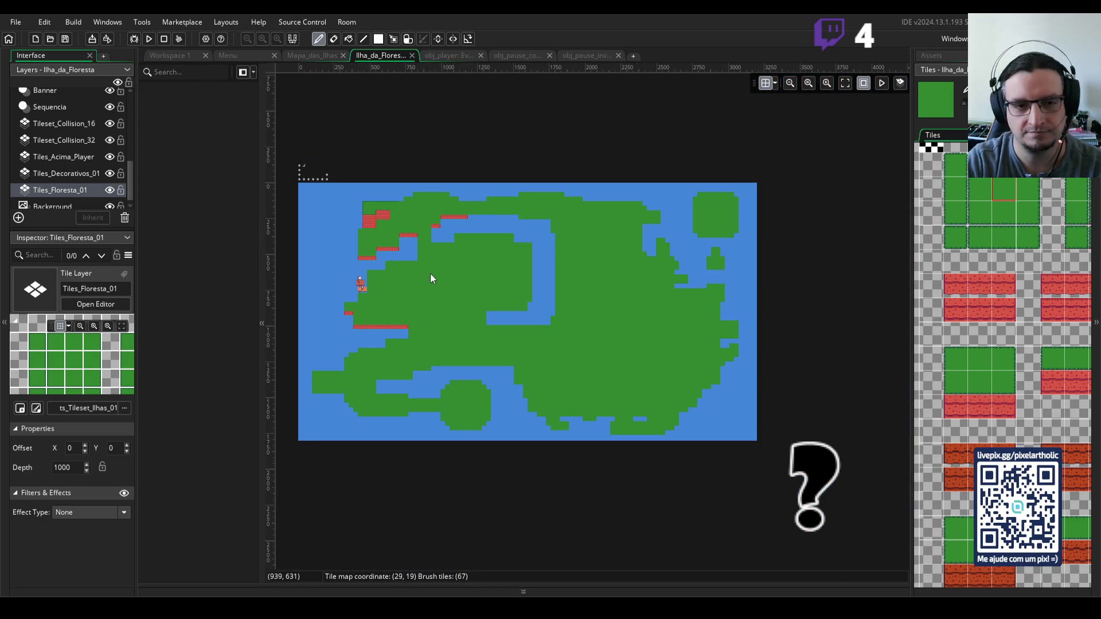
pyautogui.scroll(2, 518, 266)
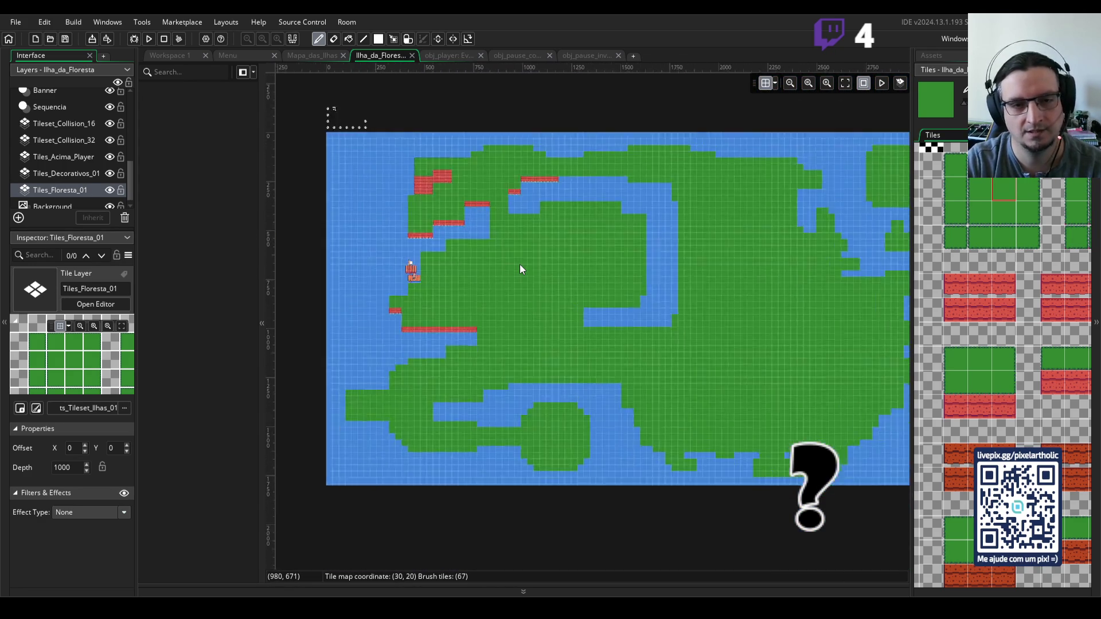
pyautogui.scroll(1, 520, 263)
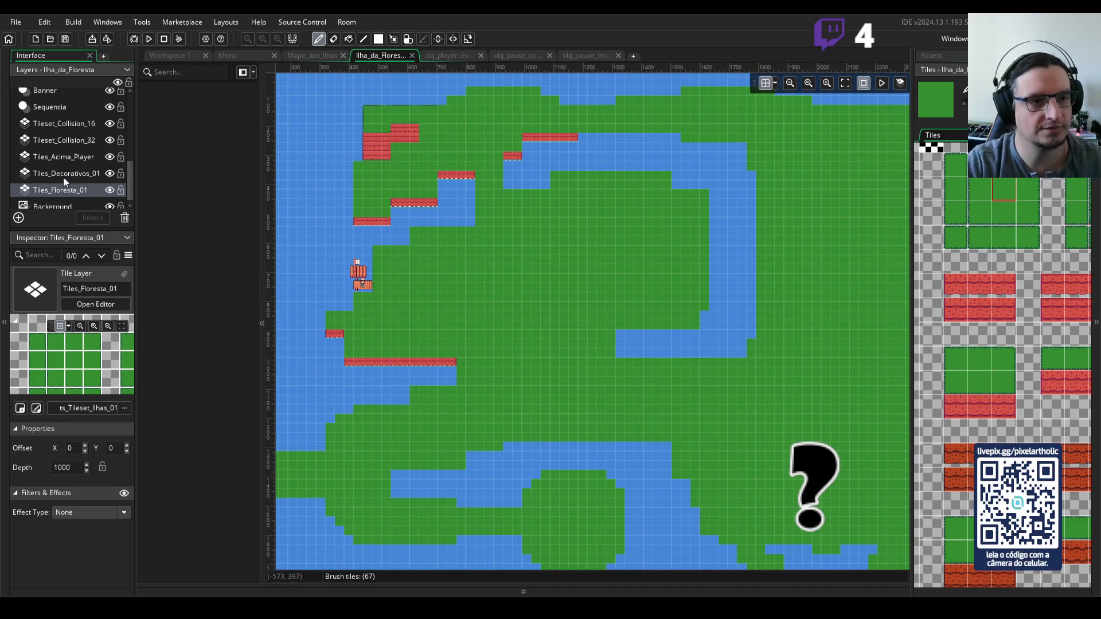
# - Switch to the Tileset_Collision_32 layer and pick the magenta collision tile
pyautogui.click(57, 140)
pyautogui.scroll(1, 361, 261)
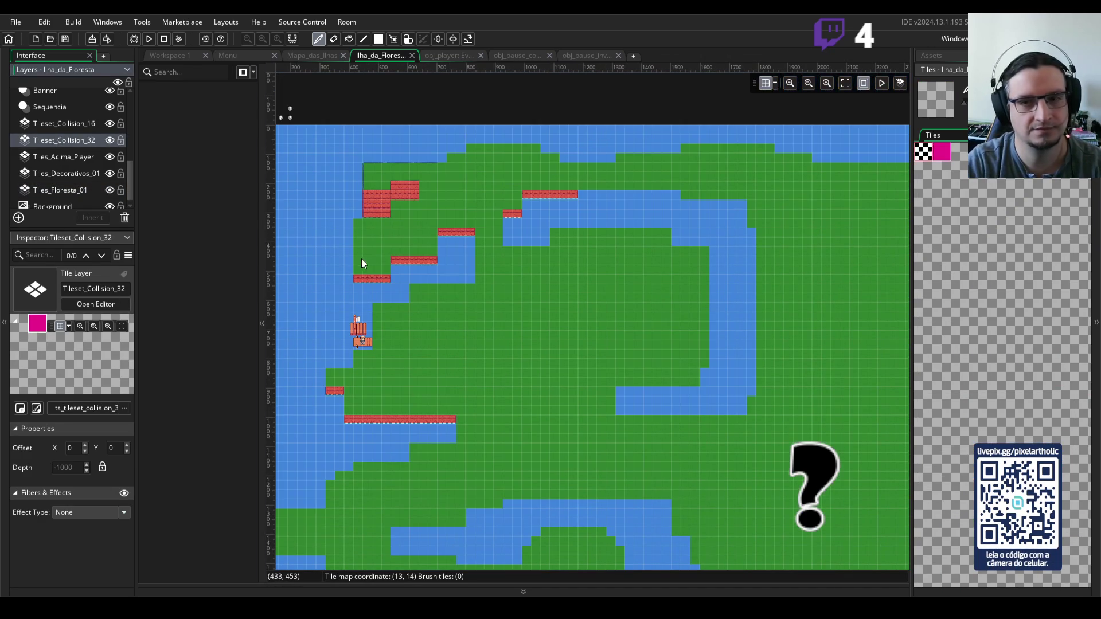
pyautogui.click(944, 198)
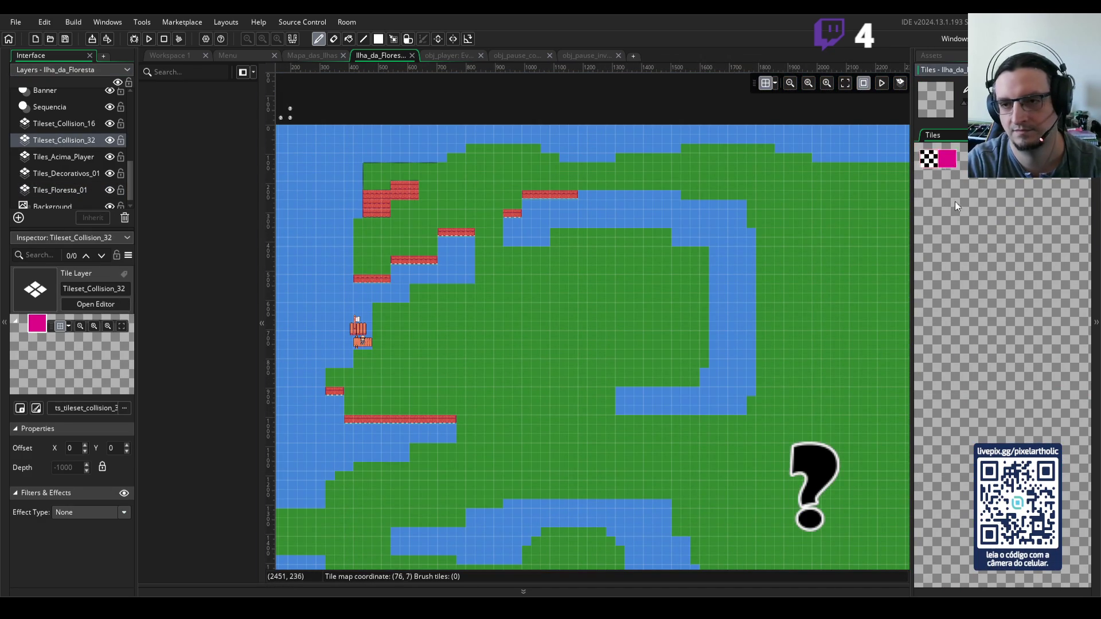
pyautogui.scroll(3, 1017, 268)
pyautogui.scroll(1, 962, 246)
pyautogui.click(1003, 213)
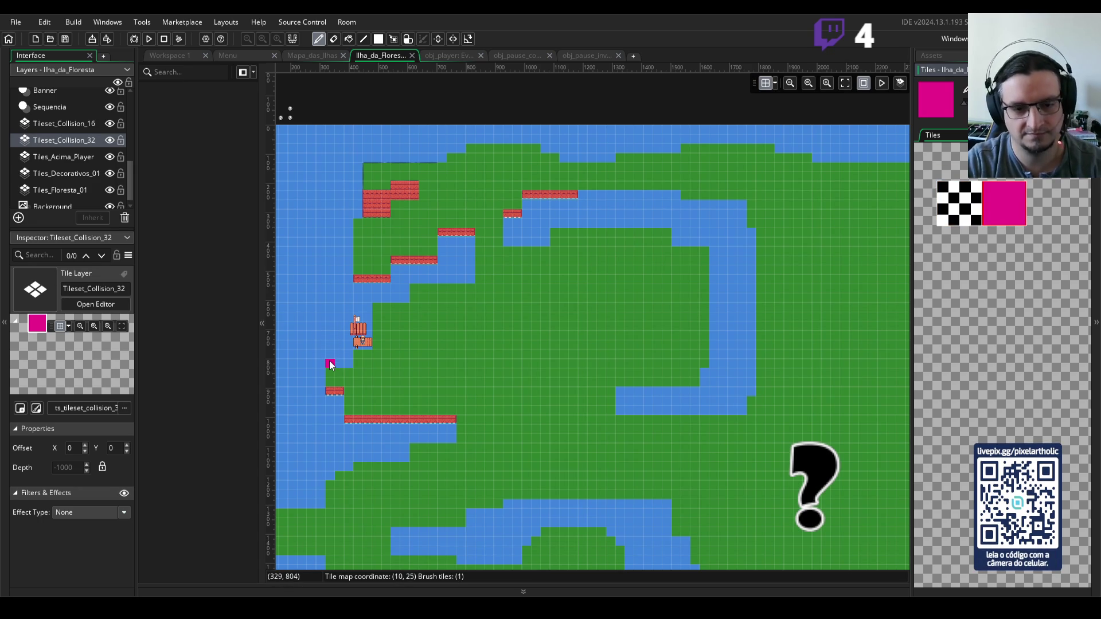
pyautogui.scroll(3, 383, 309)
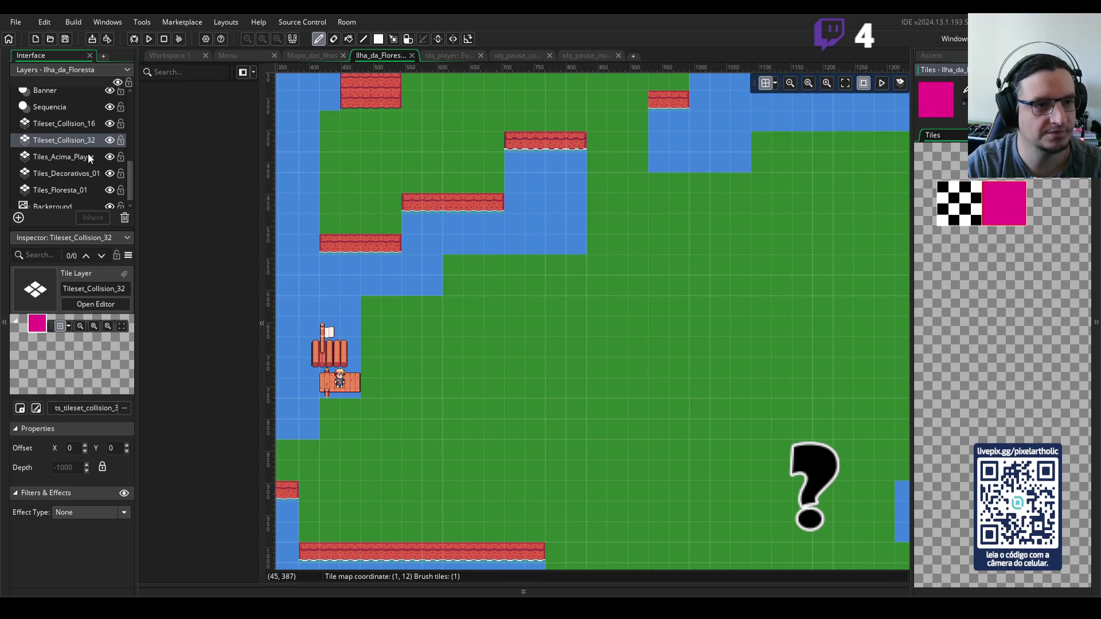
# - Paint a magenta collision wall along the shore by the raft, undoing a stray tile
pyautogui.moveTo(132, 179); pyautogui.dragTo(134, 104)
pyautogui.scroll(-5, 127, 160)
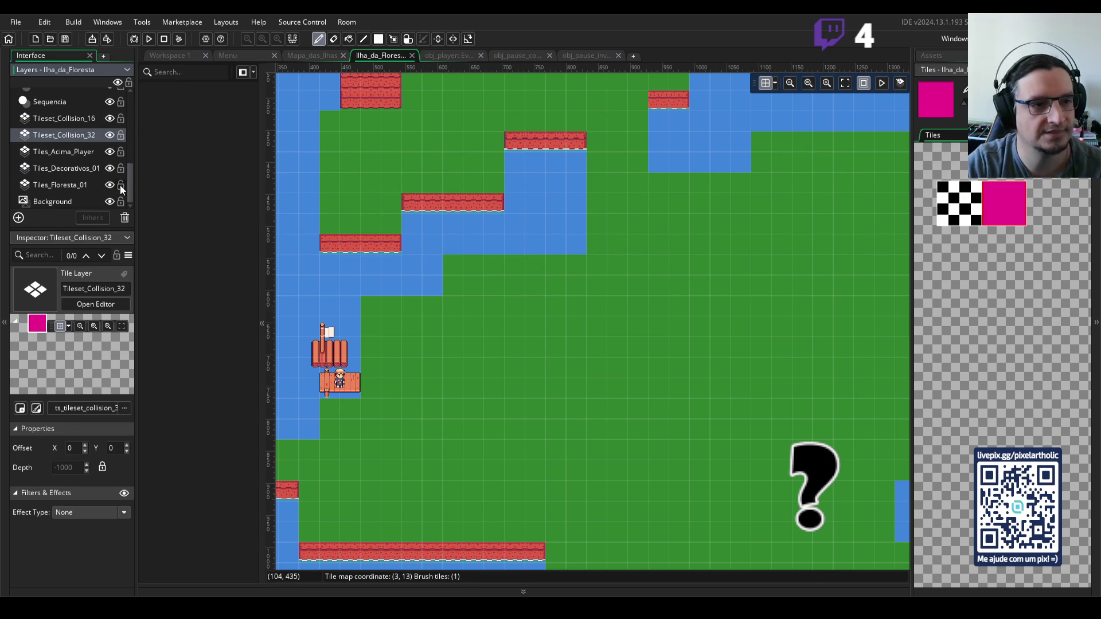
pyautogui.scroll(1, 119, 185)
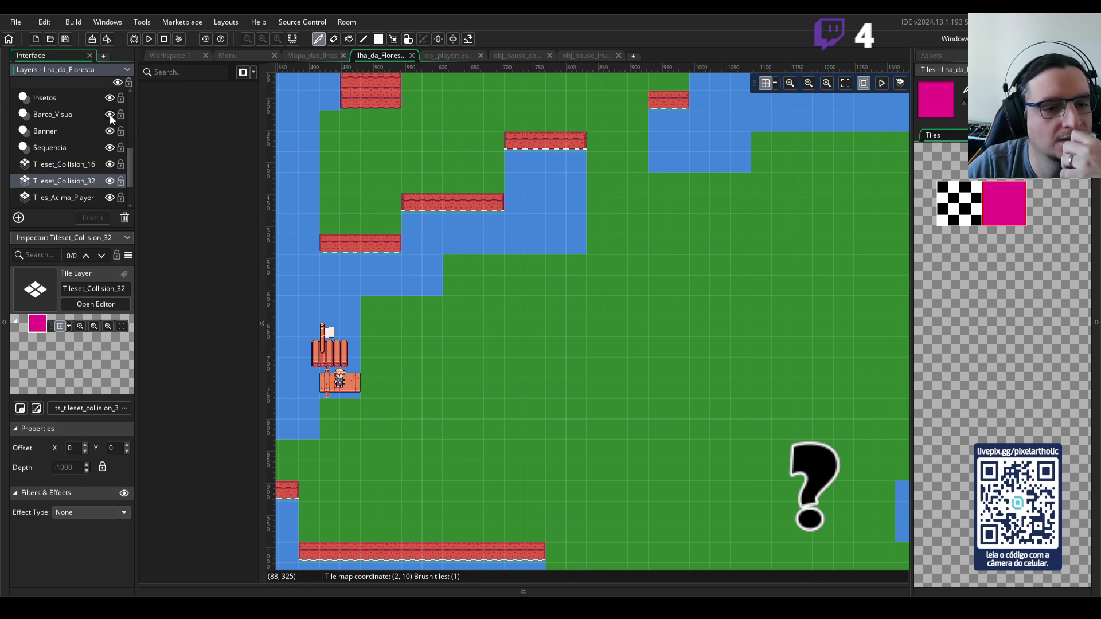
pyautogui.moveTo(400, 387)
pyautogui.mouseDown()
pyautogui.moveTo(441, 378)
pyautogui.moveTo(545, 311)
pyautogui.mouseUp()
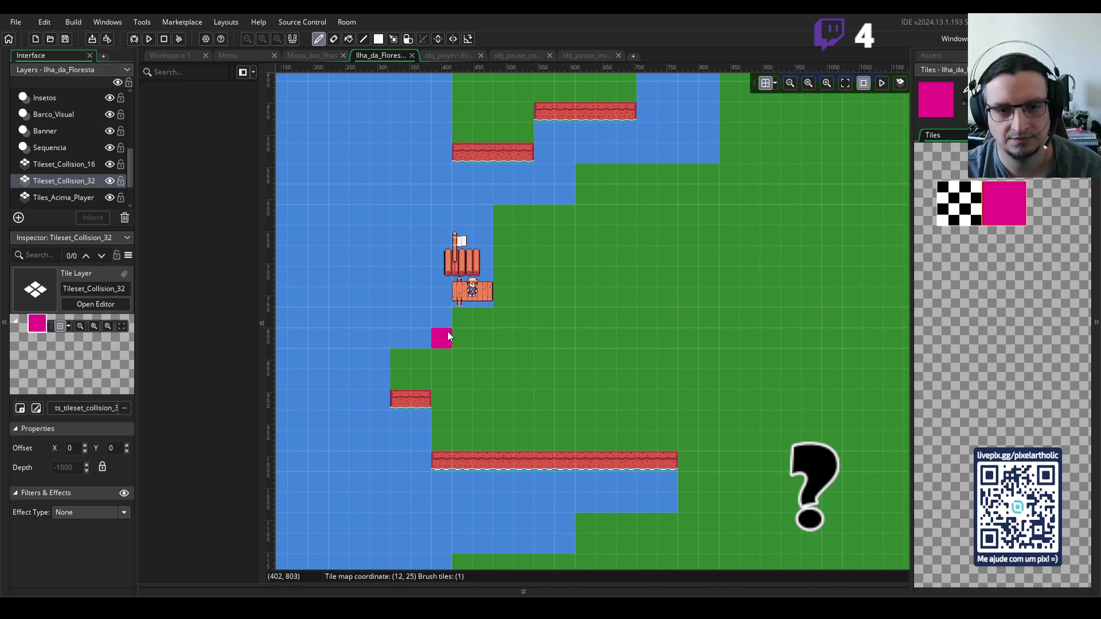
pyautogui.moveTo(443, 337)
pyautogui.mouseDown()
pyautogui.moveTo(437, 287)
pyautogui.moveTo(458, 274)
pyautogui.mouseUp()
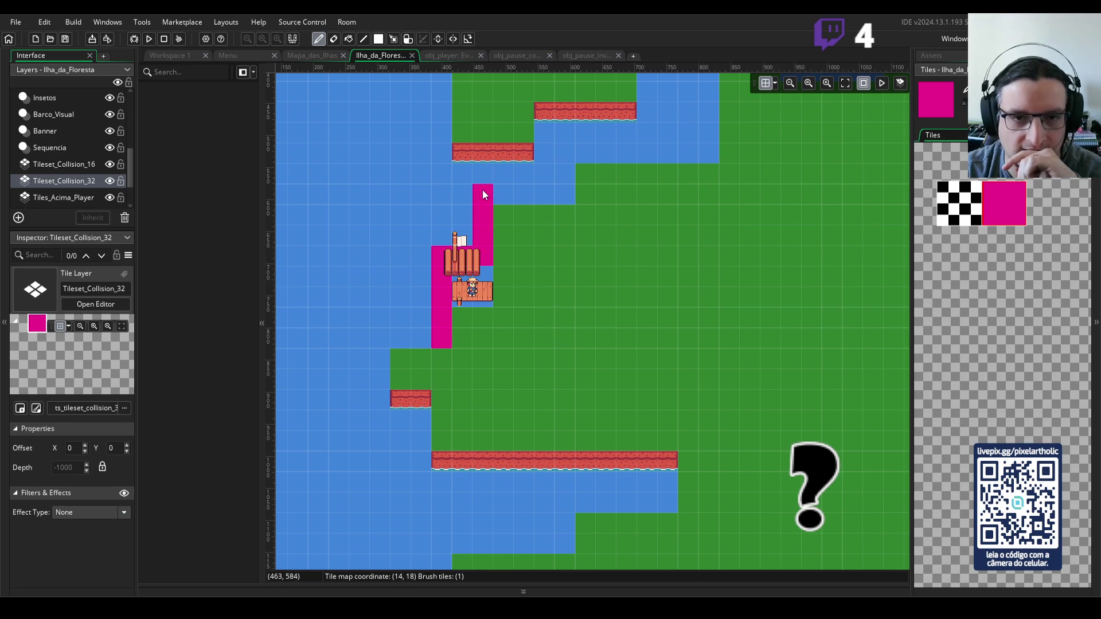
pyautogui.moveTo(483, 191); pyautogui.dragTo(560, 192)
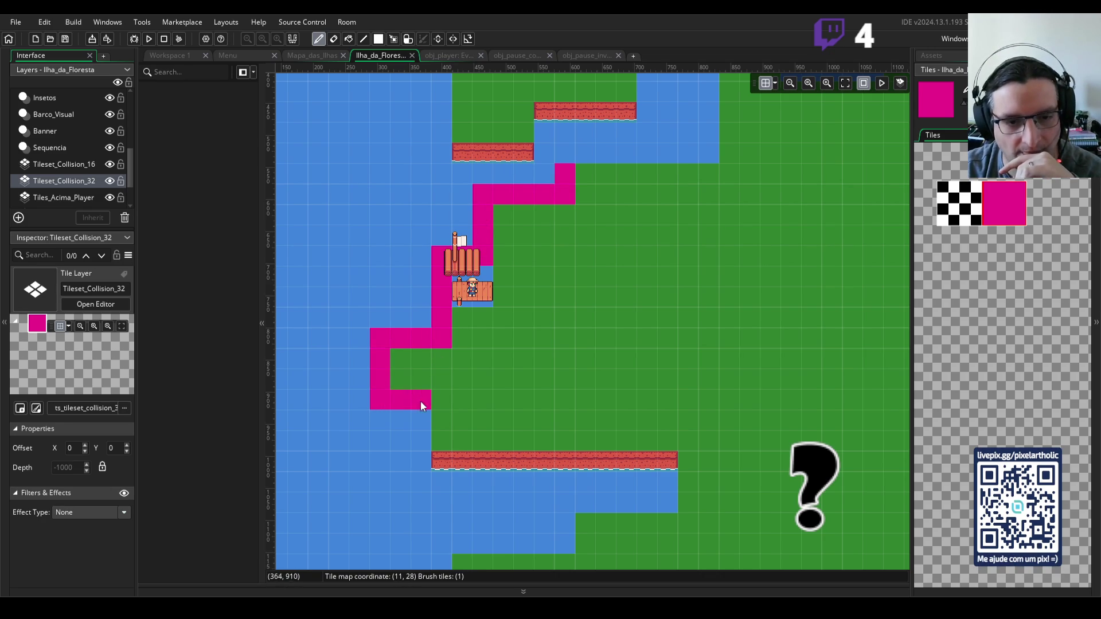
pyautogui.hotkey('ctrl', 'z')
# - Place magenta tiles down and along the western shore, erasing one misplaced tile
pyautogui.scroll(-3, 568, 383)
pyautogui.click(454, 355)
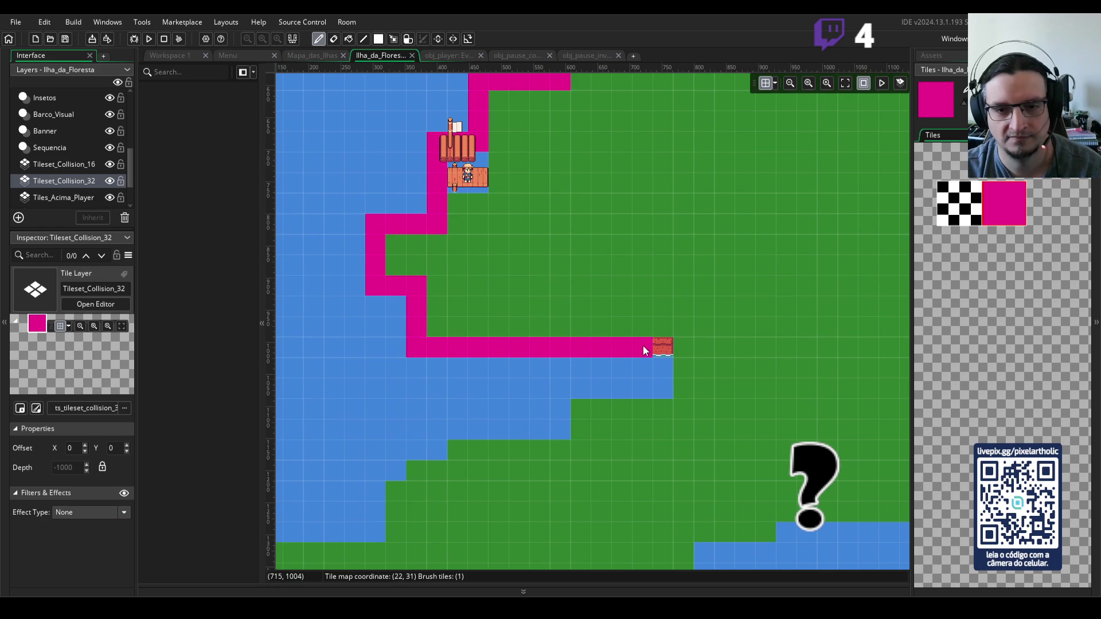
pyautogui.moveTo(559, 387); pyautogui.dragTo(556, 420)
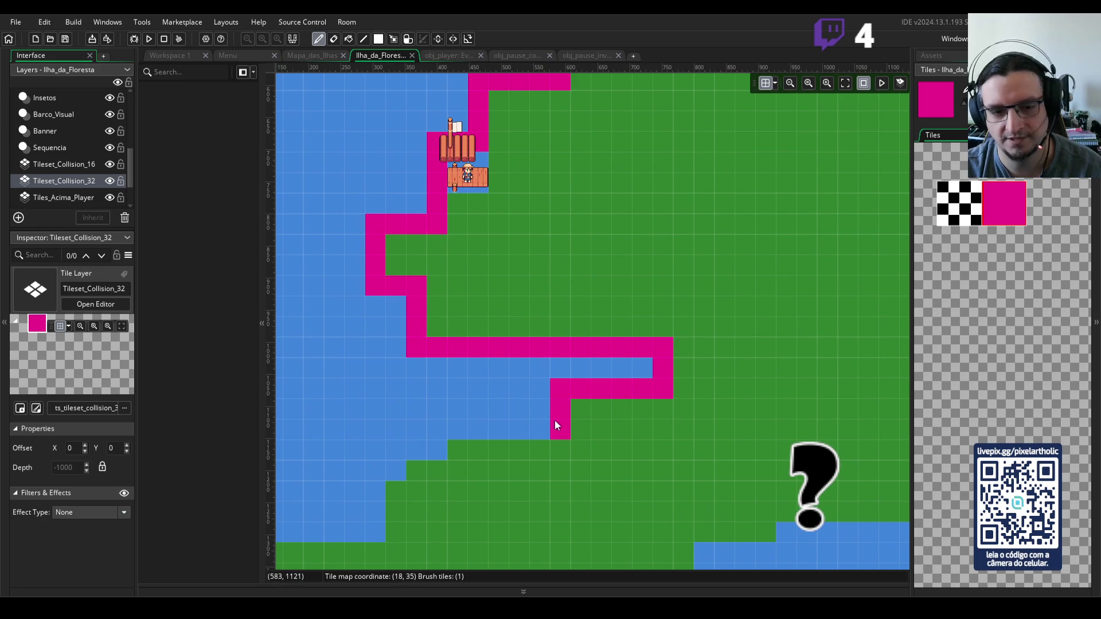
pyautogui.scroll(-3, 568, 379)
pyautogui.click(576, 344)
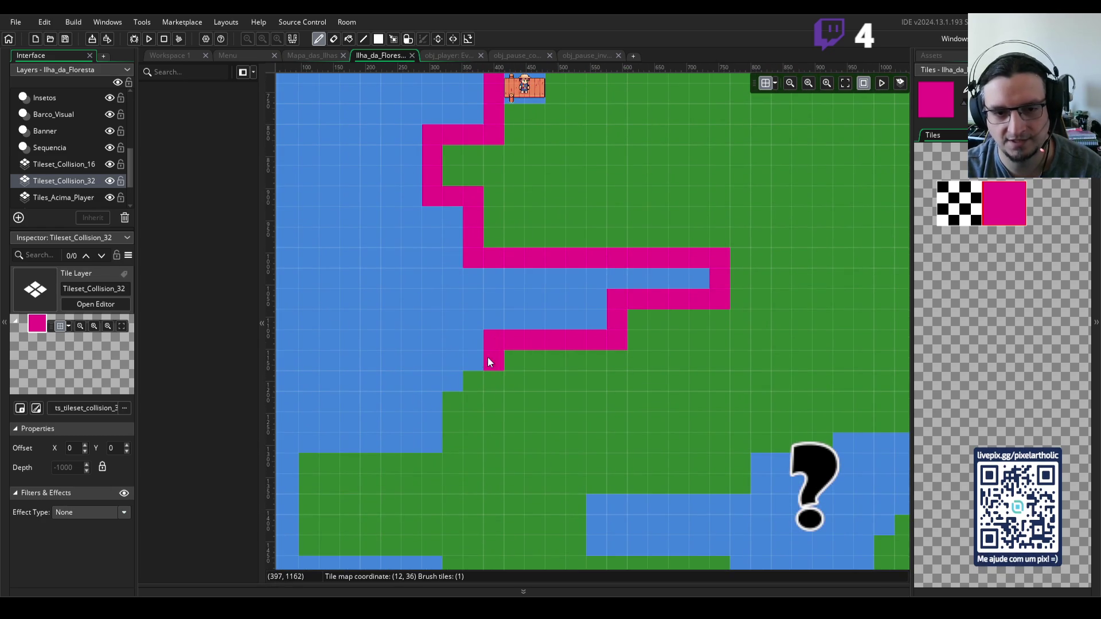
pyautogui.click(429, 390)
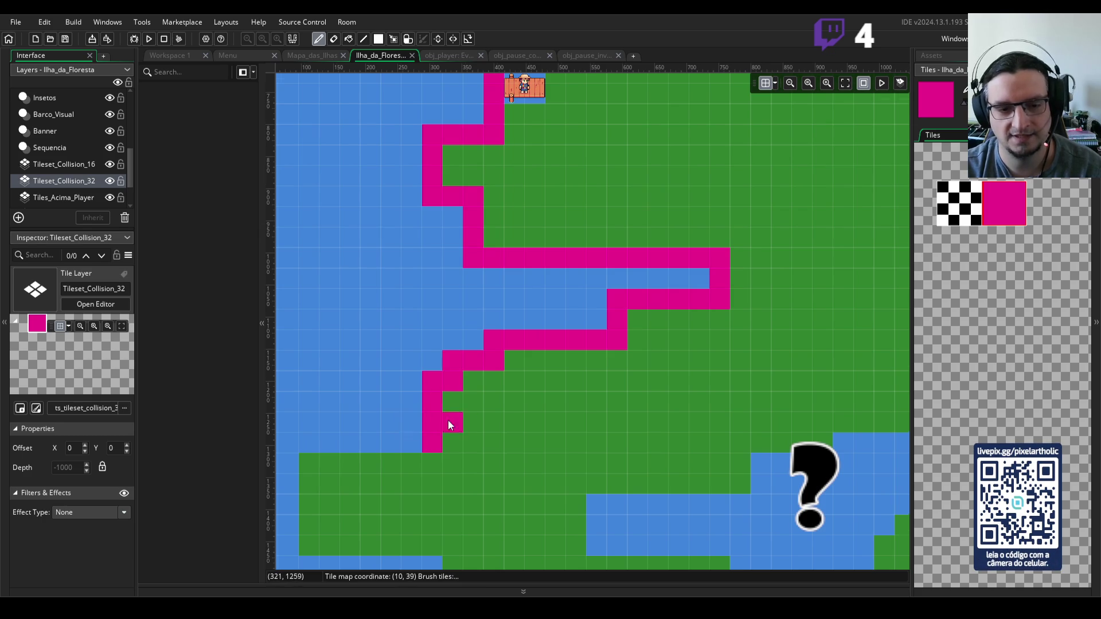
pyautogui.rightClick(449, 424)
pyautogui.scroll(-3, 508, 354)
pyautogui.hscroll(-3, 508, 354)
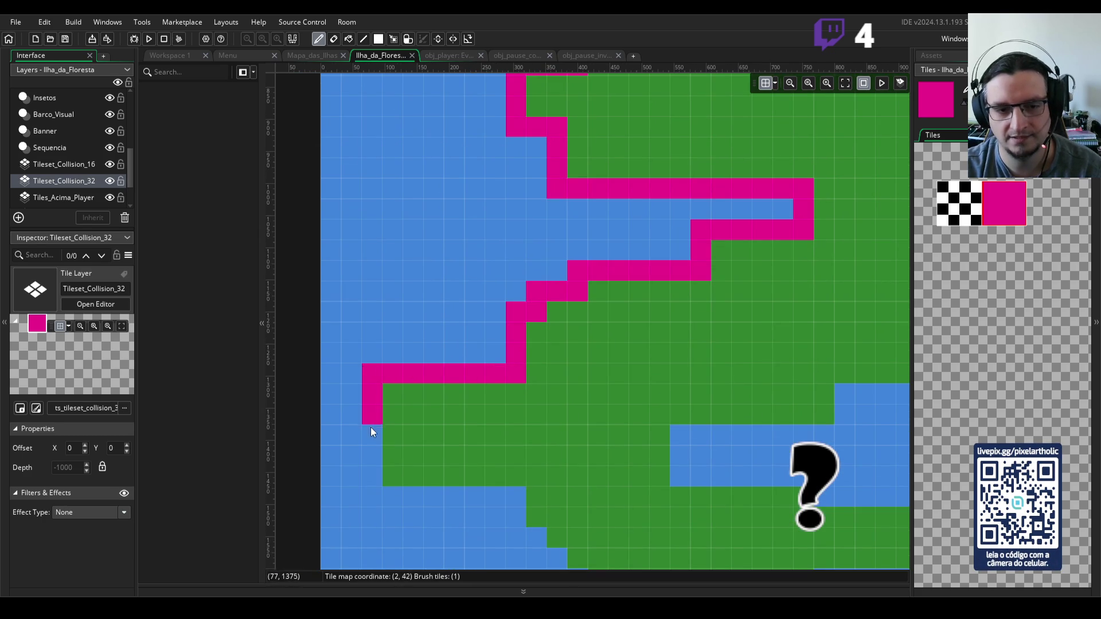
pyautogui.scroll(-3, 370, 428)
# - Trace the south-western shore with magenta tiles: a row along row 46, a diagonal, and the southern stretch
pyautogui.click(365, 344)
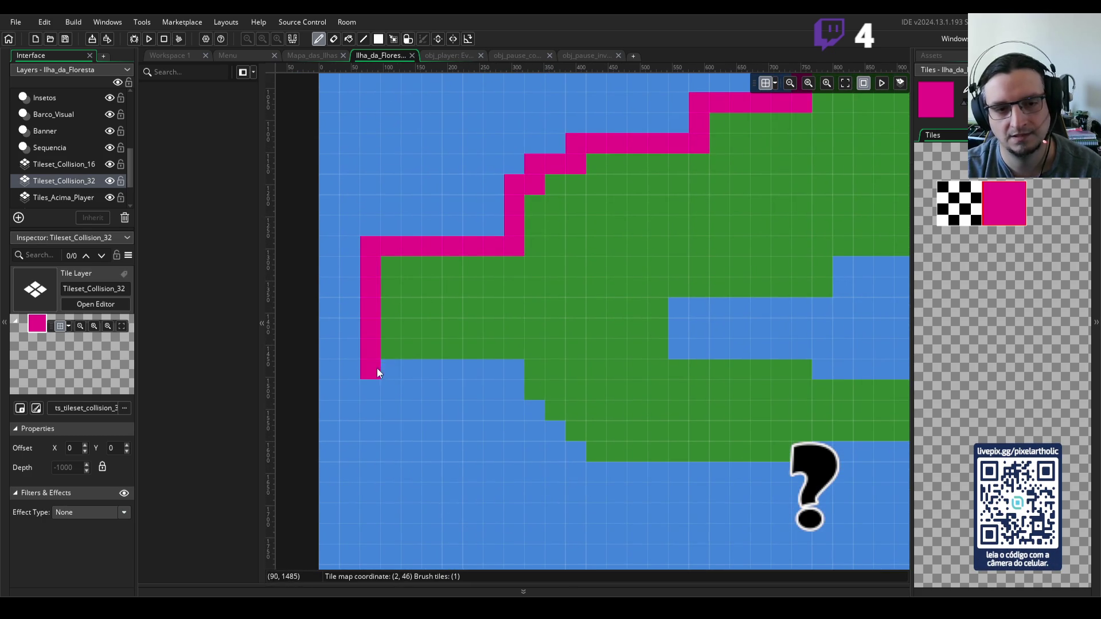
pyautogui.moveTo(376, 369); pyautogui.dragTo(502, 370)
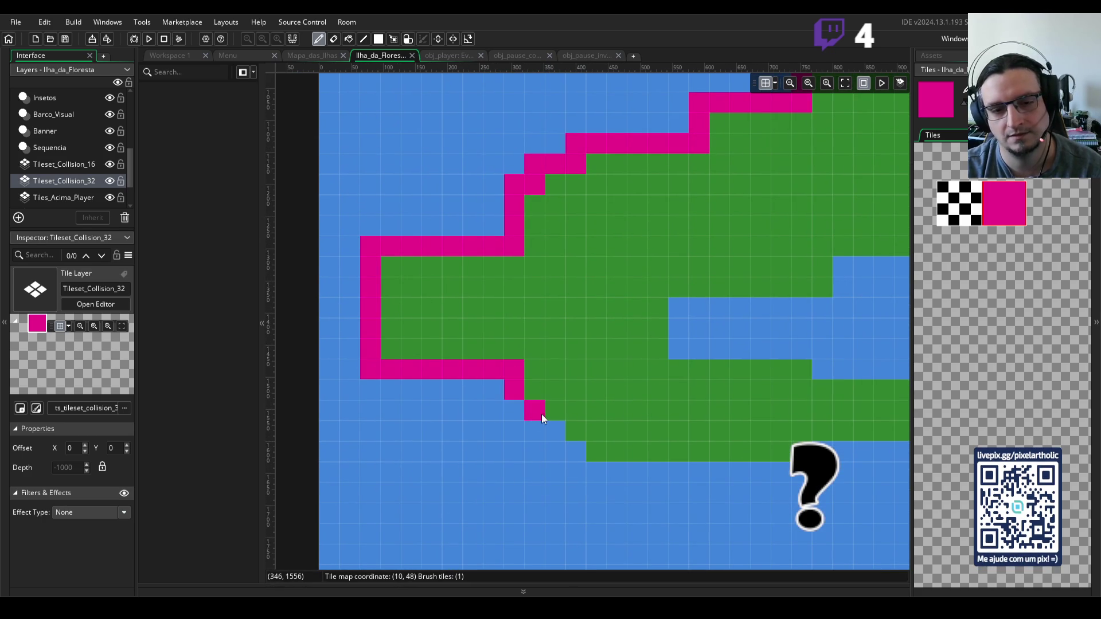
pyautogui.scroll(-5, 561, 432)
pyautogui.hscroll(2, 549, 301)
pyautogui.click(455, 273)
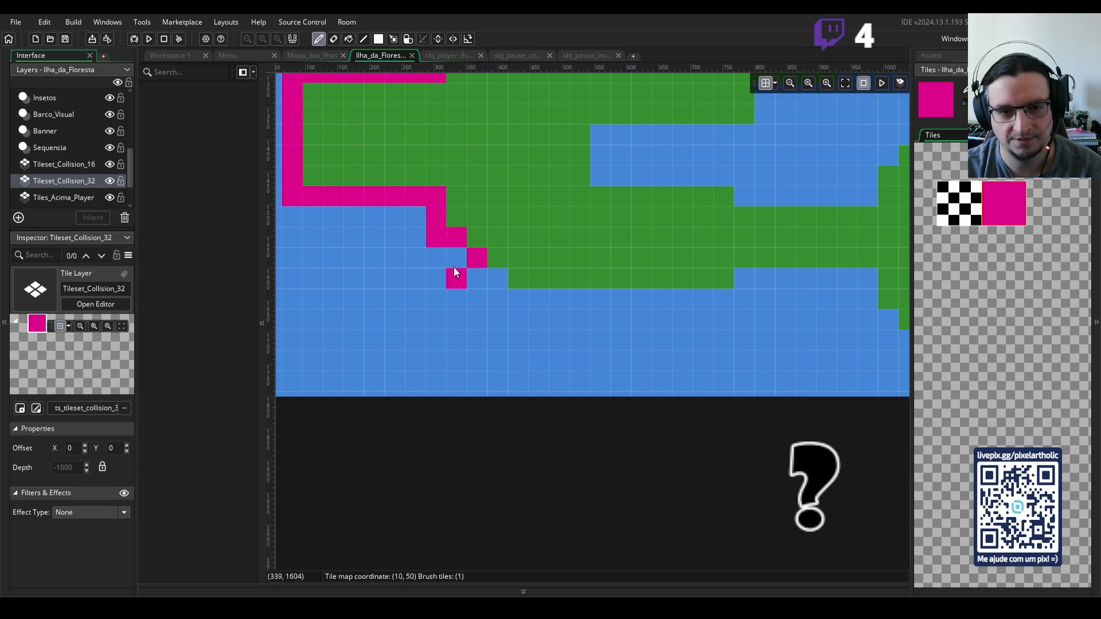
pyautogui.moveTo(483, 280); pyautogui.dragTo(521, 295)
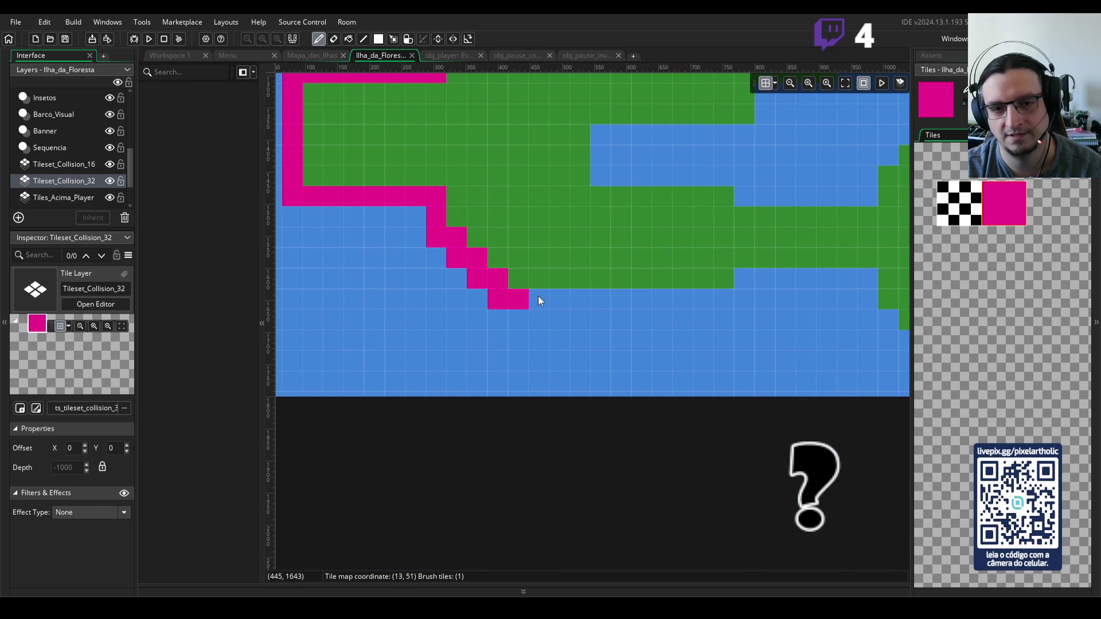
pyautogui.hscroll(3, 682, 319)
pyautogui.scroll(1, 683, 319)
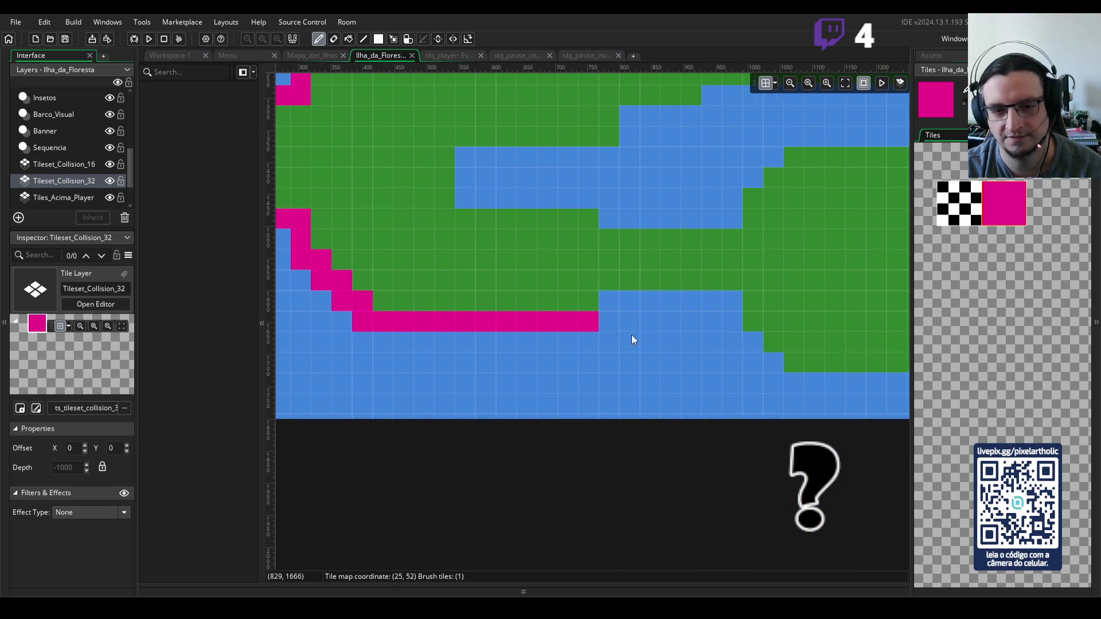
pyautogui.moveTo(613, 305)
pyautogui.mouseDown()
pyautogui.moveTo(687, 303)
pyautogui.moveTo(745, 340)
pyautogui.mouseUp()
pyautogui.hscroll(7, 789, 364)
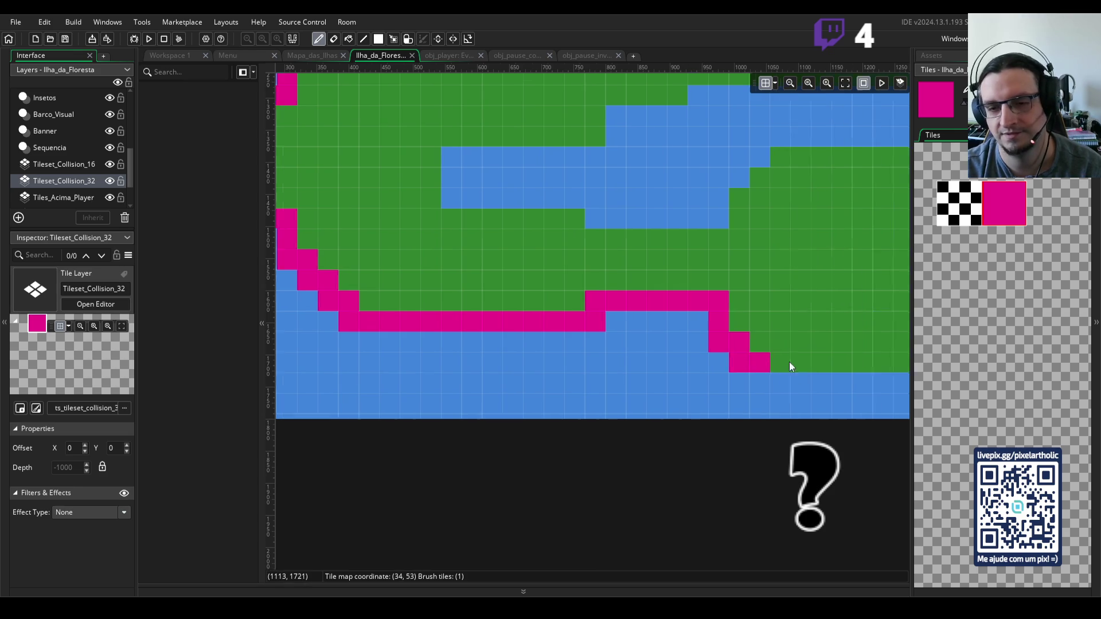
# - Add one more magenta tile on the shore, then erase the stray collision tiles along the western coast
pyautogui.scroll(-1, 790, 365)
pyautogui.click(489, 341)
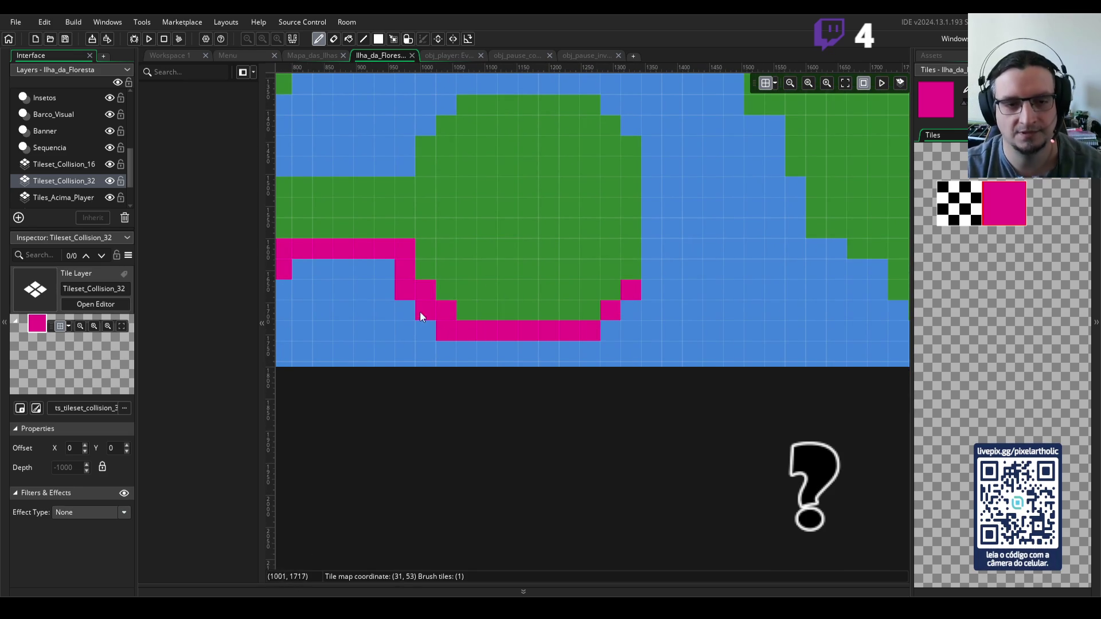
pyautogui.press('e')
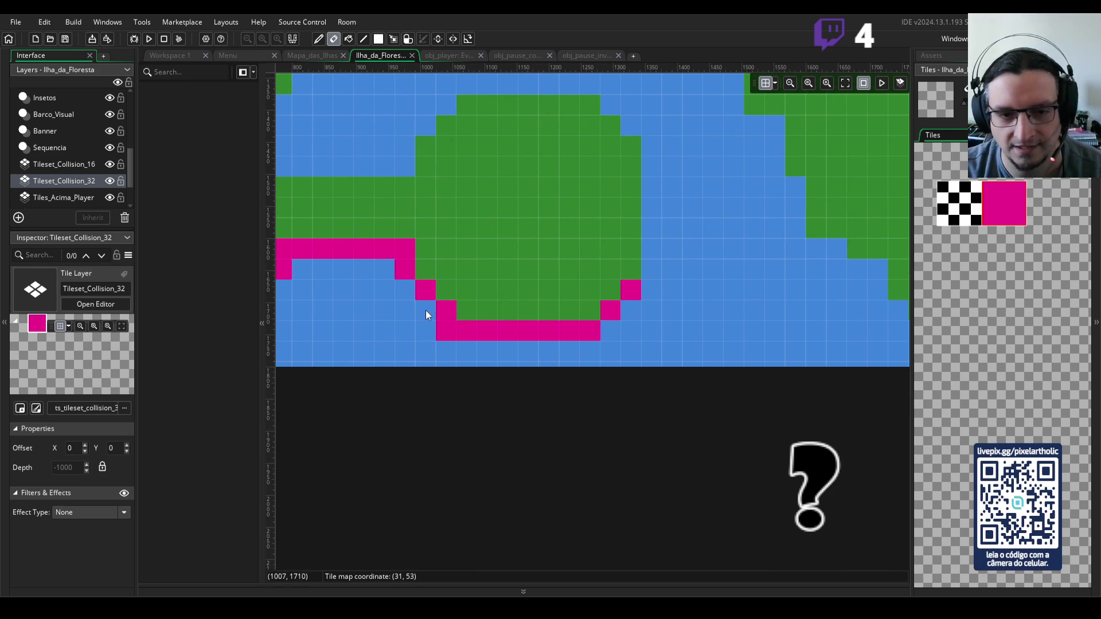
pyautogui.scroll(1, 418, 312)
pyautogui.hscroll(-5, 417, 312)
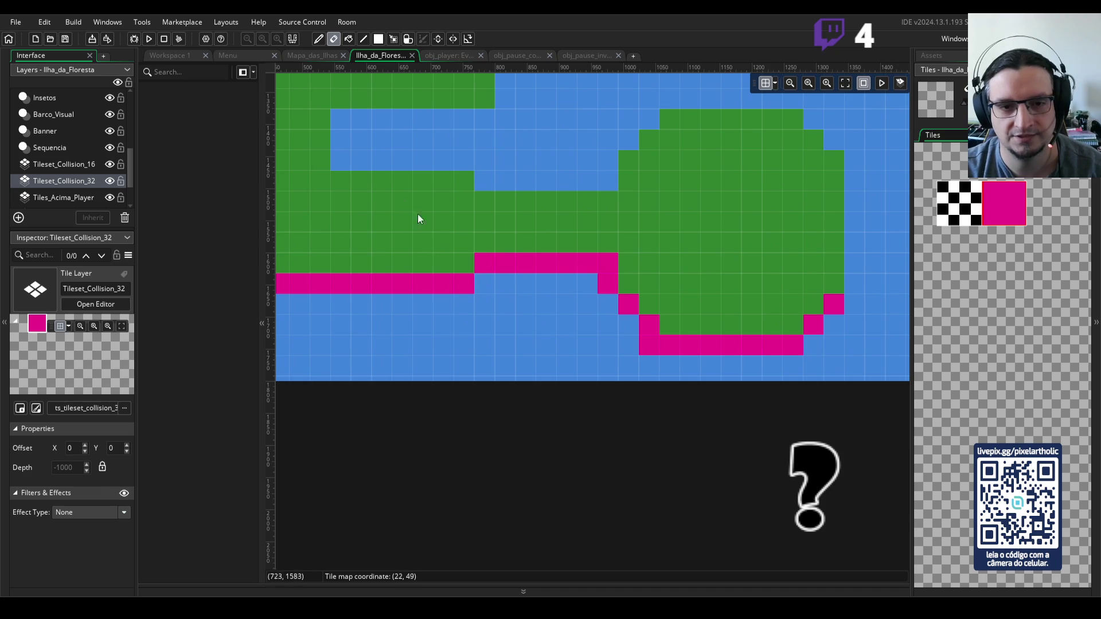
pyautogui.scroll(2, 418, 216)
pyautogui.hscroll(-6, 566, 272)
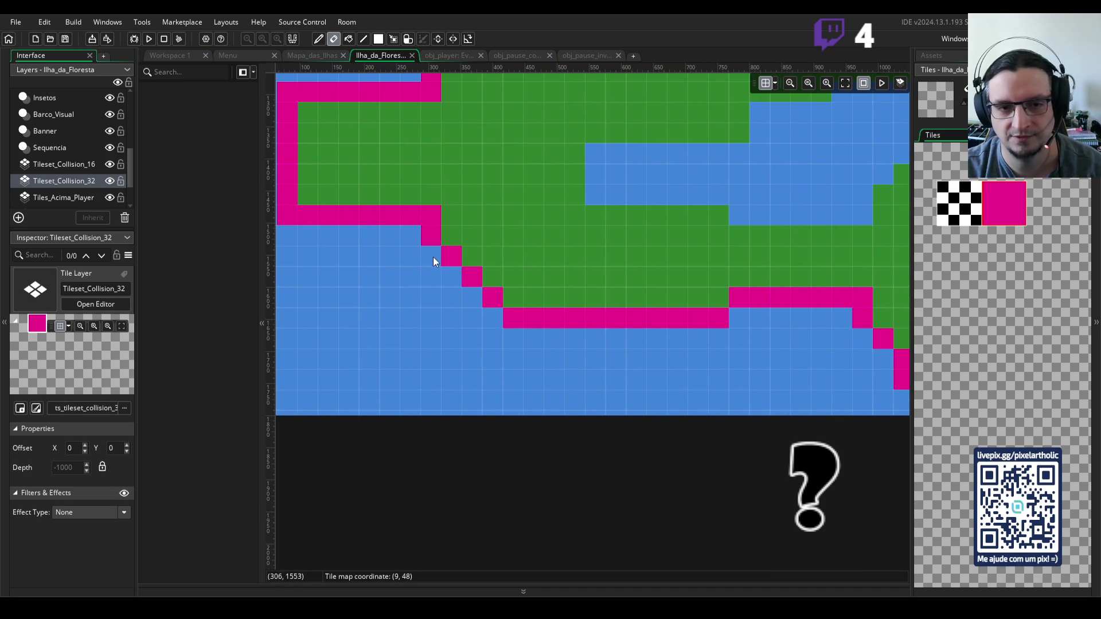
pyautogui.scroll(1, 432, 257)
pyautogui.hscroll(-2, 433, 257)
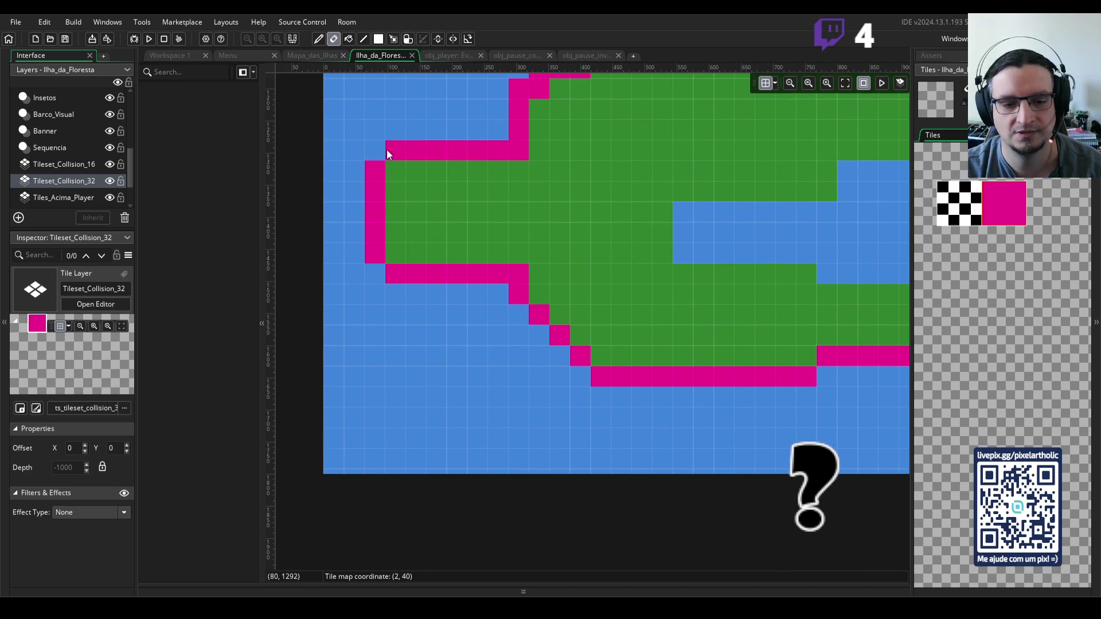
pyautogui.scroll(3, 585, 177)
pyautogui.moveTo(503, 230)
pyautogui.mouseDown()
pyautogui.moveTo(562, 179)
pyautogui.moveTo(686, 154)
pyautogui.mouseUp()
# - Return to the western coastline and select the magenta collision tile again
pyautogui.scroll(3, 585, 206)
pyautogui.hscroll(1, 585, 206)
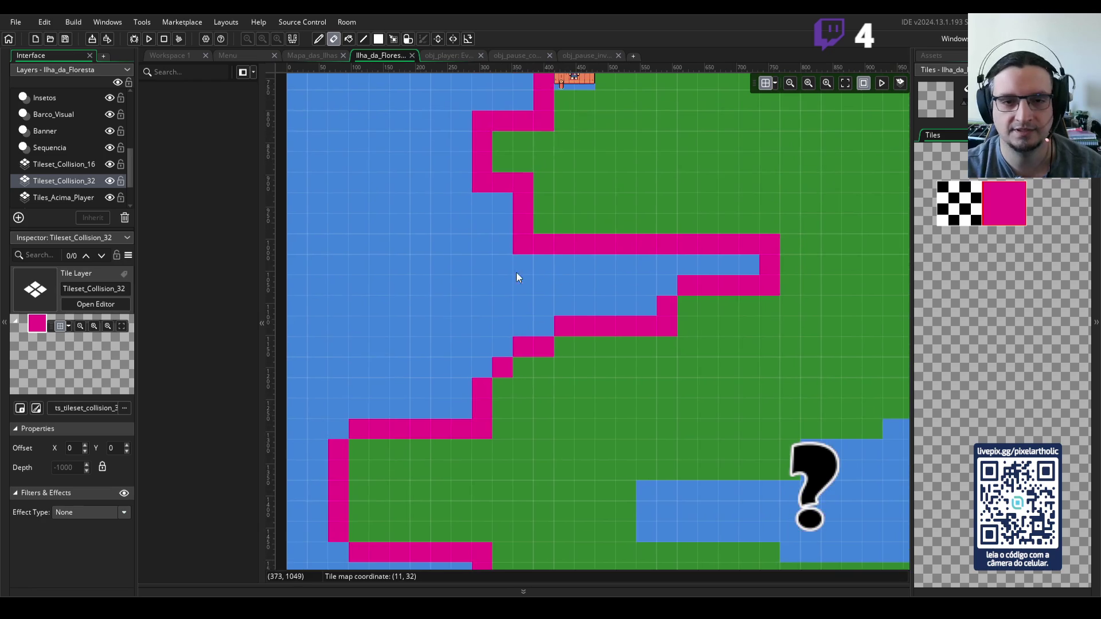
pyautogui.scroll(3, 555, 268)
pyautogui.hscroll(1, 556, 267)
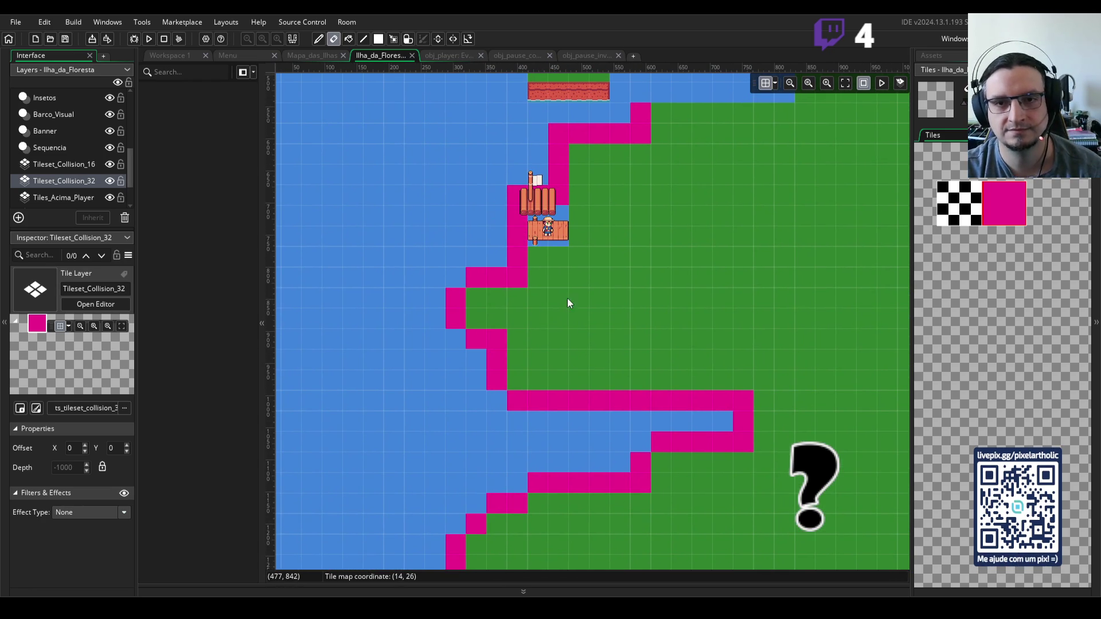
pyautogui.scroll(2, 677, 258)
pyautogui.hscroll(1, 677, 259)
pyautogui.scroll(-1, 657, 313)
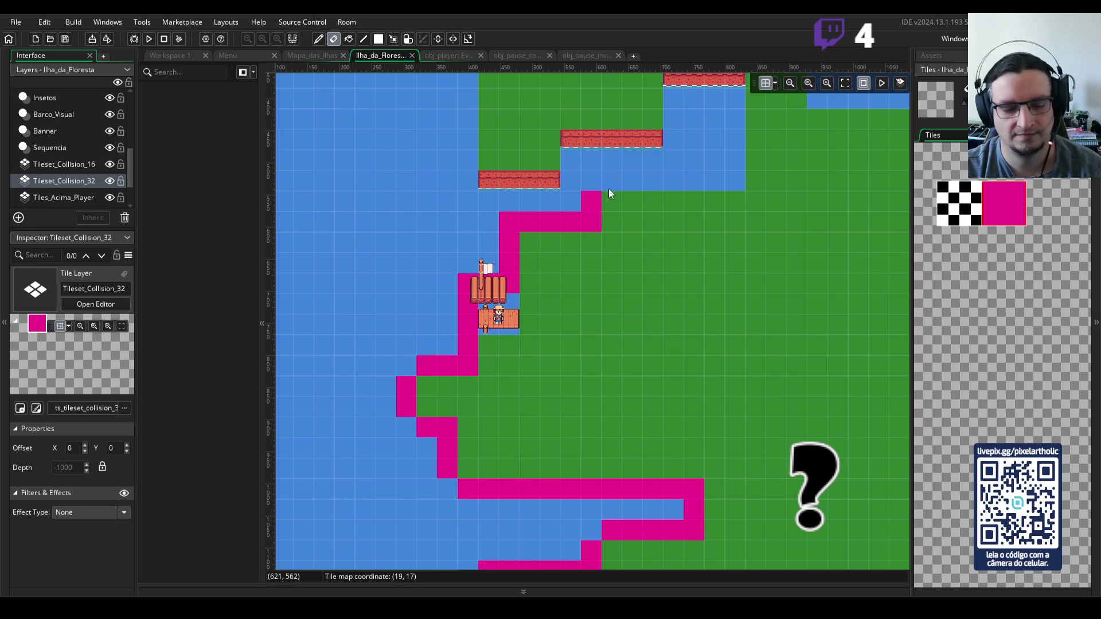
pyautogui.click(1012, 206)
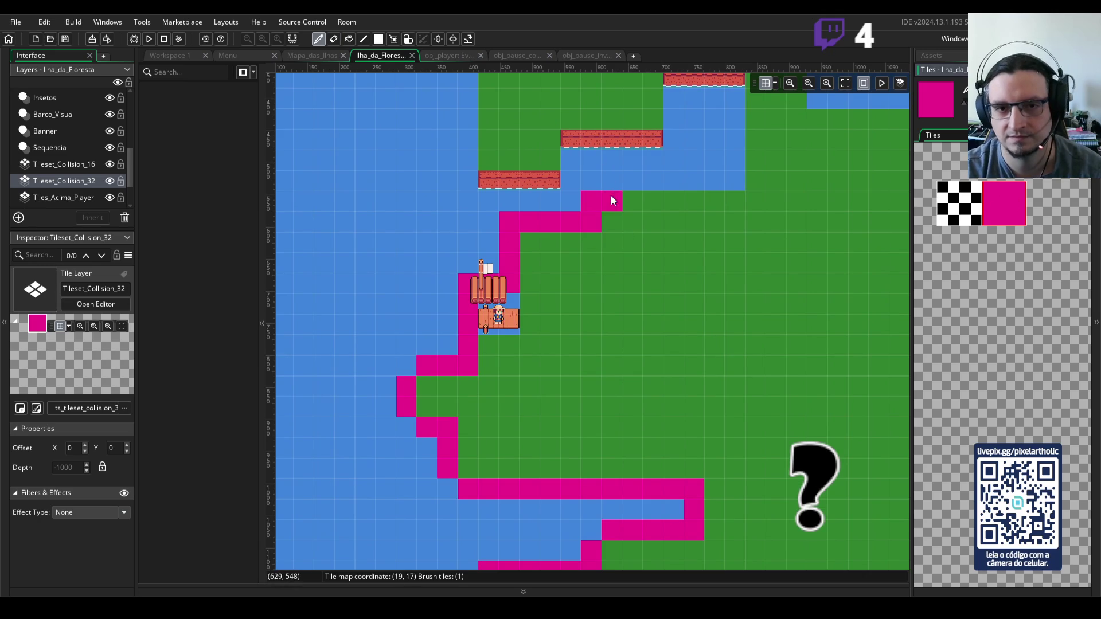
# - Paint magenta collision tiles along the northwest inlet's edge and the lower brick platform rows
pyautogui.moveTo(593, 176)
pyautogui.mouseDown()
pyautogui.moveTo(716, 175)
pyautogui.moveTo(732, 143)
pyautogui.moveTo(728, 80)
pyautogui.moveTo(714, 81)
pyautogui.mouseUp()
pyautogui.scroll(1, 711, 115)
pyautogui.moveTo(714, 133); pyautogui.dragTo(664, 141)
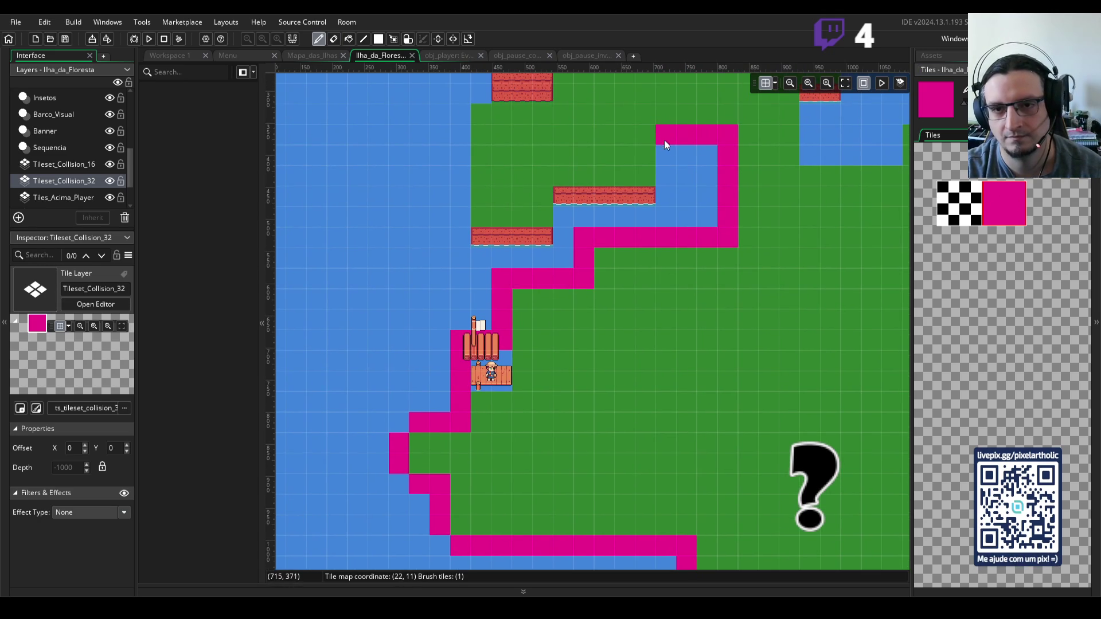
pyautogui.moveTo(581, 197)
pyautogui.mouseDown()
pyautogui.moveTo(565, 207)
pyautogui.moveTo(569, 225)
pyautogui.moveTo(553, 227)
pyautogui.mouseUp()
pyautogui.moveTo(476, 238)
pyautogui.mouseDown()
pyautogui.moveTo(537, 242)
pyautogui.moveTo(563, 216)
pyautogui.mouseUp()
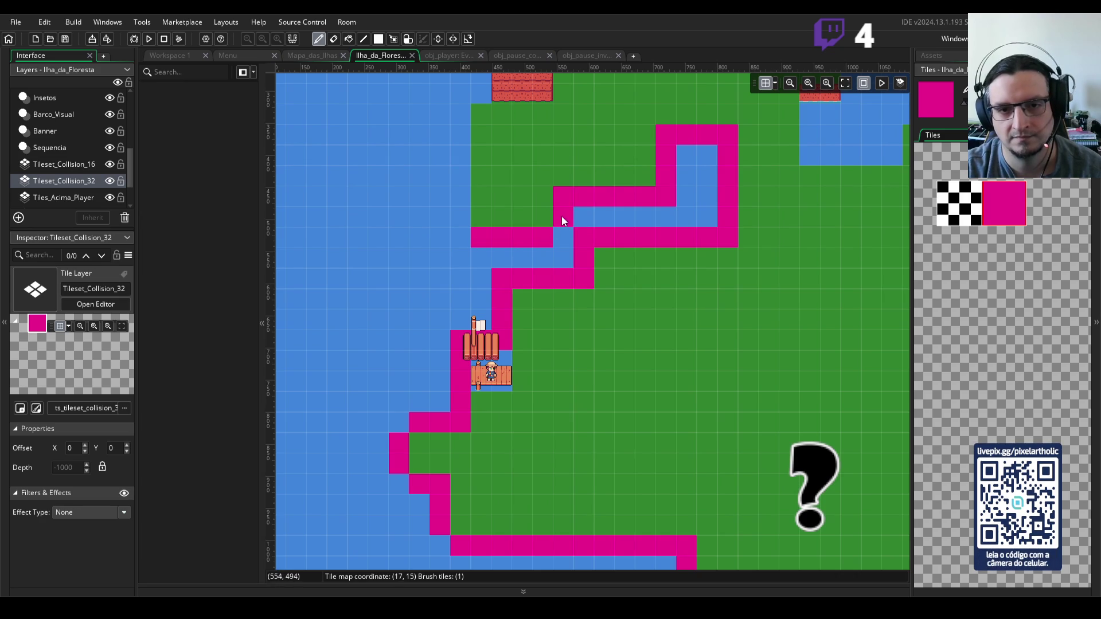
pyautogui.click(462, 212)
pyautogui.moveTo(463, 215); pyautogui.dragTo(460, 93)
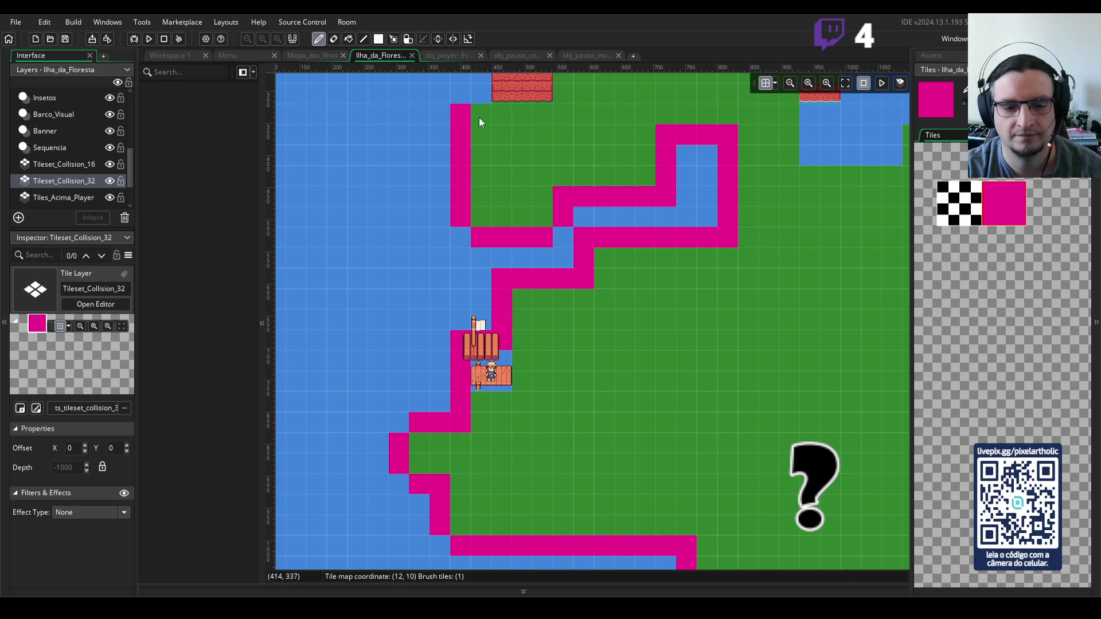
# - Extend collision over the western column, the top coastline row and the neighbouring brick tiles
pyautogui.scroll(5, 479, 118)
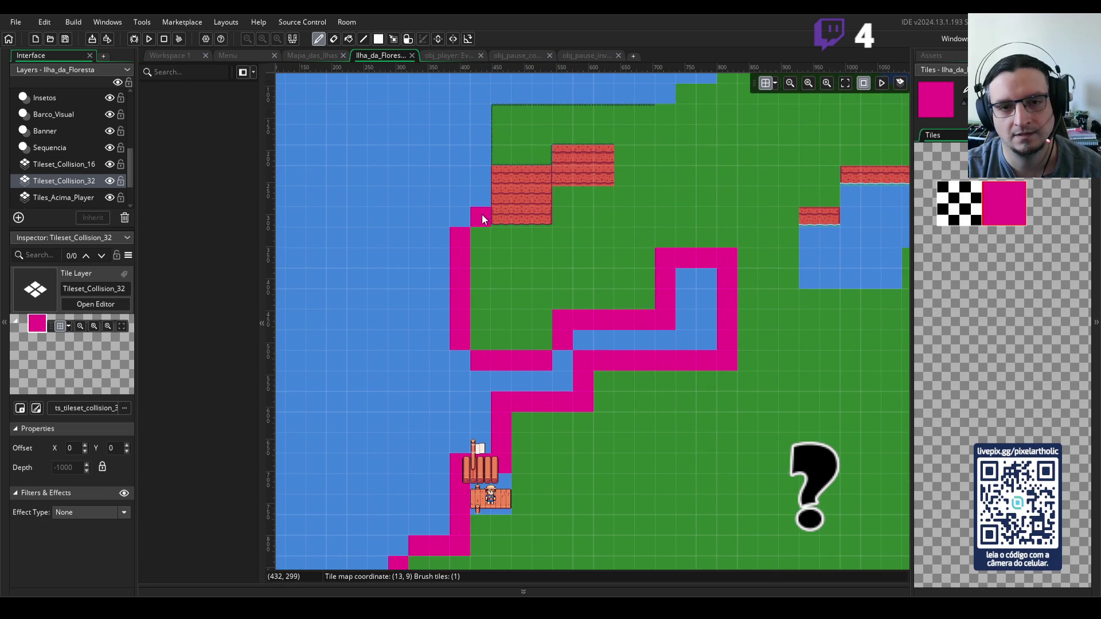
pyautogui.click(482, 214)
pyautogui.moveTo(476, 131)
pyautogui.mouseDown()
pyautogui.moveTo(507, 200)
pyautogui.moveTo(501, 212)
pyautogui.moveTo(534, 222)
pyautogui.mouseUp()
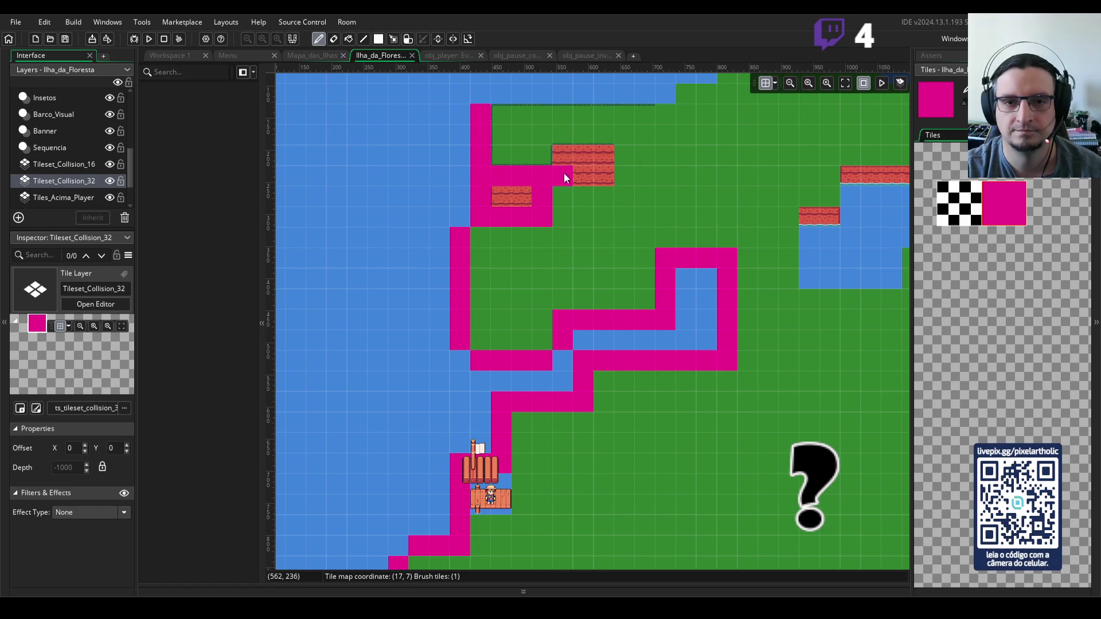
pyautogui.moveTo(565, 178); pyautogui.dragTo(596, 180)
pyautogui.click(484, 96)
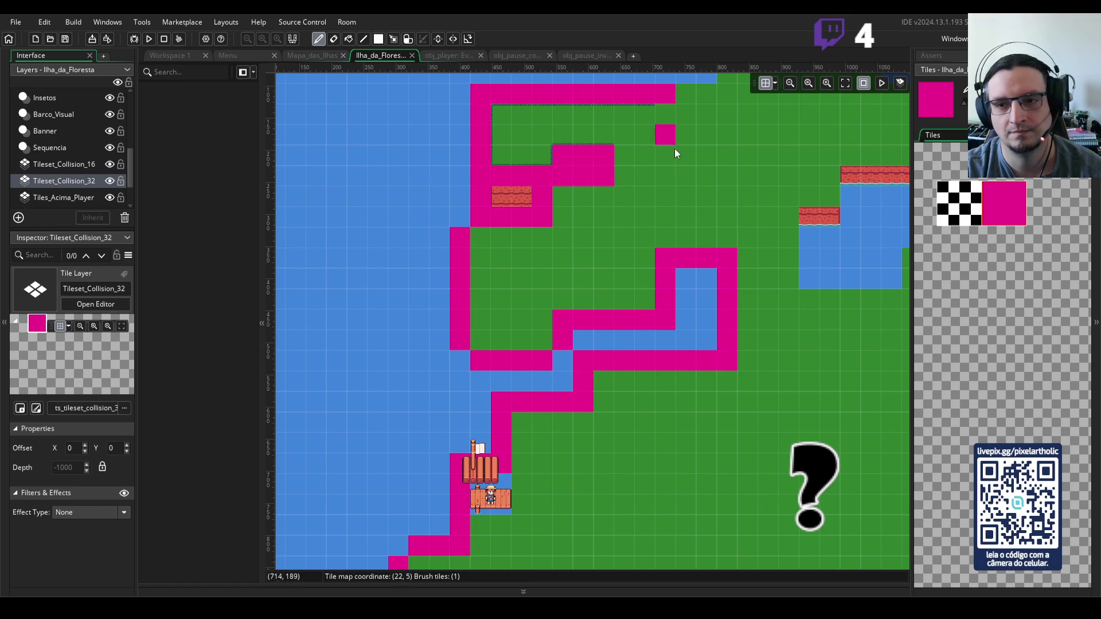
# - Outline the eastern pool's edge with magenta collision tiles
pyautogui.hscroll(5, 746, 255)
pyautogui.moveTo(651, 219); pyautogui.dragTo(622, 225)
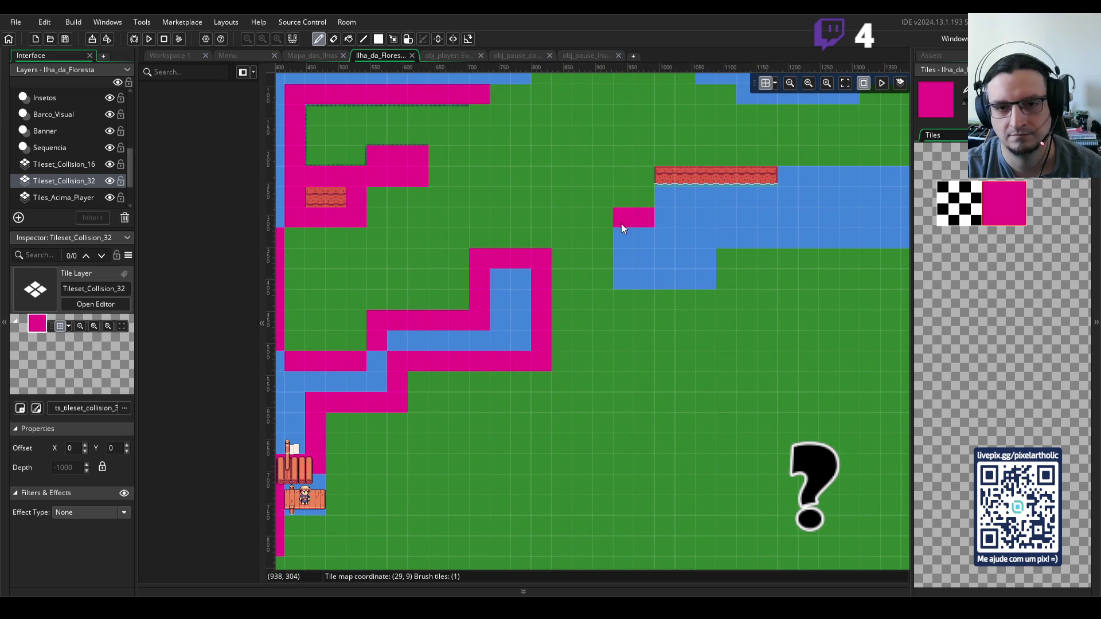
pyautogui.moveTo(710, 265)
pyautogui.mouseDown()
pyautogui.moveTo(677, 275)
pyautogui.moveTo(705, 279)
pyautogui.moveTo(714, 258)
pyautogui.mouseUp()
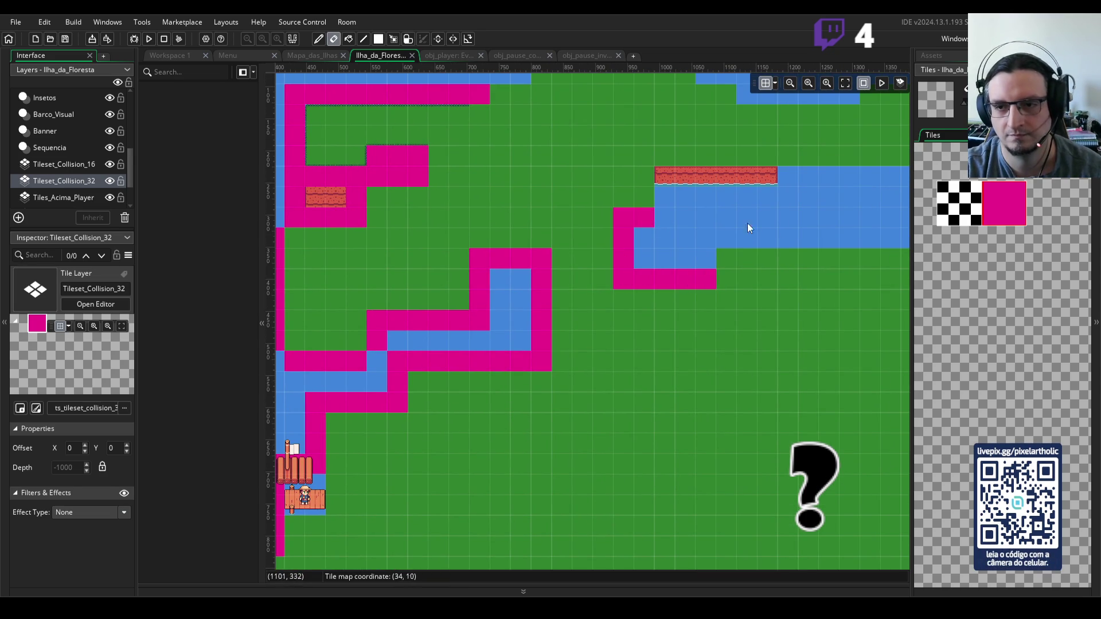
pyautogui.click(995, 207)
pyautogui.moveTo(665, 218)
pyautogui.mouseDown()
pyautogui.moveTo(667, 181)
pyautogui.moveTo(768, 175)
pyautogui.mouseUp()
# - Fix collision tiles by the raft dock, erasing and undoing strays, then select Tileset_Collision_16
pyautogui.moveTo(488, 408); pyautogui.dragTo(740, 144)
pyautogui.rightClick(546, 304)
pyautogui.click(520, 309)
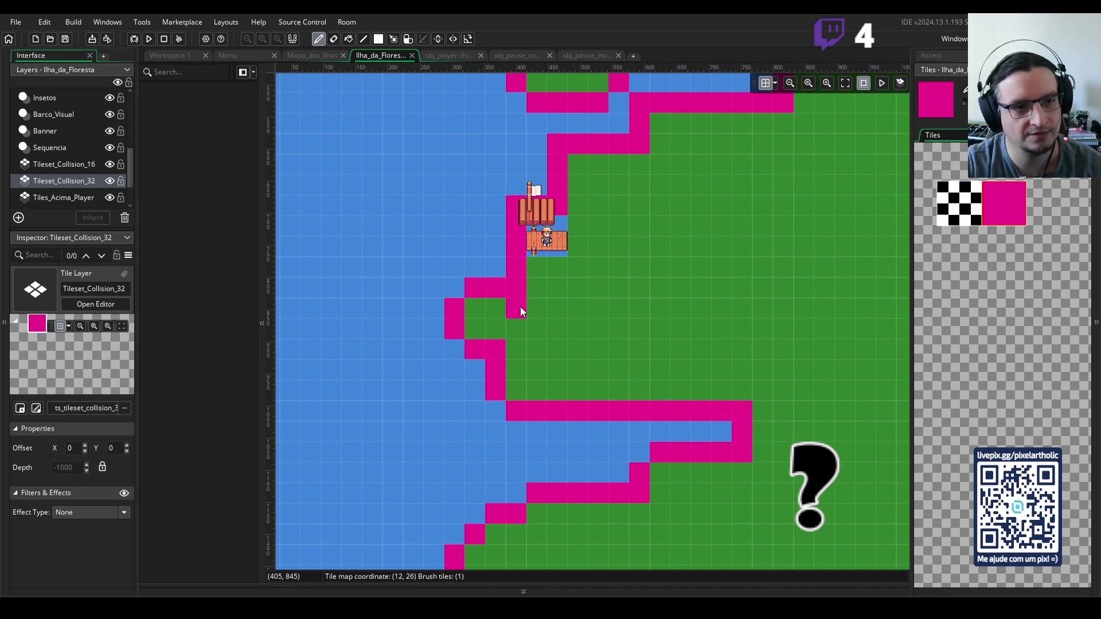
pyautogui.rightClick(518, 308)
pyautogui.scroll(3, 544, 306)
pyautogui.scroll(-3, 543, 304)
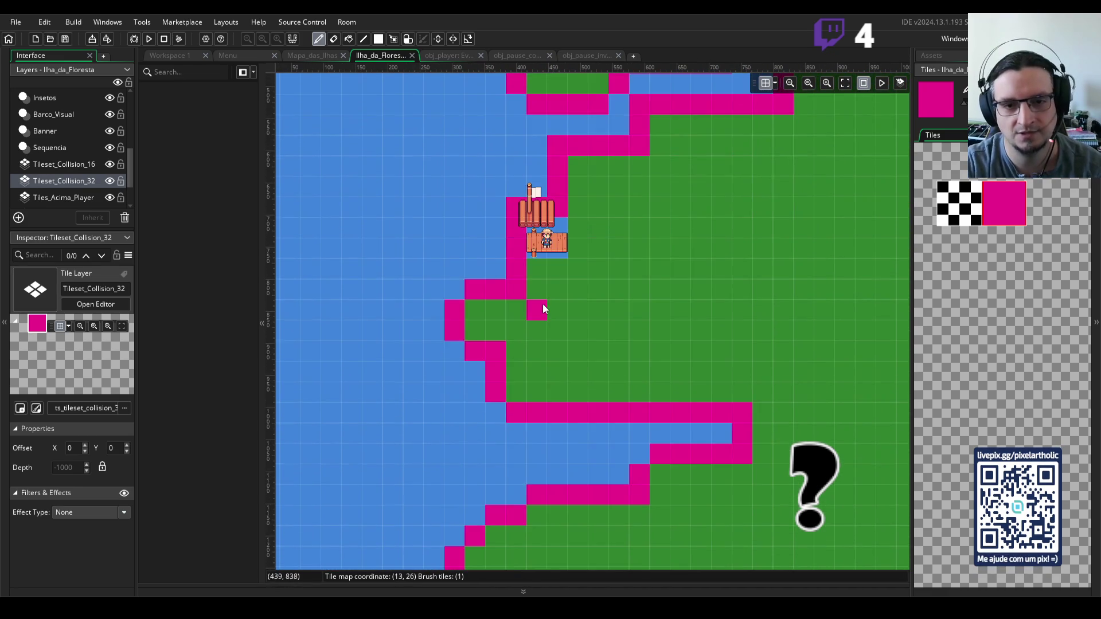
pyautogui.scroll(2, 543, 304)
pyautogui.click(567, 288)
pyautogui.scroll(1, 567, 293)
pyautogui.hotkey('ctrl', 'z')
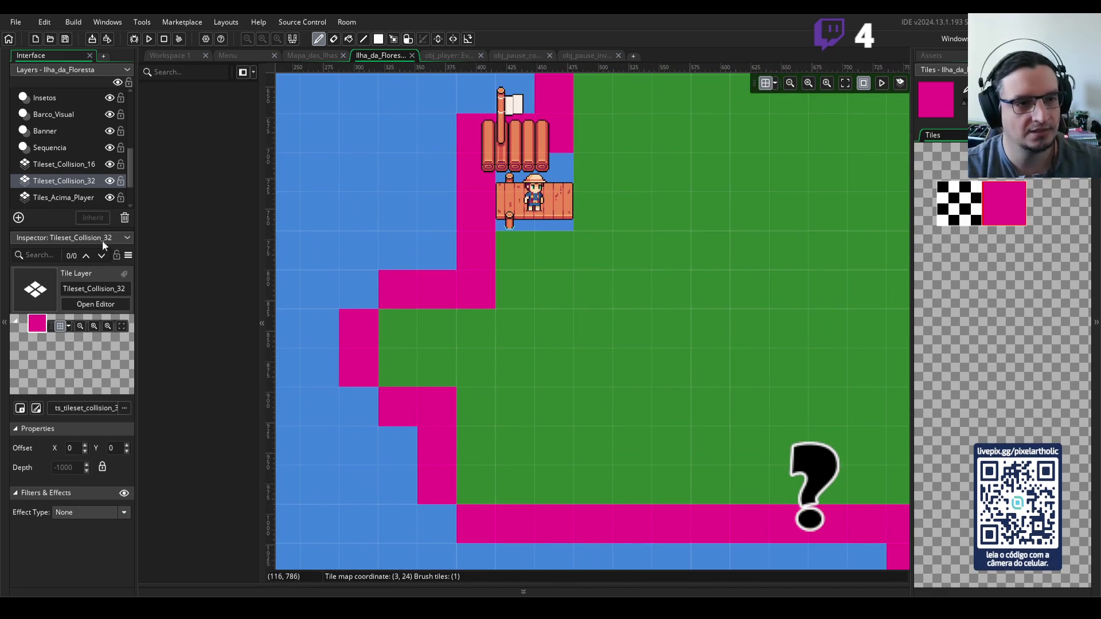
pyautogui.click(62, 166)
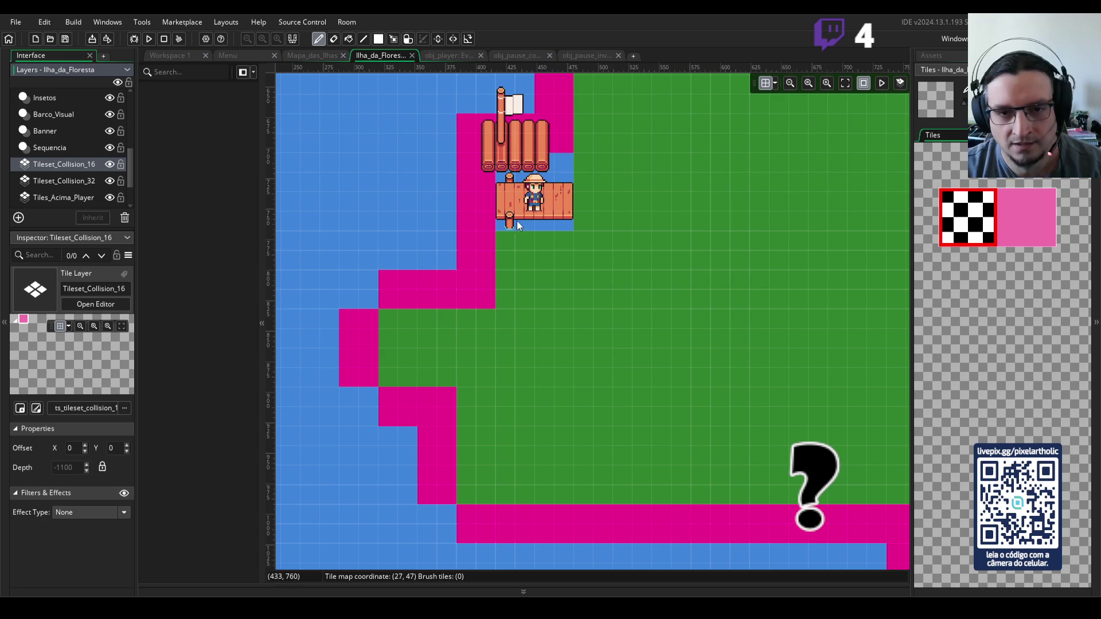
# - Paint pink 16-pixel collision tiles beneath and beside the raft dock, then zoom out to review
pyautogui.click(1025, 201)
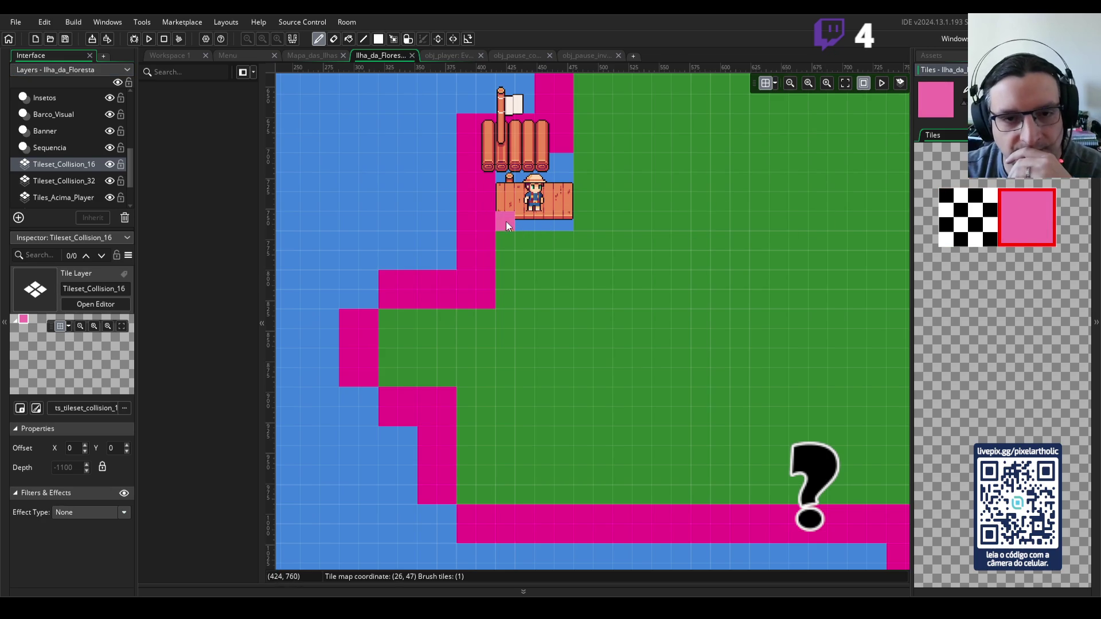
pyautogui.moveTo(518, 224); pyautogui.dragTo(562, 218)
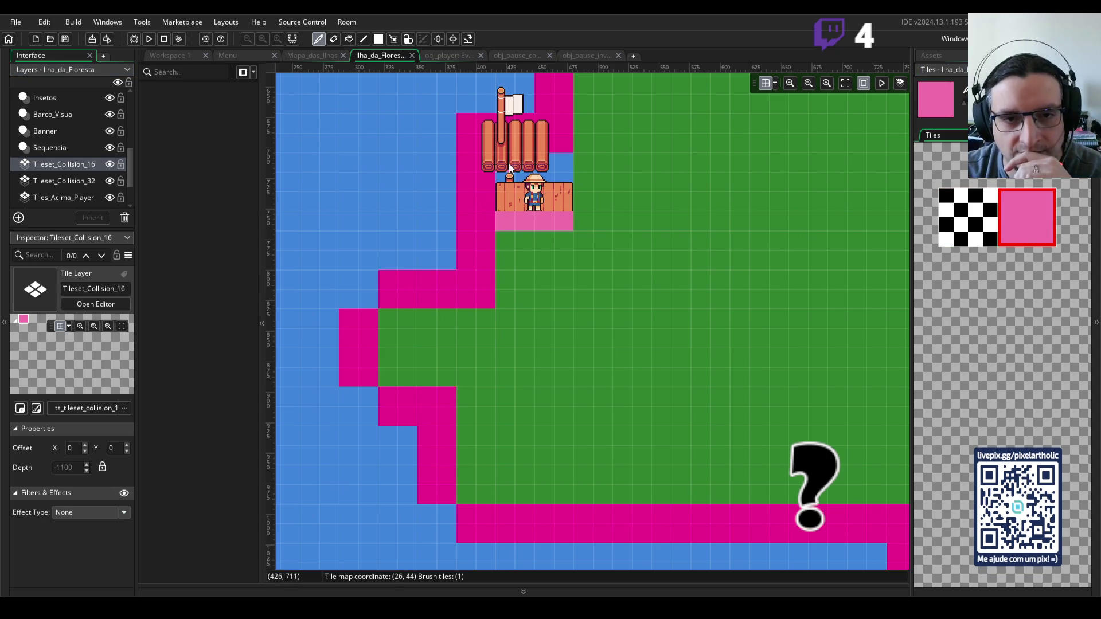
pyautogui.click(563, 161)
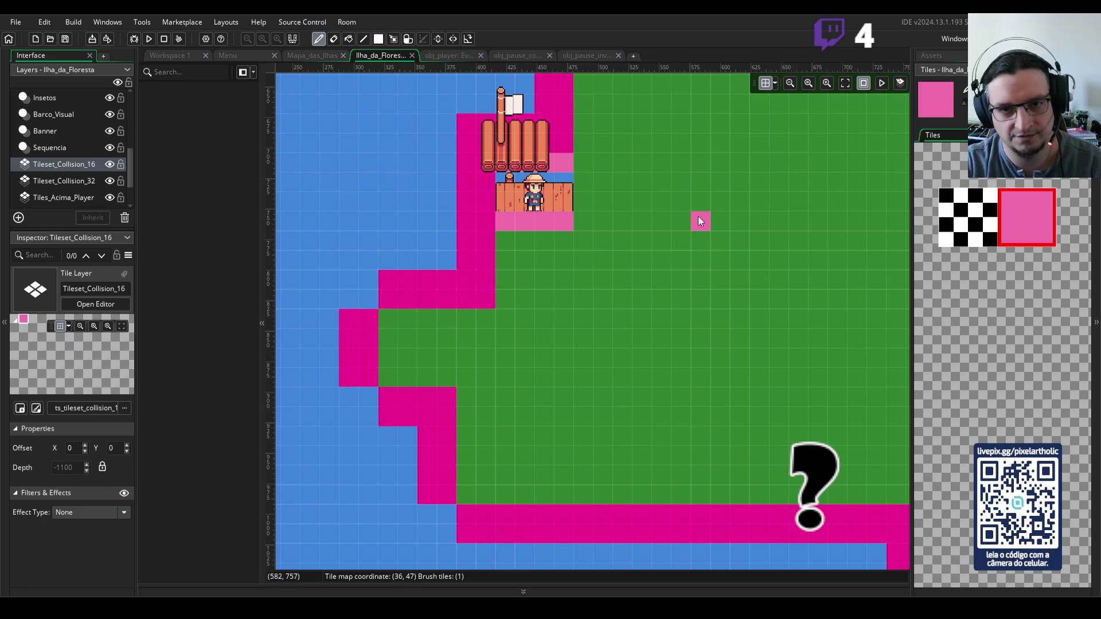
pyautogui.scroll(-6, 685, 214)
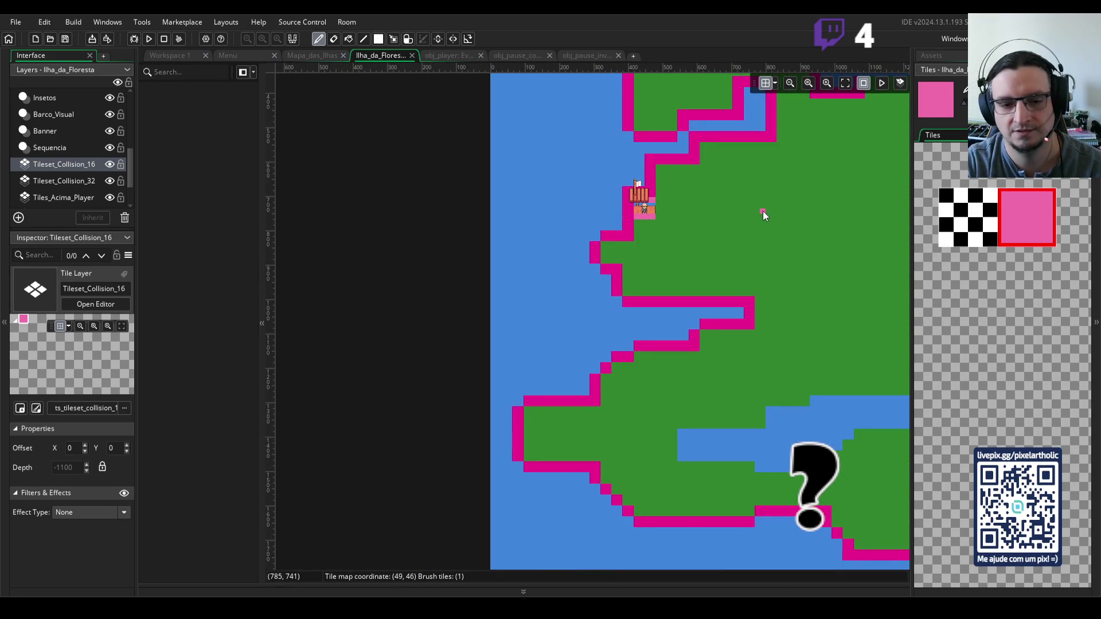
pyautogui.scroll(-4, 624, 235)
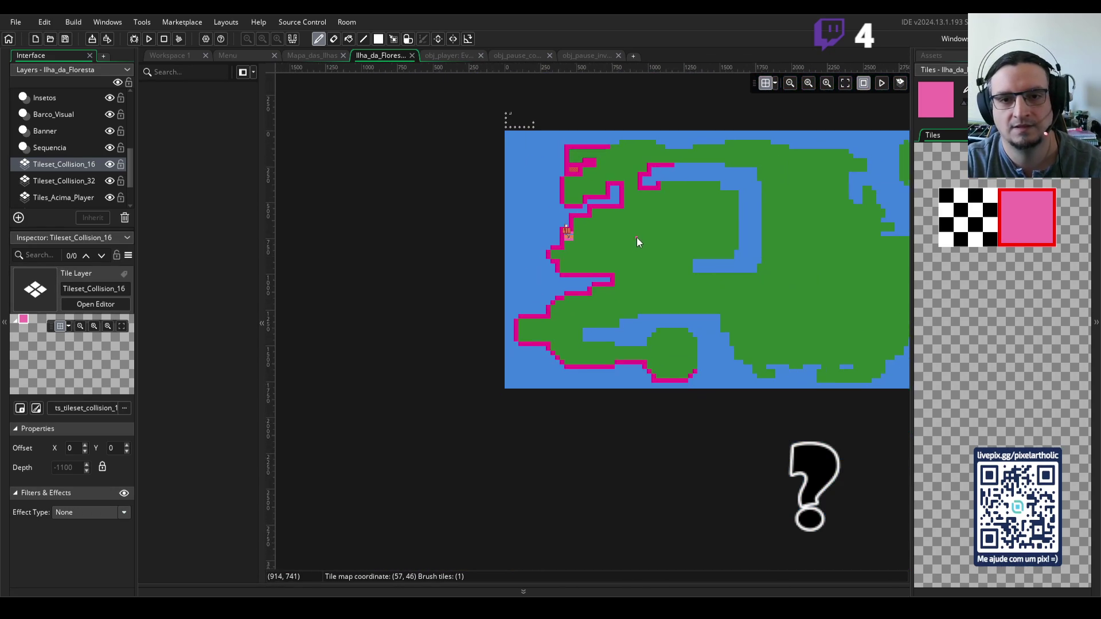
pyautogui.scroll(1, 665, 243)
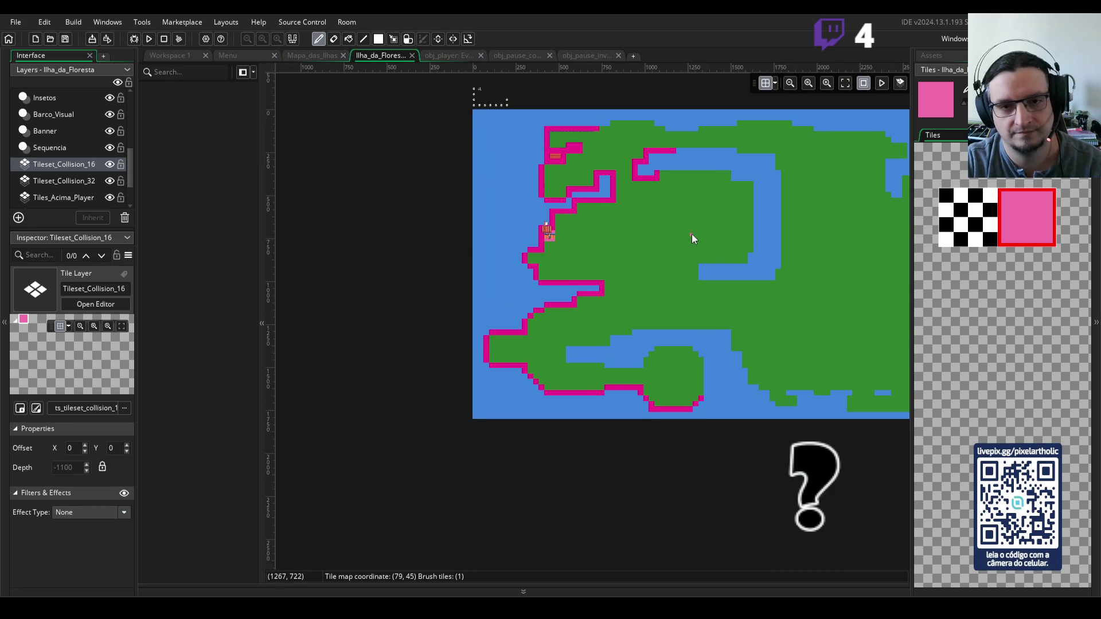
pyautogui.scroll(1, 677, 247)
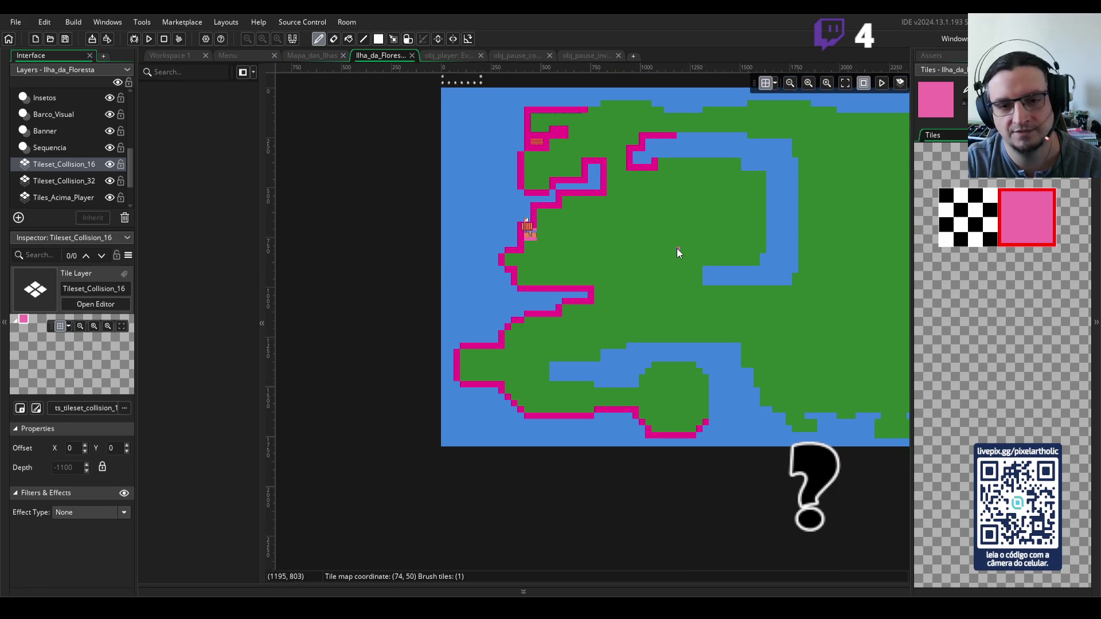
pyautogui.scroll(2, 665, 250)
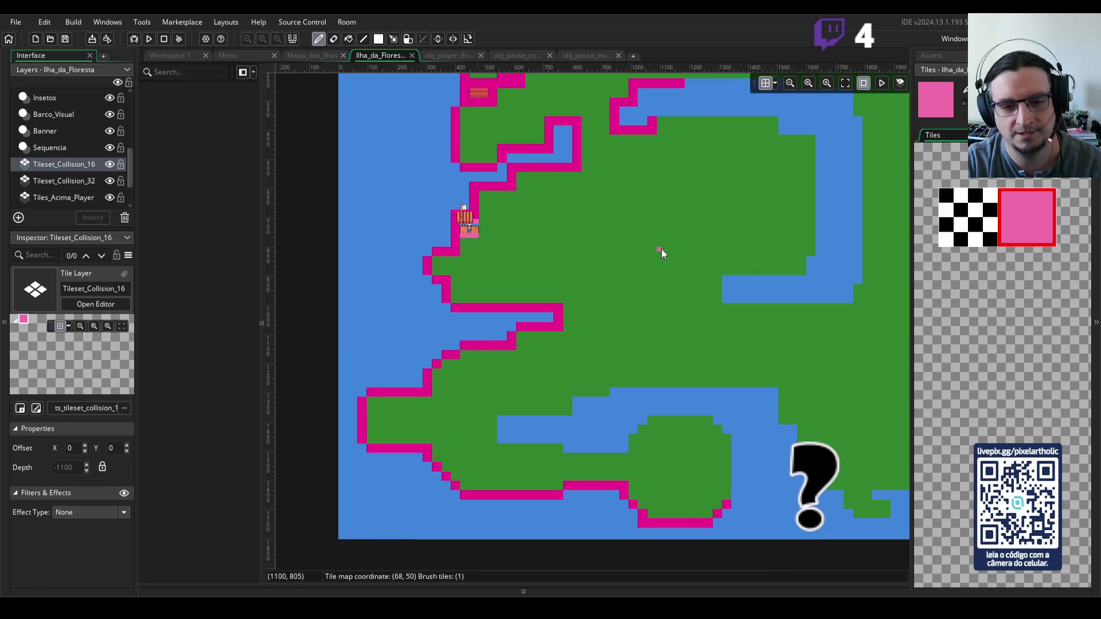
pyautogui.click(524, 222)
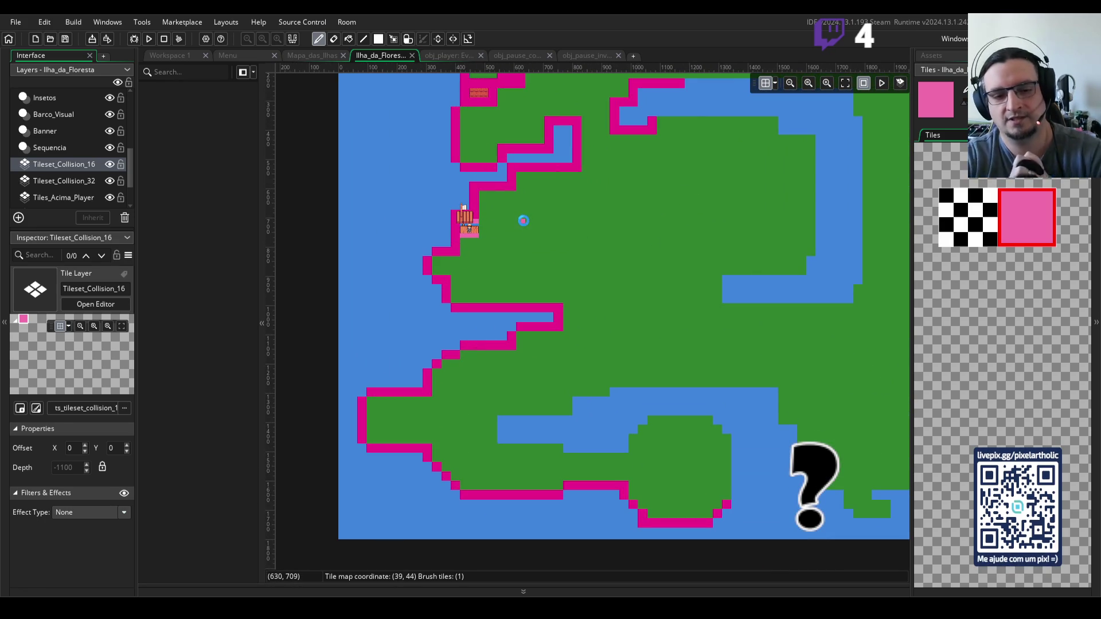
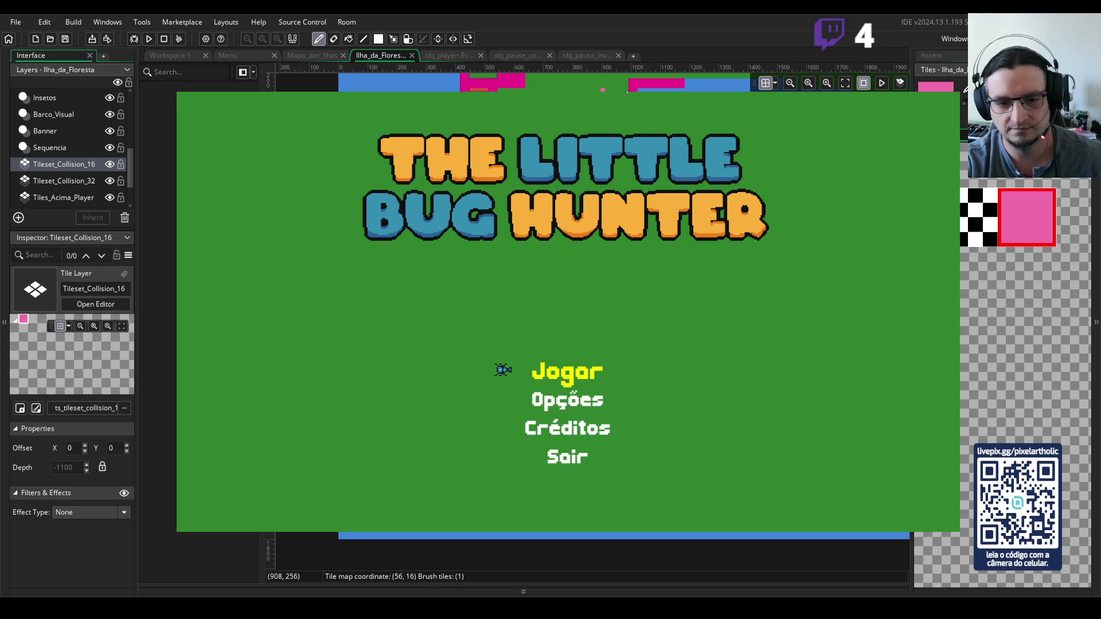
# - Start the game from Jogar, walk the player right and back left on the dock, then exit the playtest
pyautogui.press('Return')
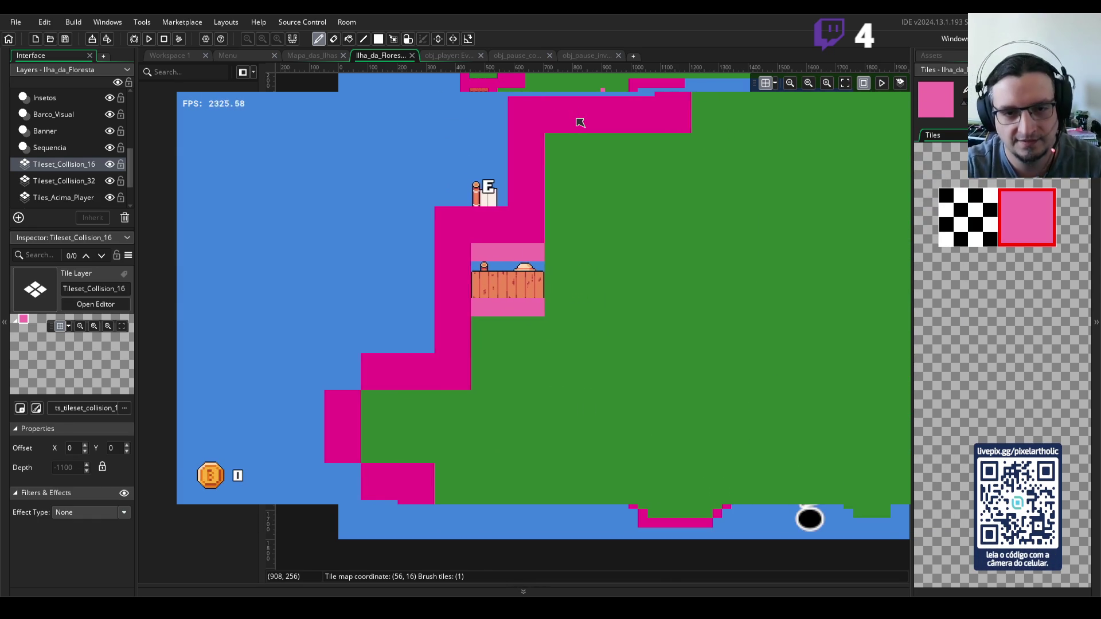
pyautogui.press('Right')
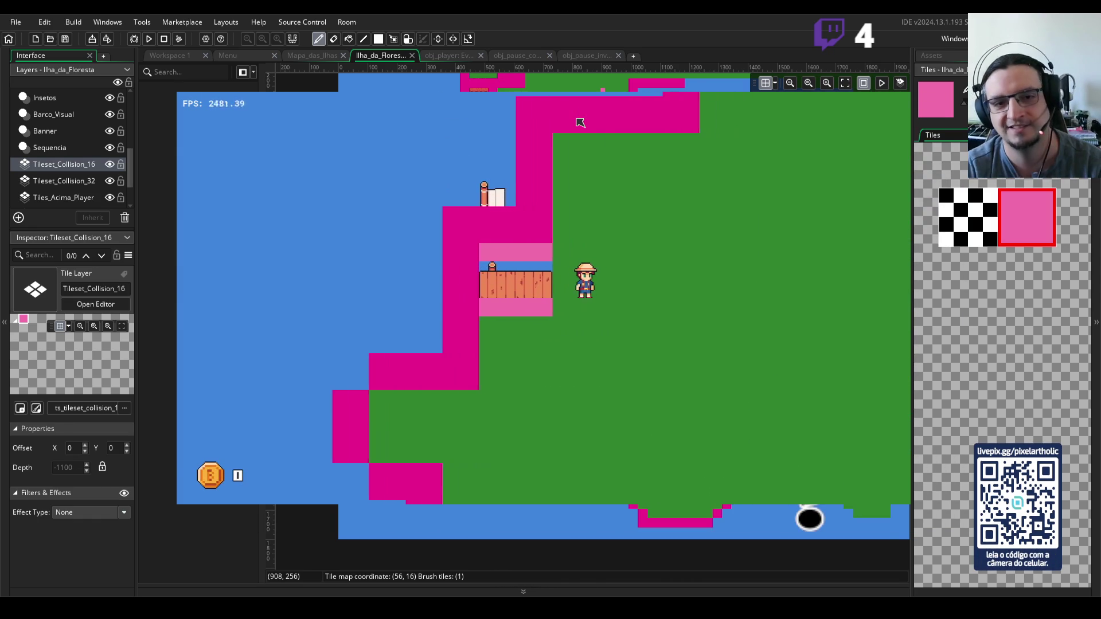
pyautogui.press('Left')
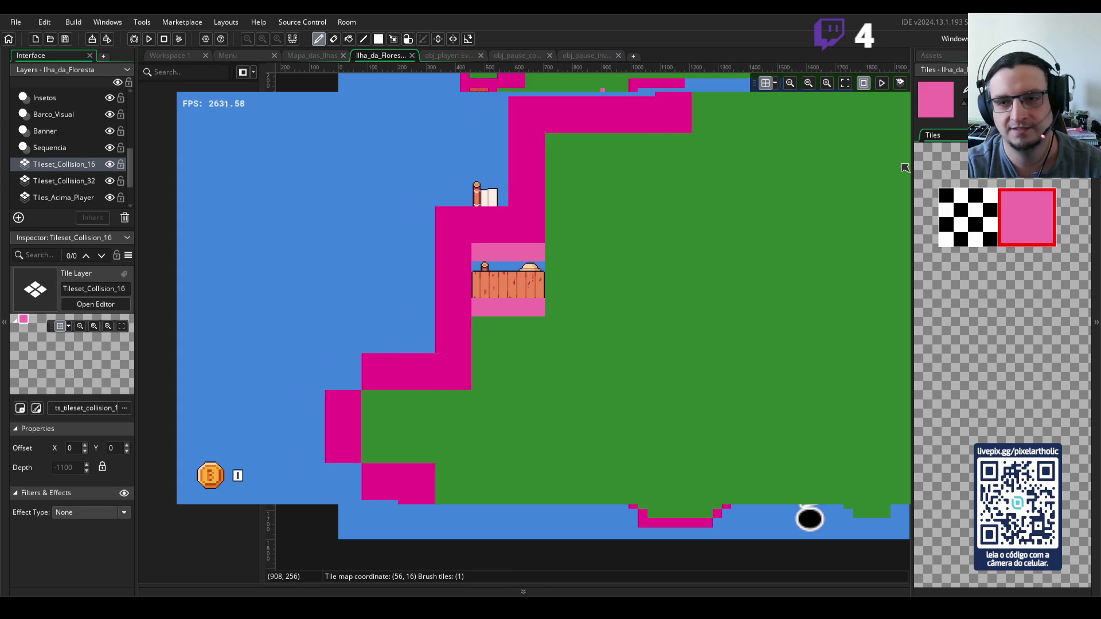
pyautogui.press('Escape')
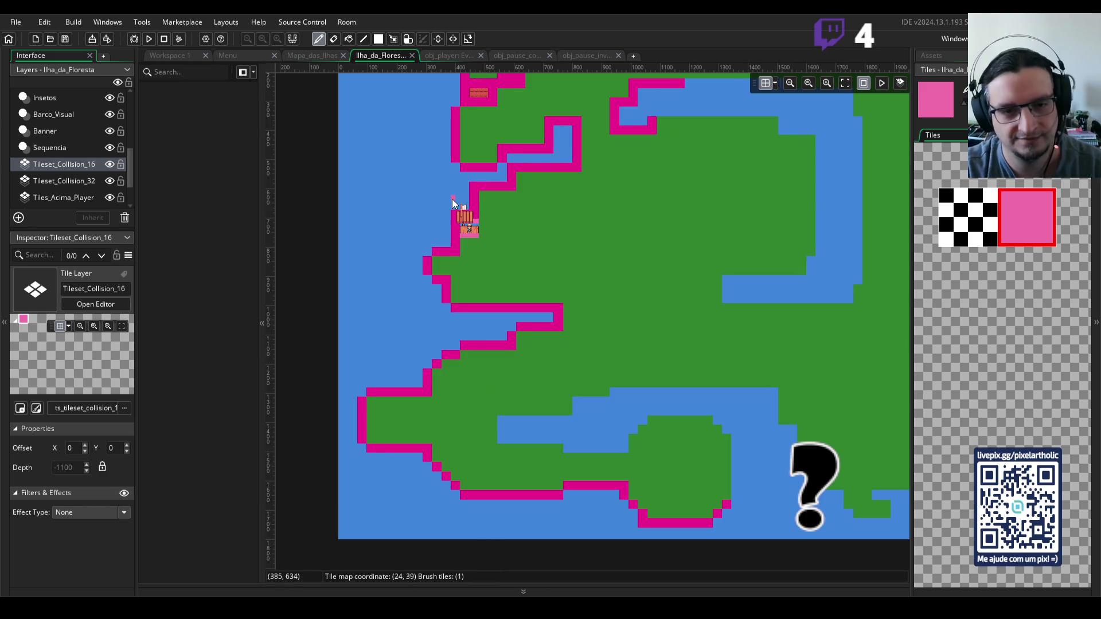
# - Change the Tiles_Decorativos_01 layer's depth from -800 to 0
pyautogui.scroll(3, 467, 237)
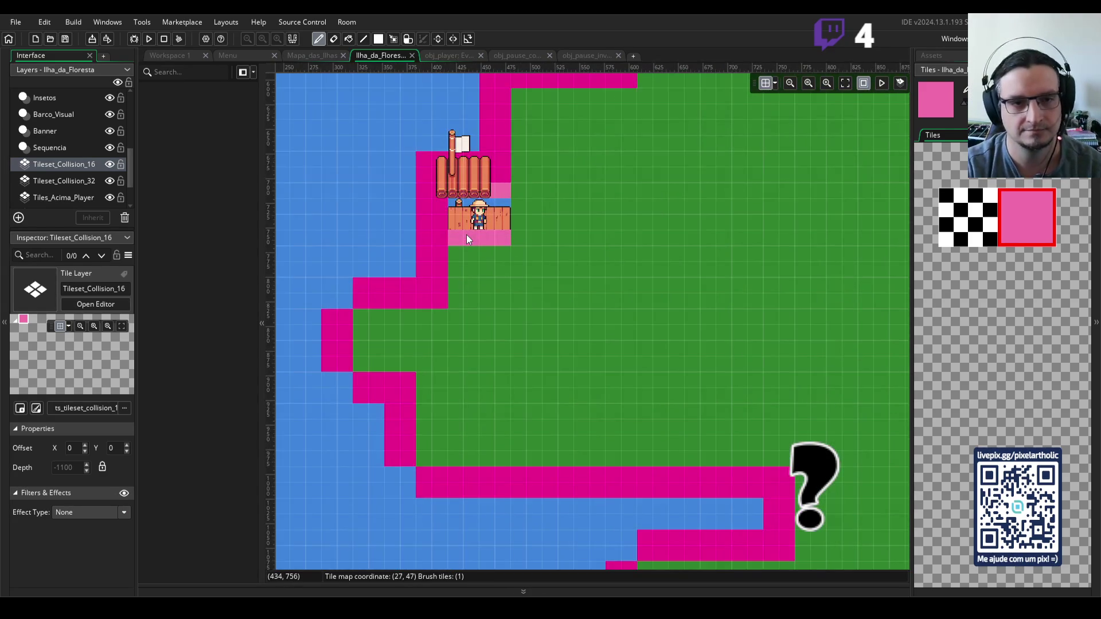
pyautogui.click(61, 201)
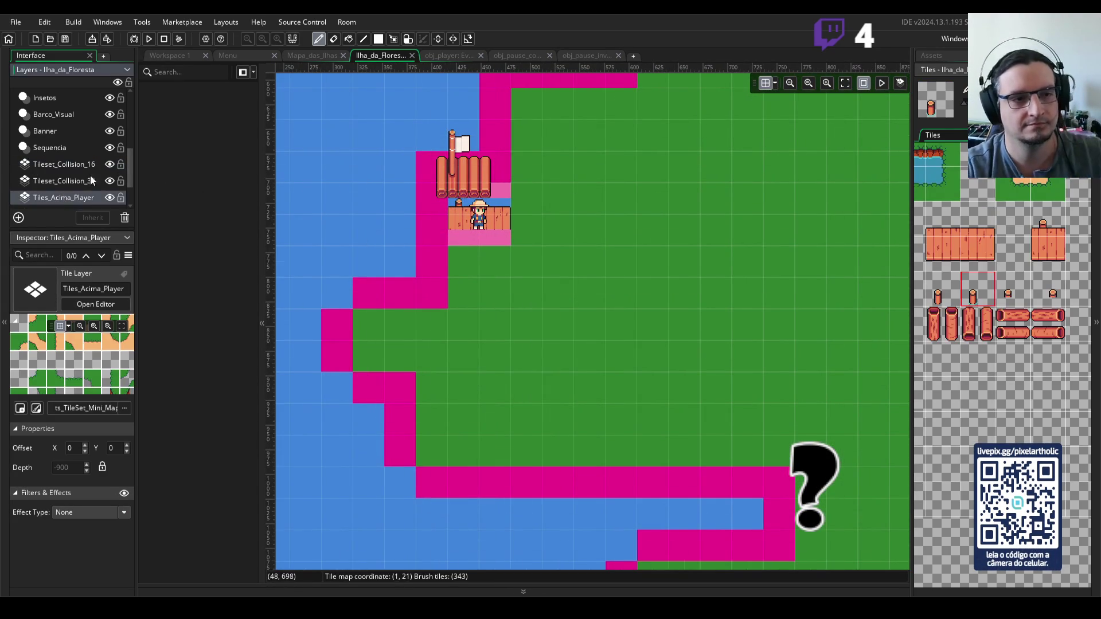
pyautogui.moveTo(130, 163); pyautogui.dragTo(130, 180)
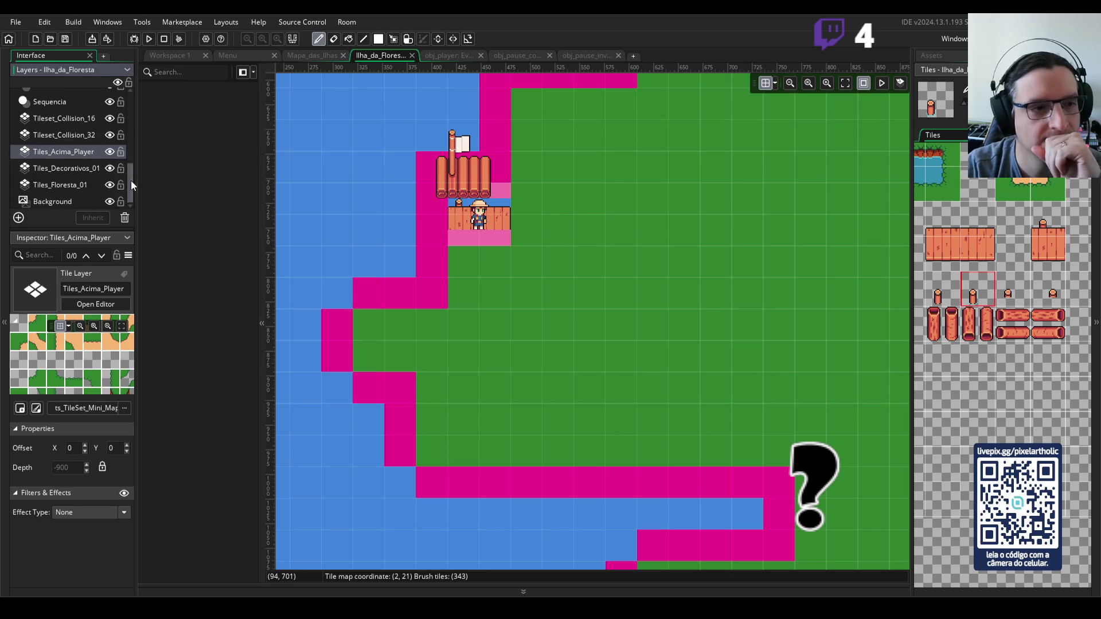
pyautogui.click(73, 172)
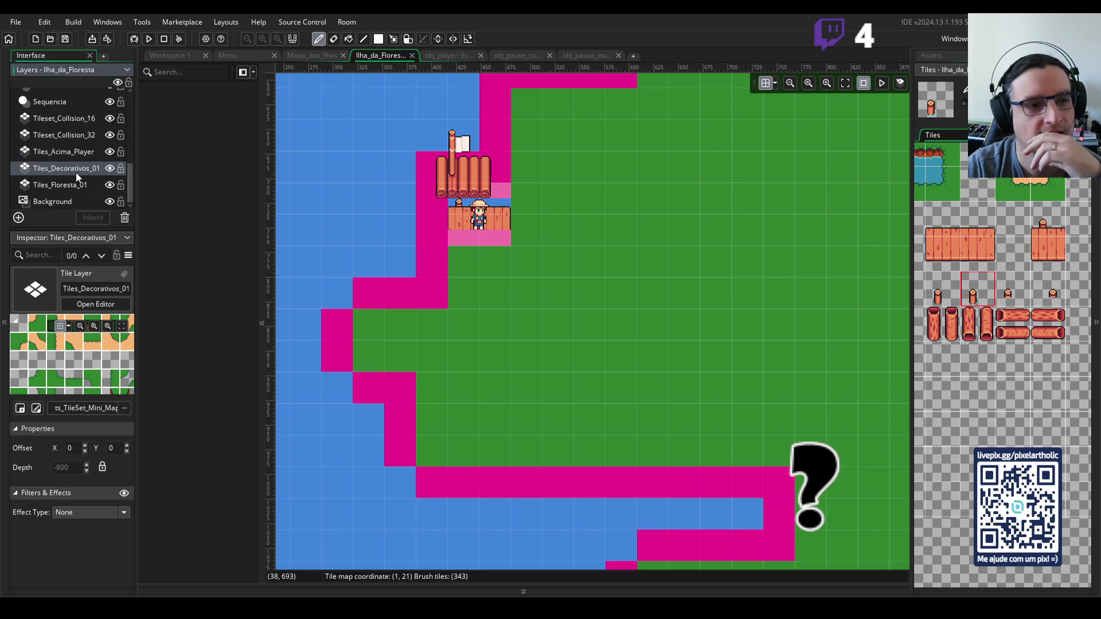
pyautogui.scroll(5, 75, 153)
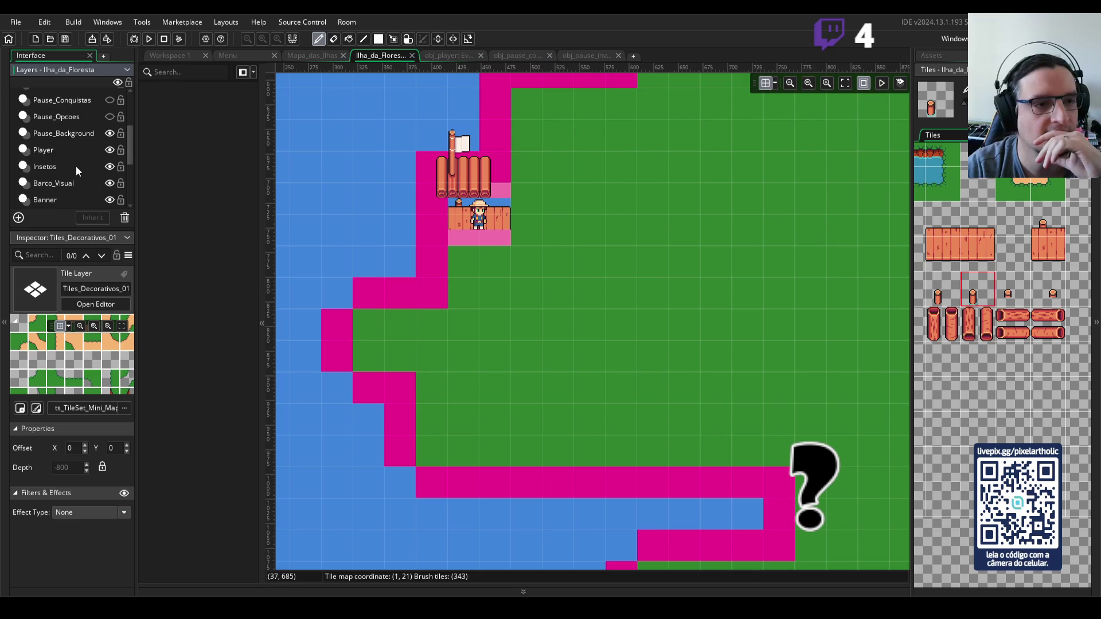
pyautogui.scroll(-4, 77, 169)
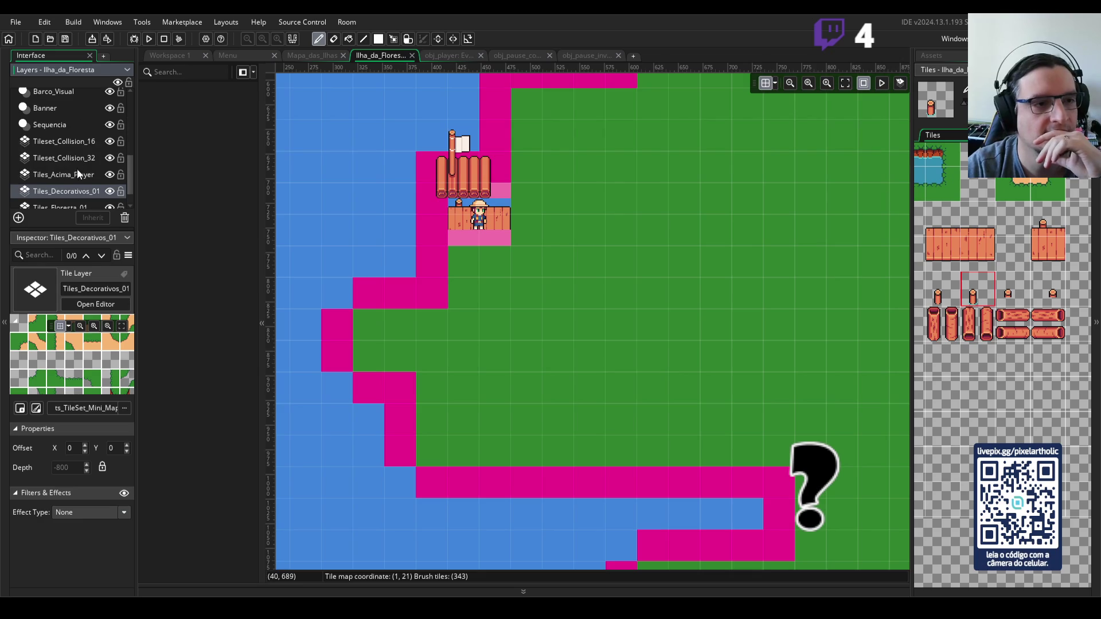
pyautogui.click(102, 469)
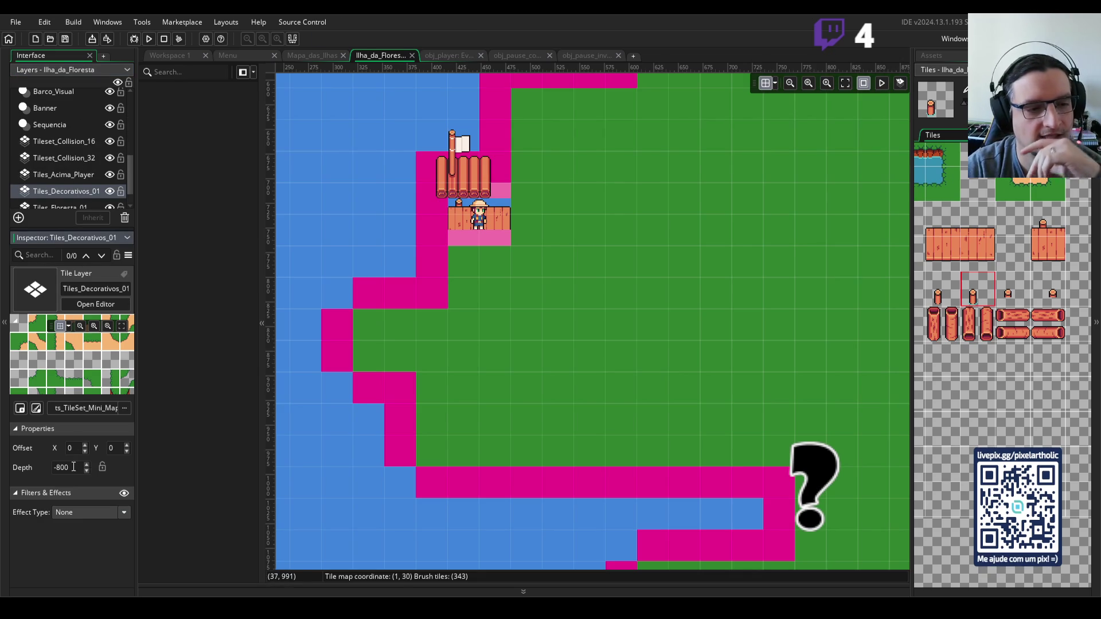
pyautogui.write('0')
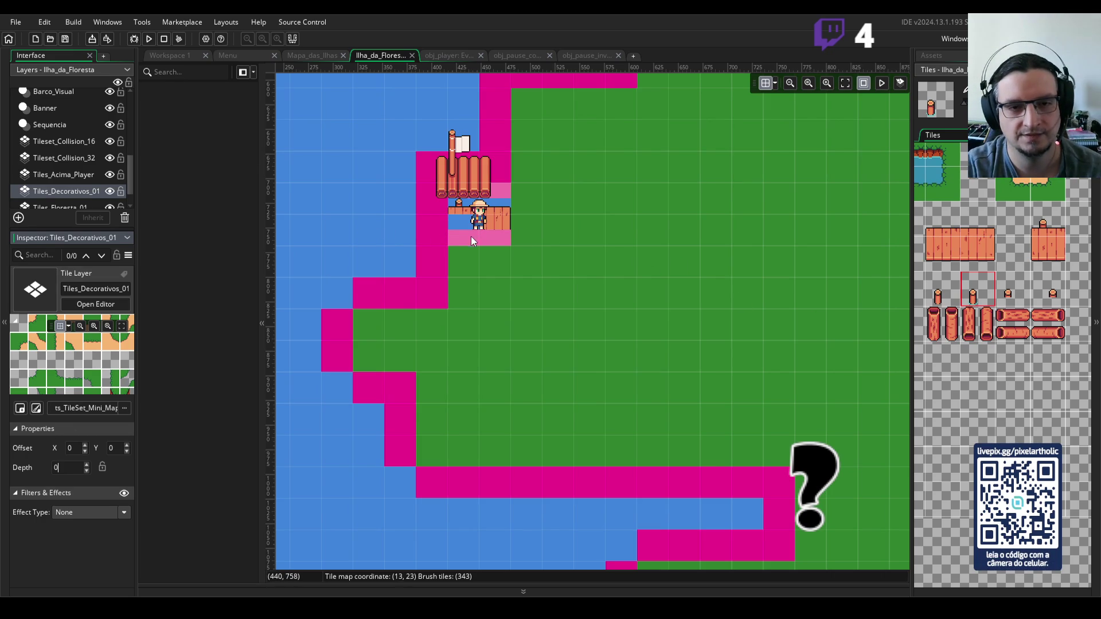
# - Toggle the Tileset_Collision_16 layer's visibility, select the empty tile brush, and launch a playtest
pyautogui.click(108, 143)
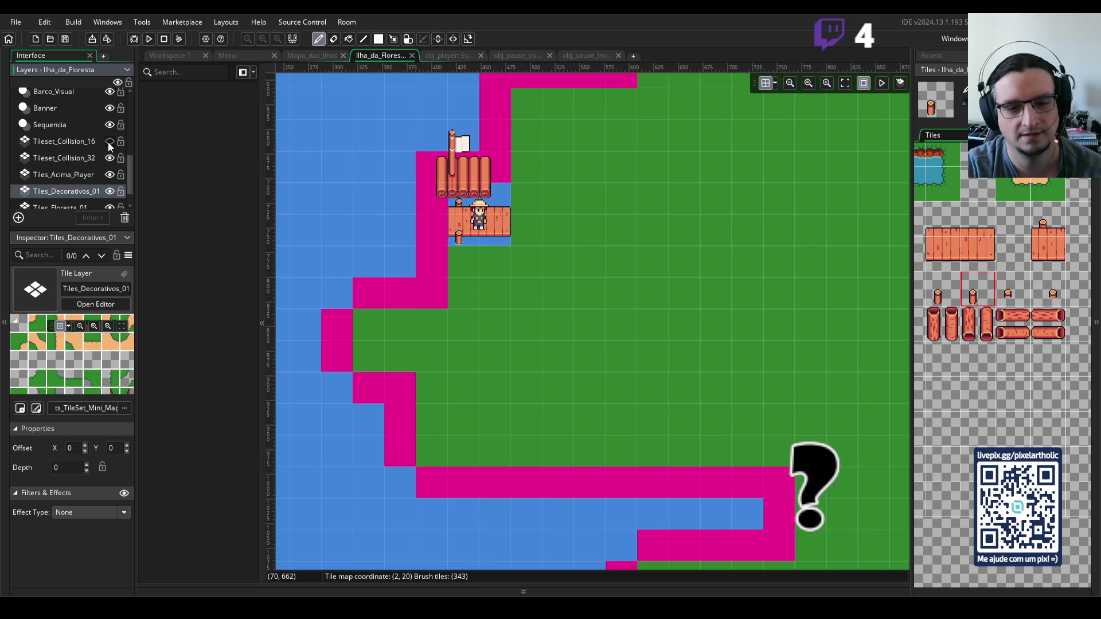
pyautogui.click(109, 141)
pyautogui.click(972, 178)
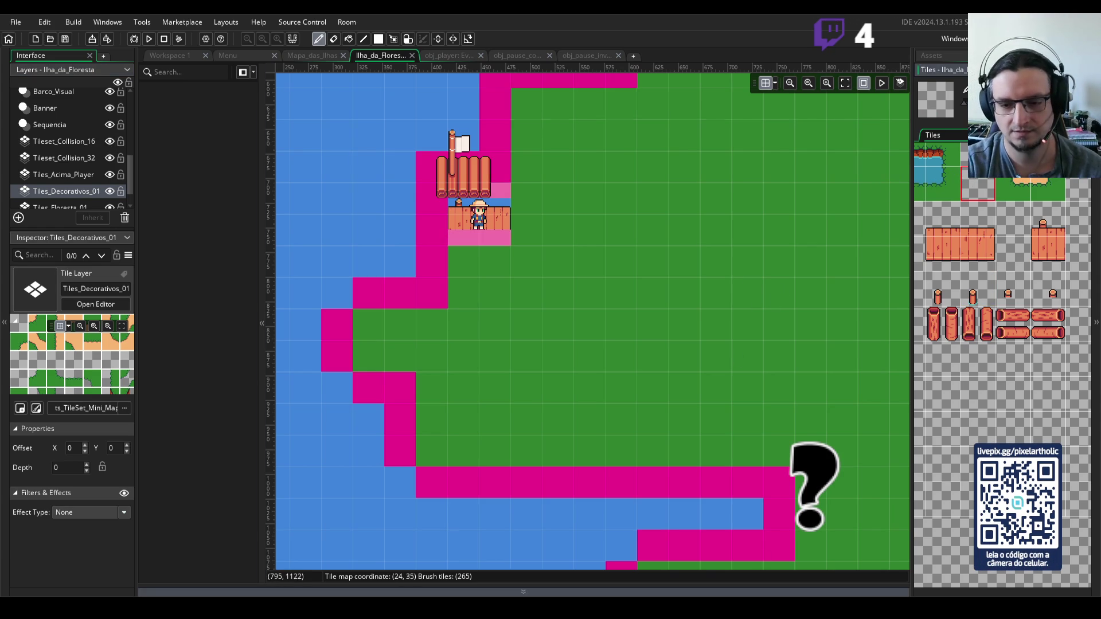
pyautogui.press('Return')
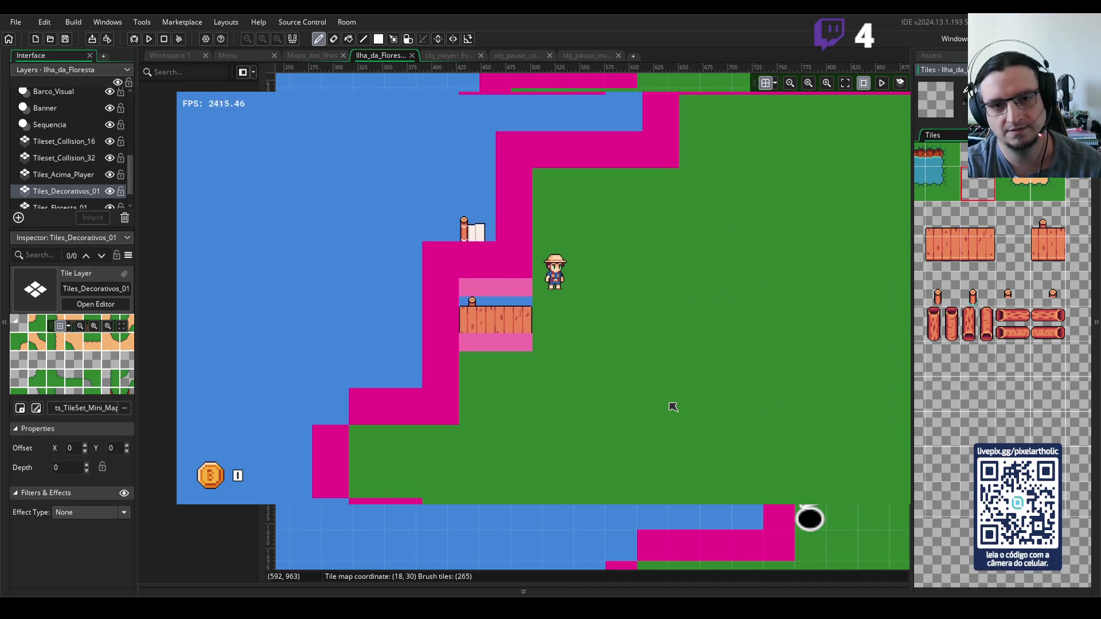
# - Walk the player up and left across the grass, netting a beetle and the Besouro Dourado
pyautogui.press('Up')
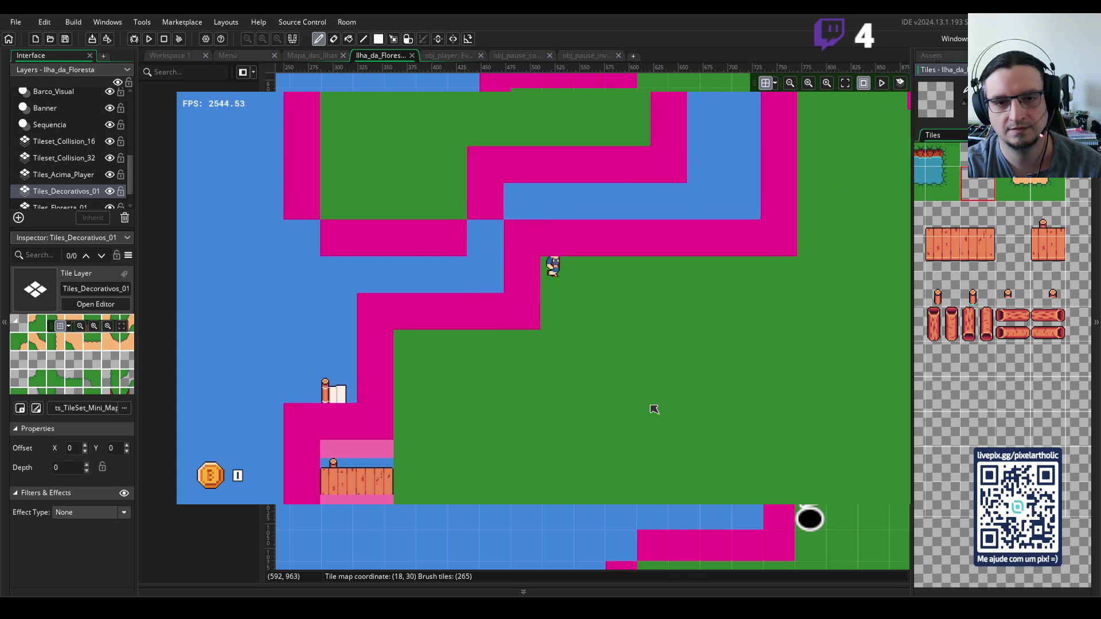
pyautogui.press('Up')
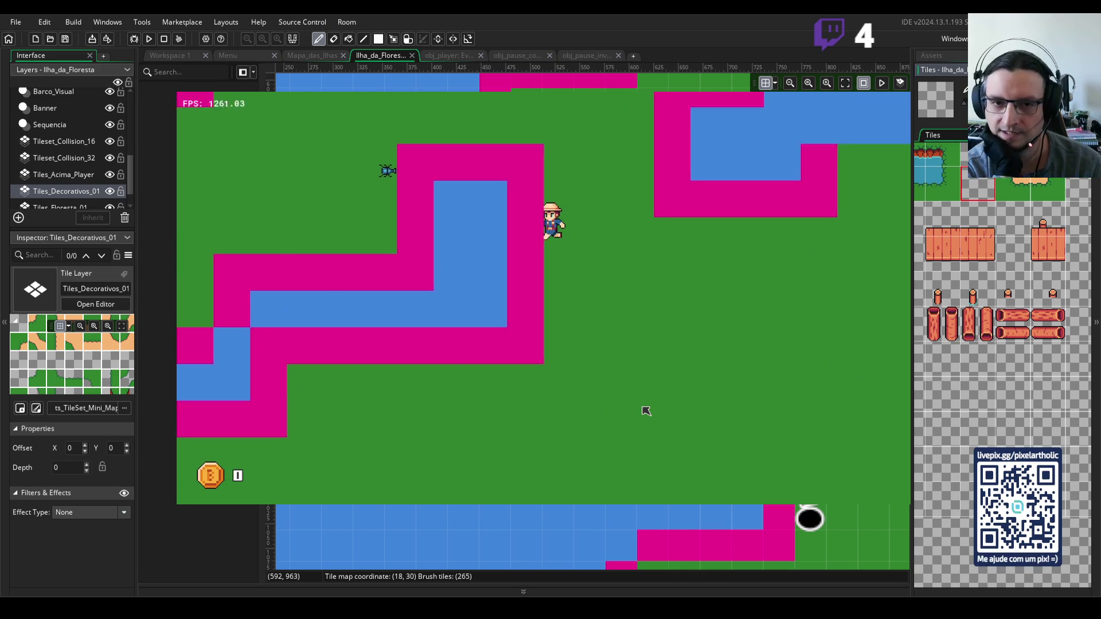
pyautogui.press('Up')
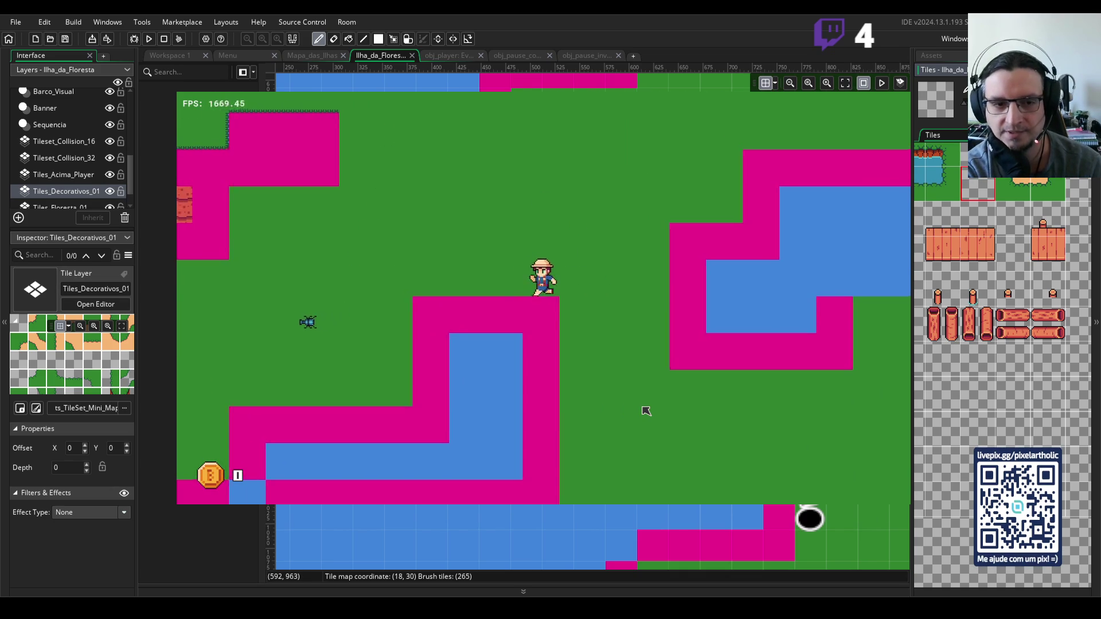
pyautogui.press('Left')
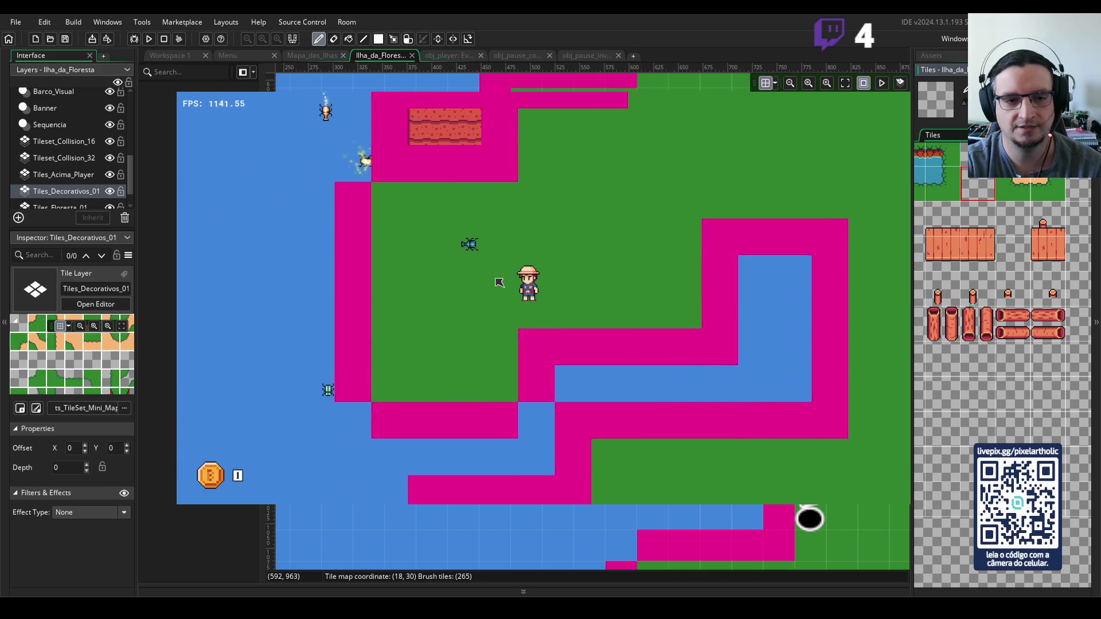
pyautogui.press('Left')
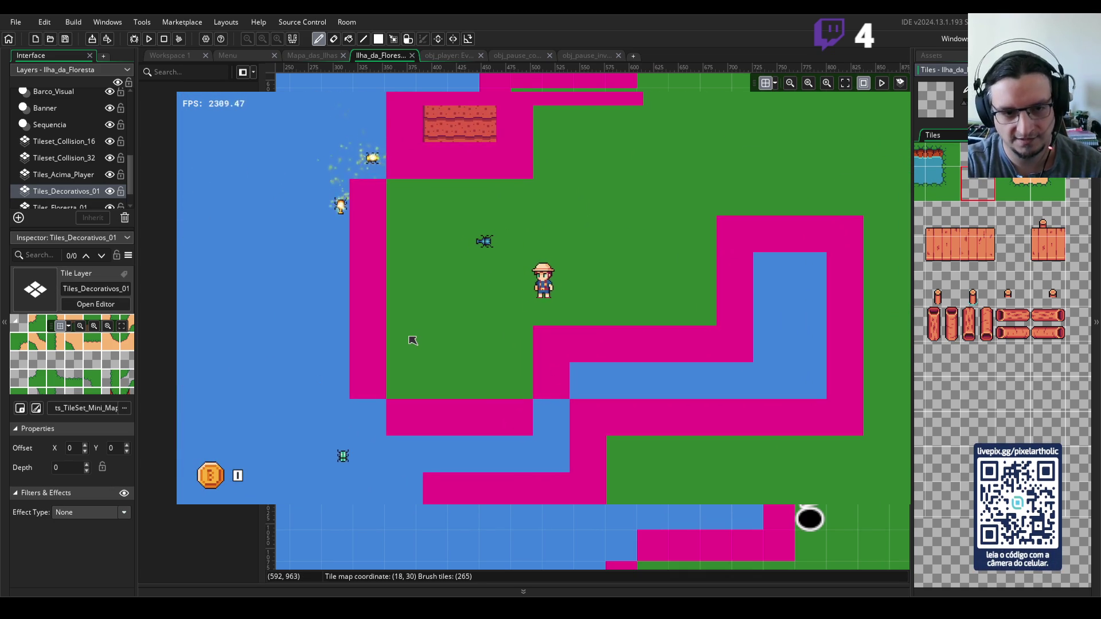
pyautogui.press('Down')
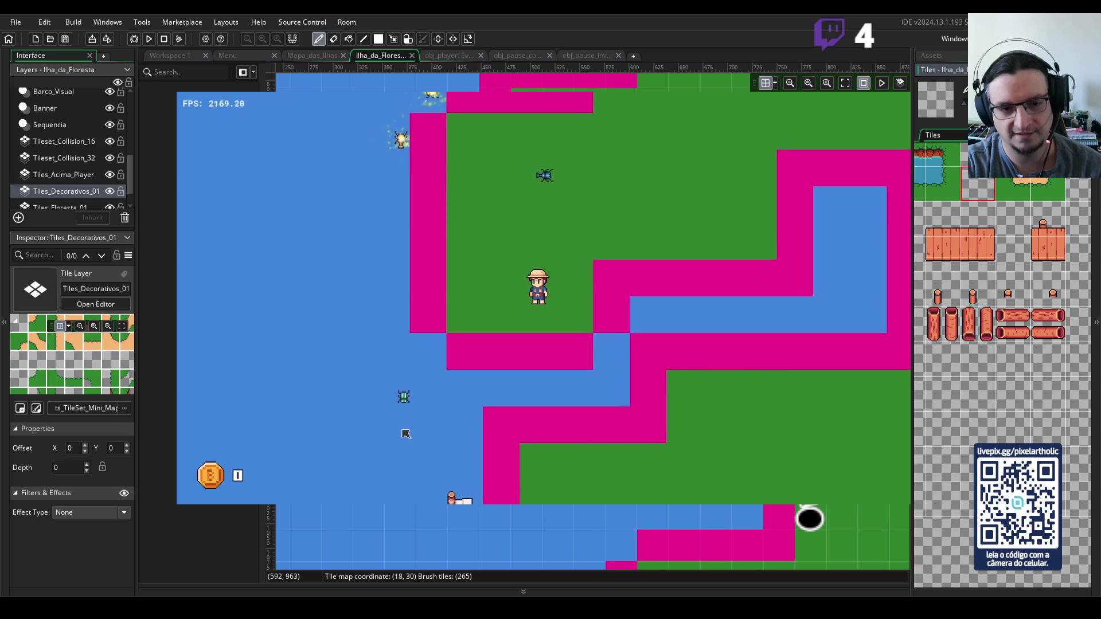
pyautogui.press('Up')
pyautogui.press('space')
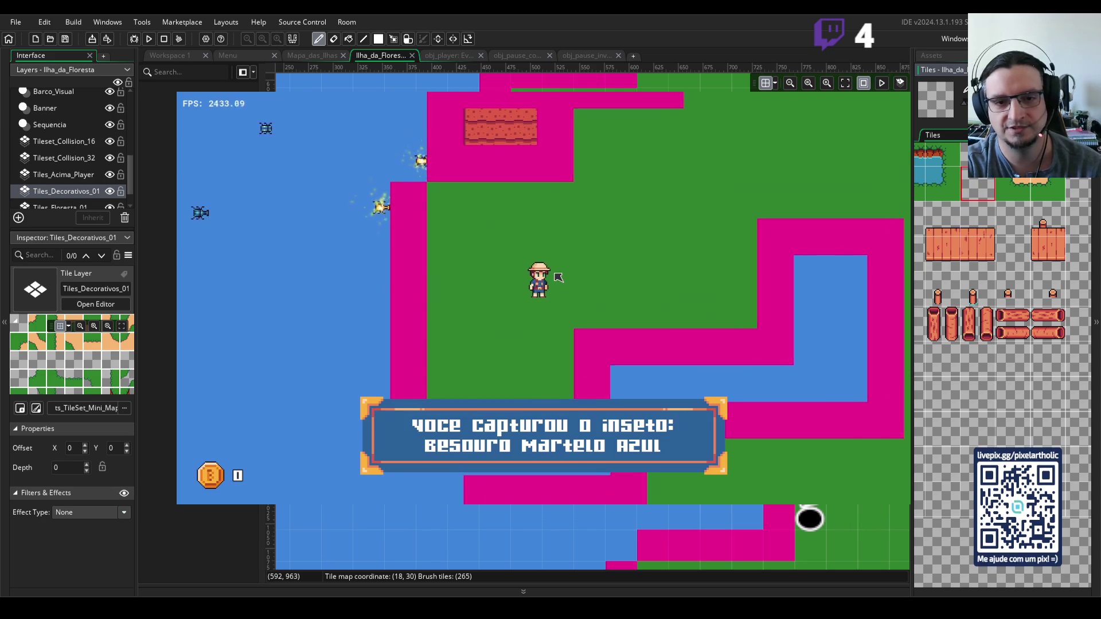
pyautogui.press('Up')
pyautogui.press('Left')
pyautogui.press('space')
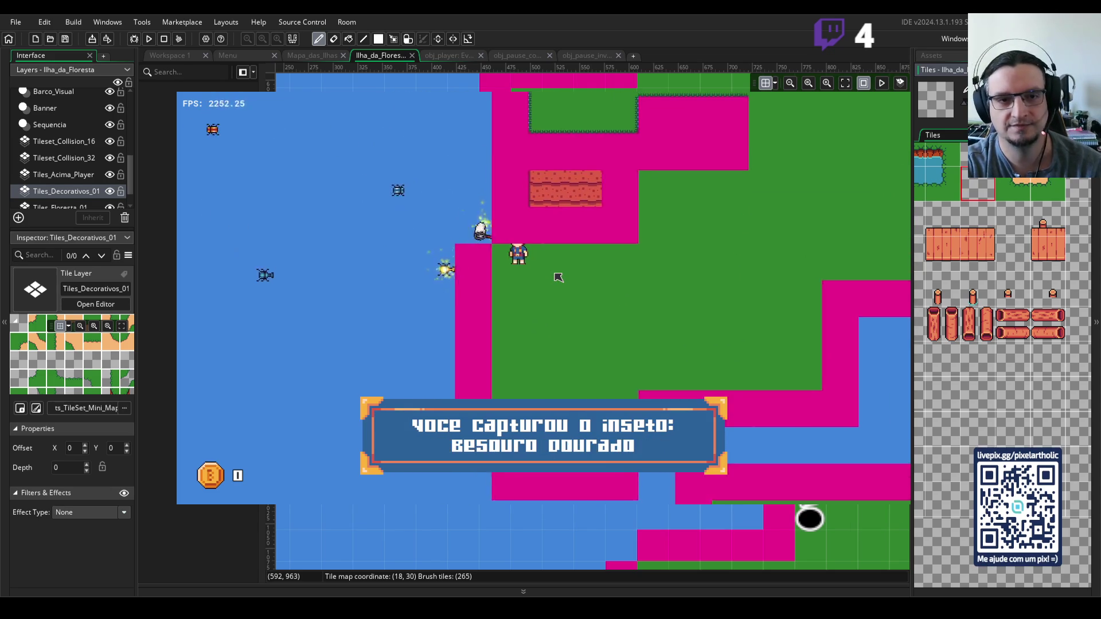
# - Explore toward the water area and back down, catching the Besouro Lava and more beetles
pyautogui.press('Right')
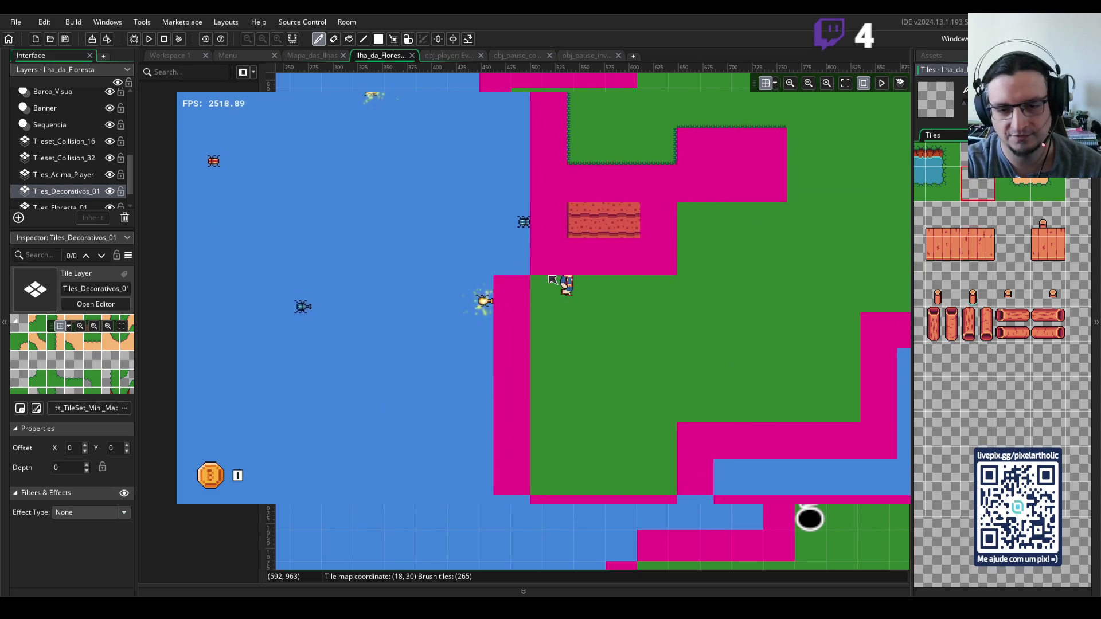
pyautogui.press('Up')
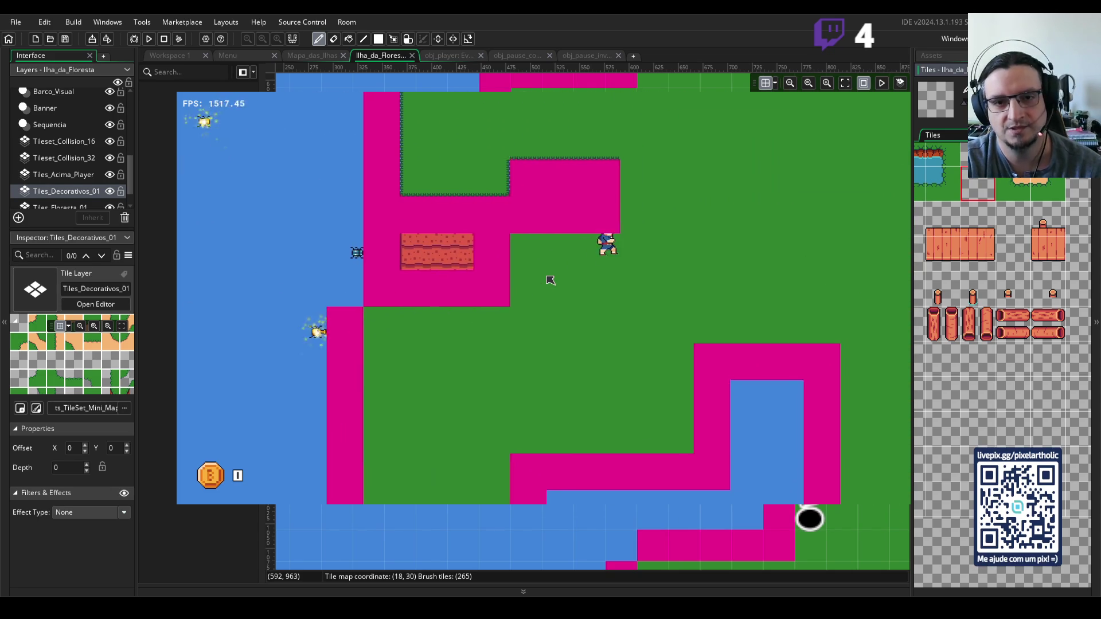
pyautogui.press('Up')
pyautogui.press('Left')
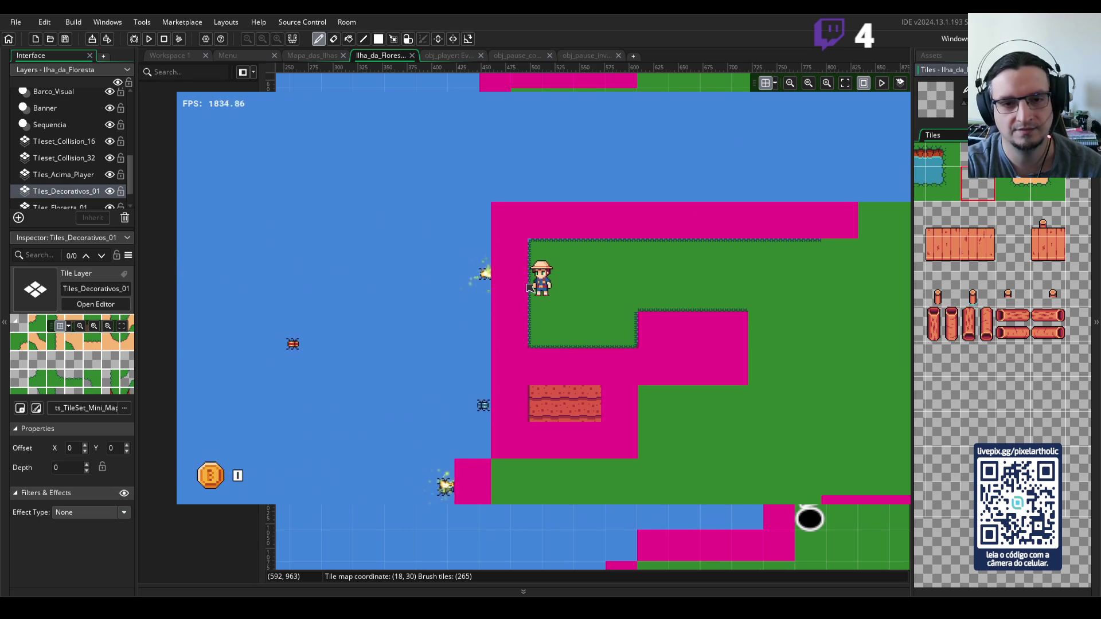
pyautogui.press('Right')
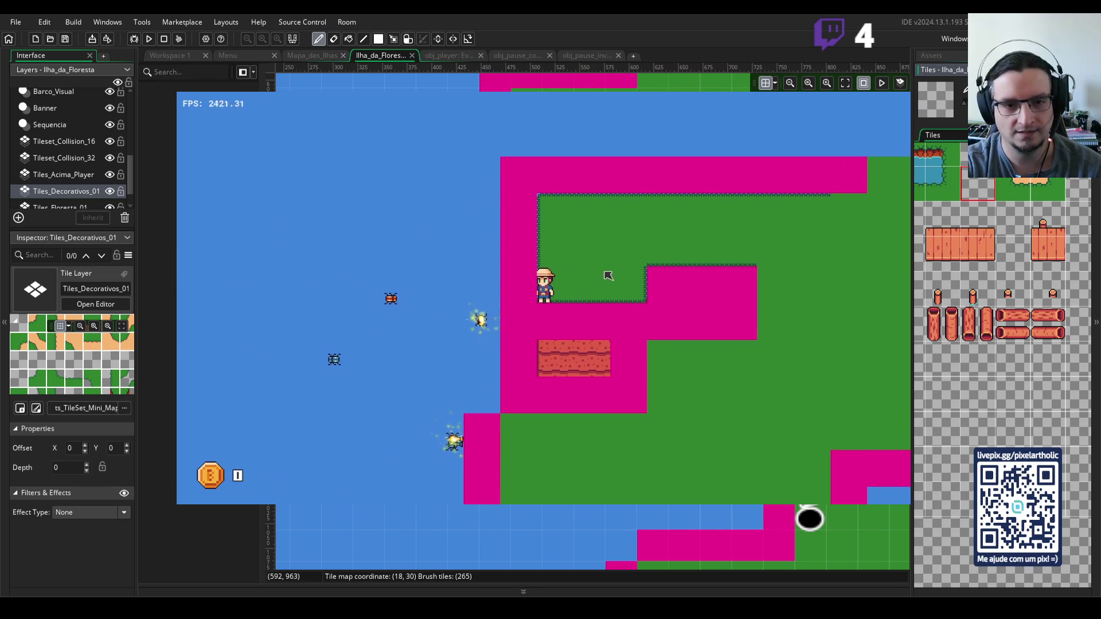
pyautogui.press('Right')
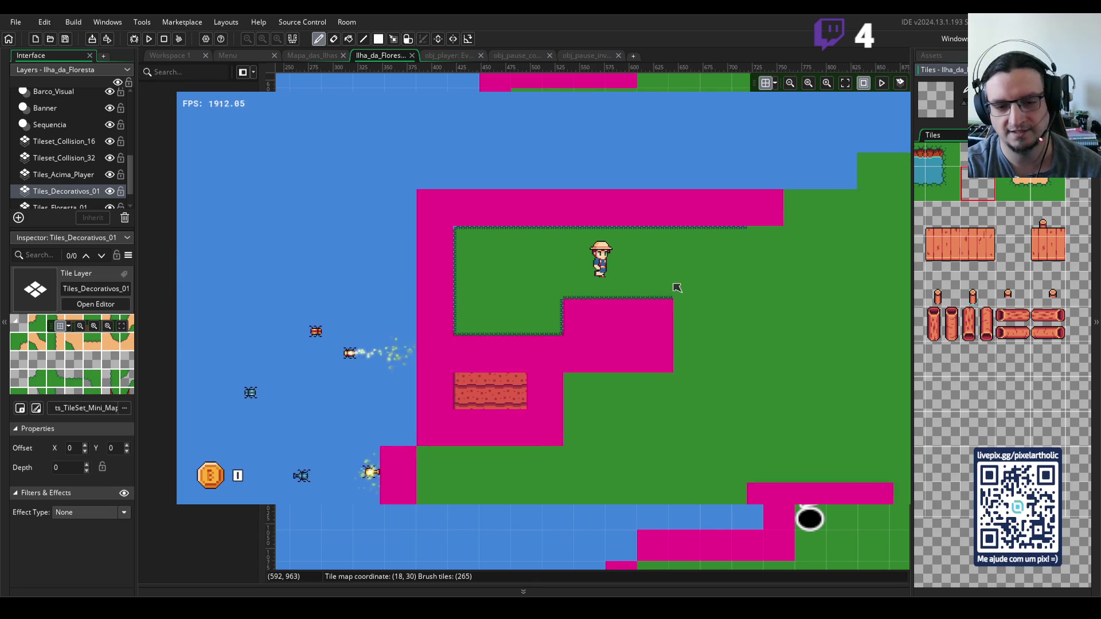
pyautogui.press('Right')
pyautogui.press('Up')
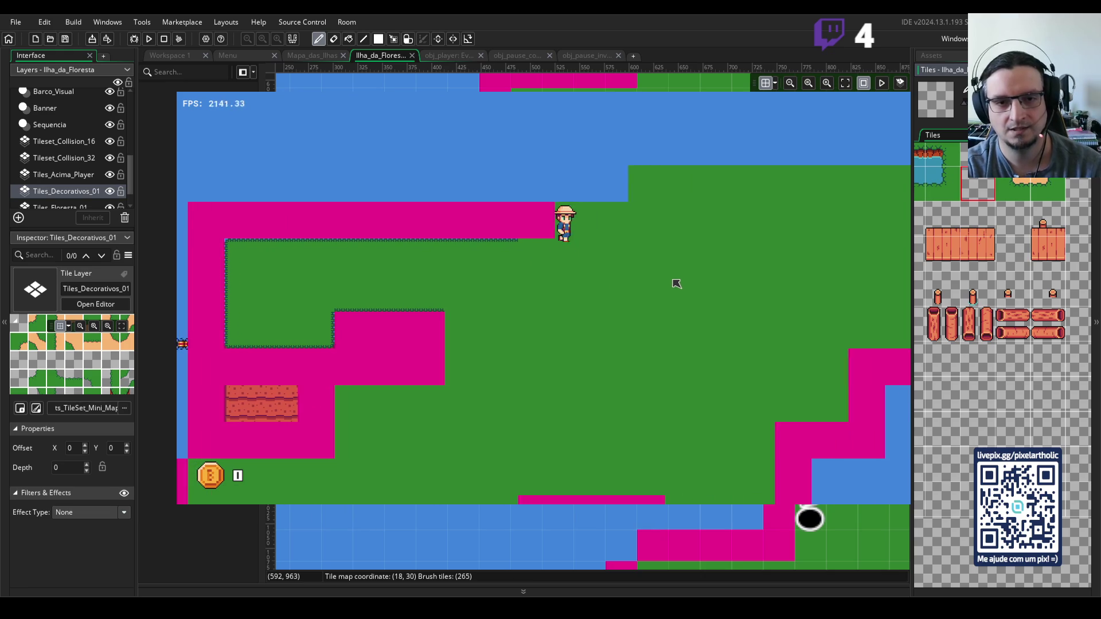
pyautogui.press('Up')
pyautogui.press('Left')
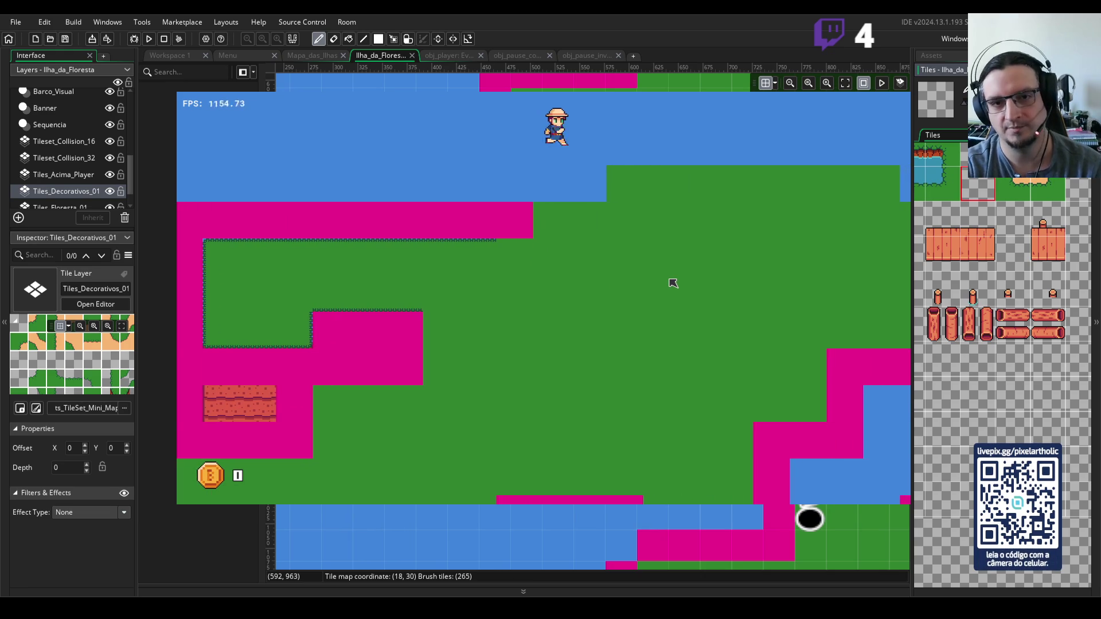
pyautogui.press('Down')
pyautogui.press('Left')
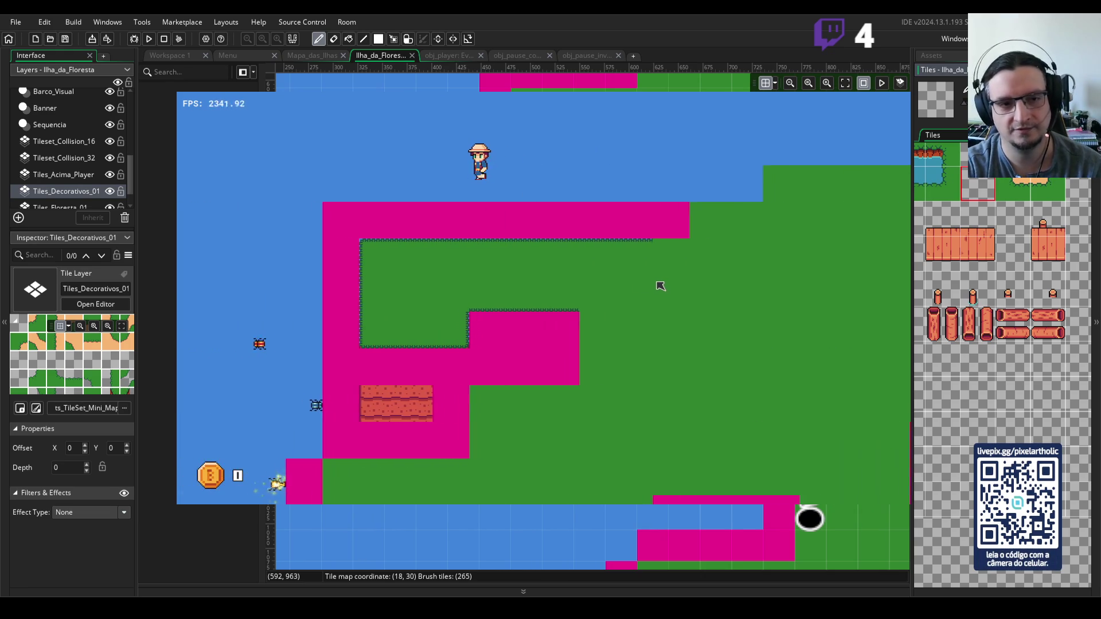
pyautogui.press('Left')
pyautogui.press('Down')
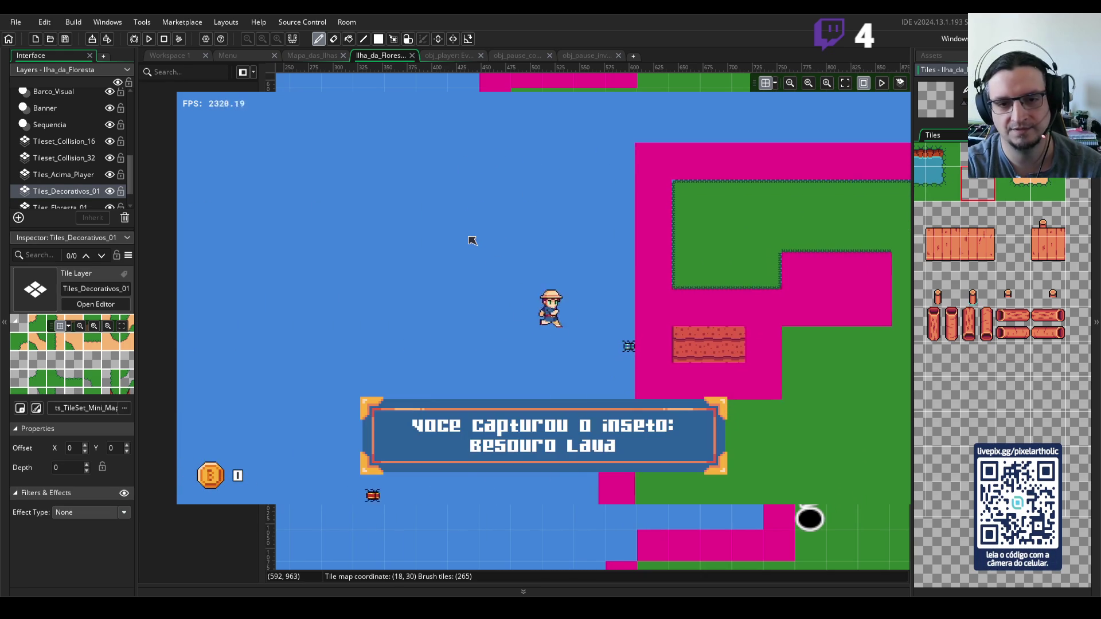
pyautogui.press('Down')
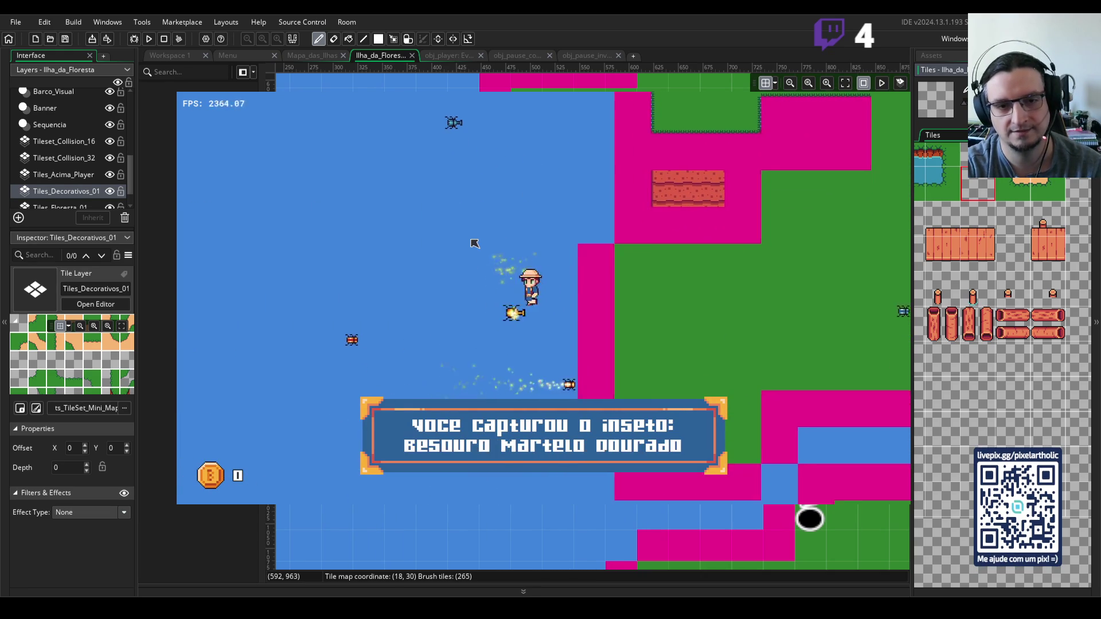
pyautogui.press('Down')
pyautogui.press('Left')
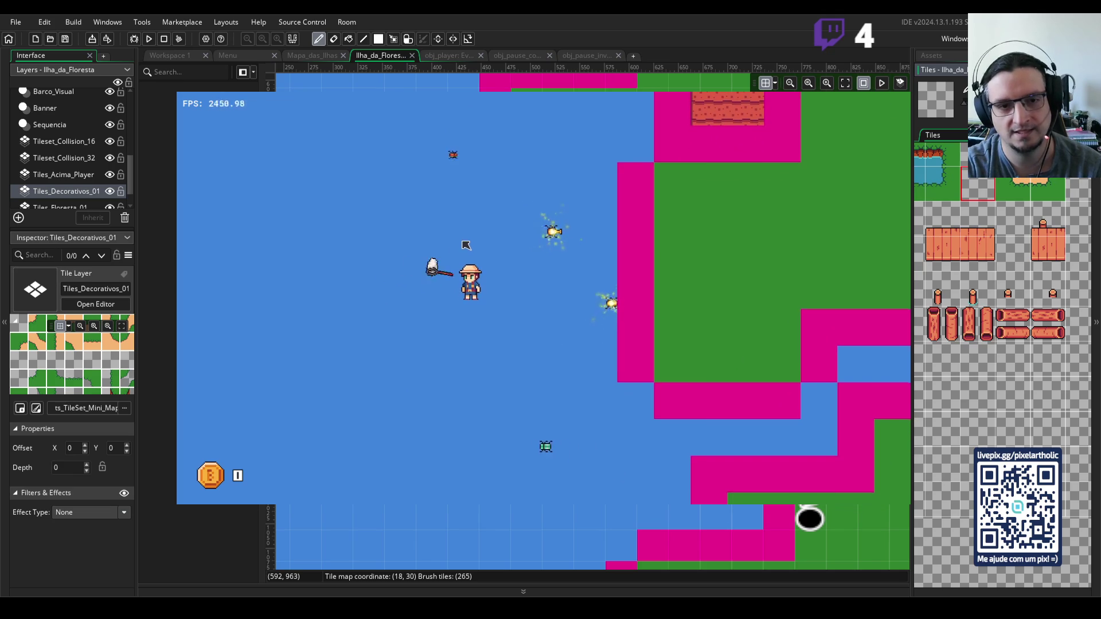
pyautogui.press('Right')
pyautogui.press('Down')
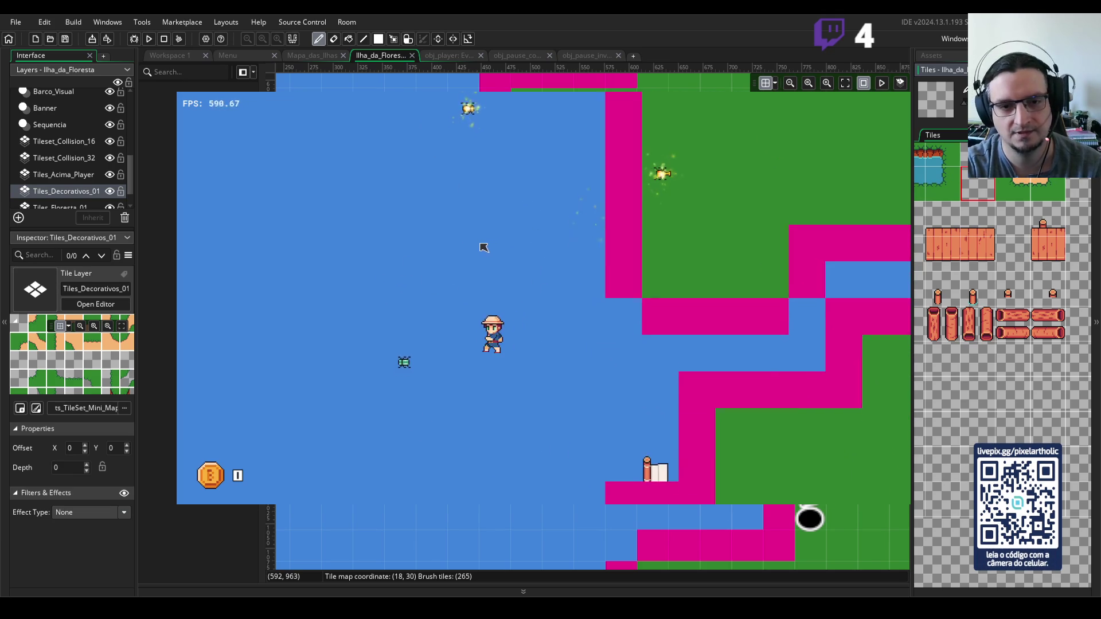
# - Catch the Besouro Esmeralda and swing the net at nearby insects while roaming
pyautogui.press('Up')
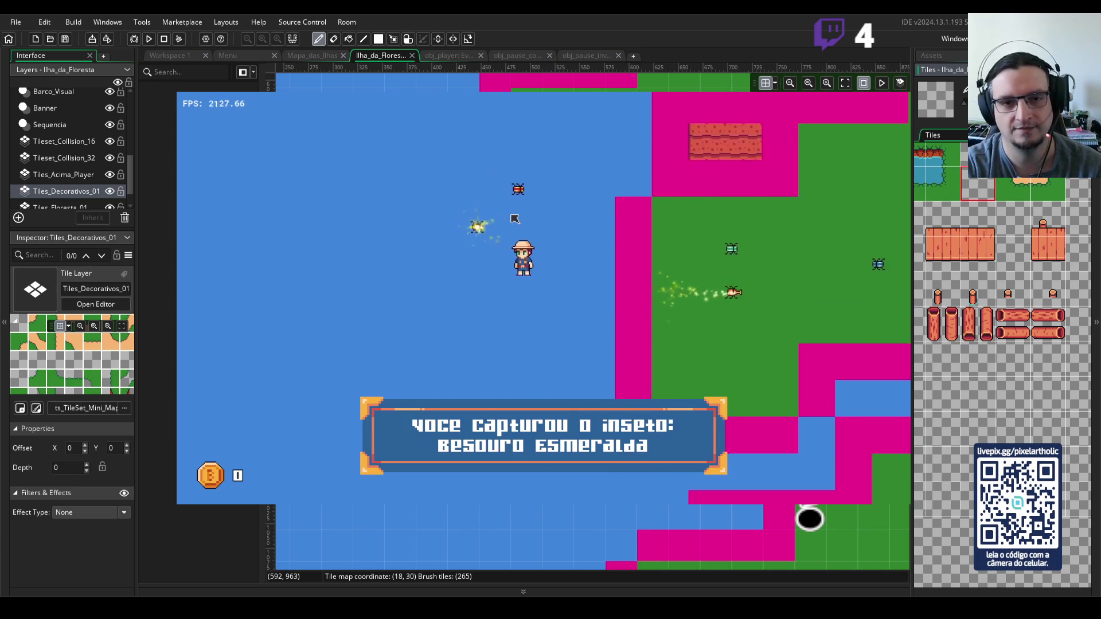
pyautogui.press('Up')
pyautogui.press('Left')
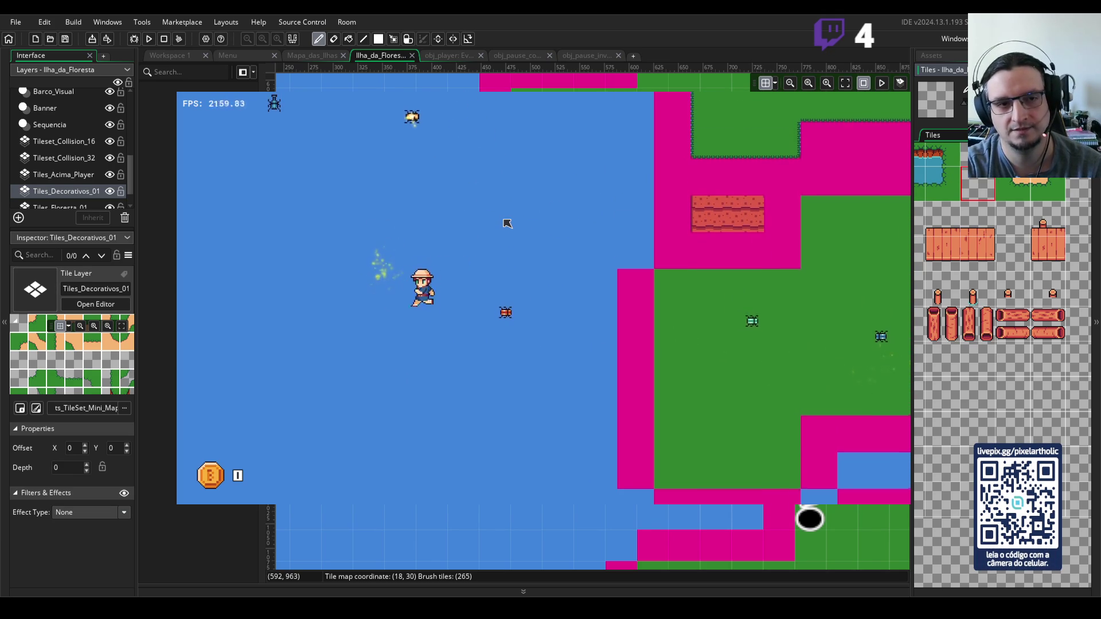
pyautogui.press('Up')
pyautogui.press('Left')
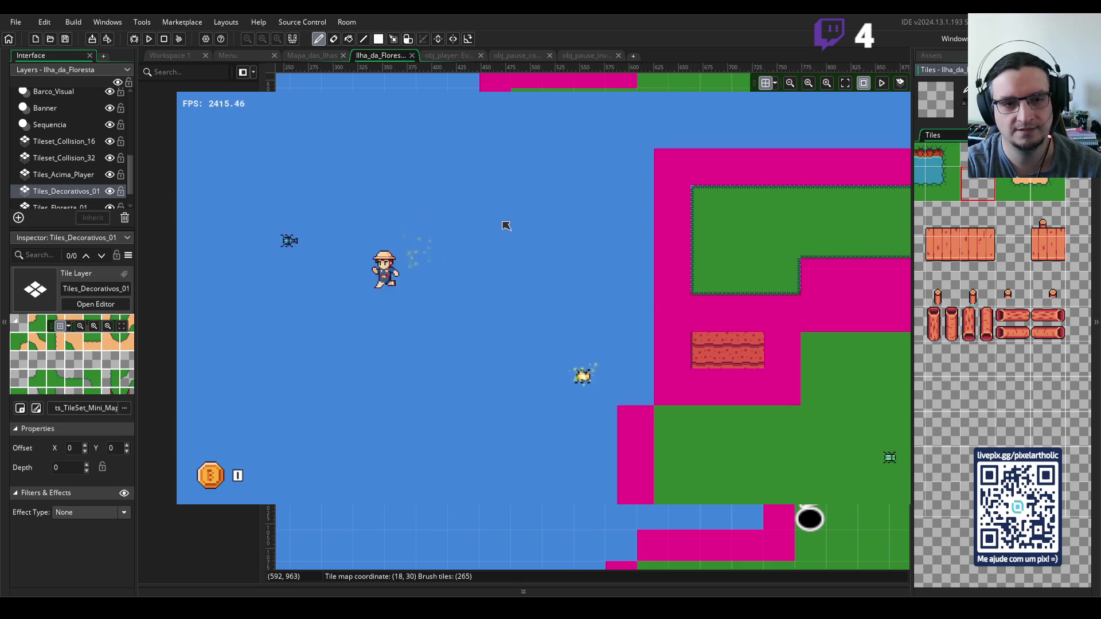
pyautogui.press('Right')
pyautogui.press('Down')
pyautogui.click(609, 274)
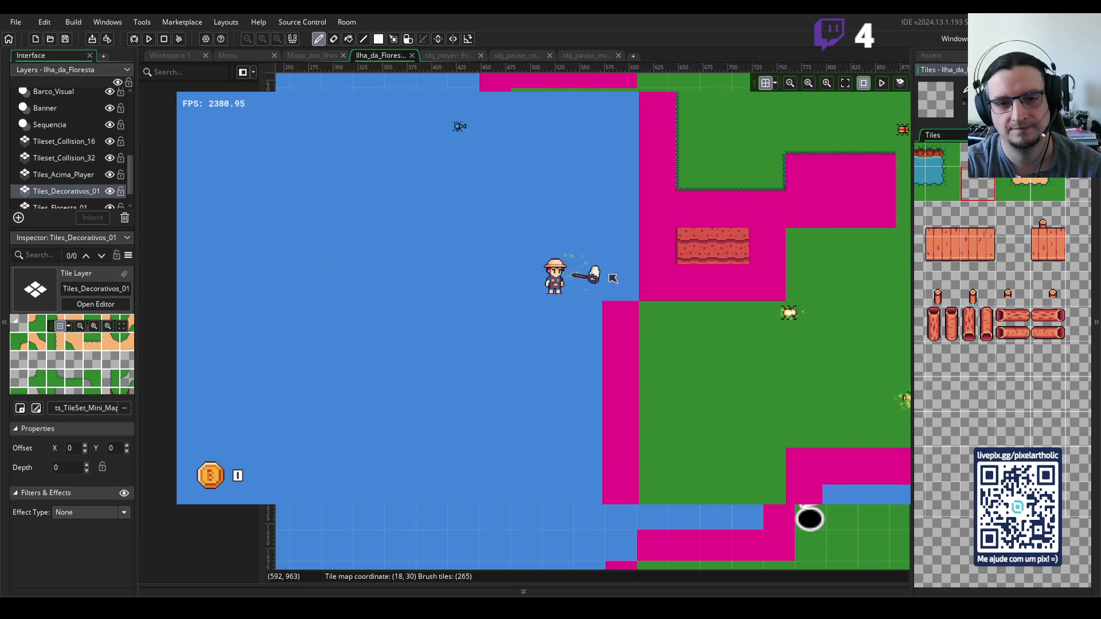
pyautogui.press('Up')
pyautogui.press('Left')
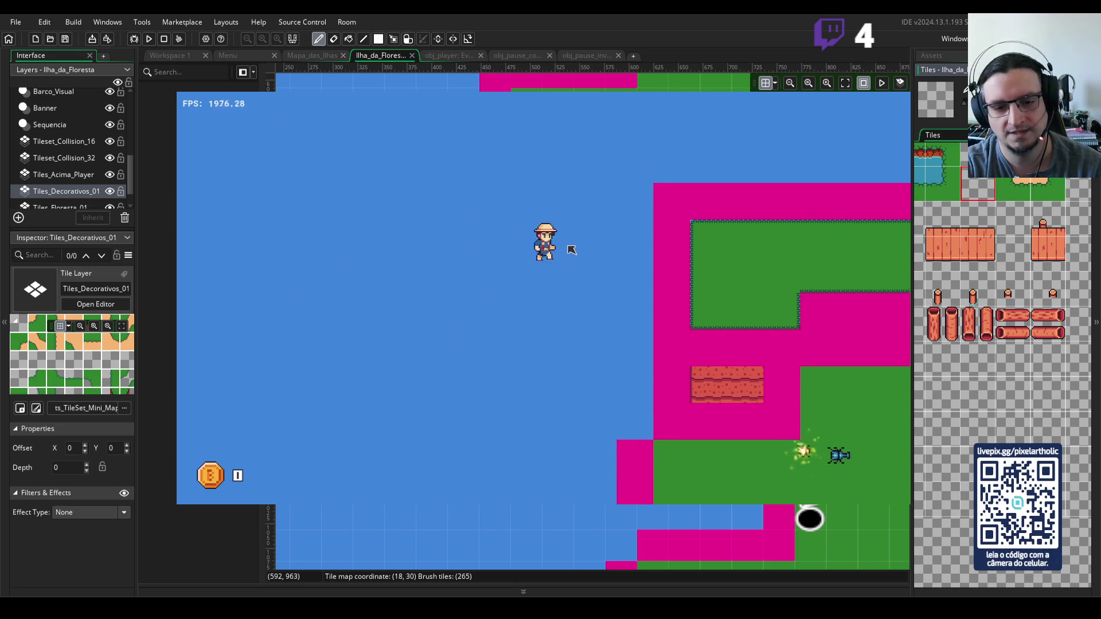
pyautogui.press('Up')
pyautogui.press('Right')
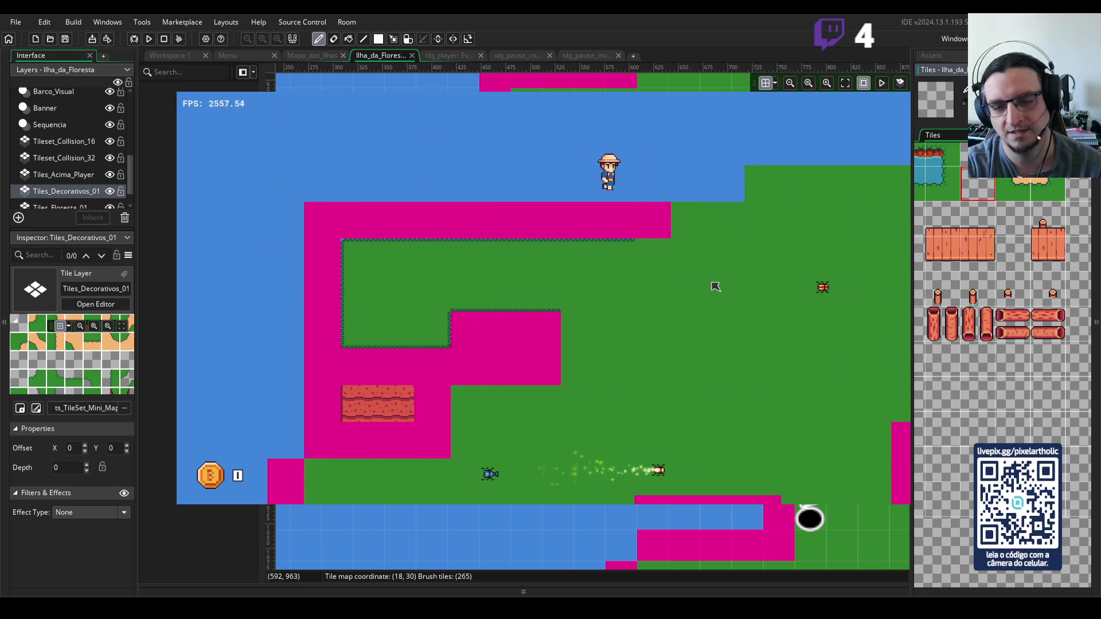
pyautogui.press('Right')
pyautogui.press('Down')
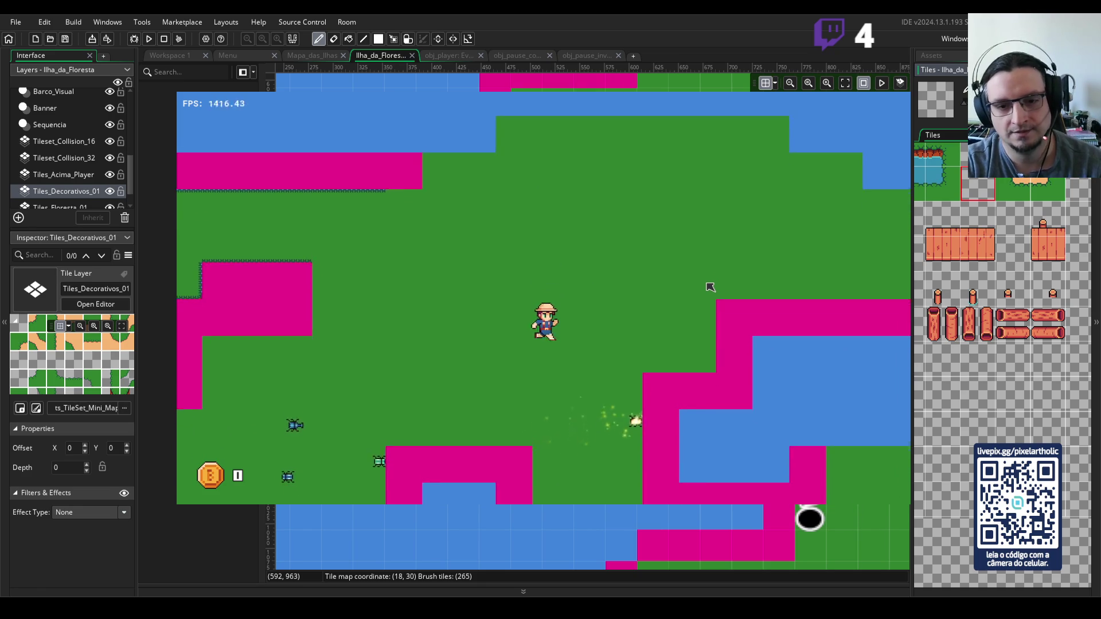
pyautogui.press('Down')
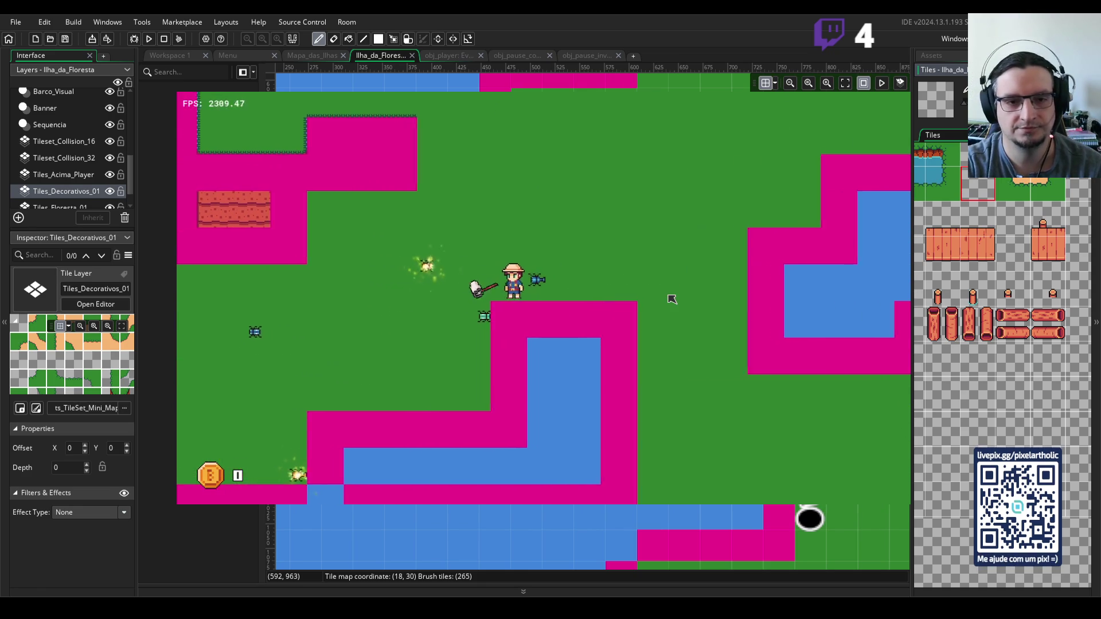
pyautogui.press('Down')
# - Walk along the coastline and onto the islet to test collisions, then end the playtest
pyautogui.press('Right')
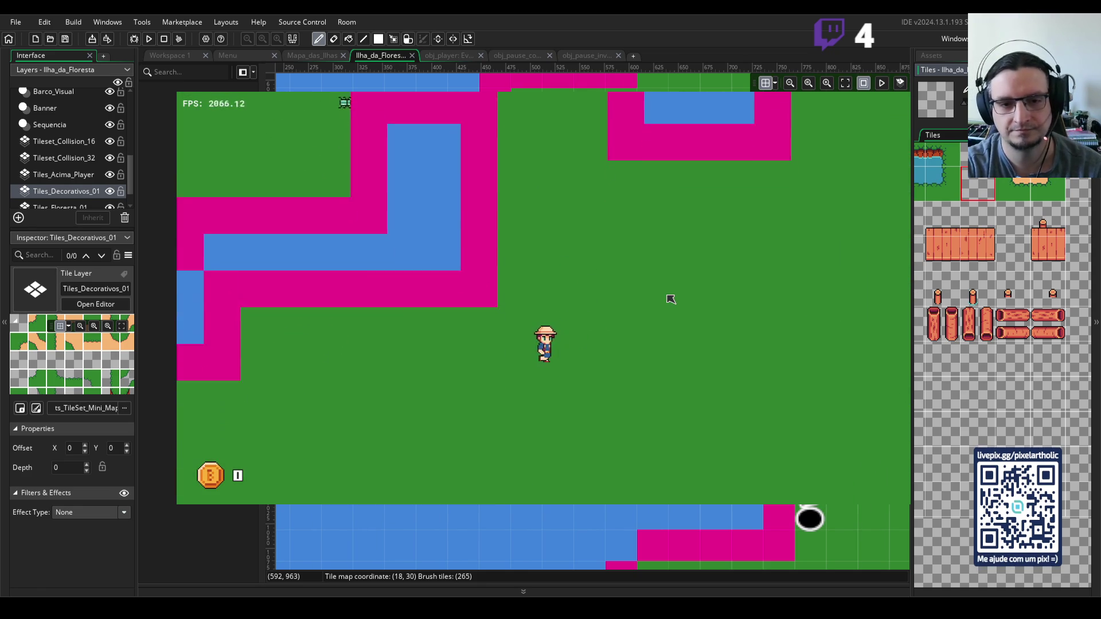
pyautogui.press('Down')
pyautogui.press('Right')
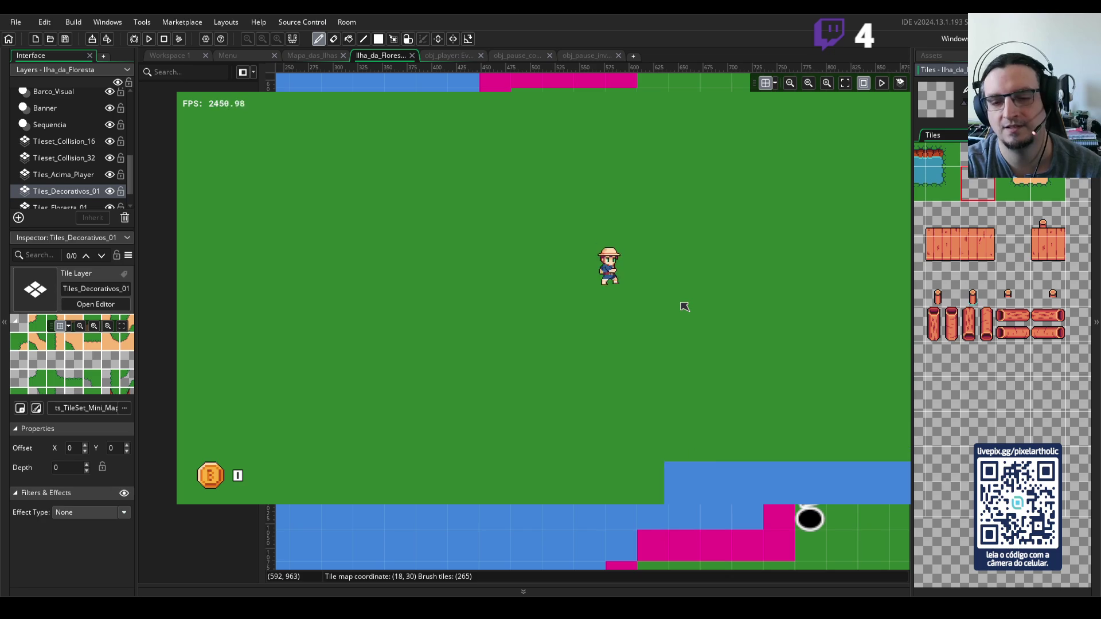
pyautogui.press('Up')
pyautogui.press('Left')
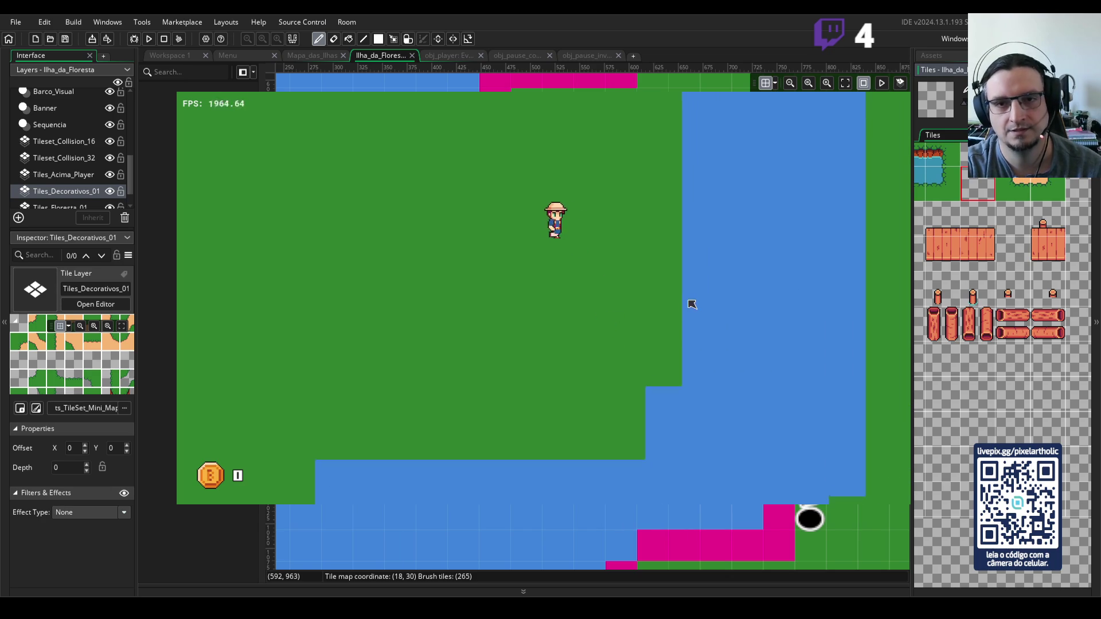
pyautogui.press('Right')
pyautogui.press('Left')
pyautogui.press('Up')
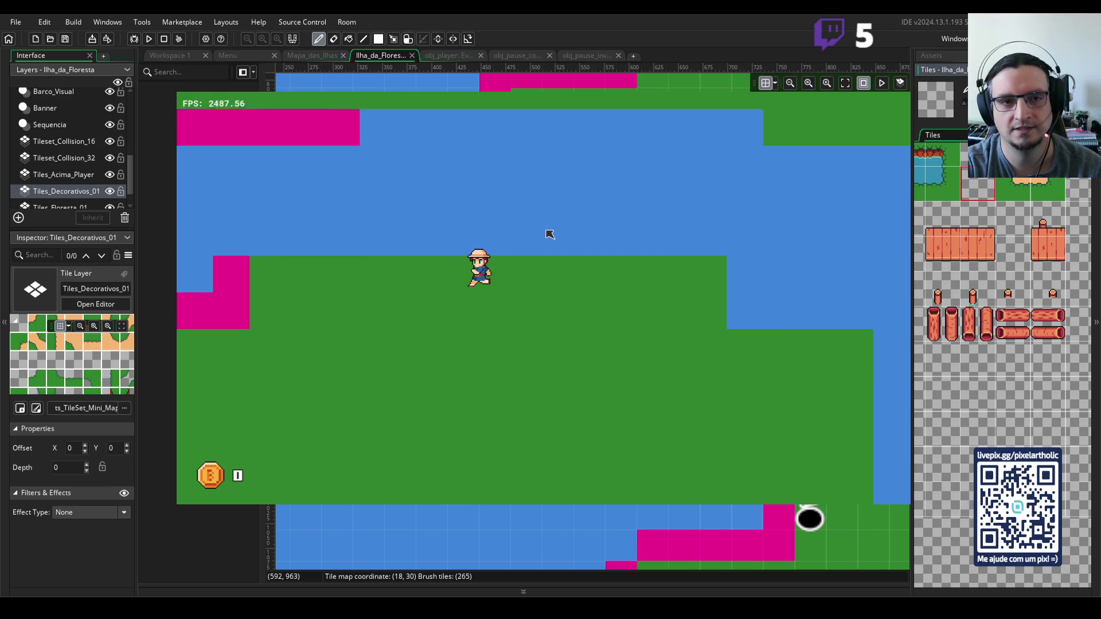
pyautogui.press('Down')
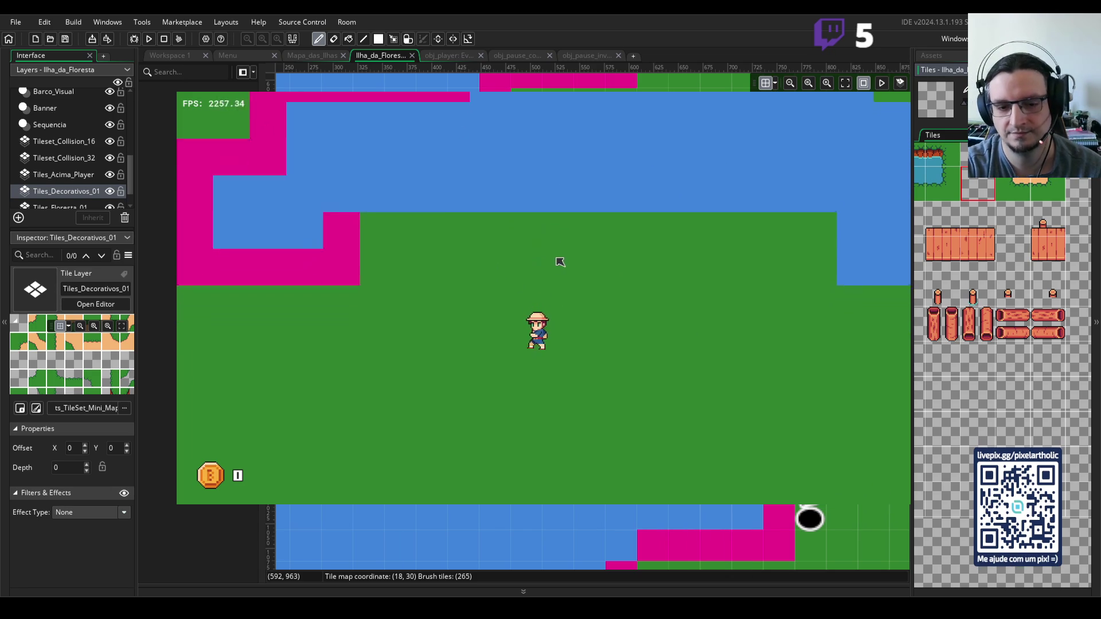
pyautogui.press('Down')
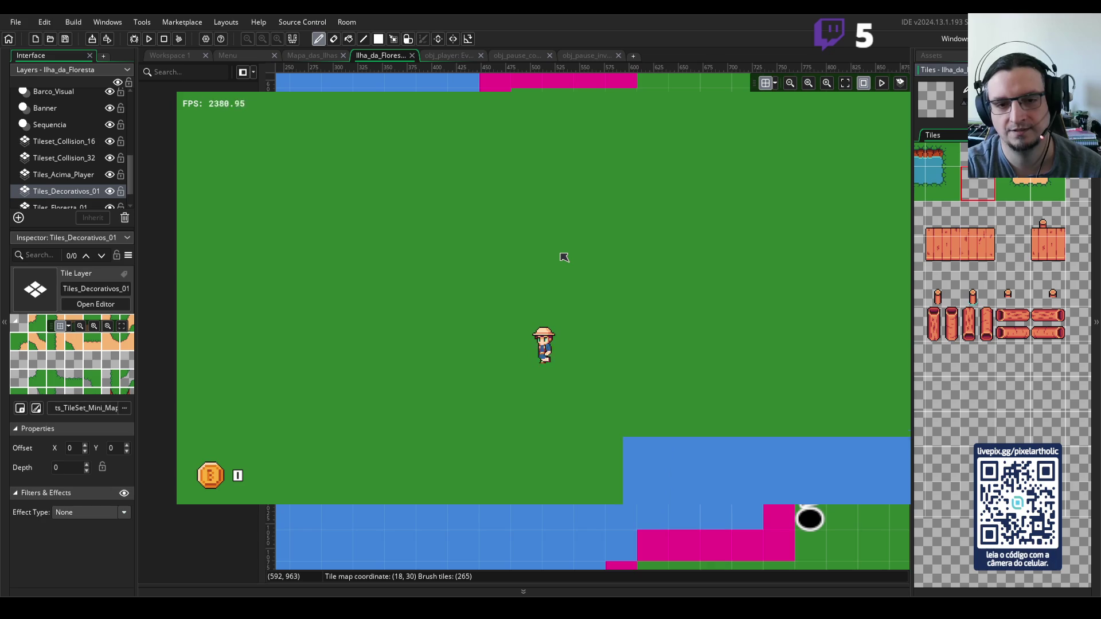
pyautogui.press('Right')
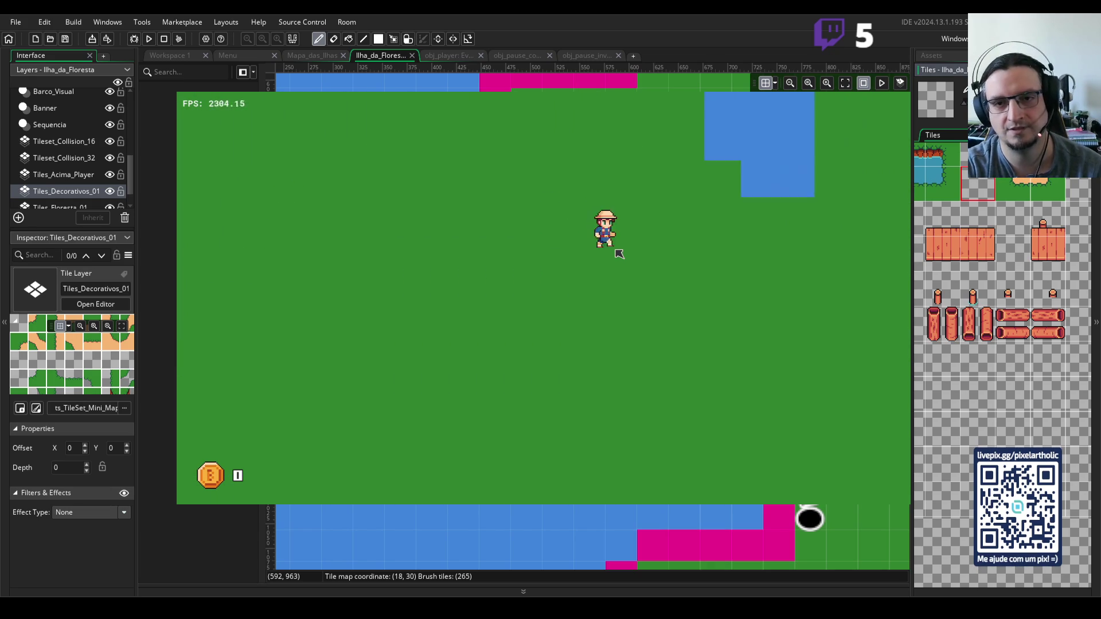
pyautogui.press('Up')
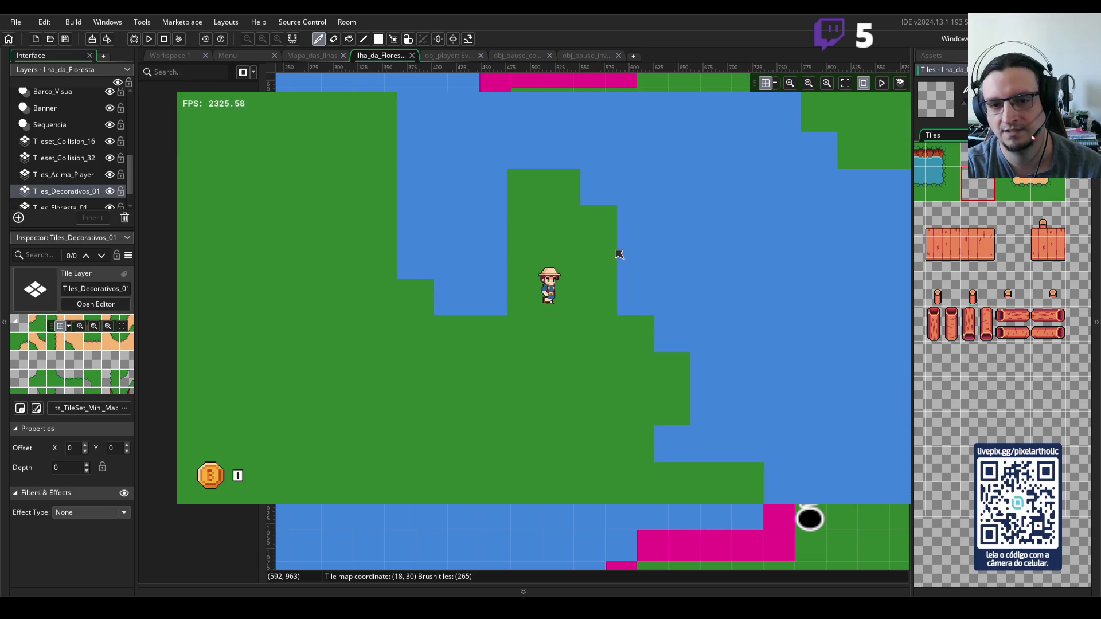
pyautogui.press('Down')
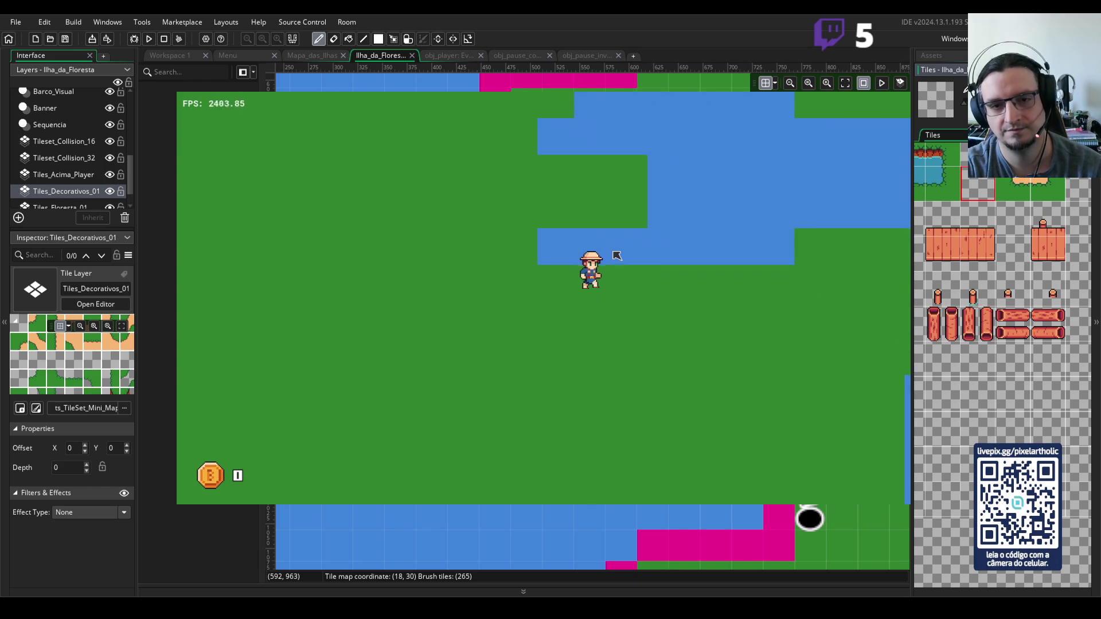
pyautogui.press('Right')
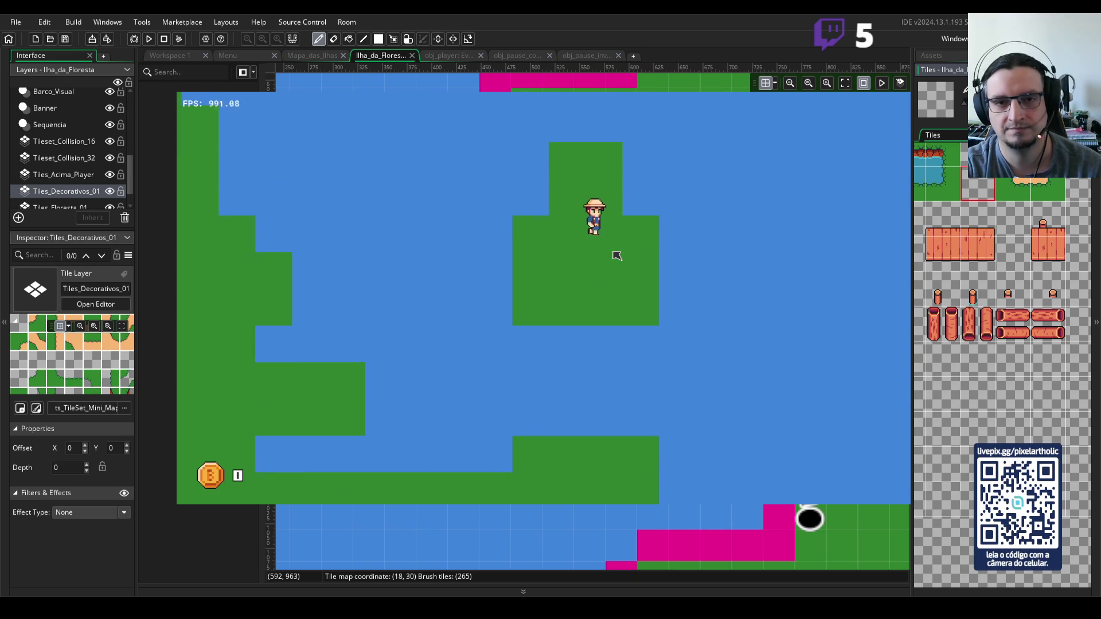
pyautogui.press('Up')
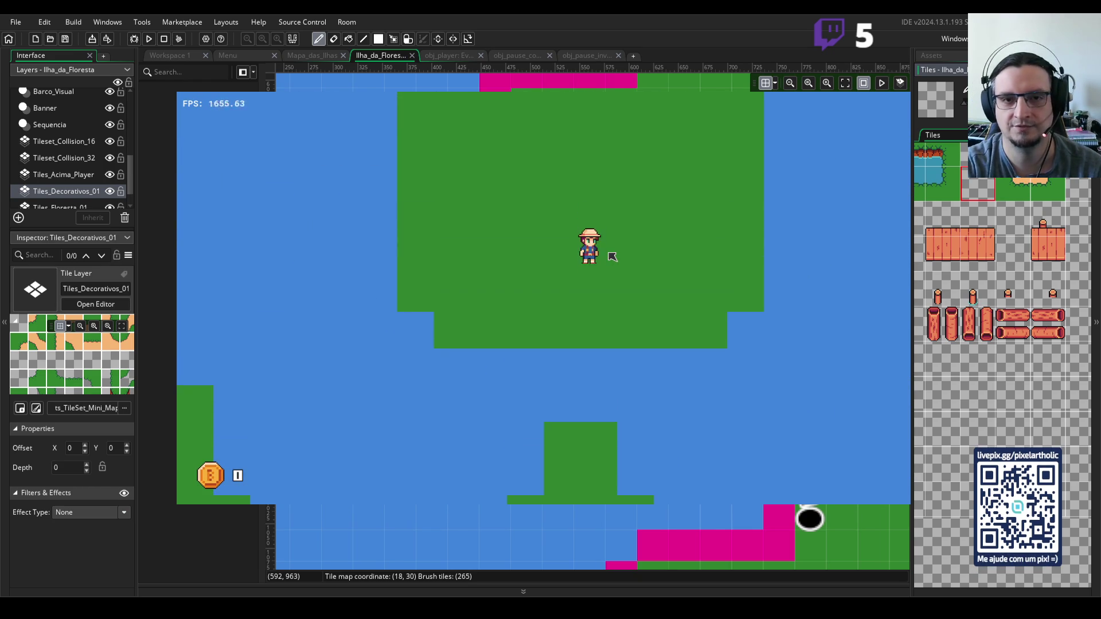
pyautogui.press('Down')
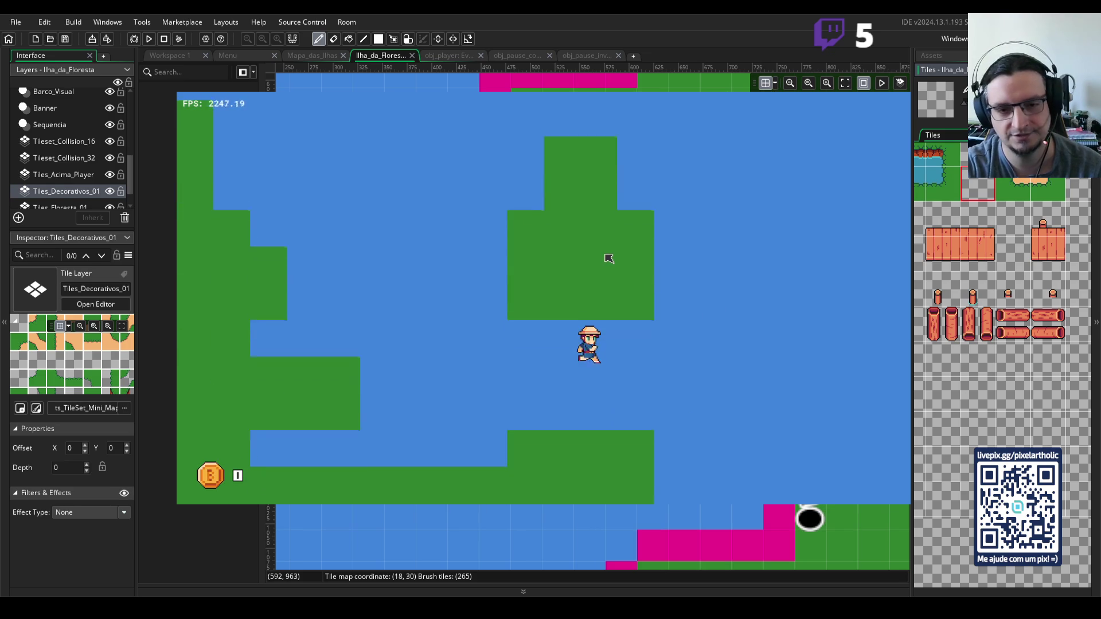
pyautogui.press('Right')
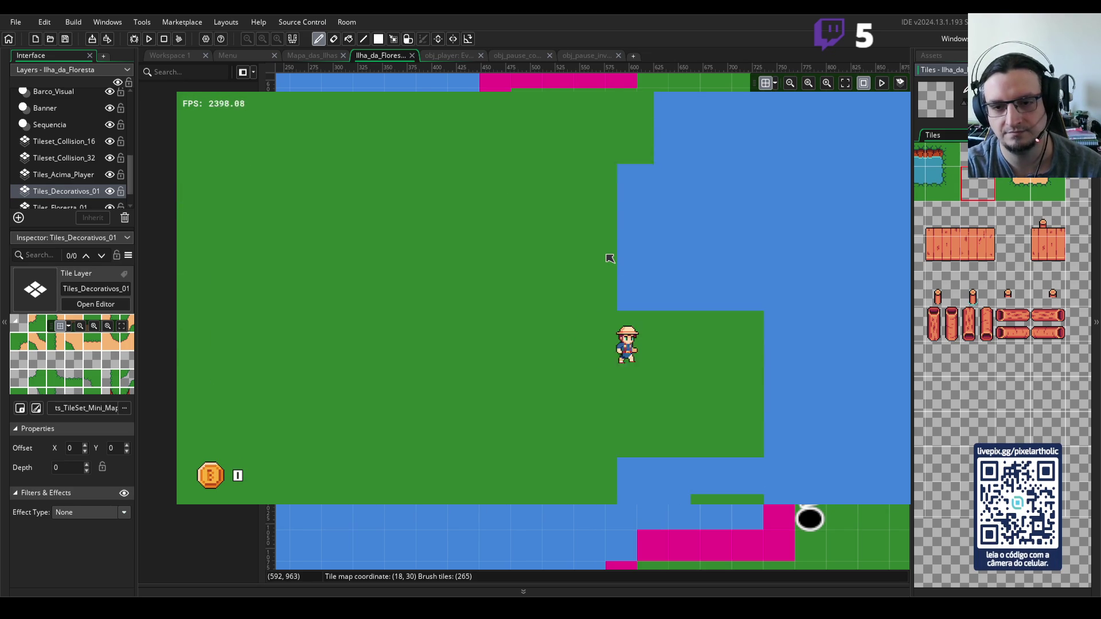
pyautogui.press('Left')
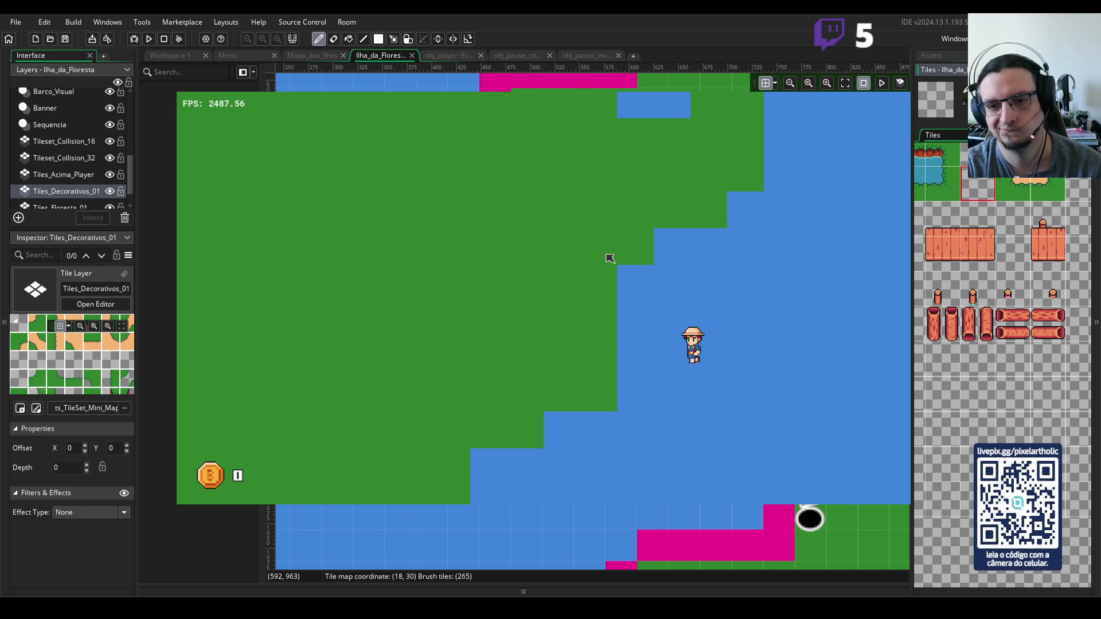
pyautogui.press('Left')
pyautogui.press('Left')
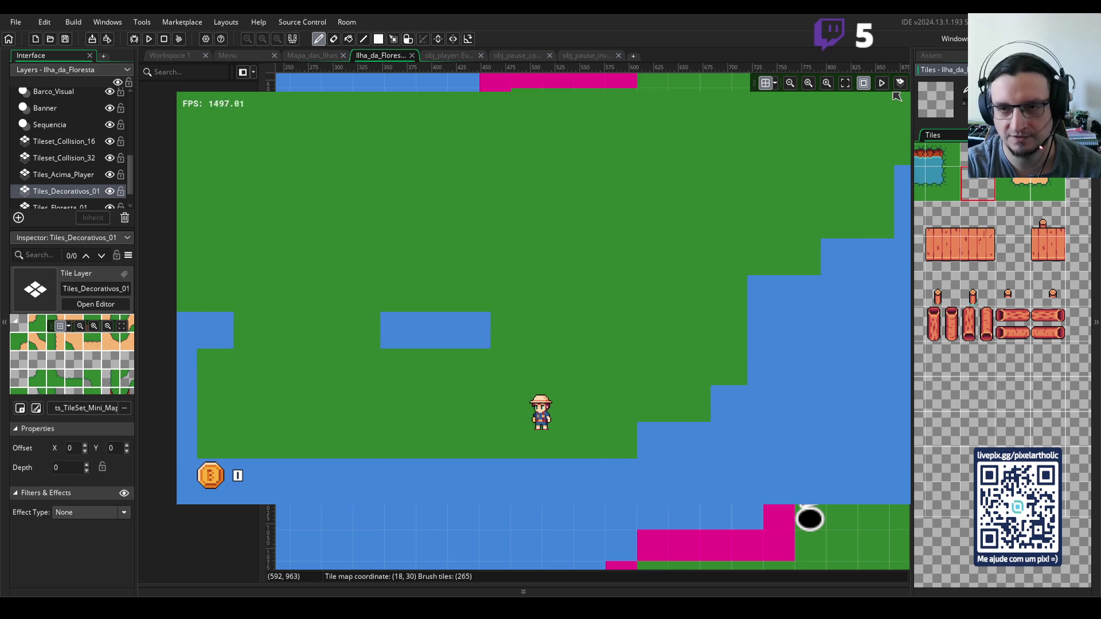
pyautogui.press('Escape')
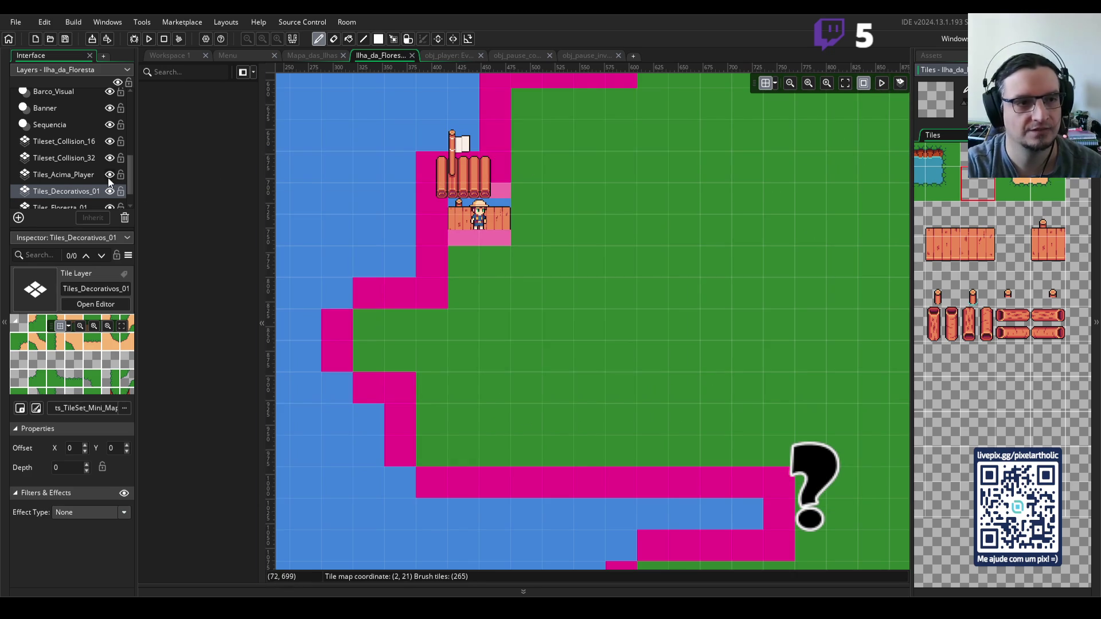
# - Hide the Tileset_Collision_32 magenta tiles and zoom over the whole forest island
pyautogui.click(109, 159)
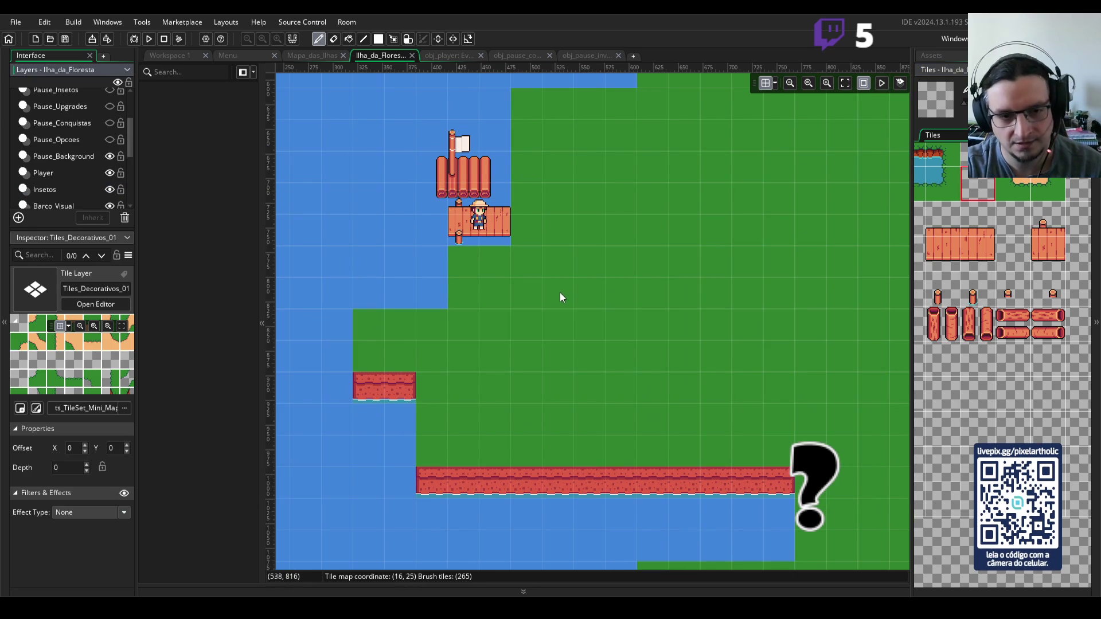
pyautogui.scroll(-8, 559, 296)
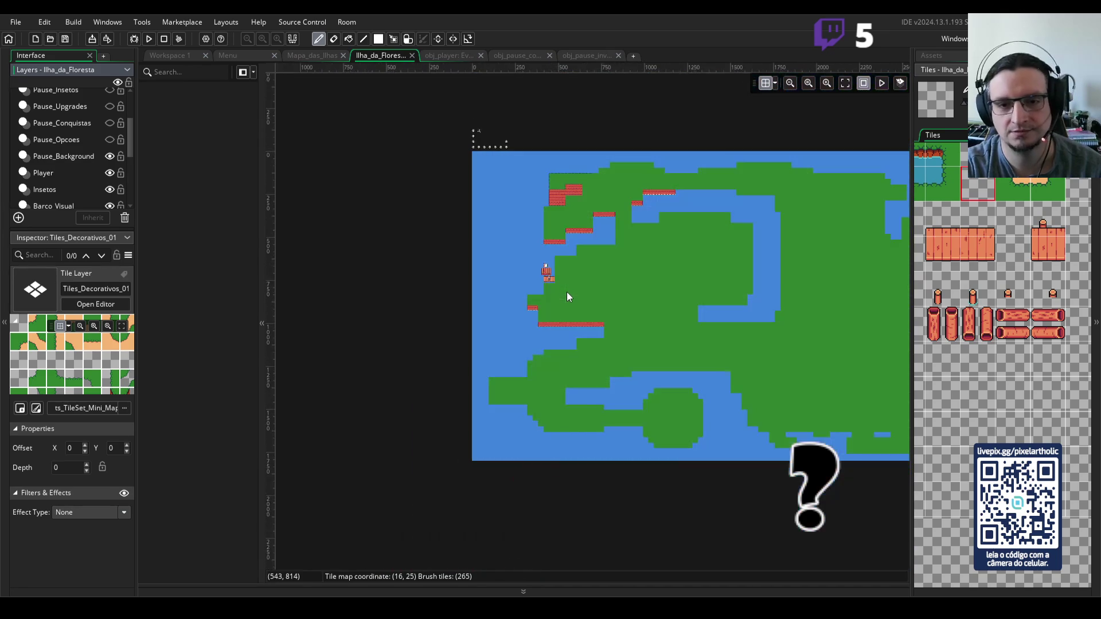
pyautogui.scroll(3, 609, 286)
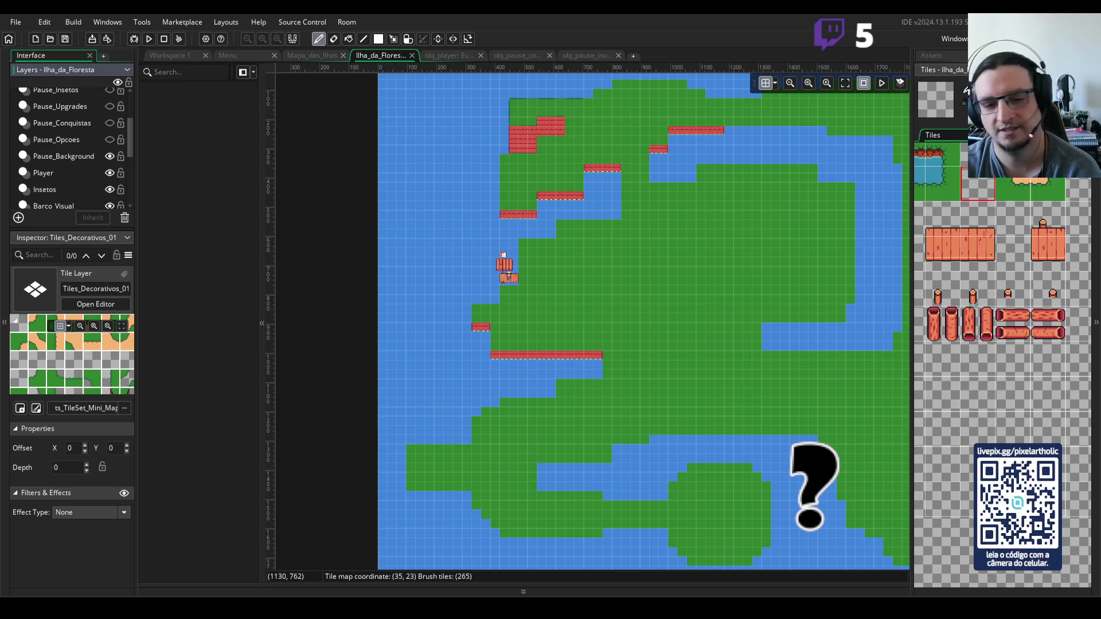
# - Start gameplay from the title menu and walk from the dock across the grass toward the cliffs
pyautogui.press('Return')
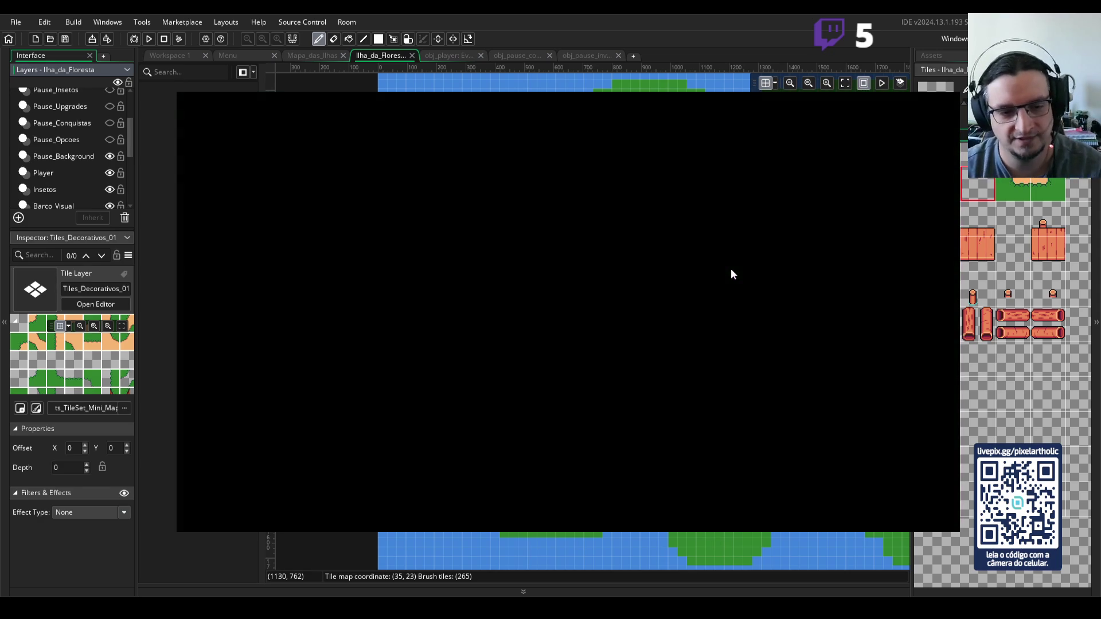
pyautogui.press('Left')
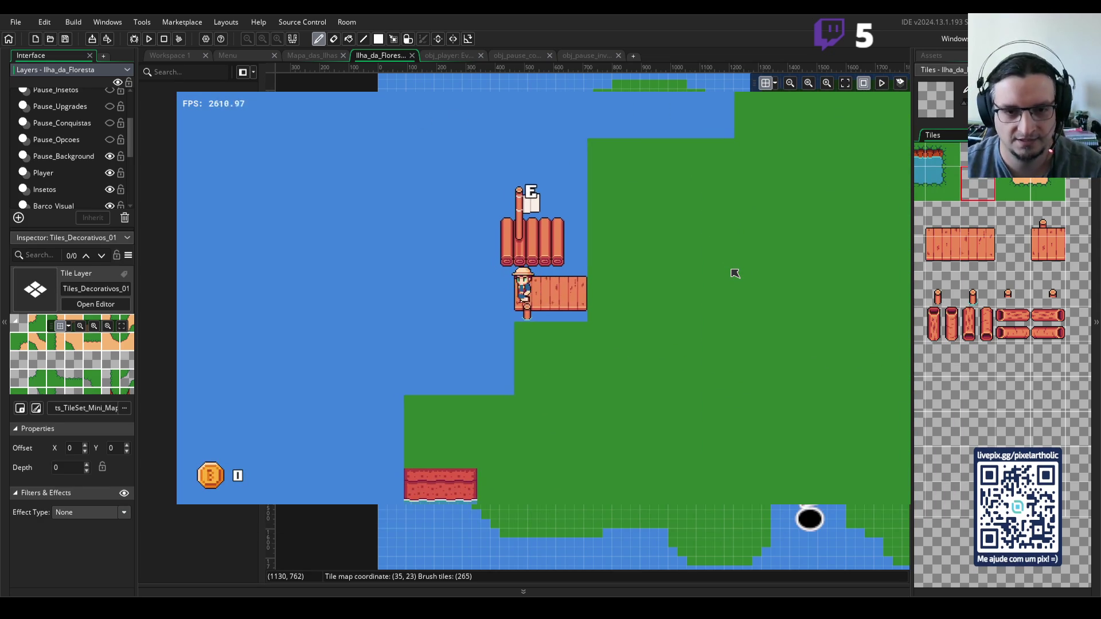
pyautogui.press('Right')
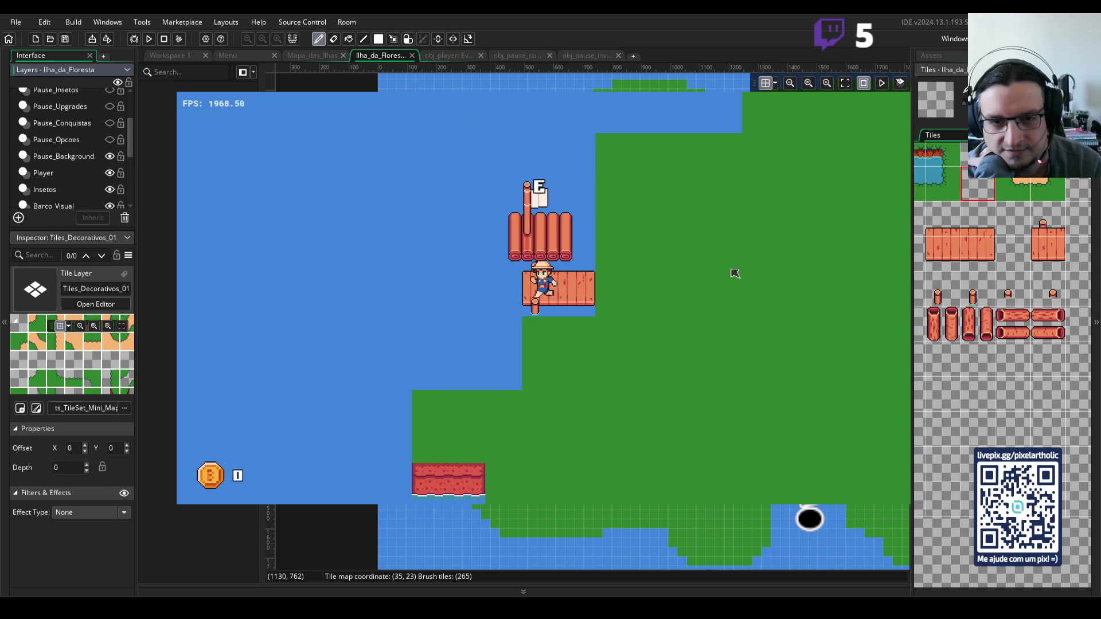
pyautogui.press('Up')
pyautogui.press('Right')
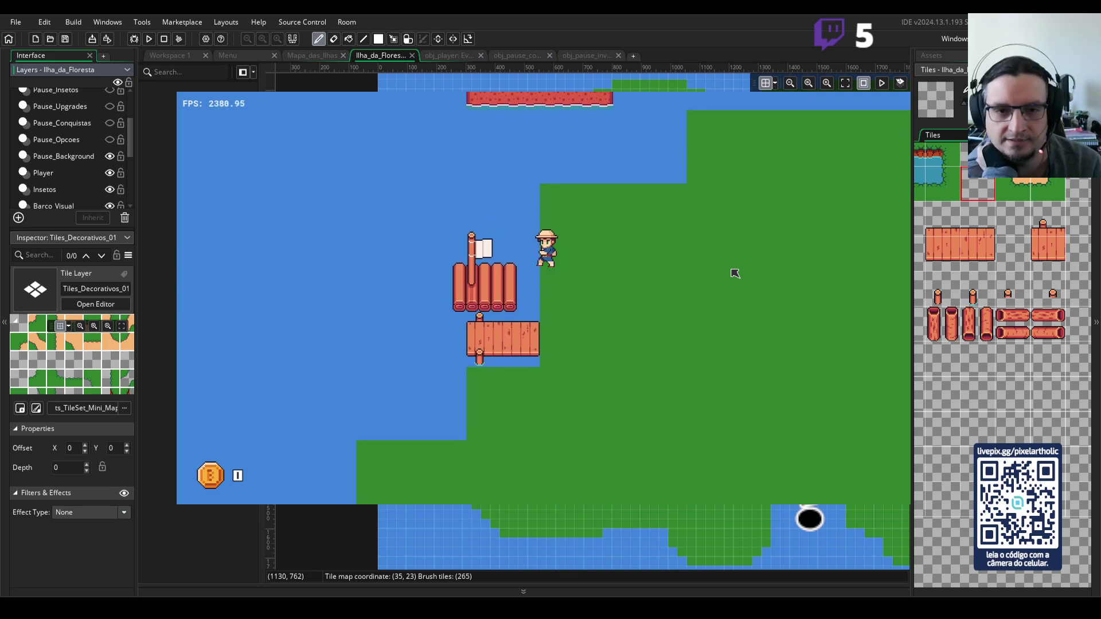
pyautogui.press('Up')
pyautogui.press('Right')
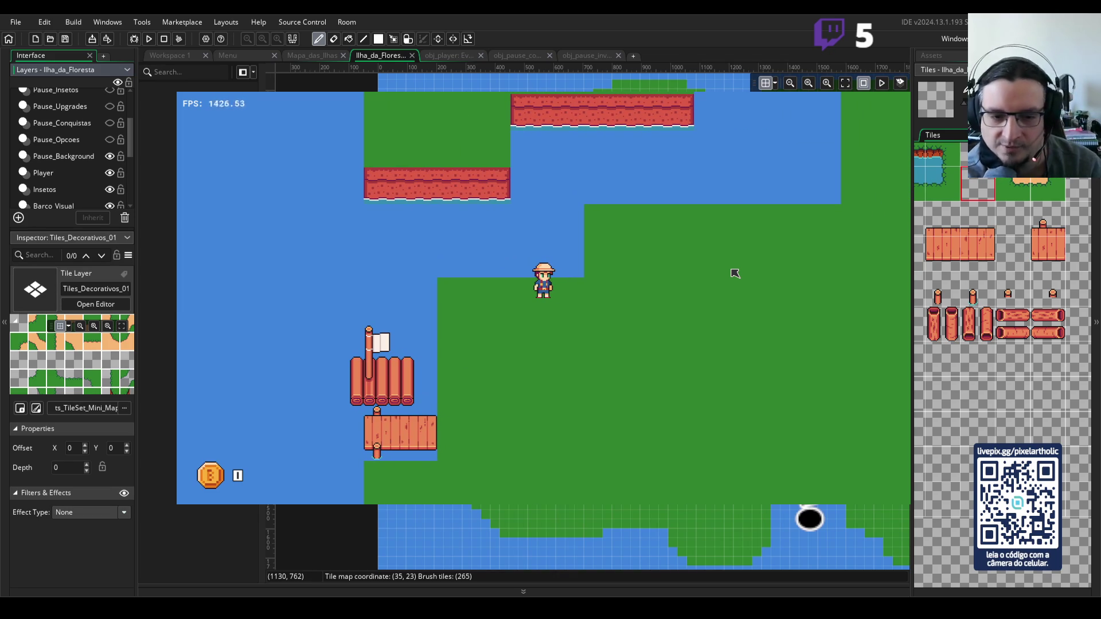
pyautogui.press('Up')
pyautogui.press('Right')
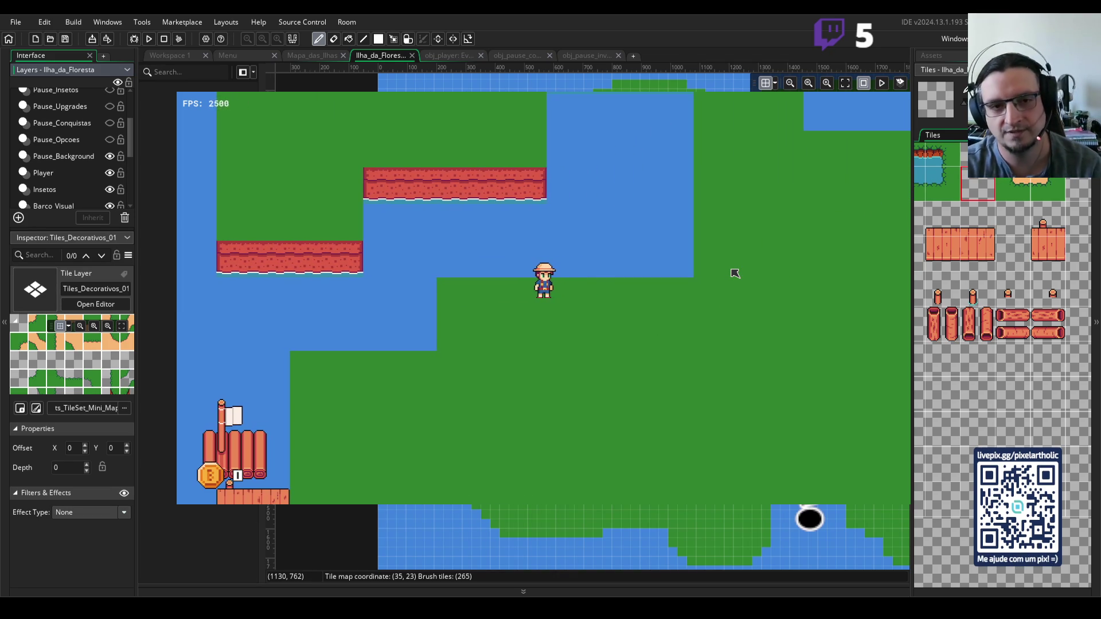
pyautogui.press('Right')
pyautogui.press('Up')
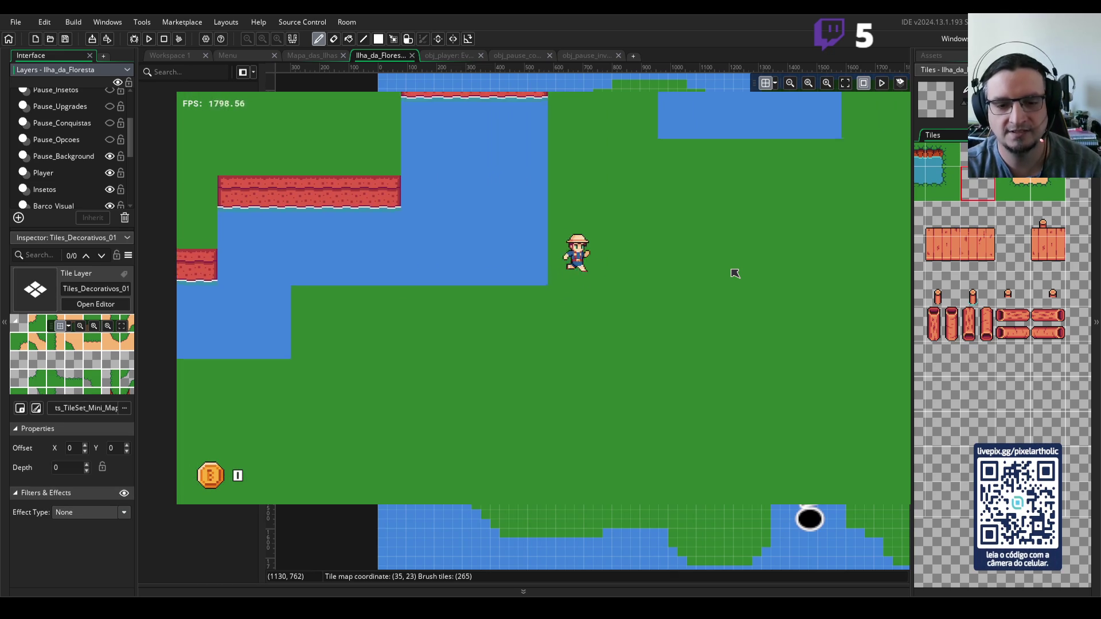
pyautogui.press('Left')
pyautogui.press('Up')
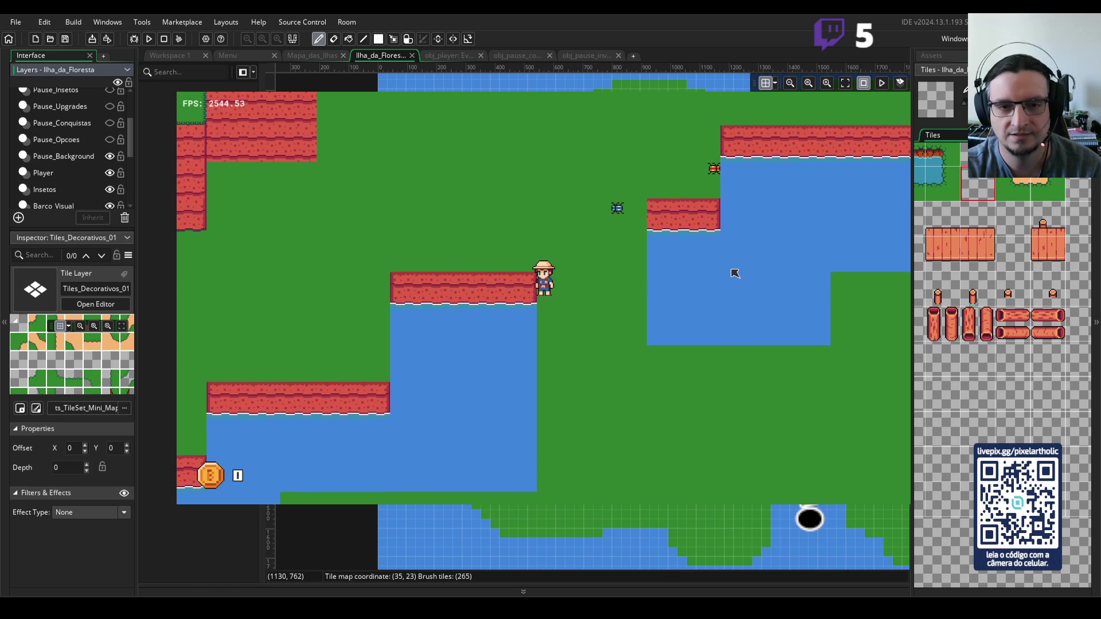
# - Catch the Besouro Azul and then the Besouro Lava while moving up the island
pyautogui.press('Right')
pyautogui.press('Down')
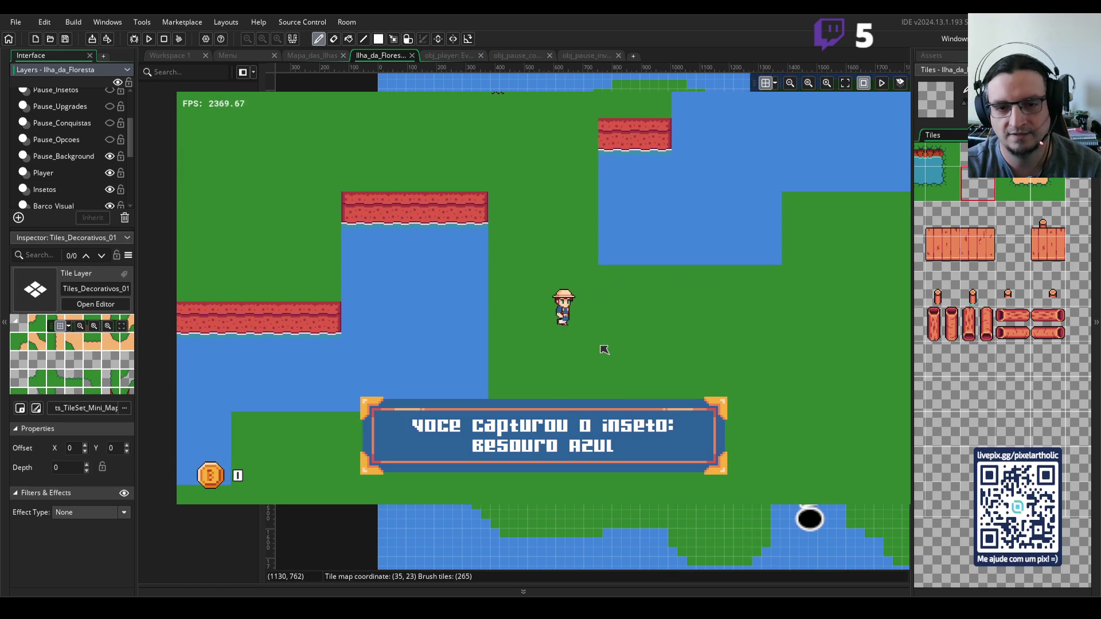
pyautogui.press('Up')
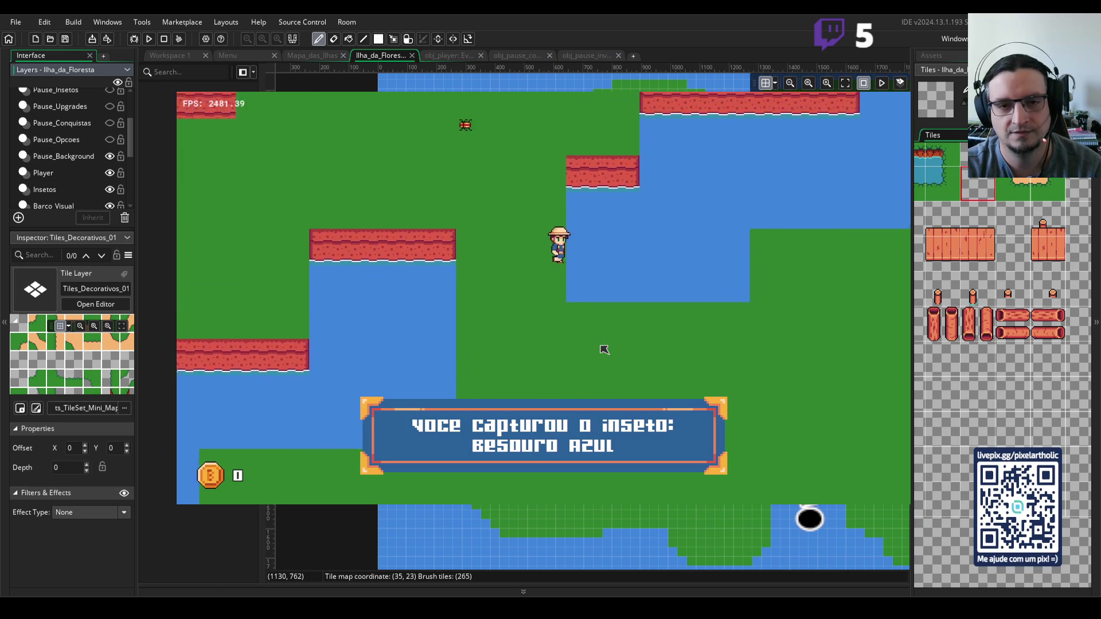
pyautogui.press('Up')
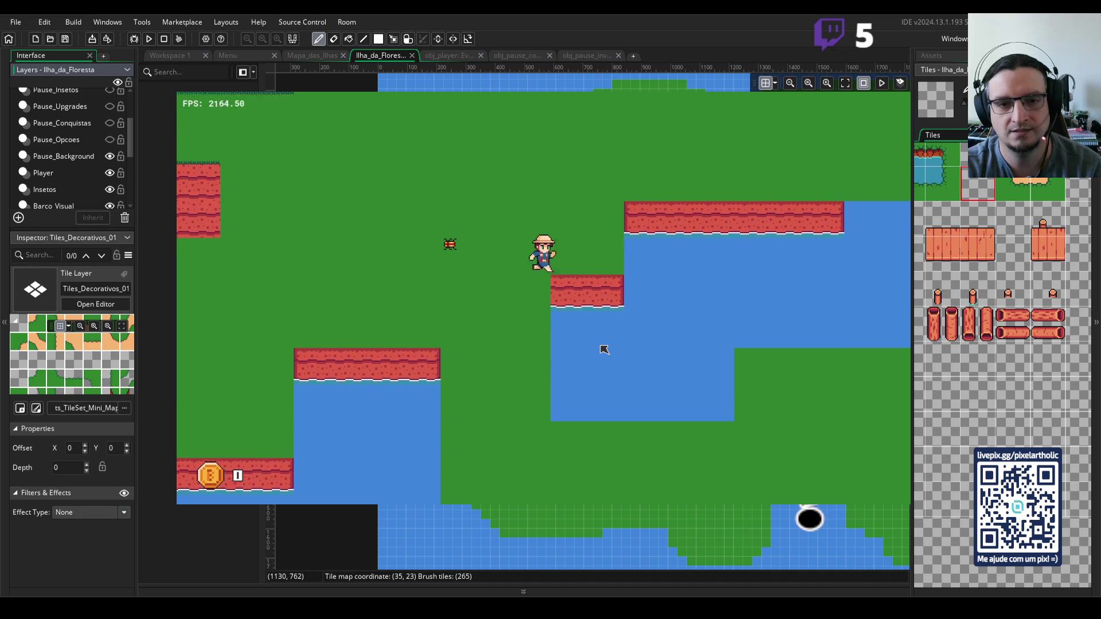
pyautogui.press('Right')
pyautogui.press('Right')
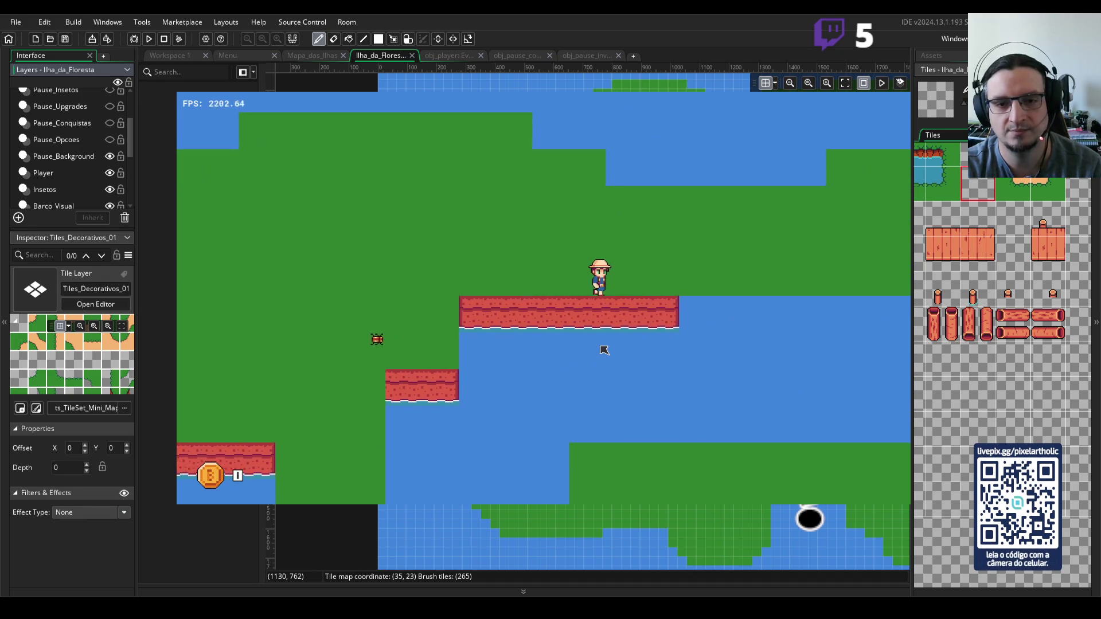
pyautogui.press('Down')
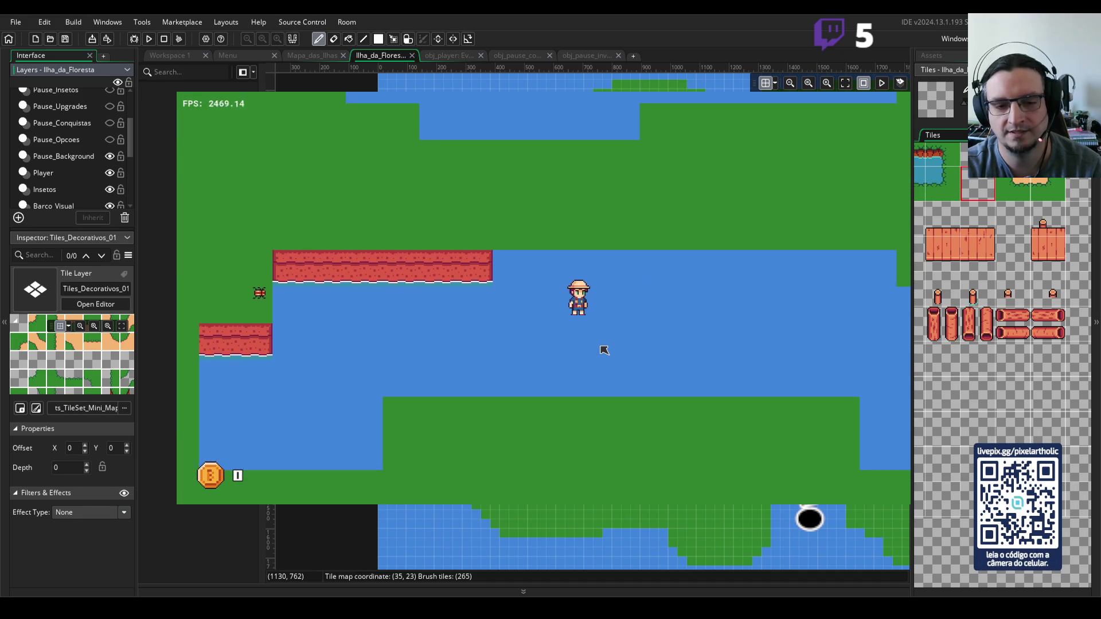
pyautogui.press('Up')
pyautogui.press('Left')
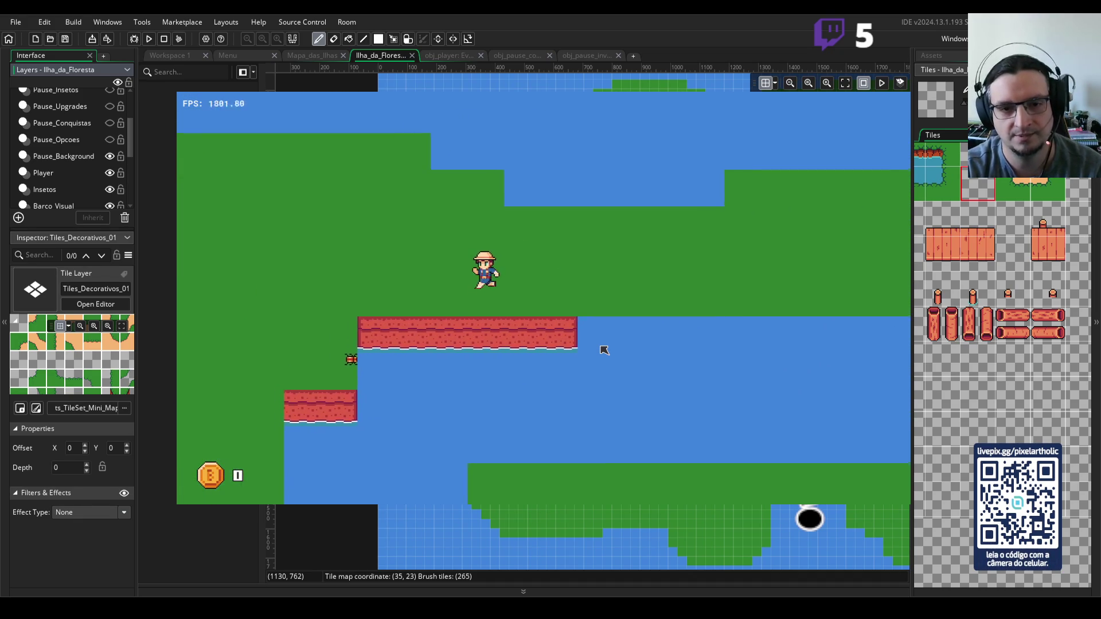
pyautogui.press('Right')
pyautogui.press('Down')
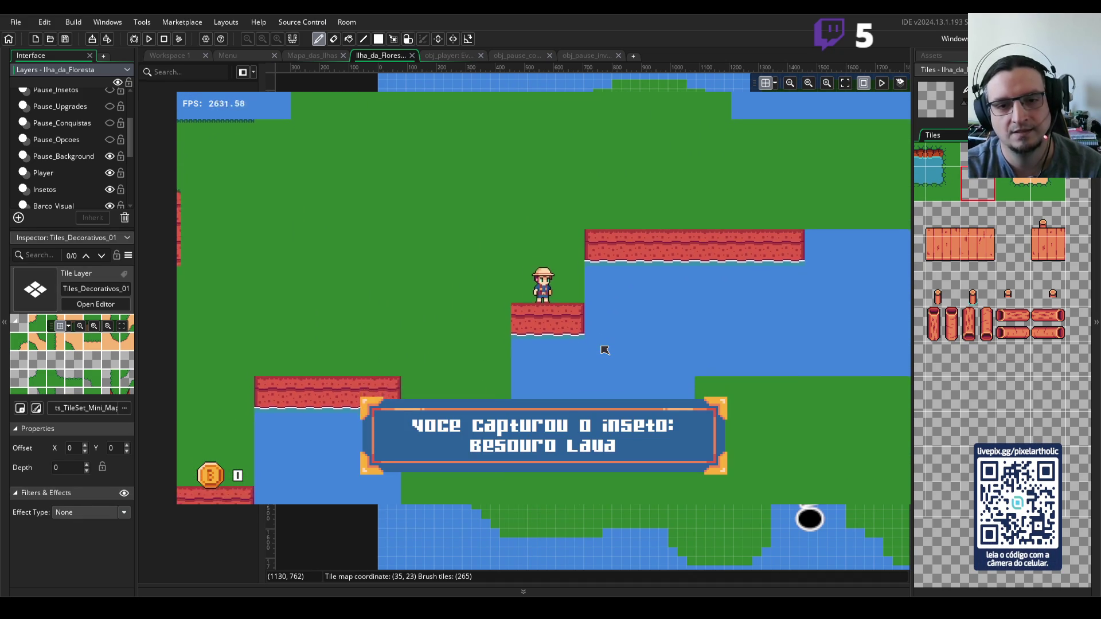
pyautogui.press('Up')
pyautogui.press('Left')
# - Walk the character onto and off the red cliff platforms, down to the lower platform
pyautogui.press('Up')
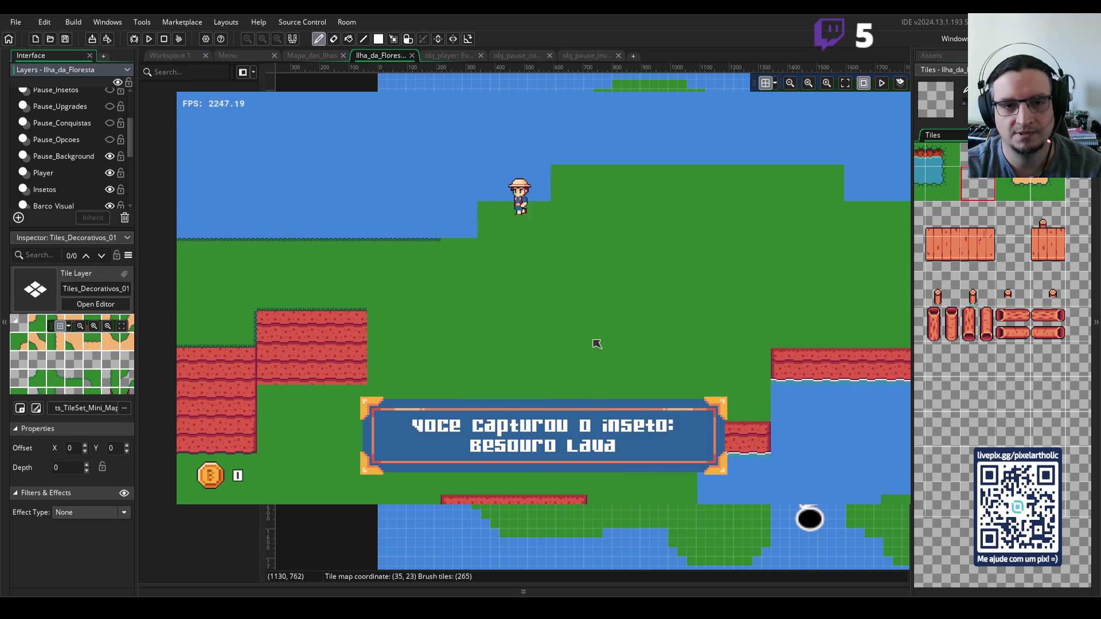
pyautogui.press('Left')
pyautogui.press('Down')
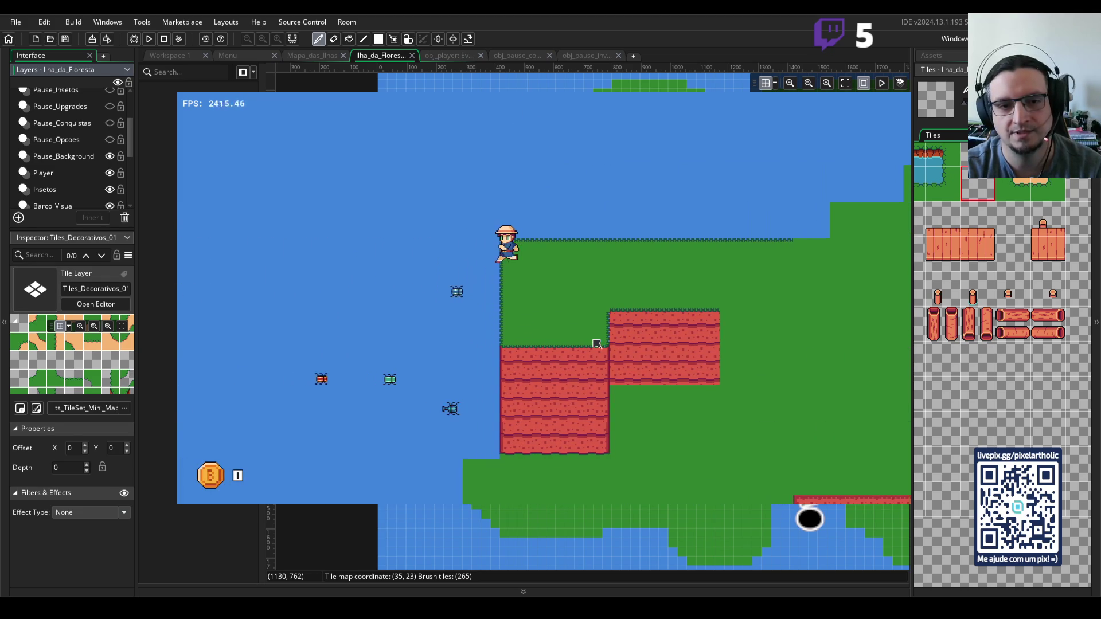
pyautogui.press('Down')
pyautogui.press('Right')
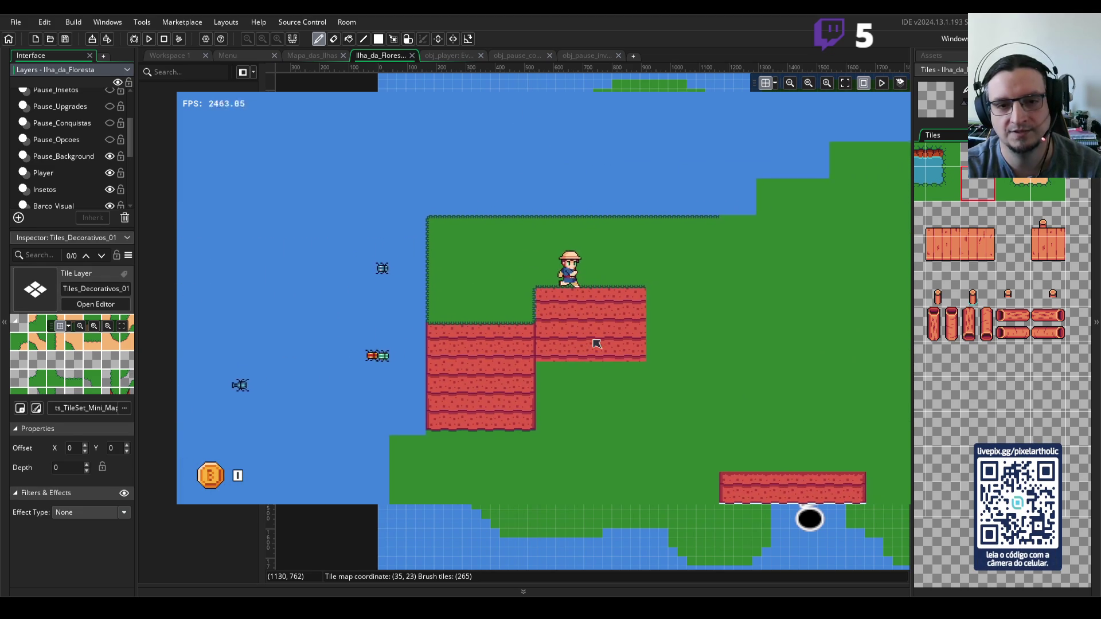
pyautogui.press('Down')
pyautogui.press('Right')
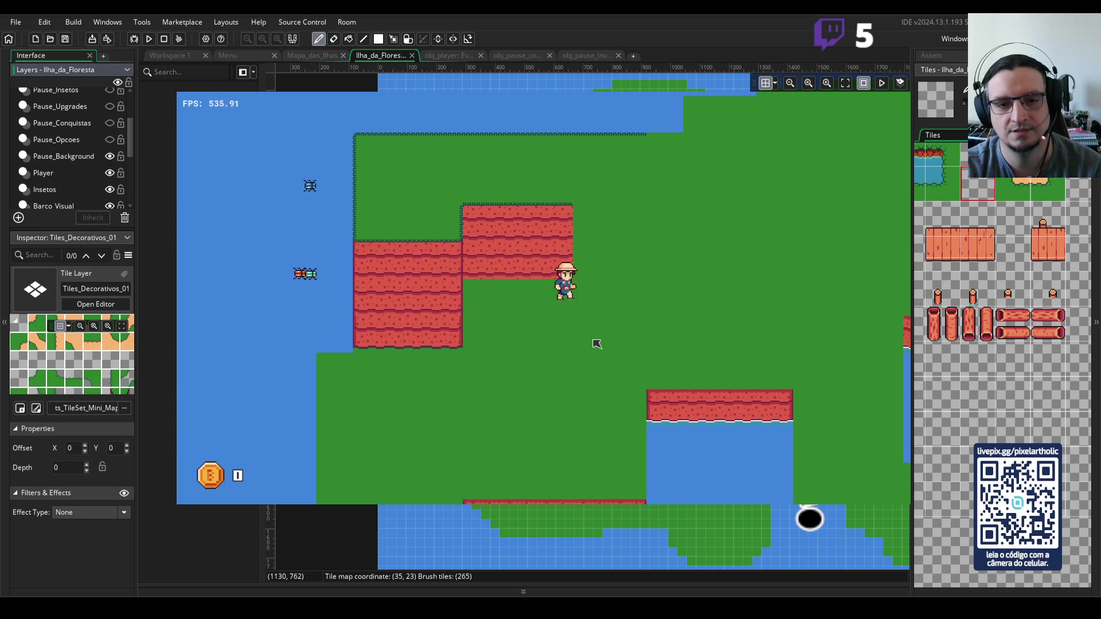
pyautogui.press('Left')
pyautogui.press('Up')
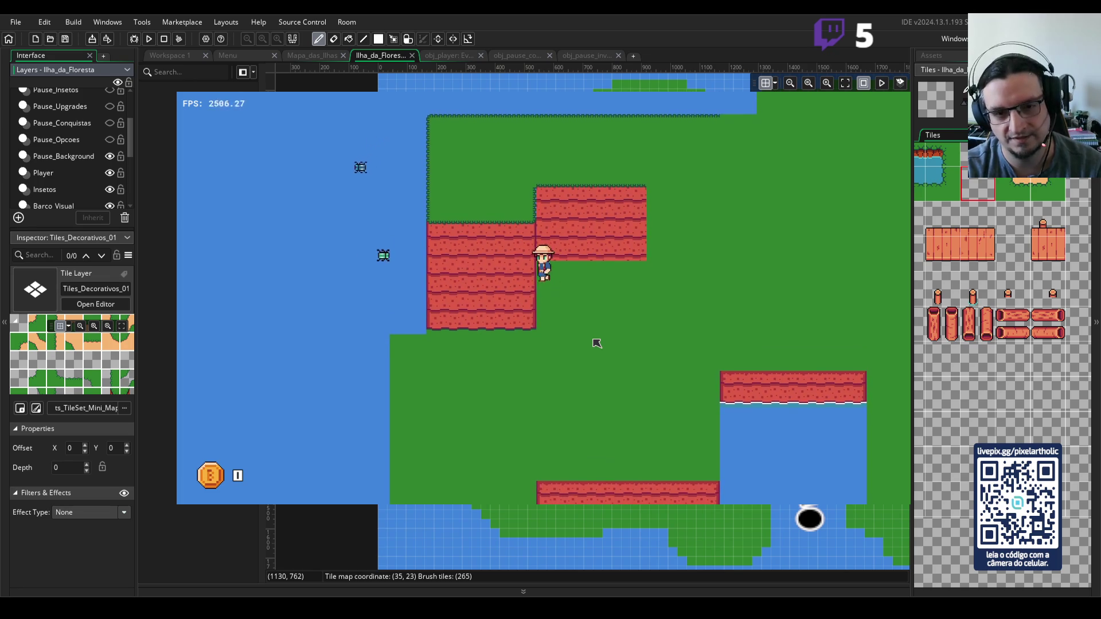
pyautogui.press('Down')
pyautogui.press('Left')
pyautogui.press('Right')
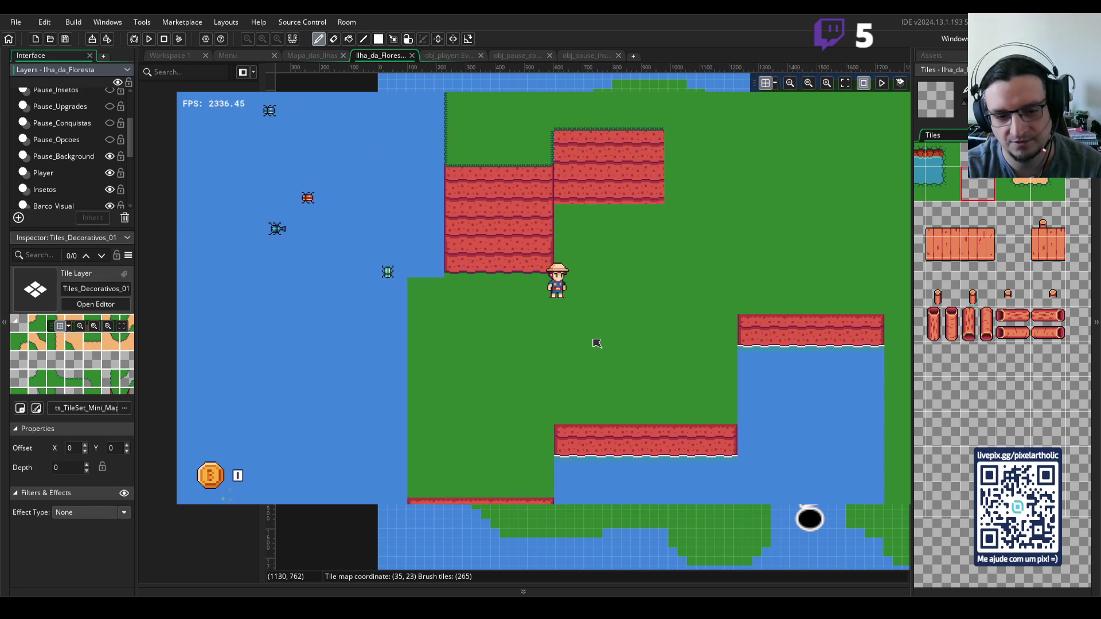
pyautogui.press('Down')
pyautogui.press('Right')
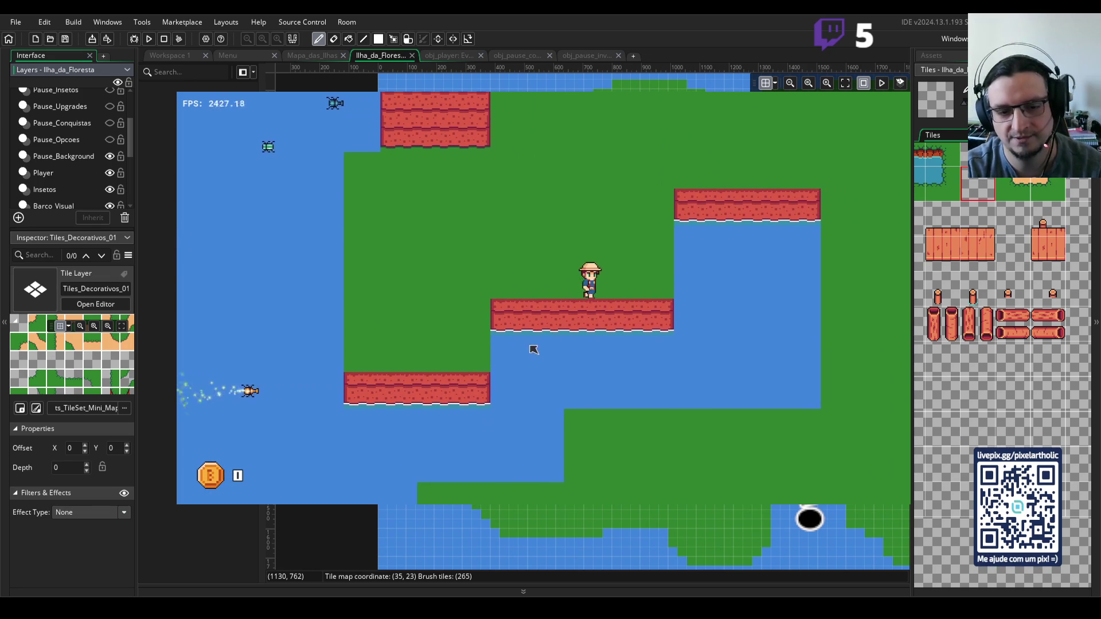
pyautogui.press('Left')
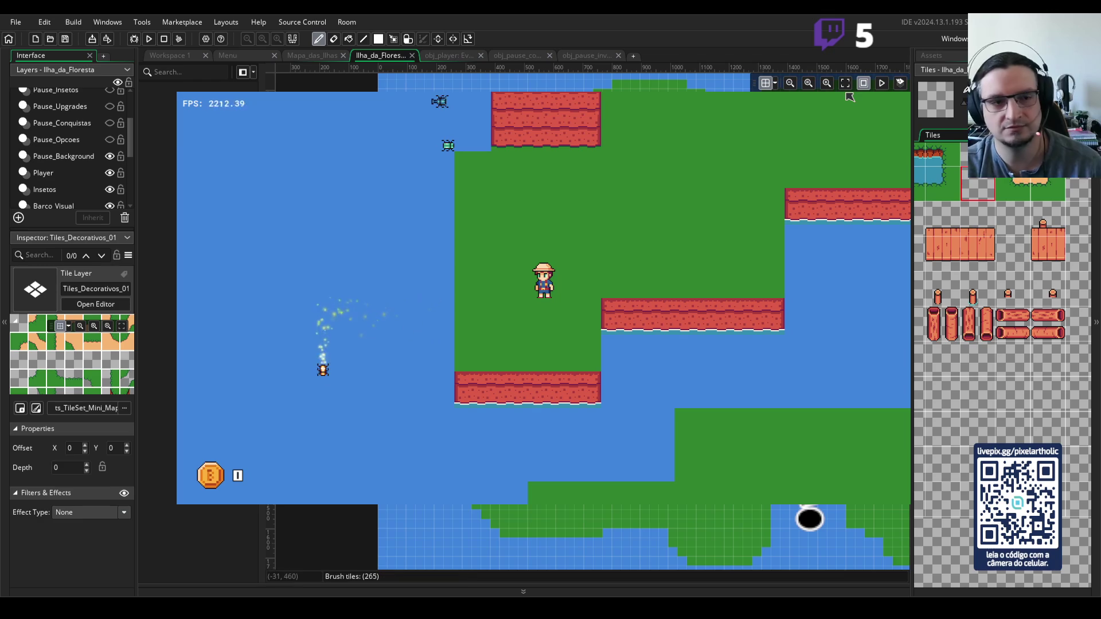
pyautogui.scroll(-3, 78, 153)
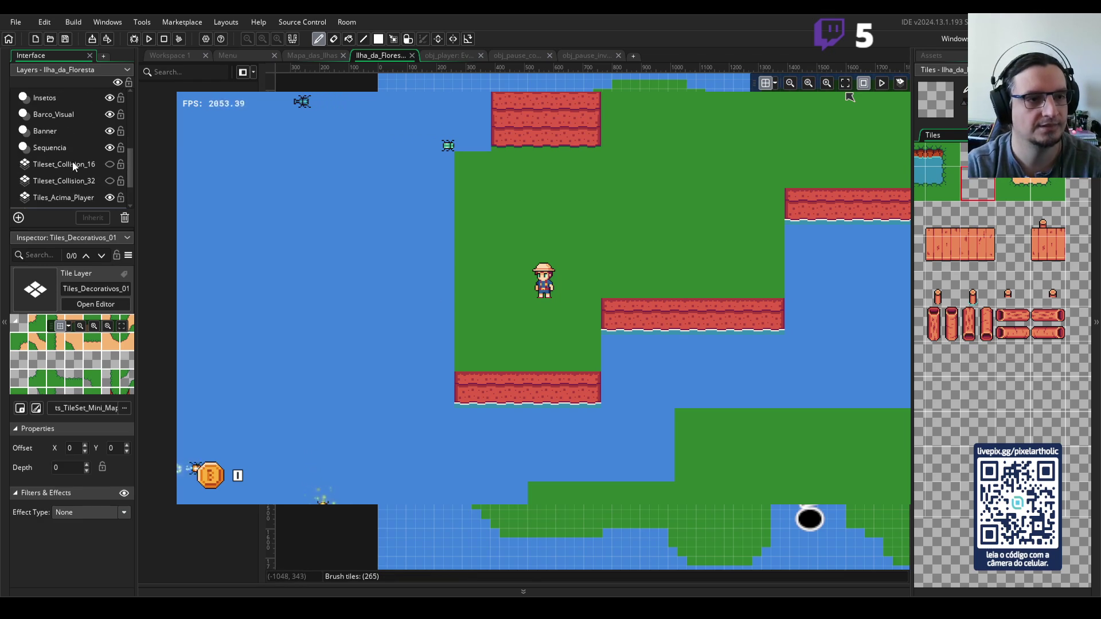
# - Select the Tiles_Floresta_01 layer and choose a larger block of grass tiles as the brush
pyautogui.scroll(-1, 72, 148)
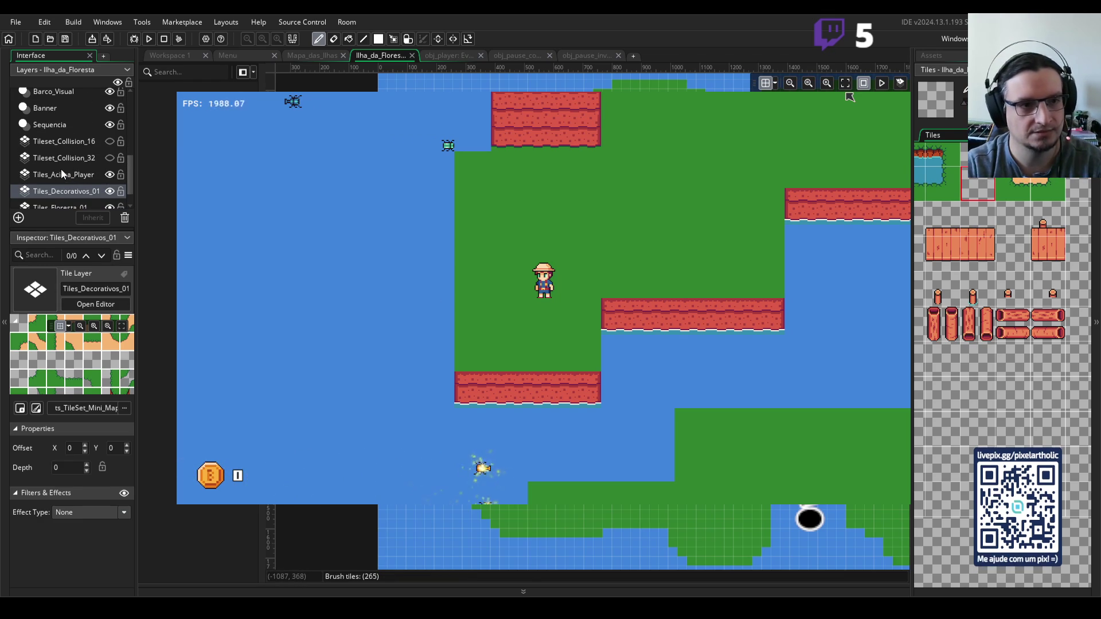
pyautogui.scroll(-1, 64, 174)
pyautogui.click(67, 183)
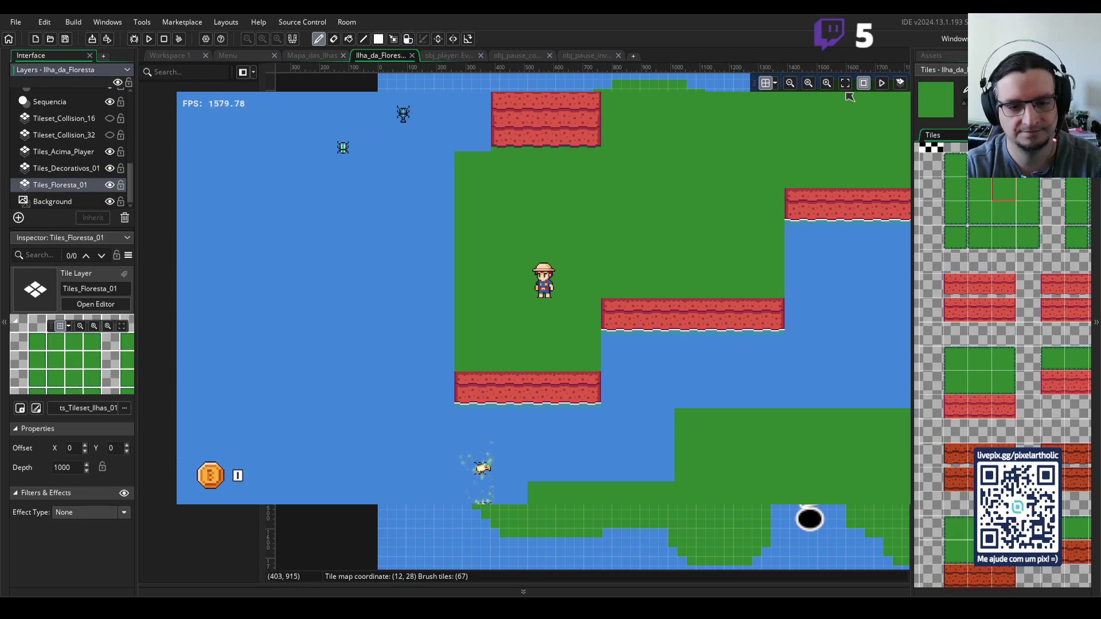
pyautogui.scroll(3, 849, 97)
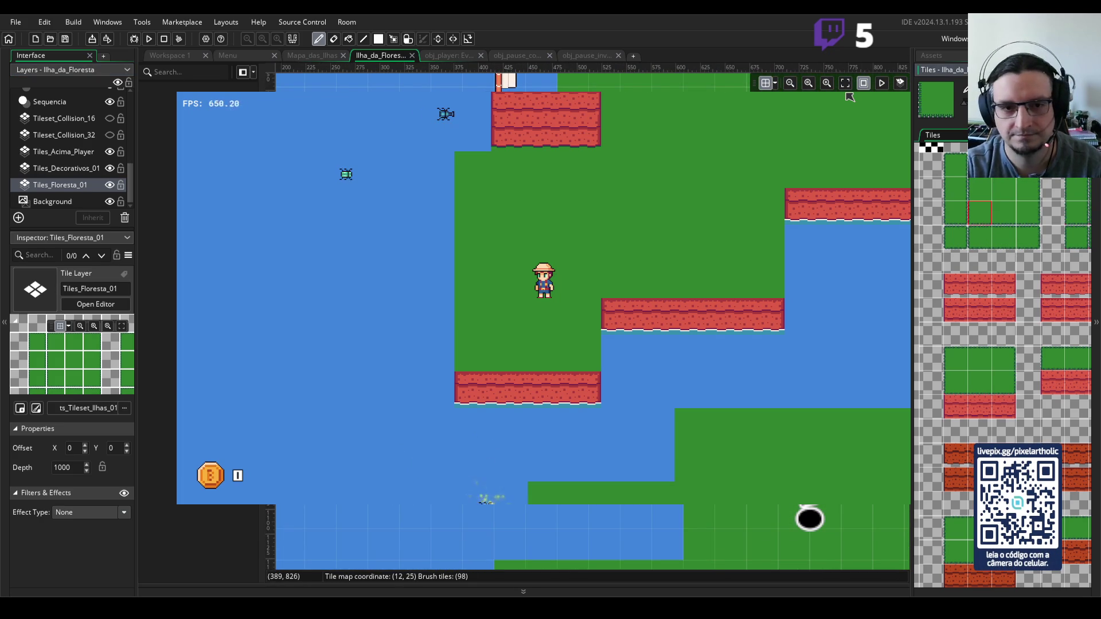
pyautogui.scroll(3, 849, 96)
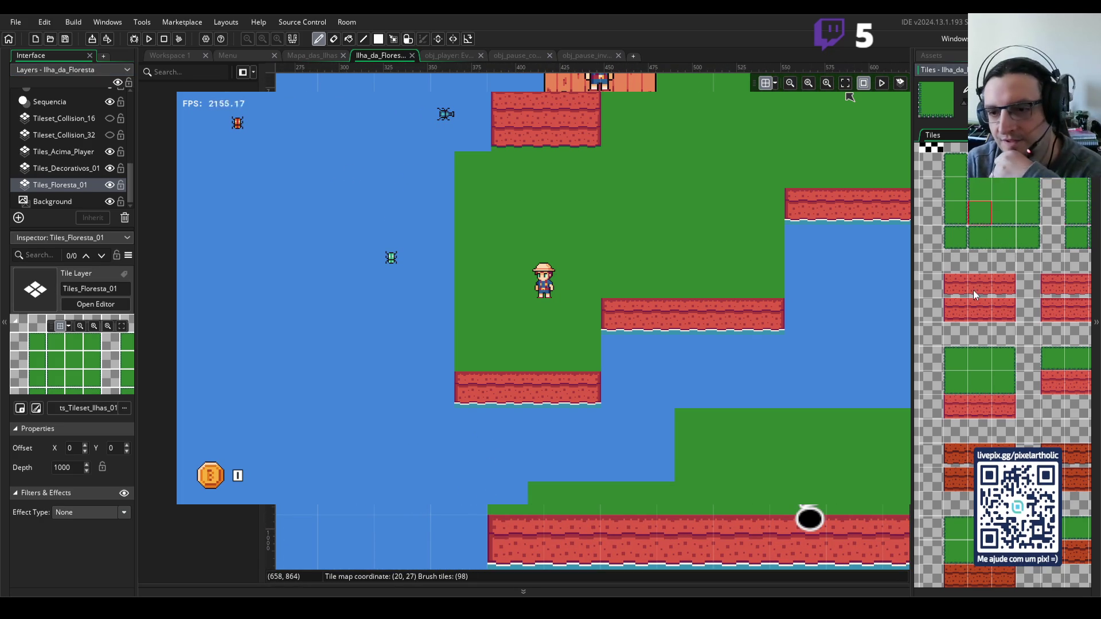
pyautogui.hscroll(2, 949, 235)
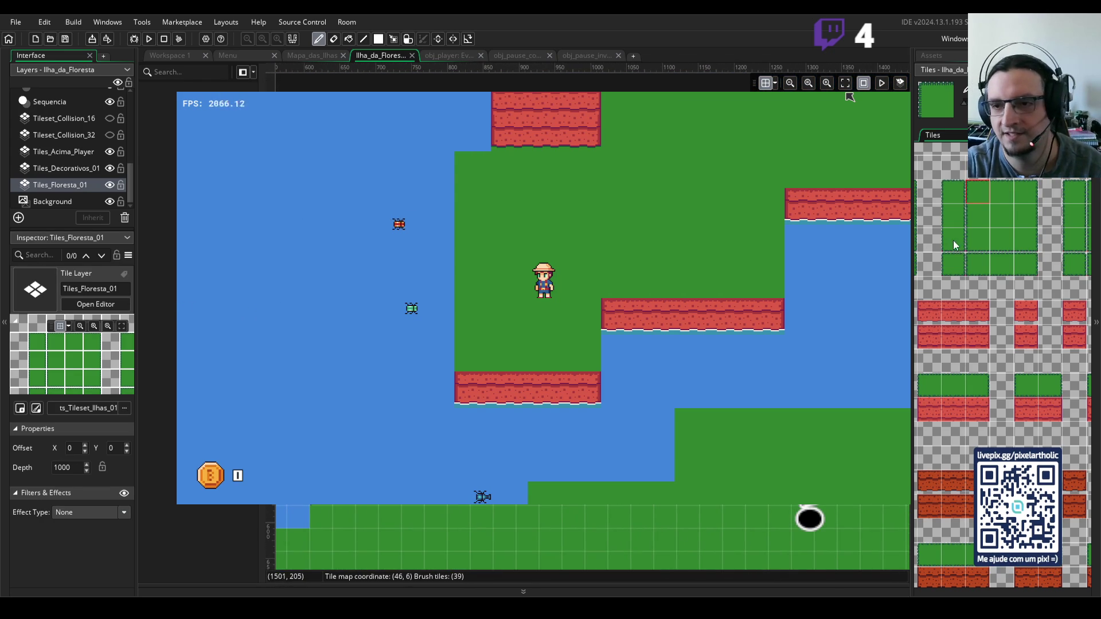
pyautogui.click(1000, 241)
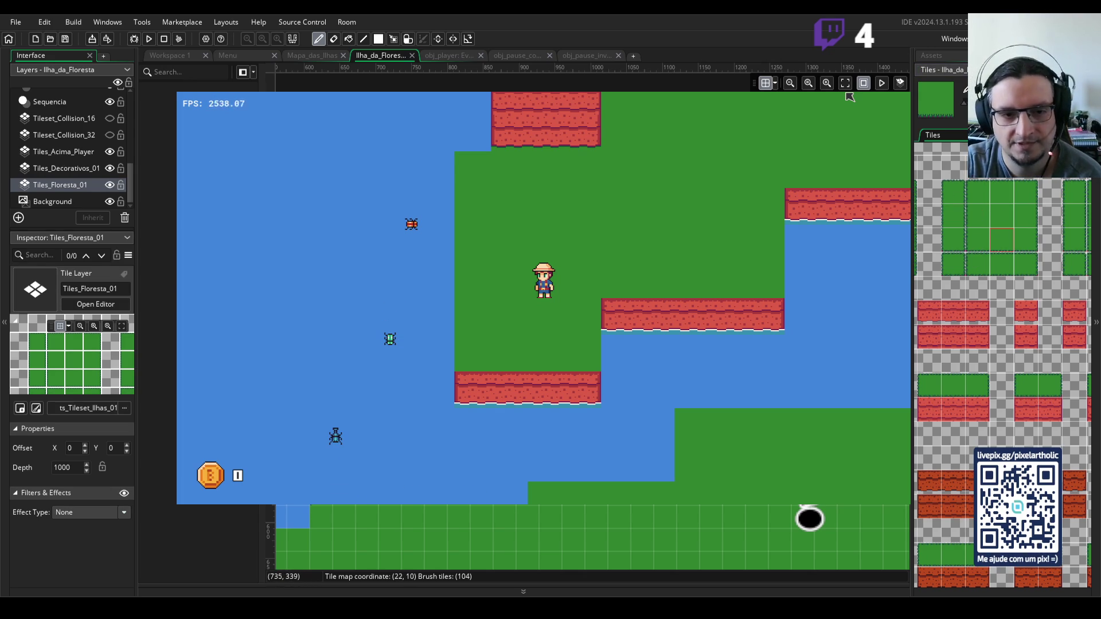
# - Try several grass tiles from the palette, then settle on a red cliff tile brush
pyautogui.click(978, 240)
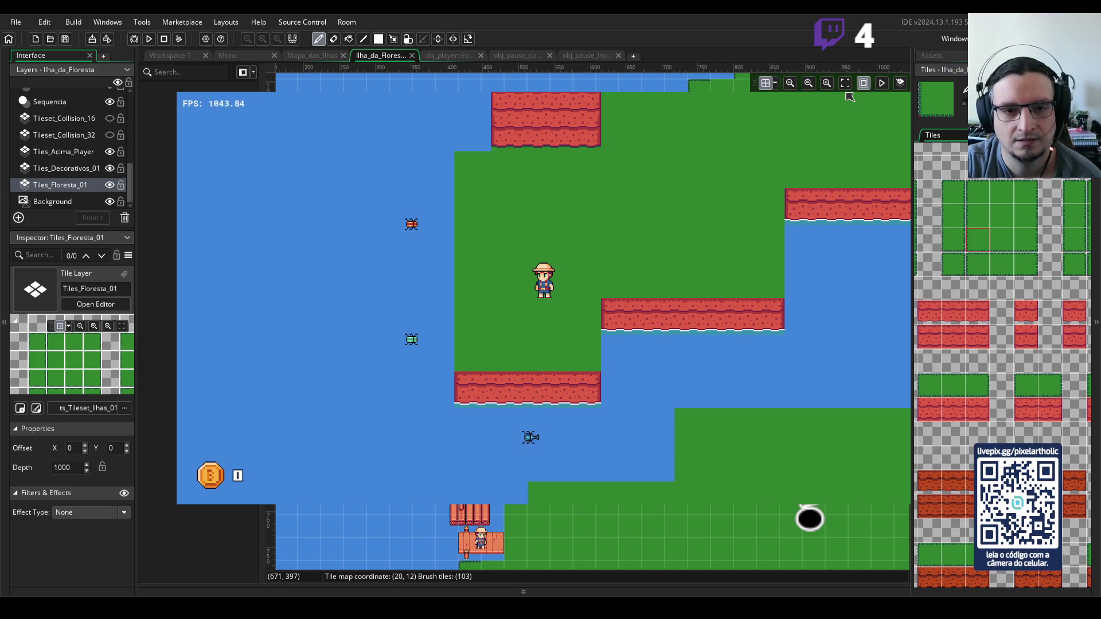
pyautogui.click(975, 195)
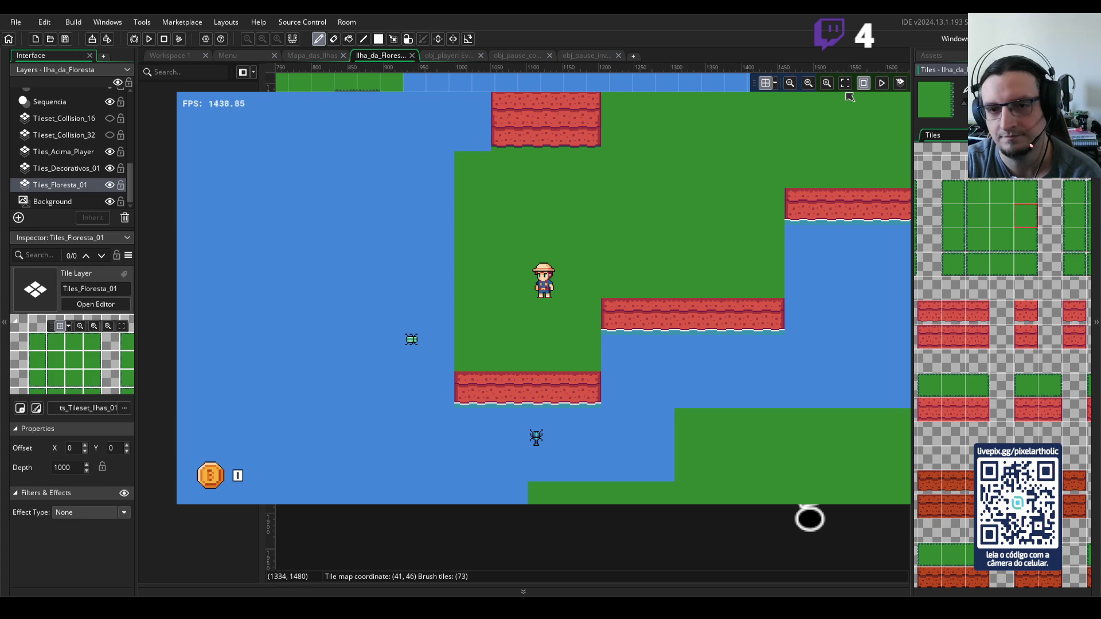
pyautogui.click(1026, 246)
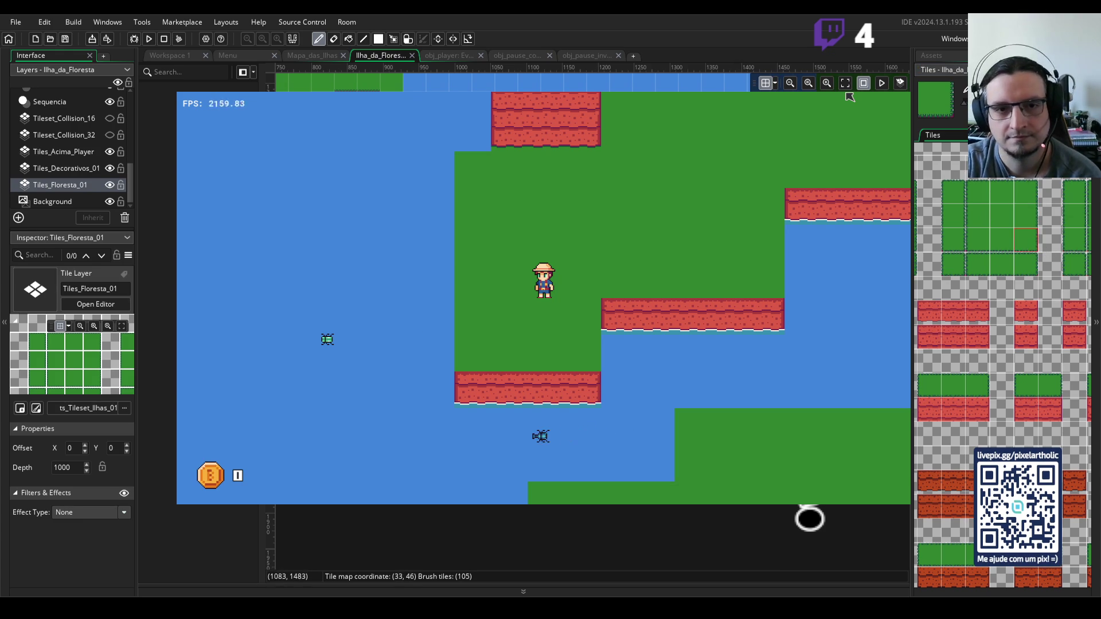
pyautogui.click(978, 217)
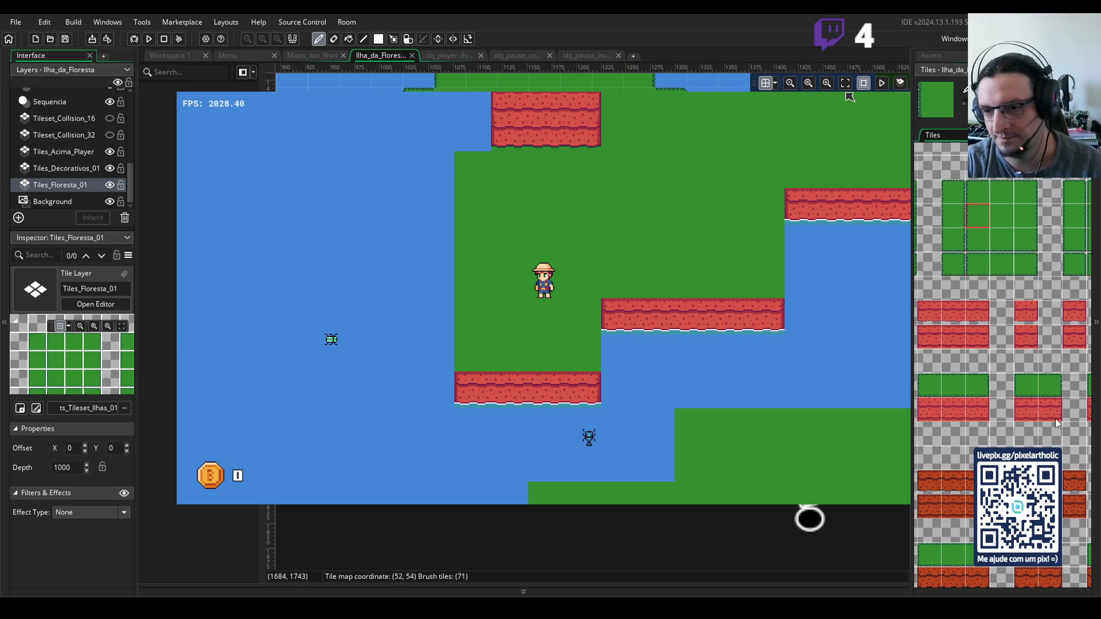
pyautogui.click(980, 330)
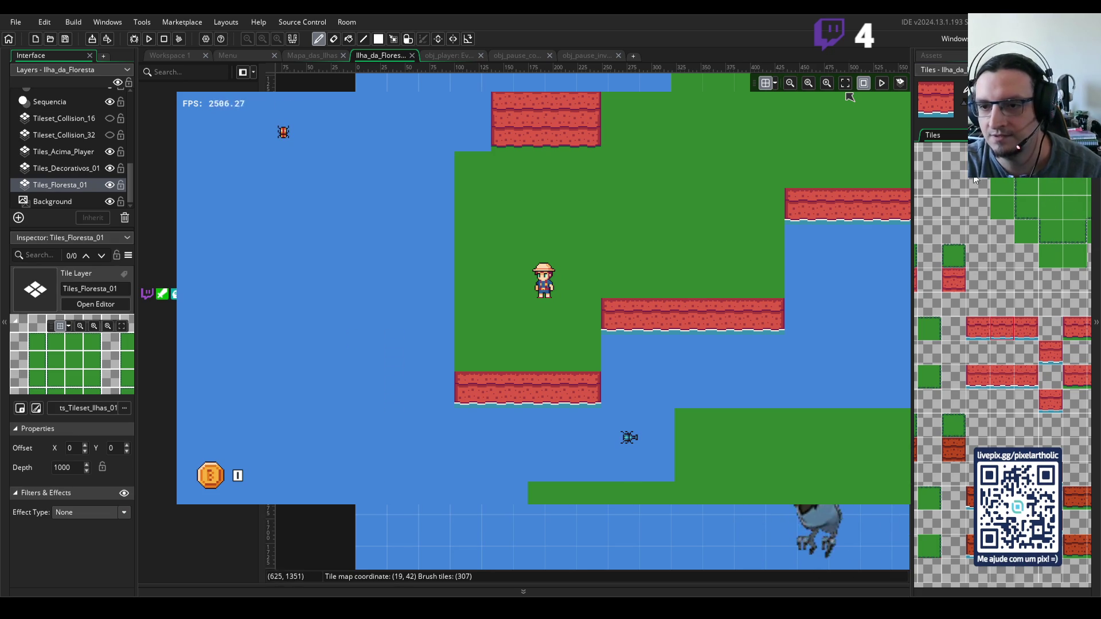
# - Try two plain green grass tiles from the forest tileset as the Tiles_Floresta_01 brush
pyautogui.scroll(3, 975, 229)
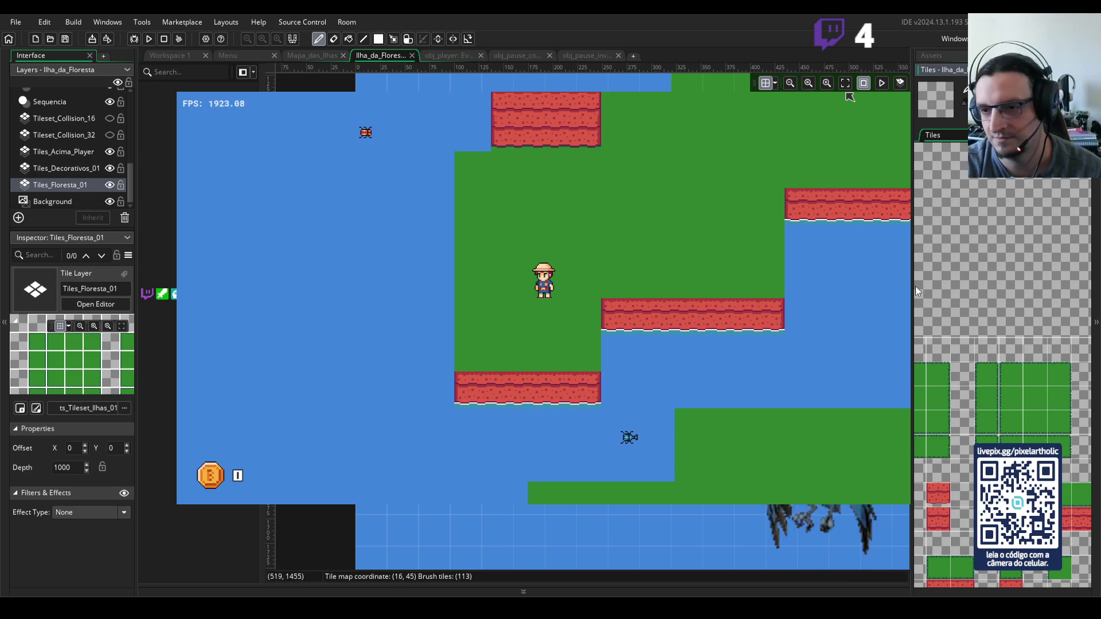
pyautogui.scroll(4, 941, 258)
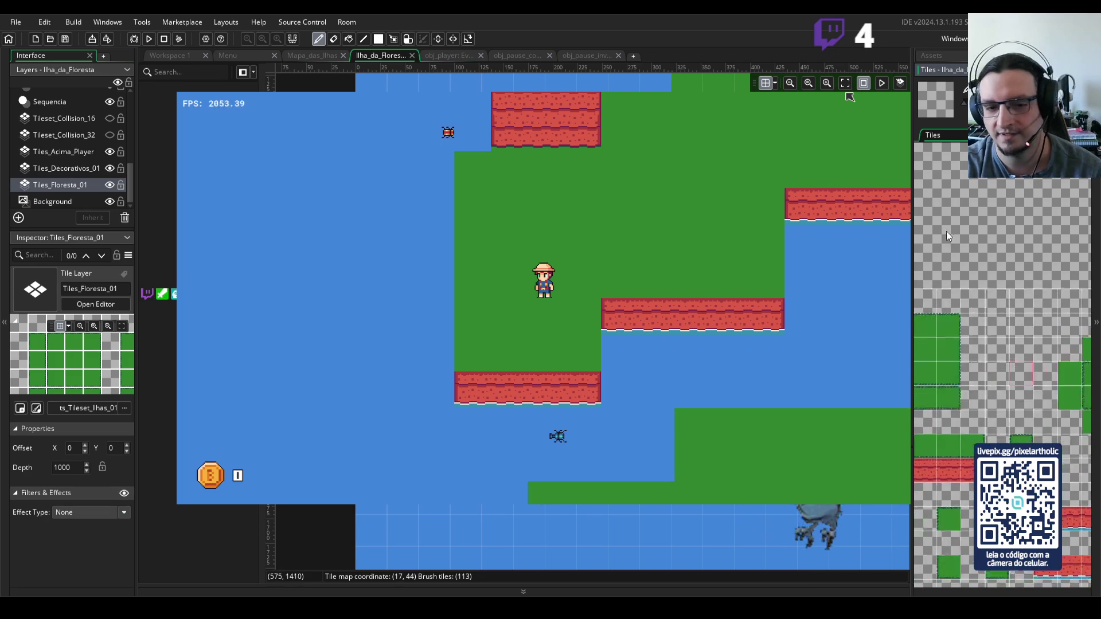
pyautogui.scroll(-3, 975, 287)
pyautogui.click(1002, 326)
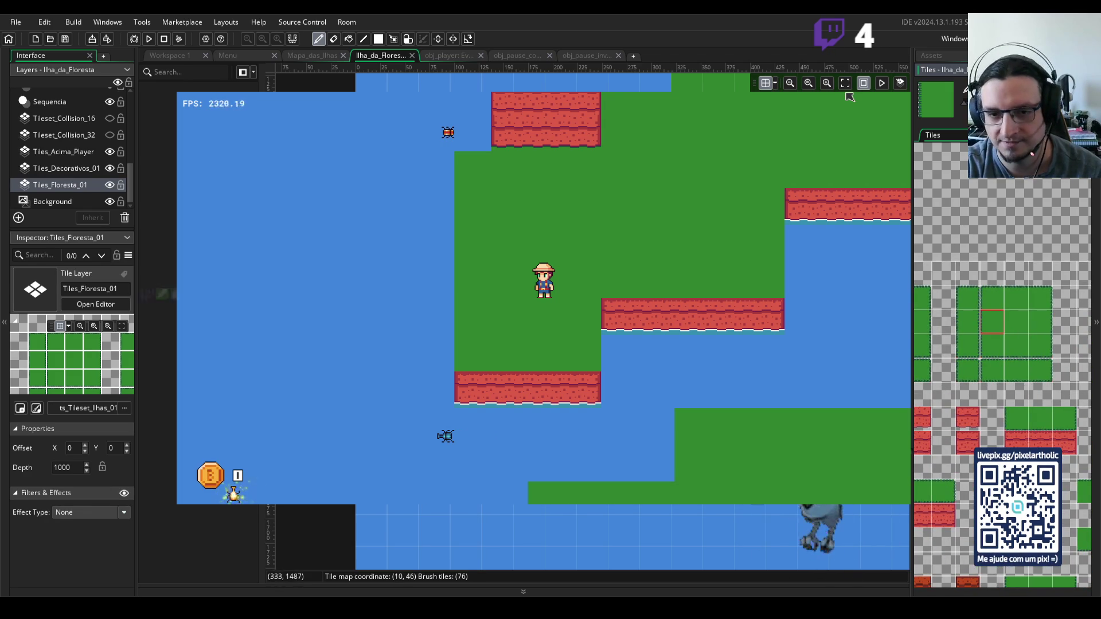
pyautogui.hscroll(-2, 938, 323)
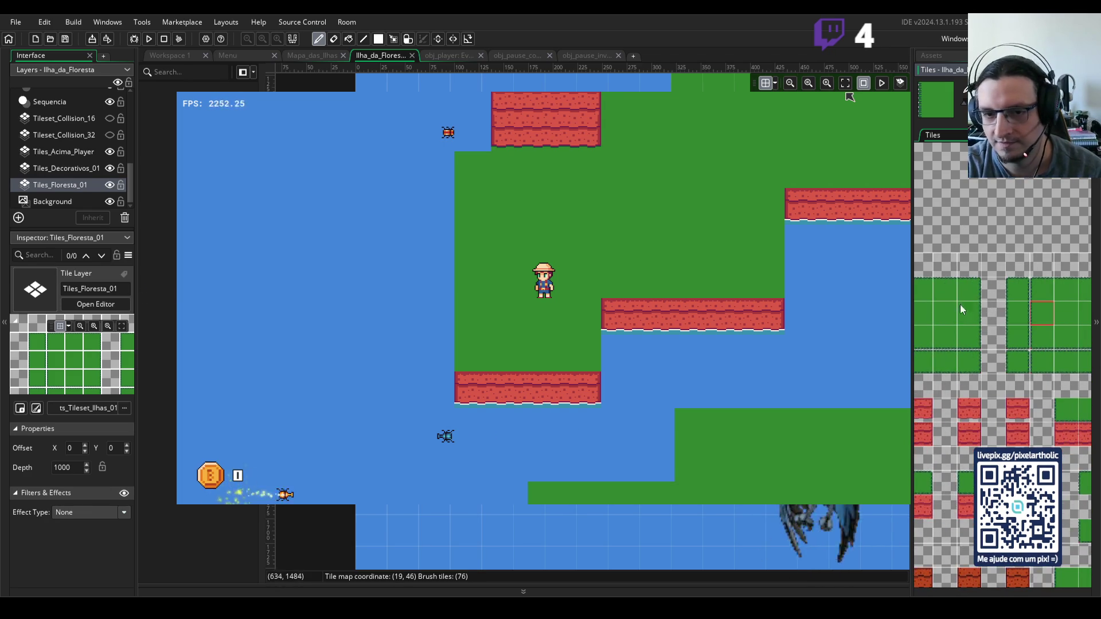
pyautogui.scroll(2, 865, 322)
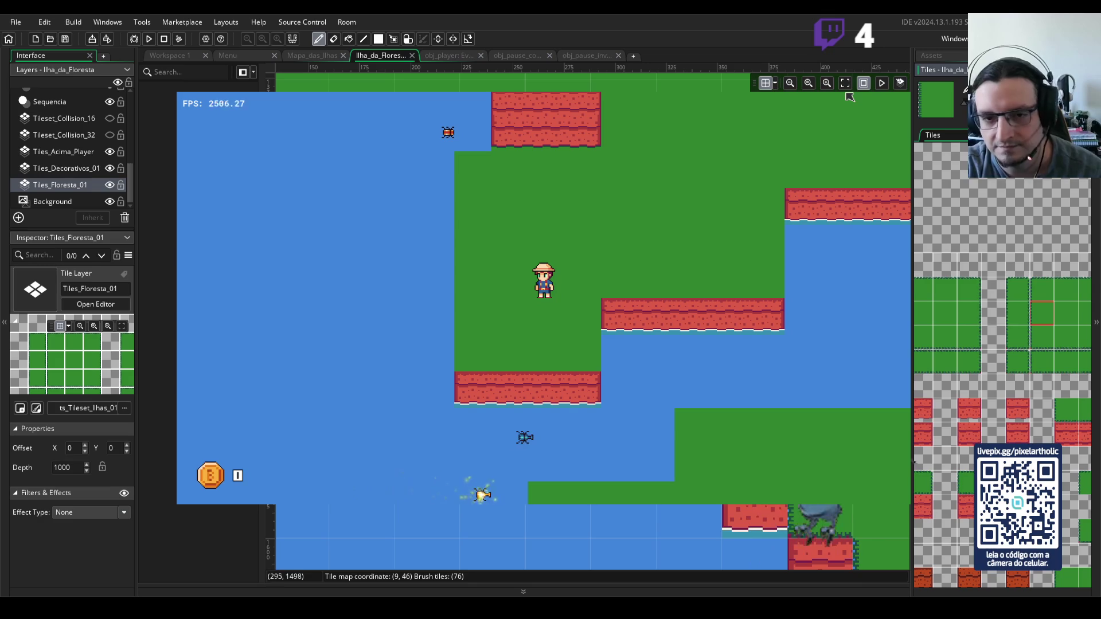
pyautogui.scroll(-3, 1055, 318)
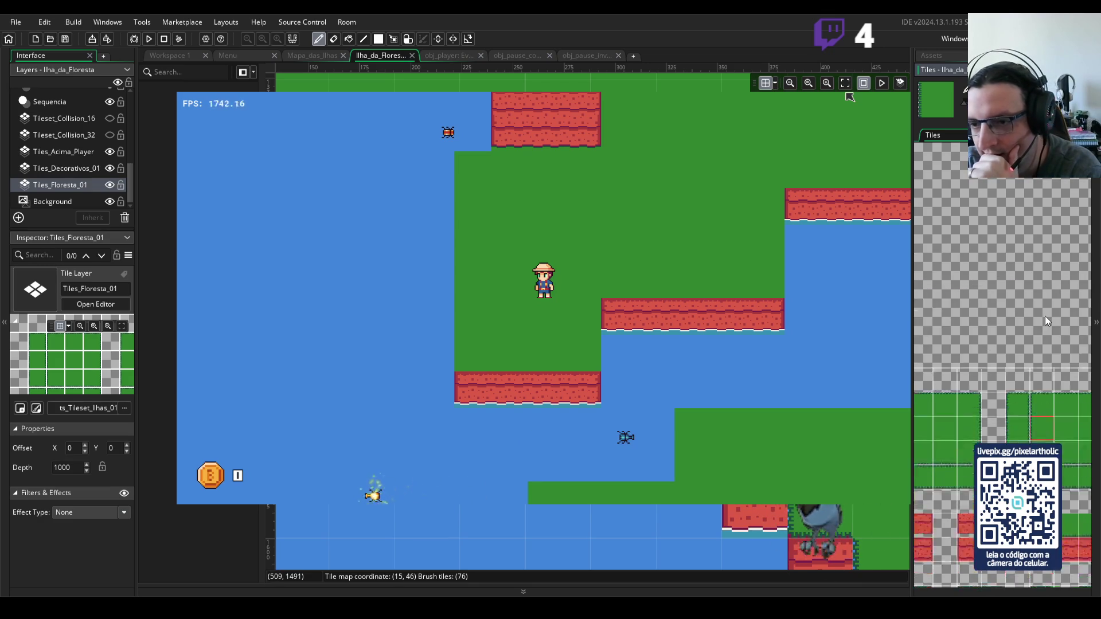
pyautogui.scroll(-5, 951, 301)
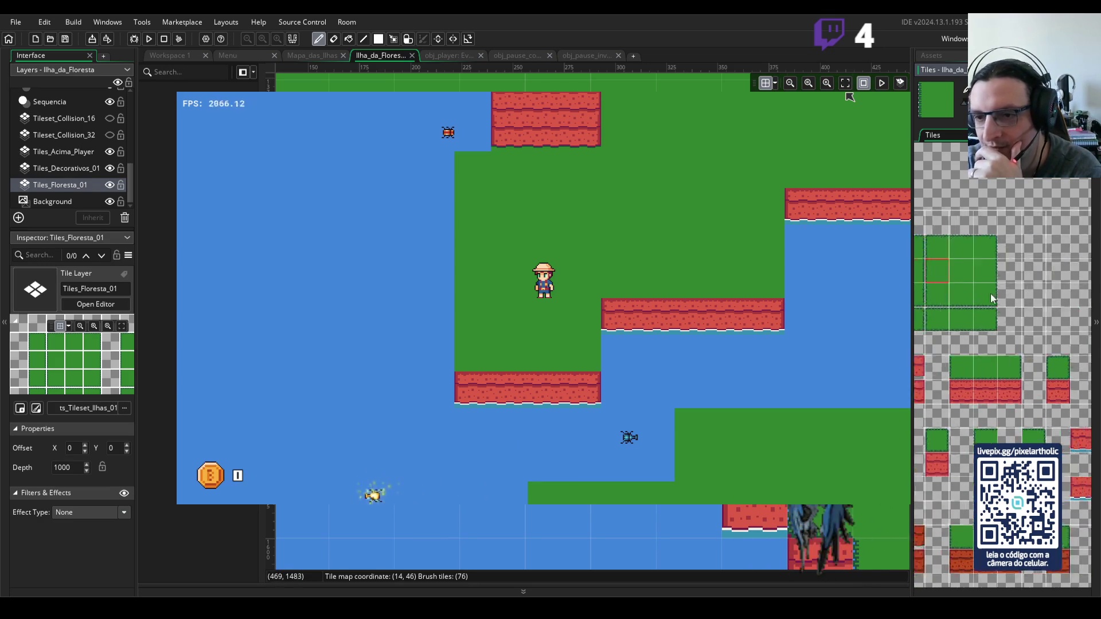
pyautogui.click(996, 216)
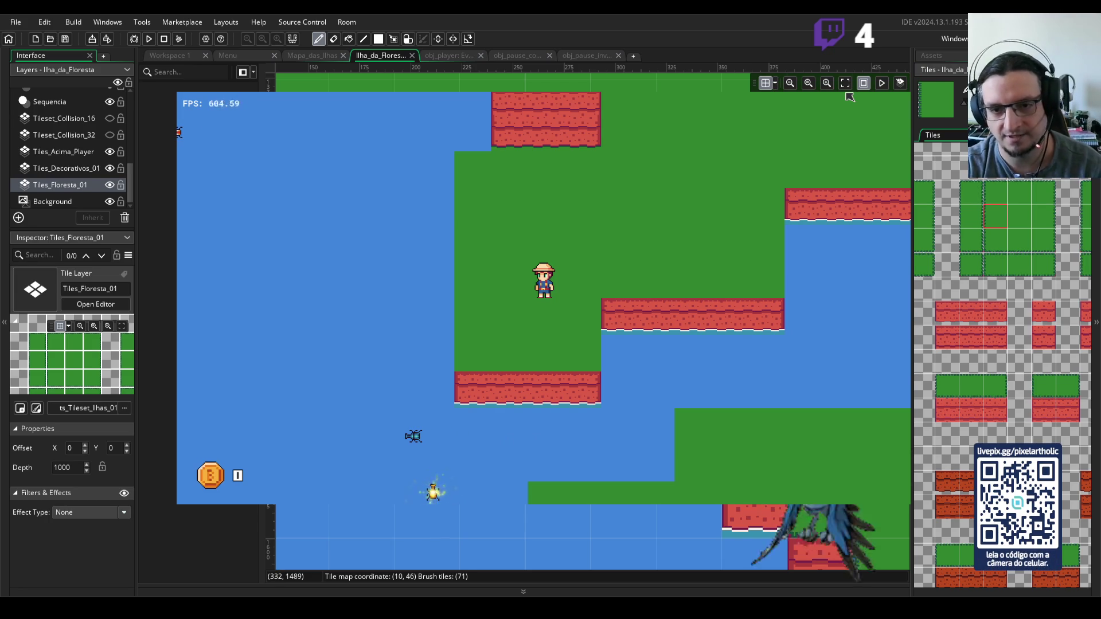
pyautogui.scroll(-3, 850, 97)
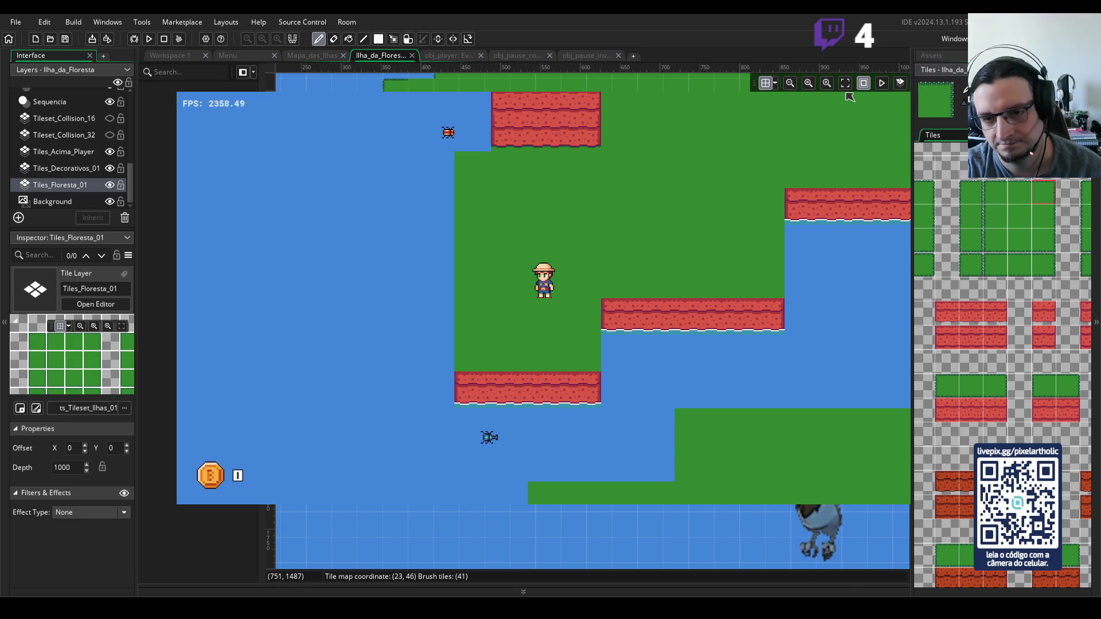
# - Try a grass tile two rows lower, then another nearby grass tile, as the brush
pyautogui.click(1014, 245)
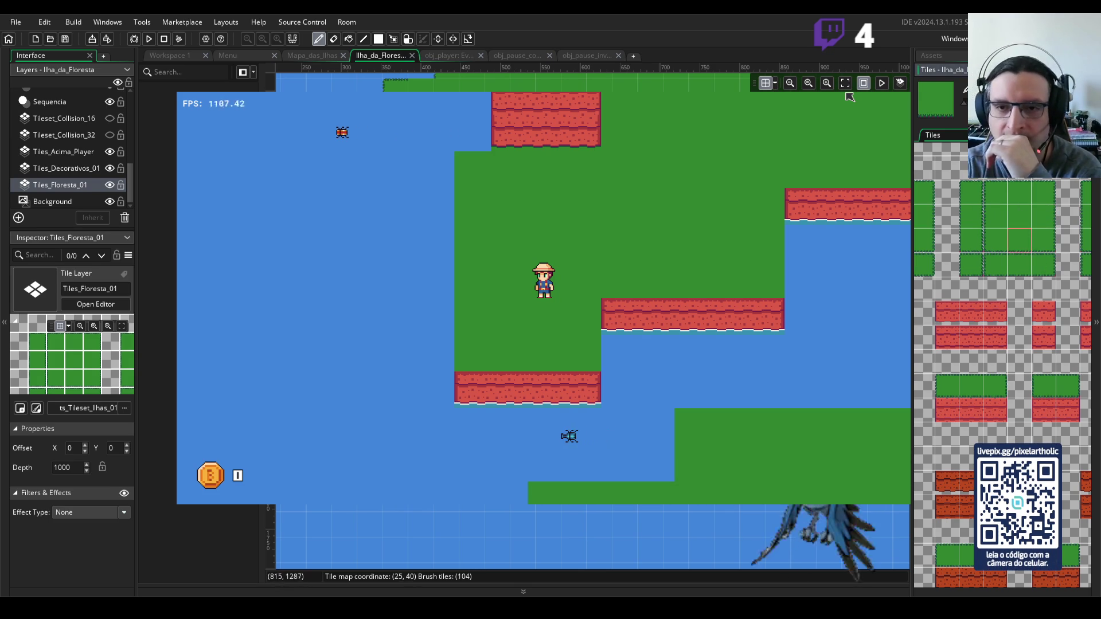
pyautogui.hscroll(5, 850, 96)
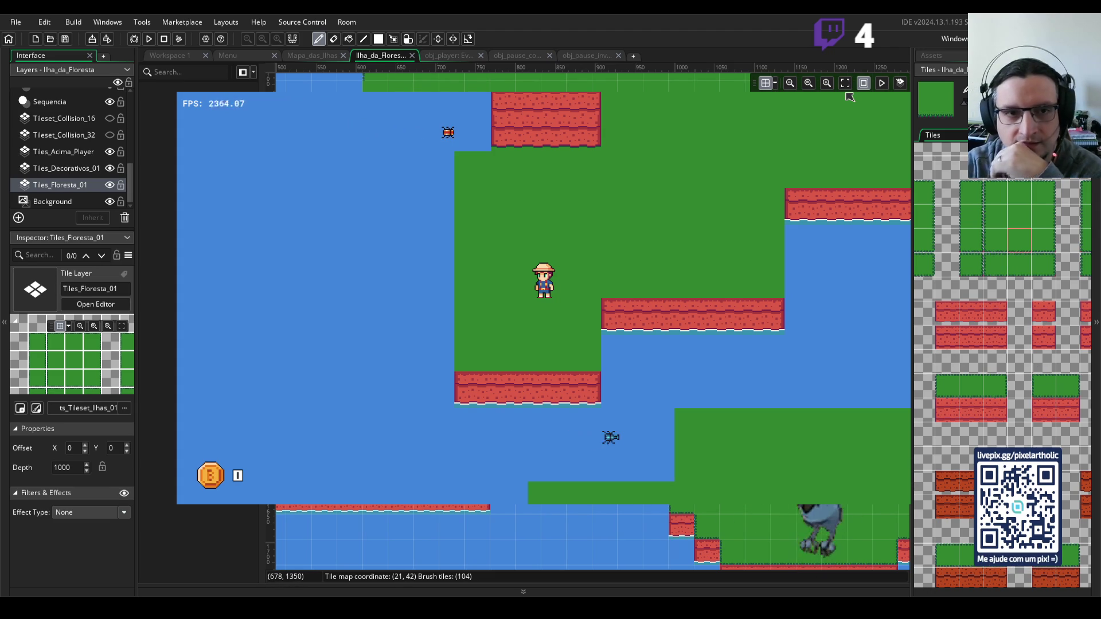
pyautogui.hscroll(-10, 851, 97)
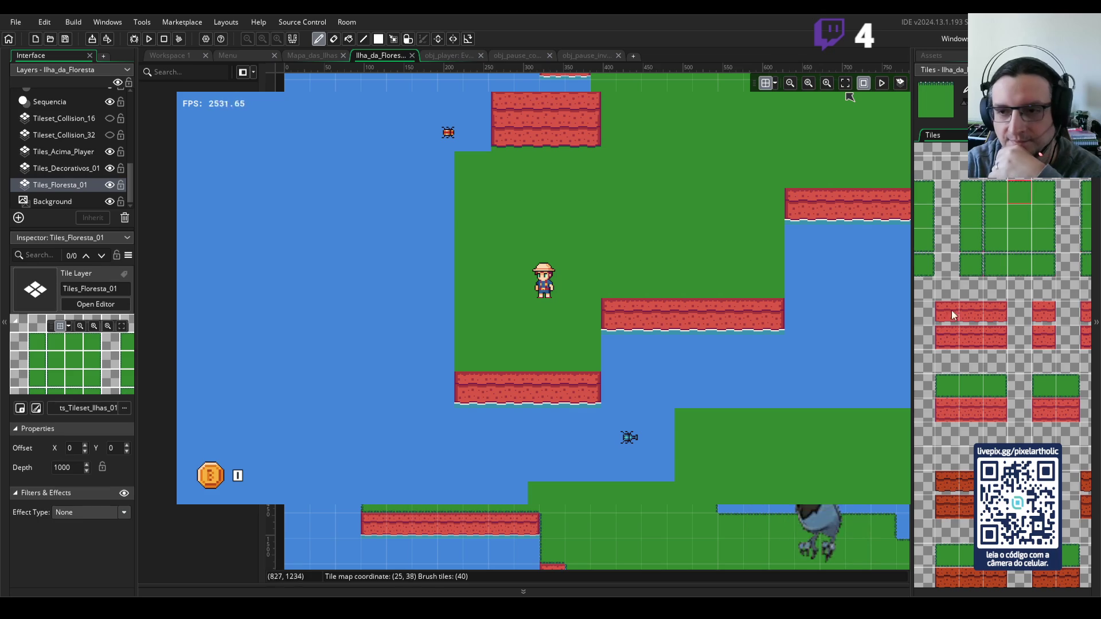
pyautogui.click(994, 223)
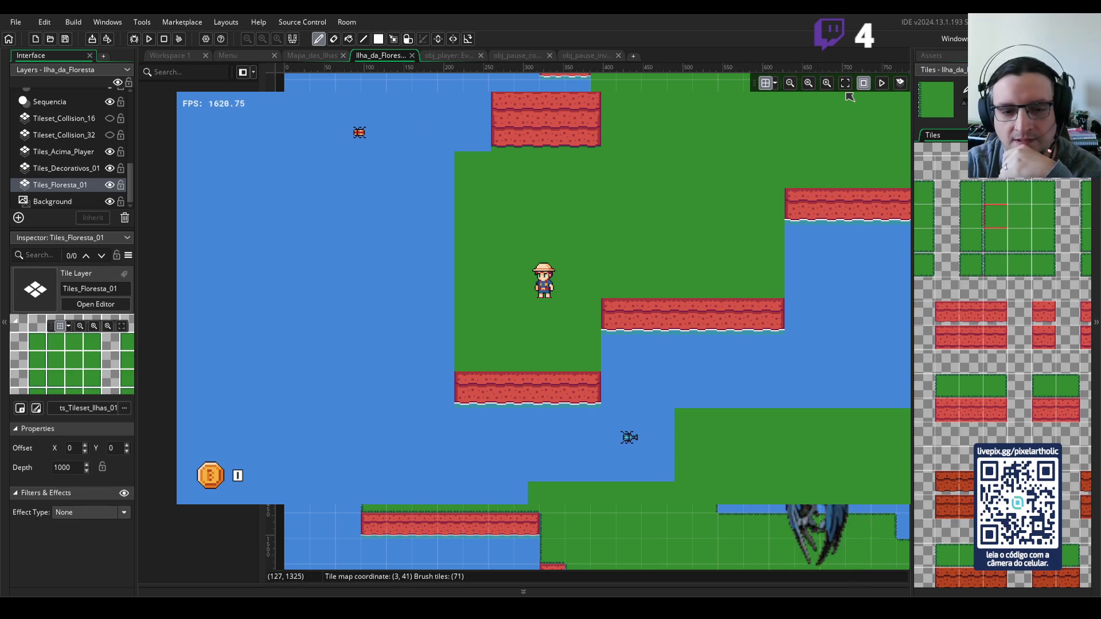
pyautogui.hscroll(-3, 850, 96)
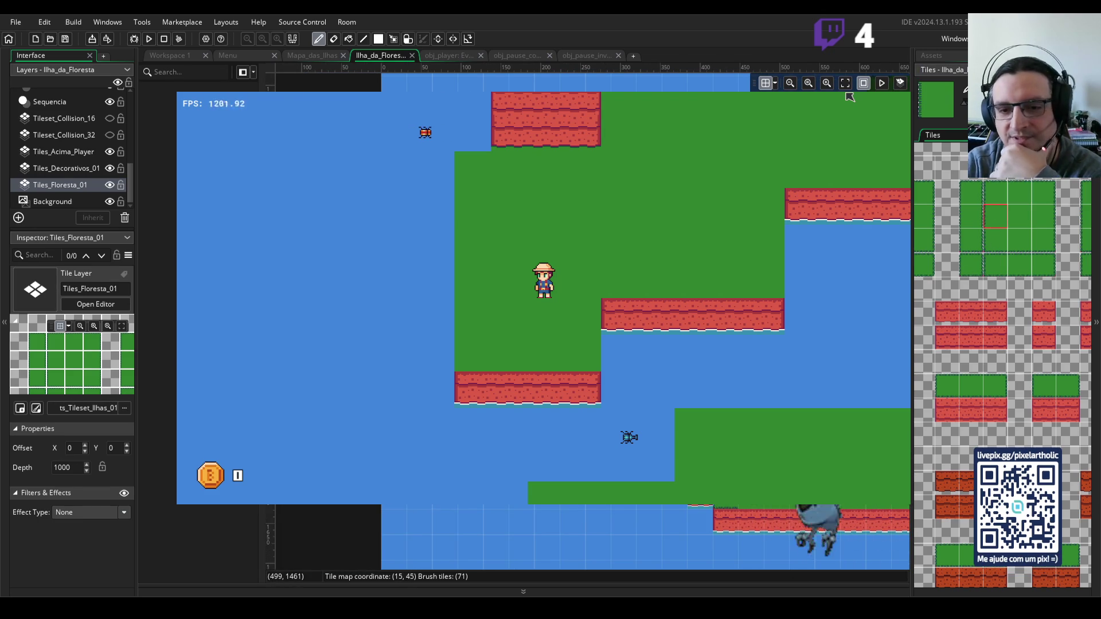
pyautogui.hscroll(3, 850, 96)
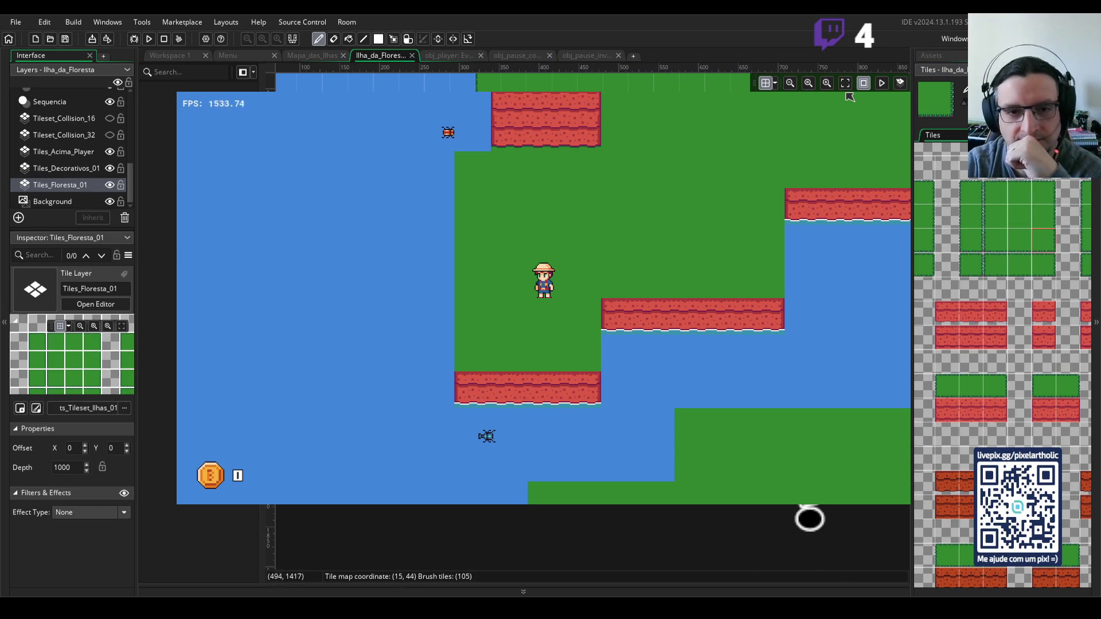
pyautogui.scroll(3, 850, 96)
pyautogui.hscroll(2, 850, 97)
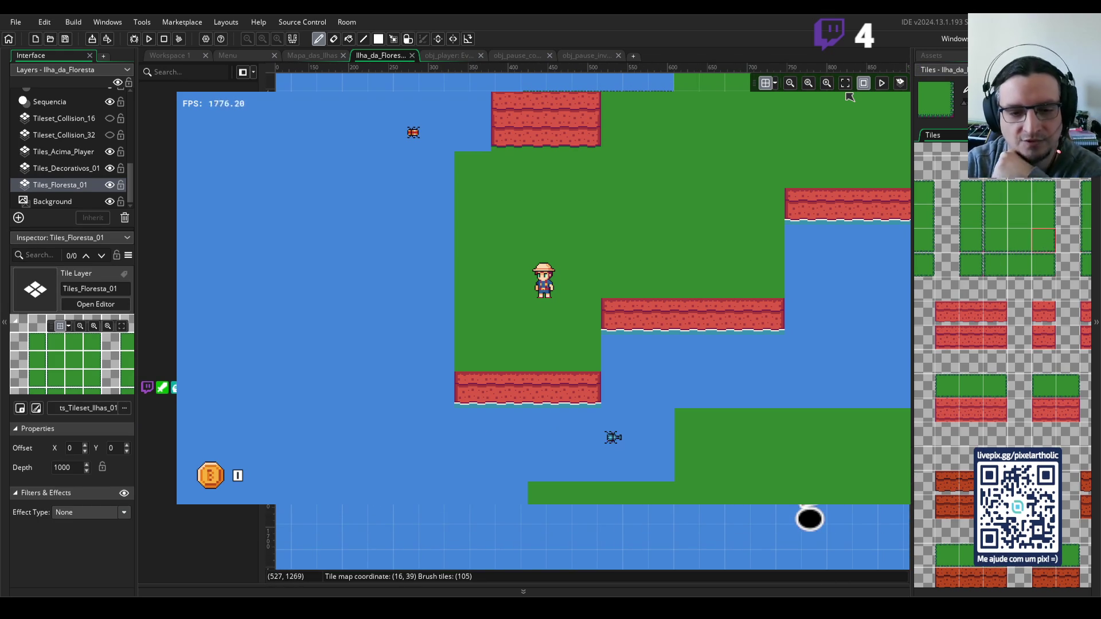
pyautogui.scroll(2, 850, 96)
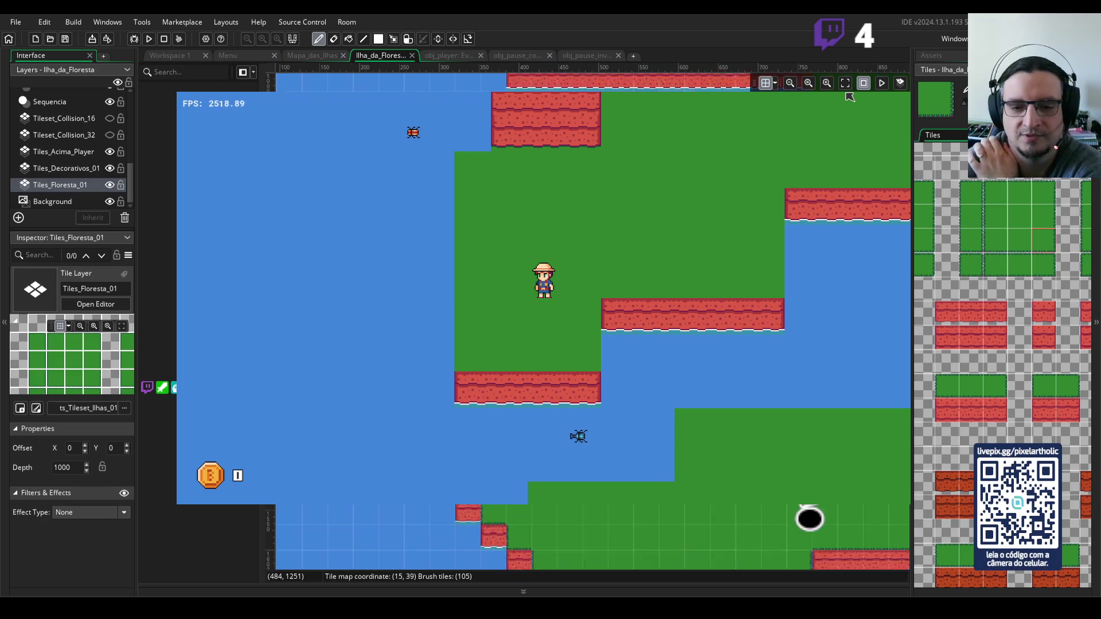
pyautogui.hscroll(-2, 850, 96)
pyautogui.hscroll(-1, 850, 96)
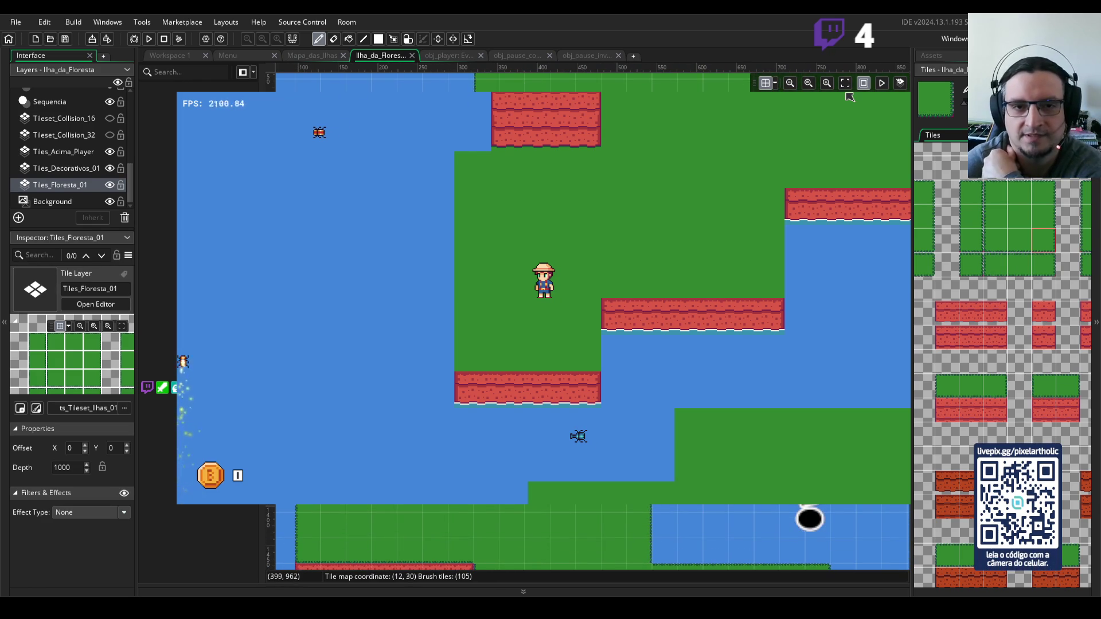
pyautogui.scroll(2, 850, 96)
# - Compare upper and lower grass tiles, then settle on the single top grass-edge tile
pyautogui.click(995, 217)
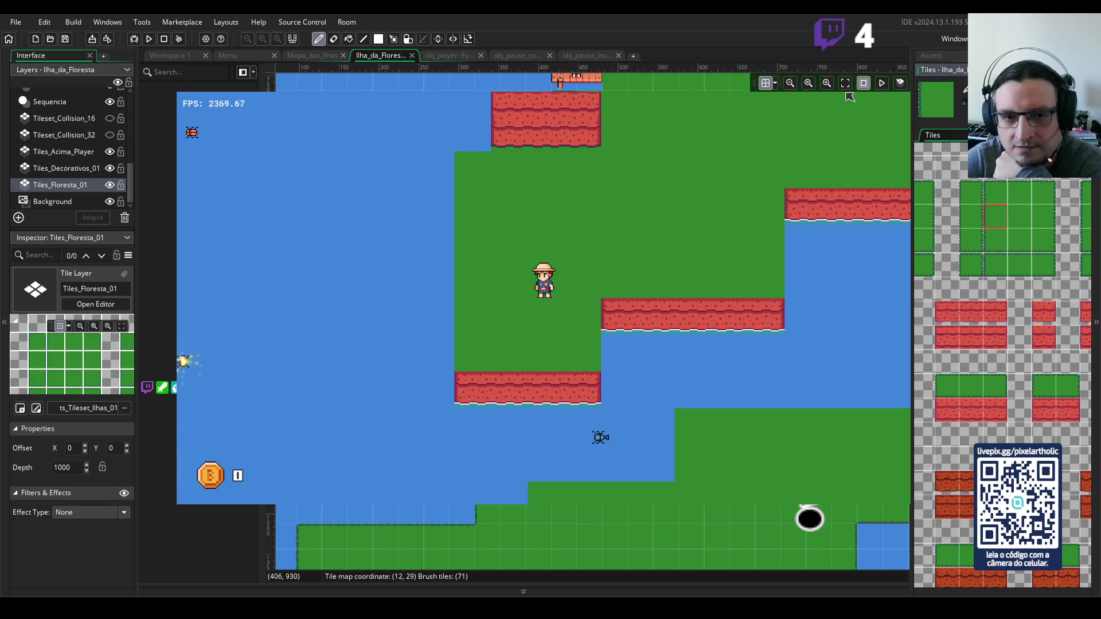
pyautogui.click(1027, 203)
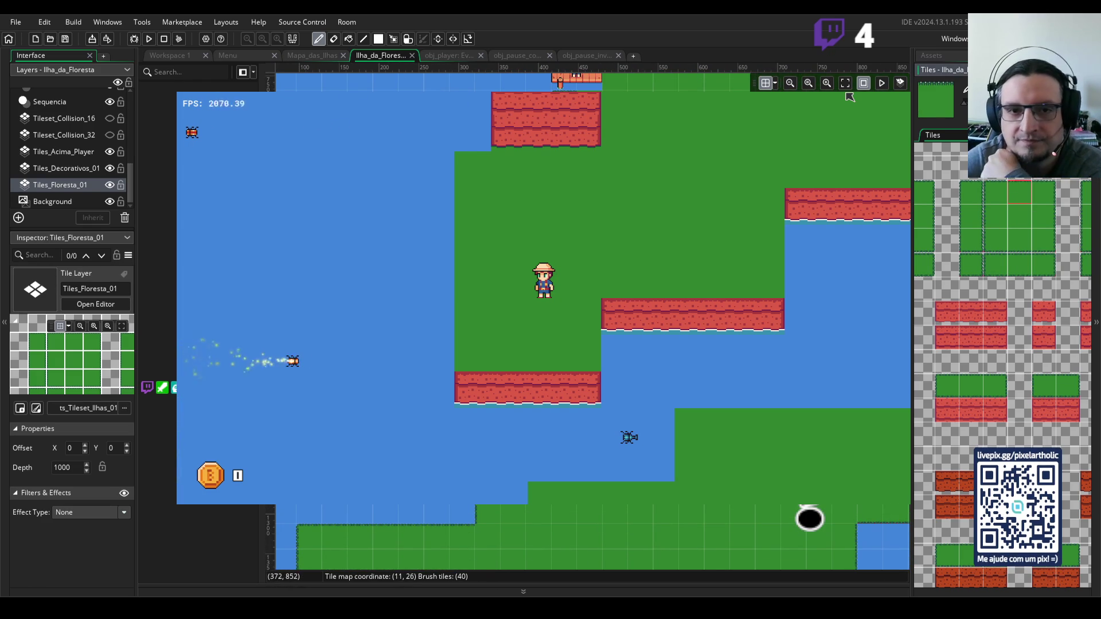
pyautogui.click(994, 222)
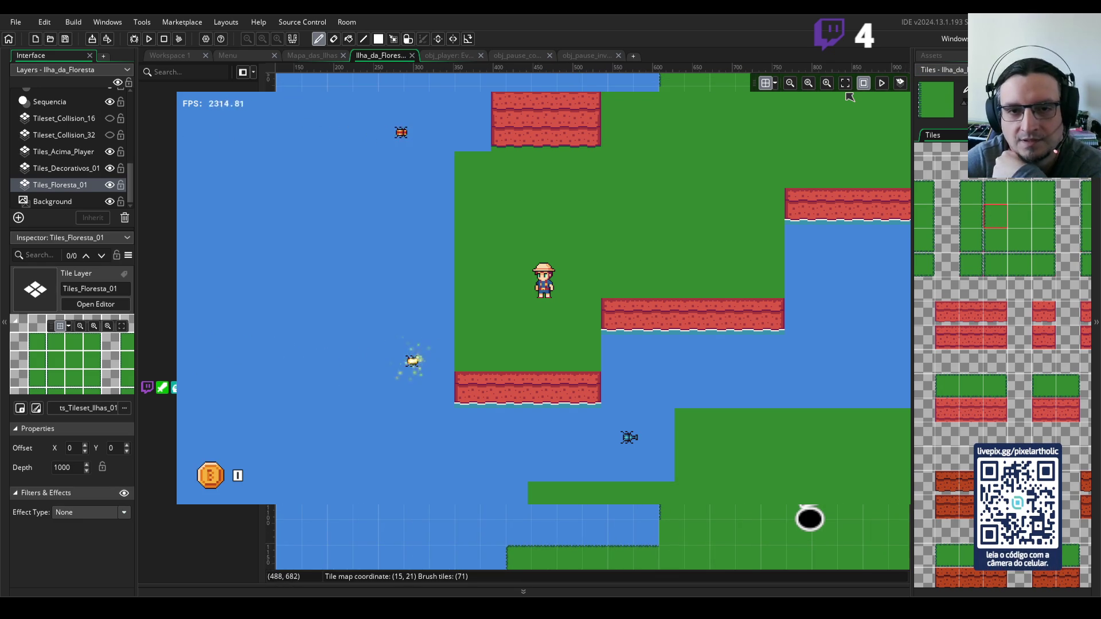
pyautogui.click(1009, 203)
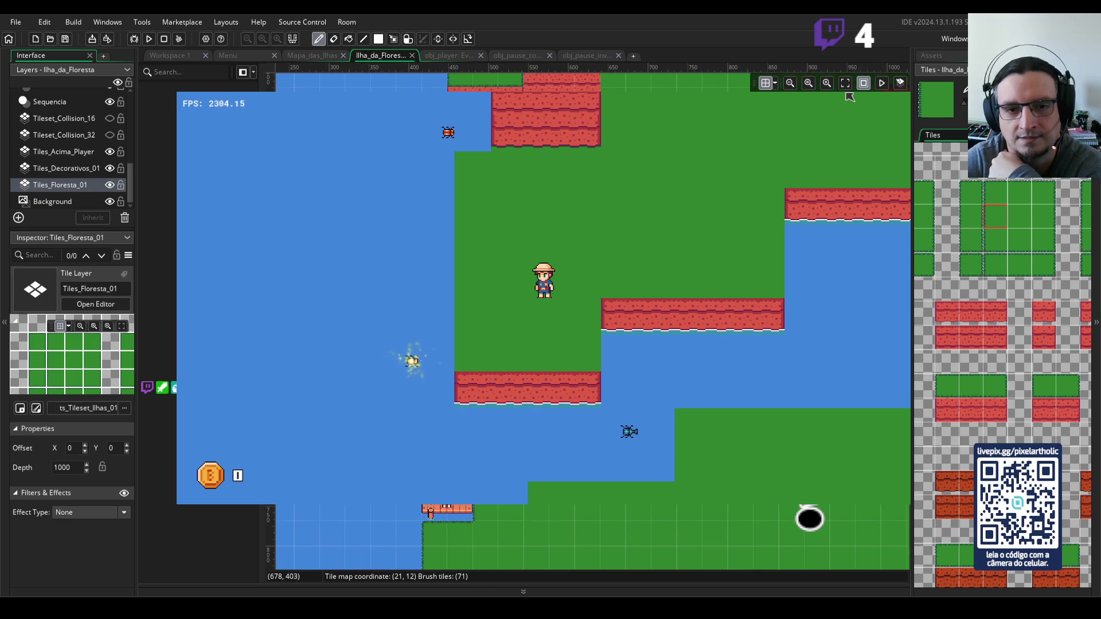
pyautogui.click(1015, 248)
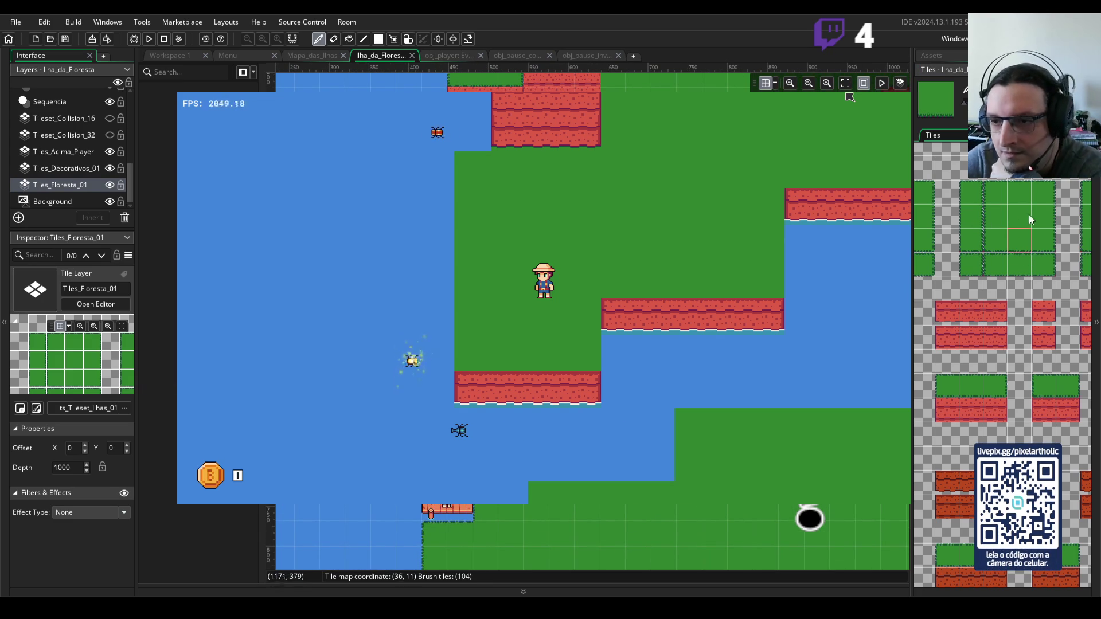
pyautogui.moveTo(1044, 223); pyautogui.dragTo(1045, 241)
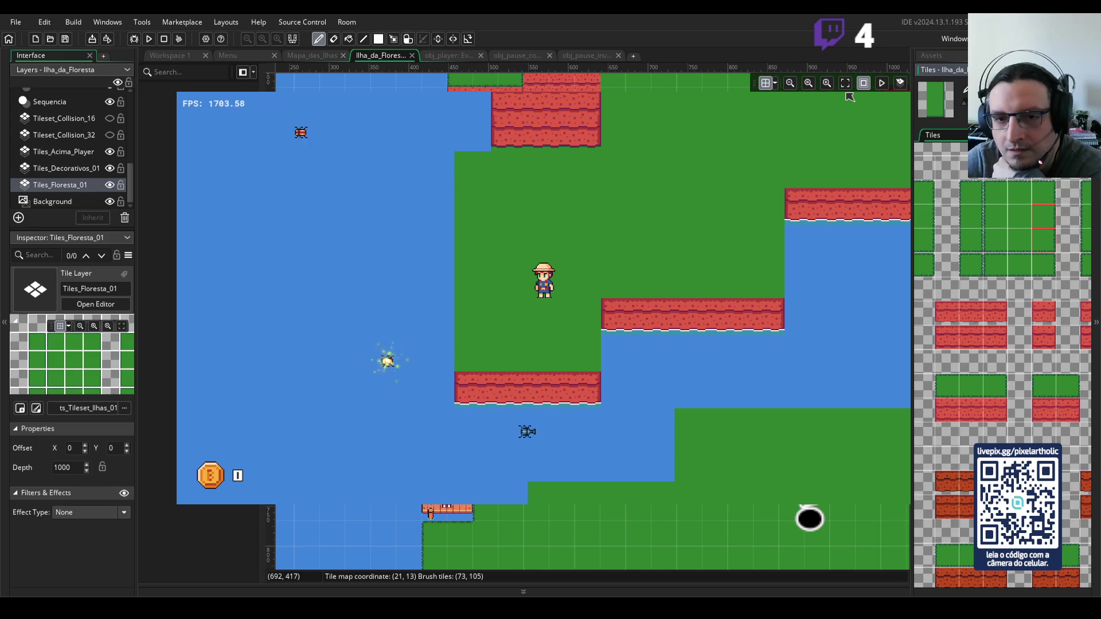
pyautogui.click(1044, 222)
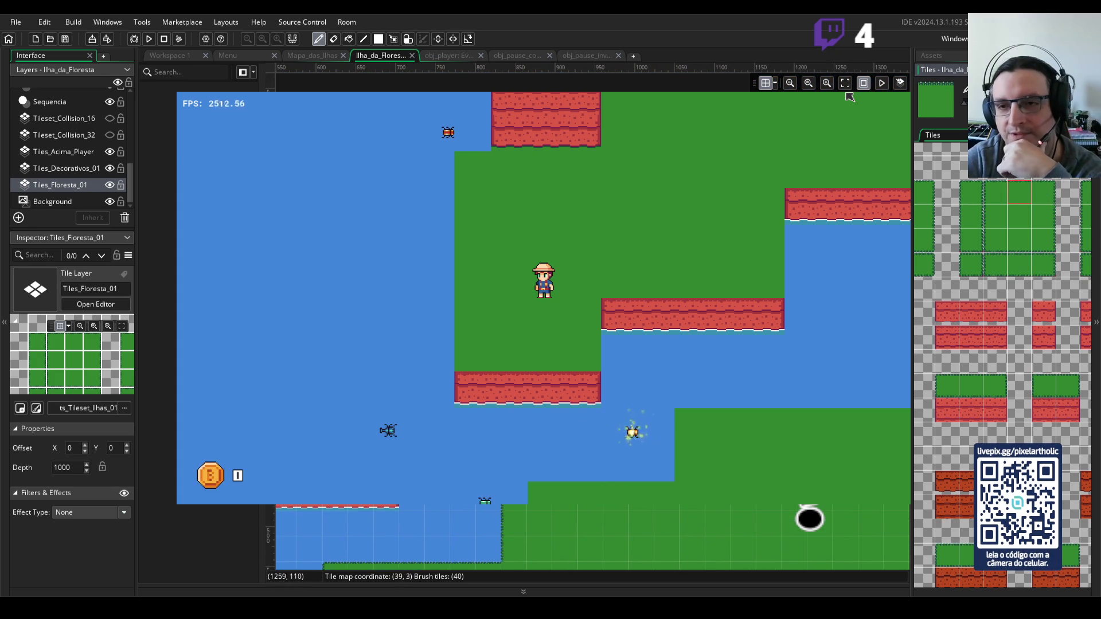
# - Look over the forest island room and pick a forest grass tile as the brush
pyautogui.scroll(-2, 591, 536)
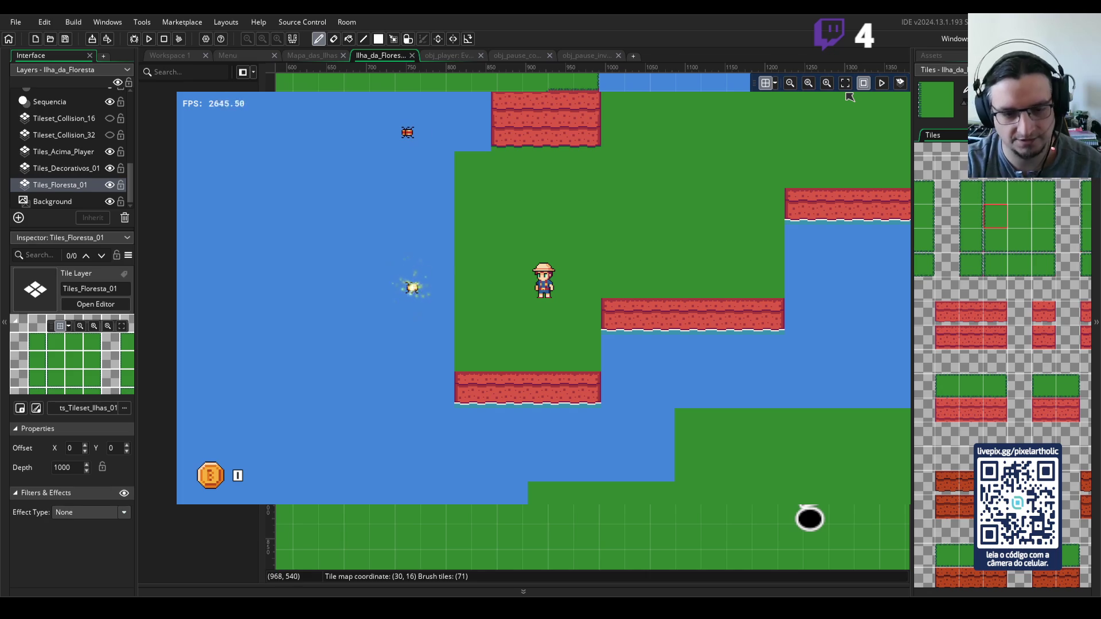
pyautogui.scroll(-4, 281, 86)
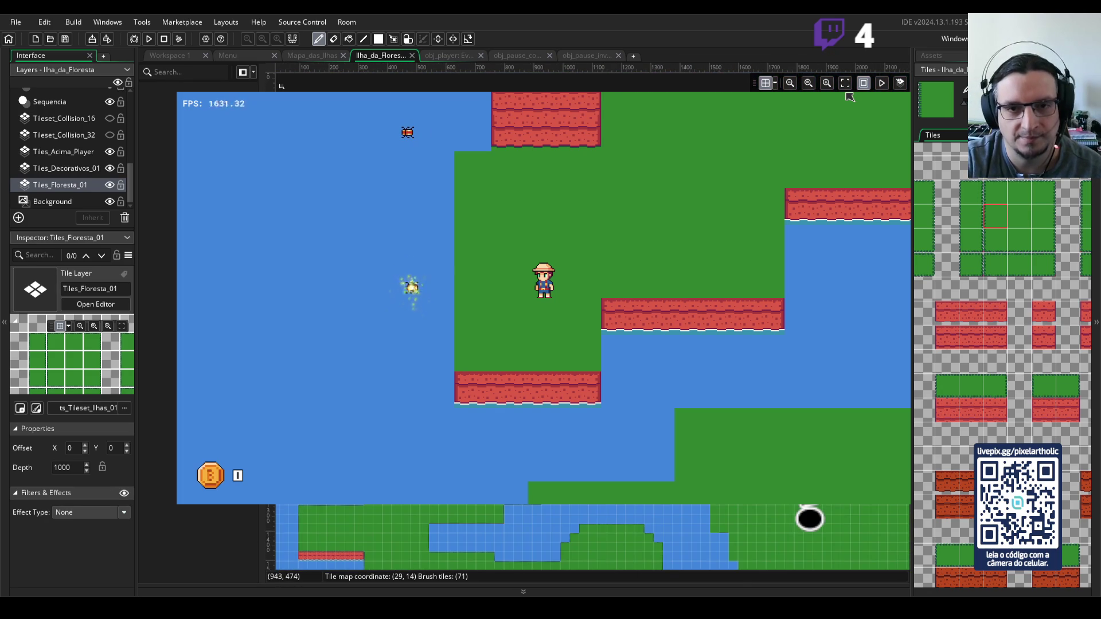
pyautogui.scroll(3, 281, 86)
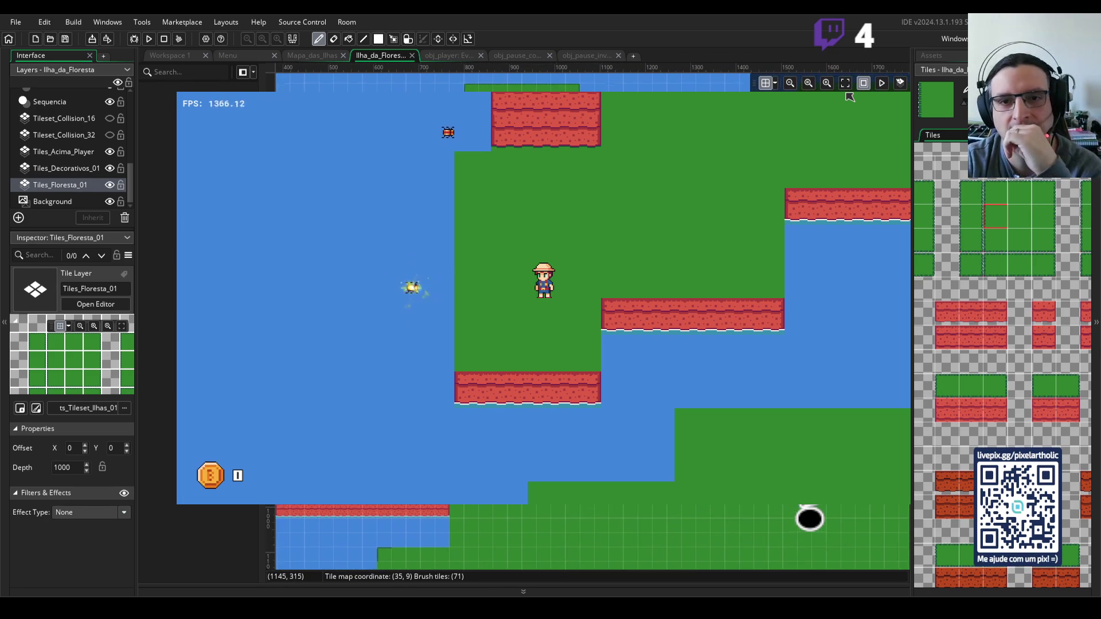
pyautogui.hscroll(-3, 590, 536)
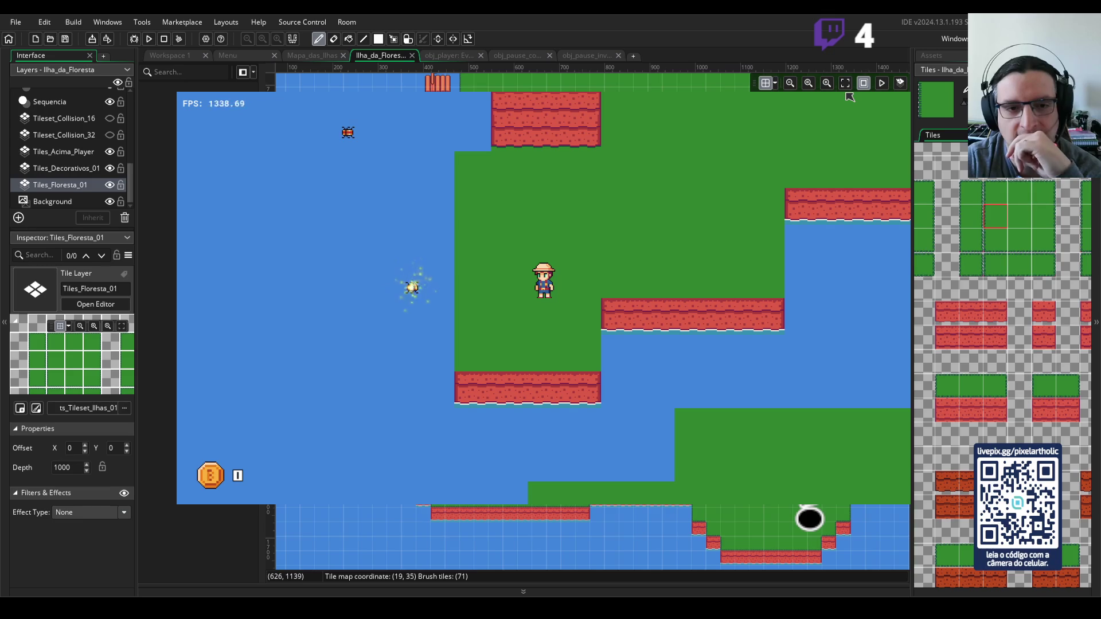
pyautogui.scroll(-2, 539, 539)
pyautogui.hscroll(-1, 539, 539)
pyautogui.hscroll(2, 539, 540)
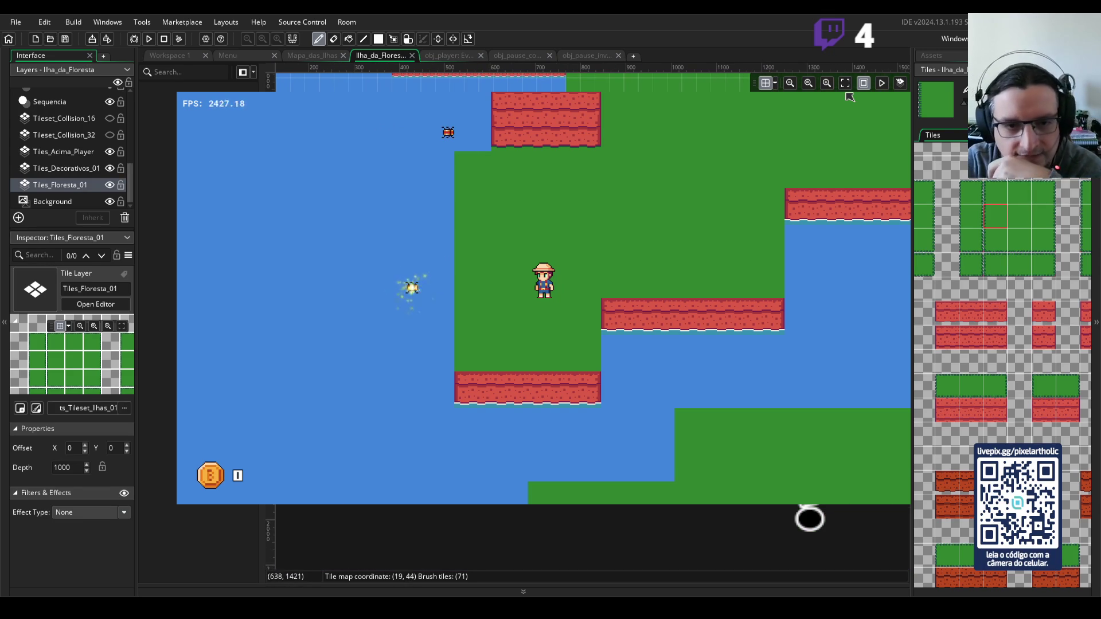
pyautogui.hscroll(-3, 809, 519)
pyautogui.hscroll(4, 809, 519)
pyautogui.scroll(2, 809, 519)
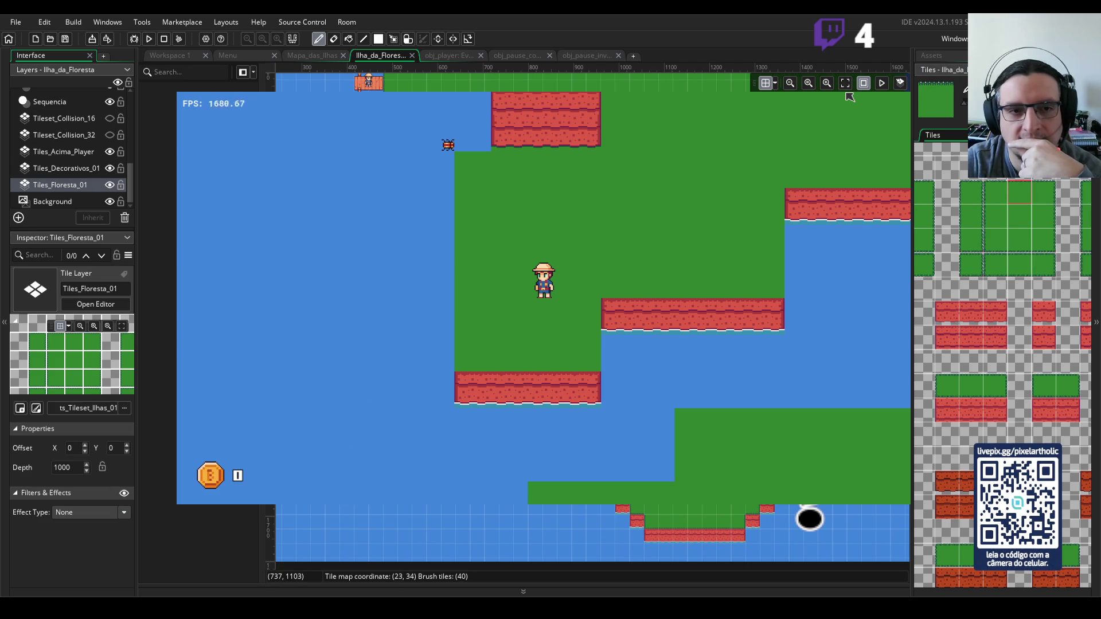
pyautogui.hscroll(-5, 850, 97)
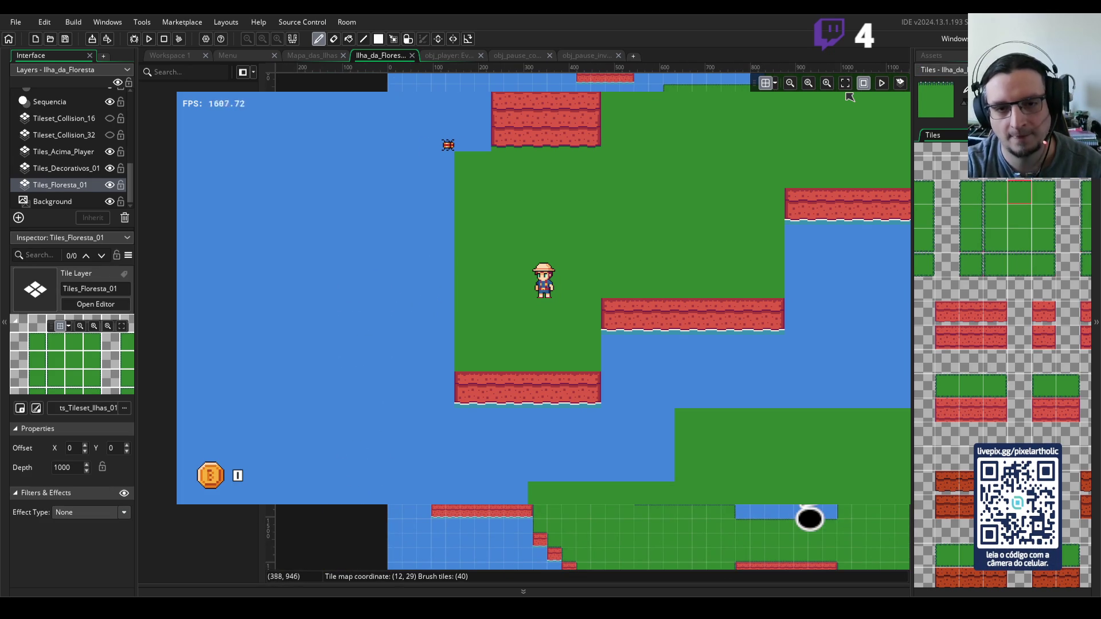
pyautogui.scroll(4, 578, 321)
pyautogui.click(998, 217)
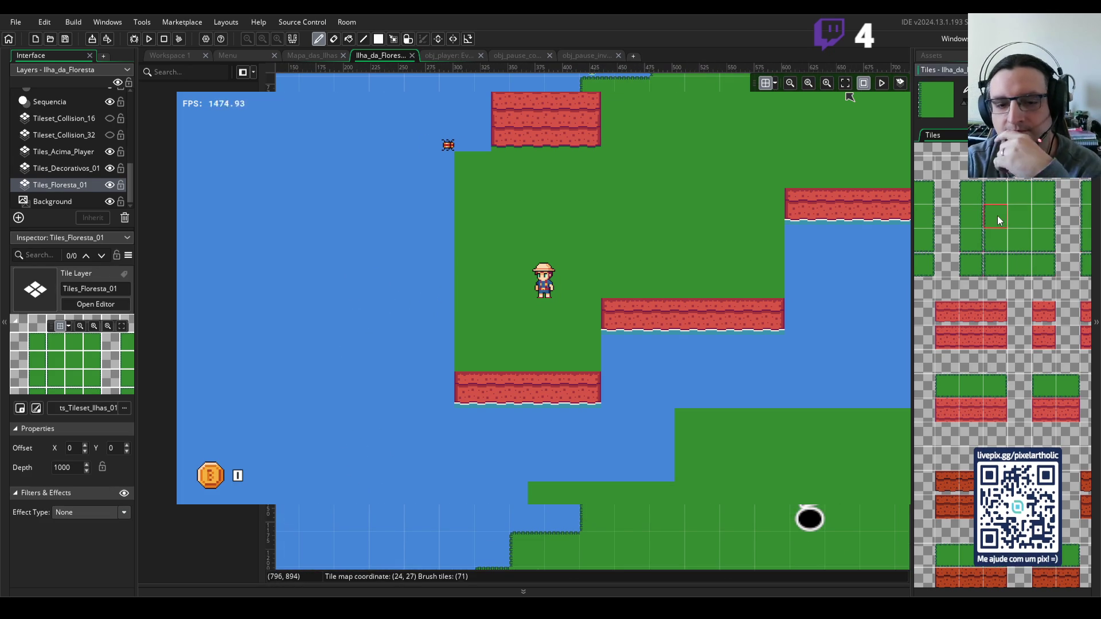
# - Compare neighbouring grass tiles, finally choosing a grass tile two rows lower
pyautogui.hscroll(10, 850, 97)
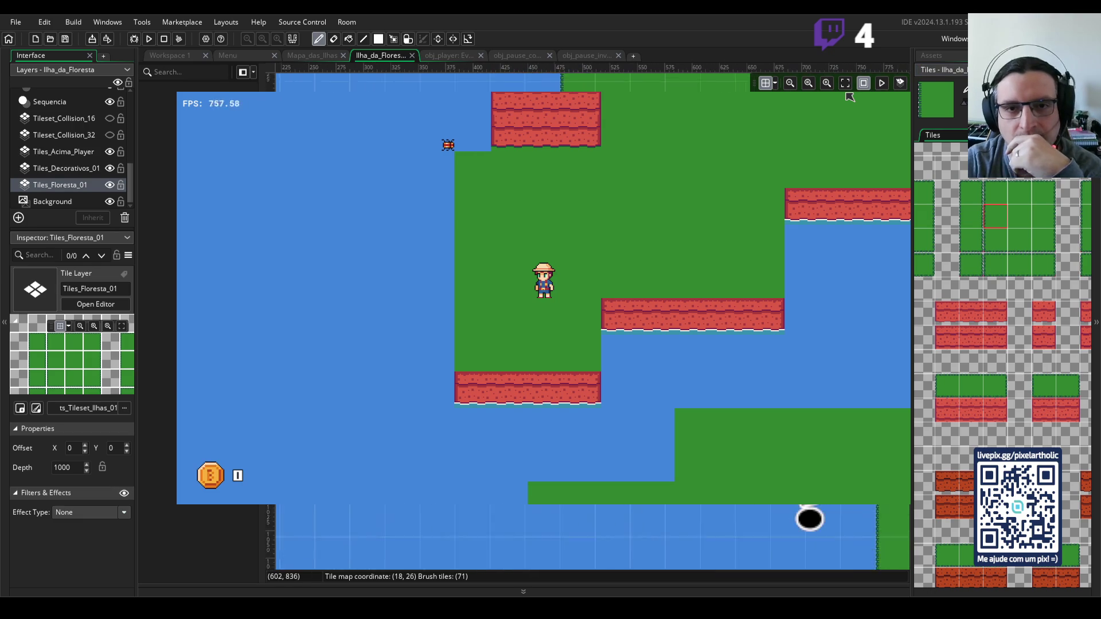
pyautogui.hscroll(2, 850, 97)
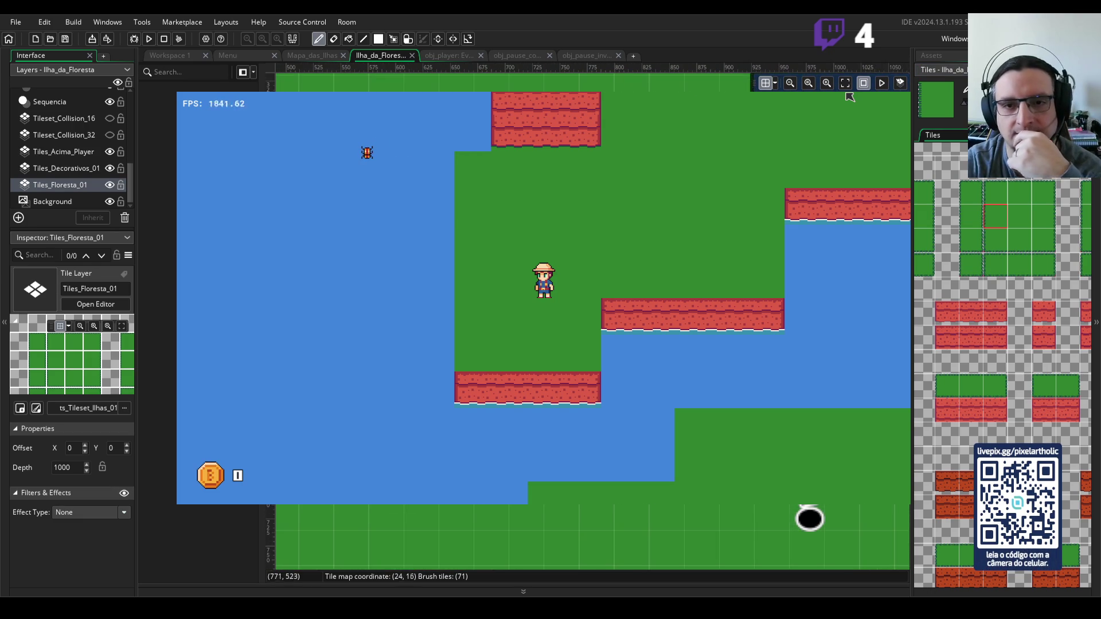
pyautogui.scroll(1, 850, 97)
pyautogui.hscroll(-8, 850, 97)
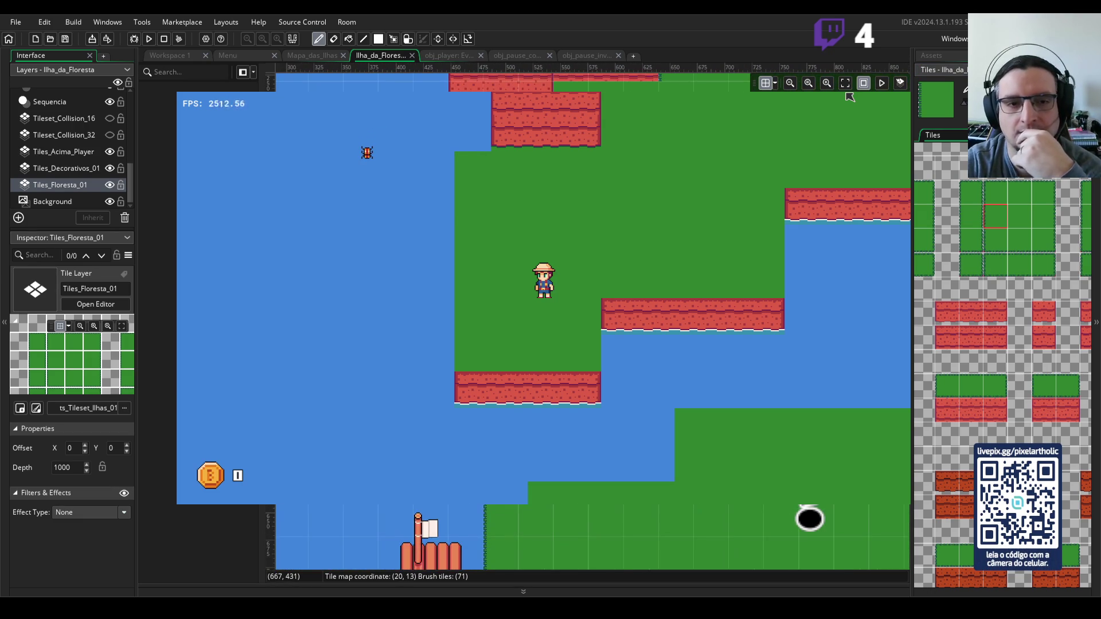
pyautogui.hscroll(7, 849, 97)
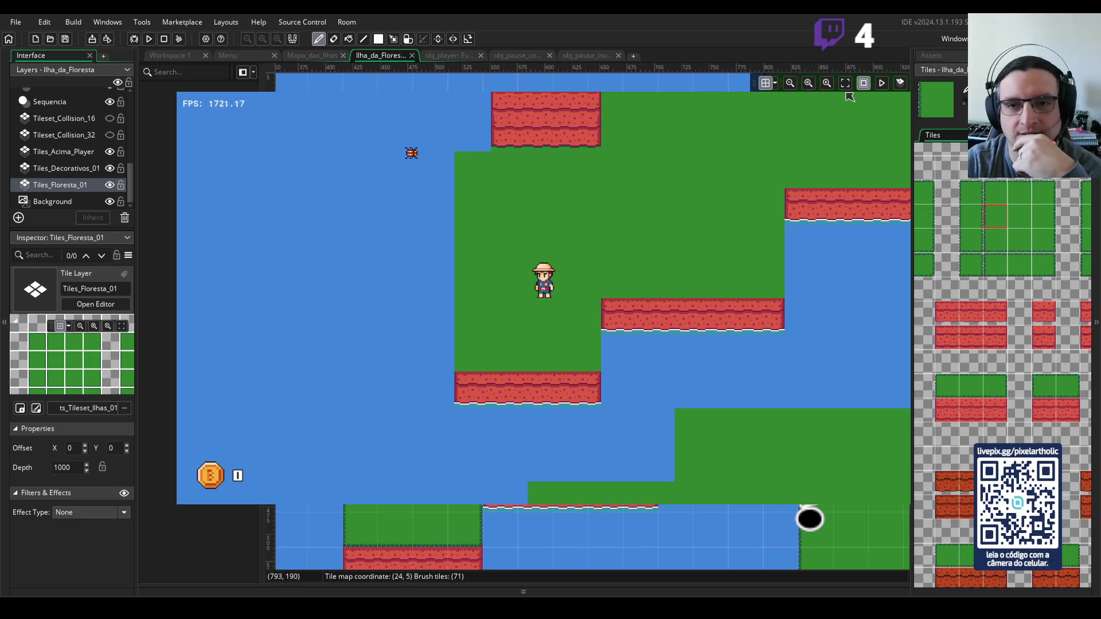
pyautogui.hscroll(5, 850, 97)
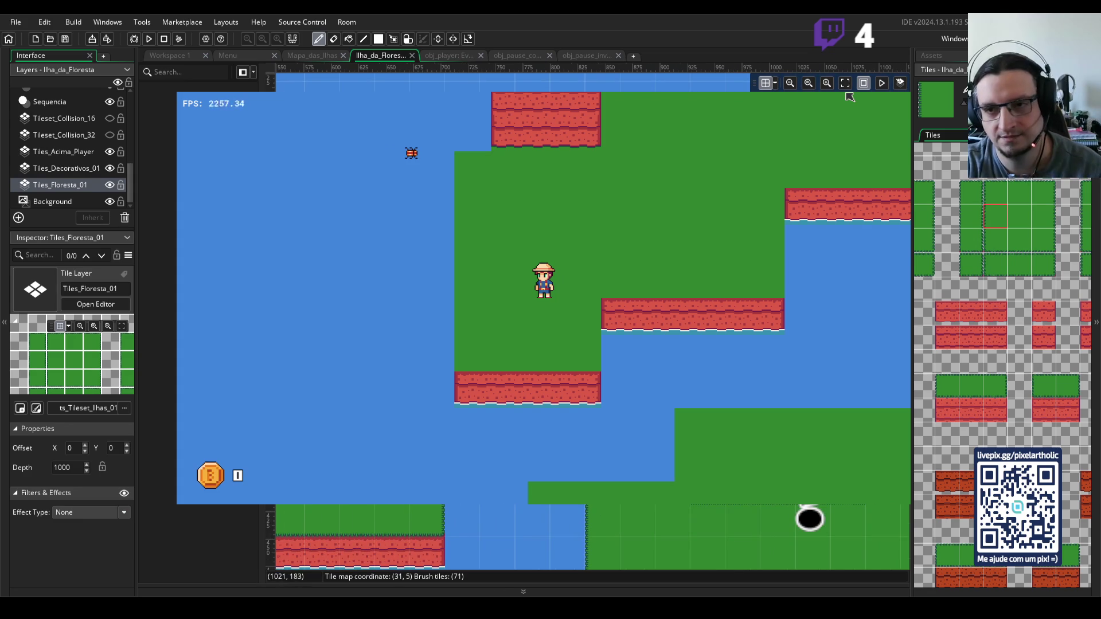
pyautogui.hscroll(6, 850, 97)
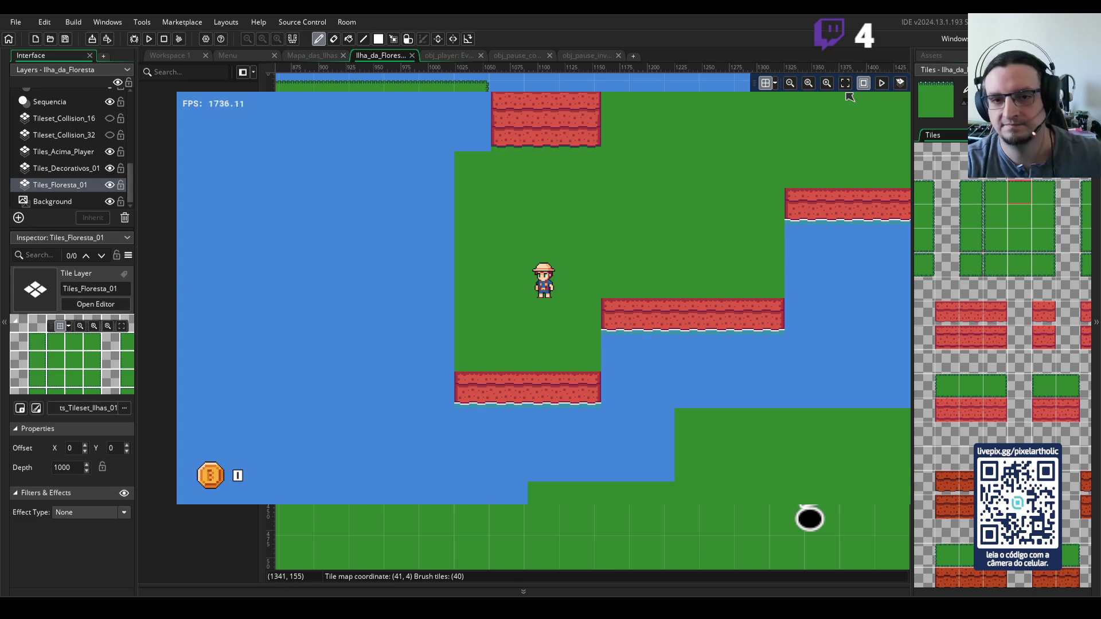
pyautogui.hscroll(3, 849, 97)
pyautogui.click(995, 194)
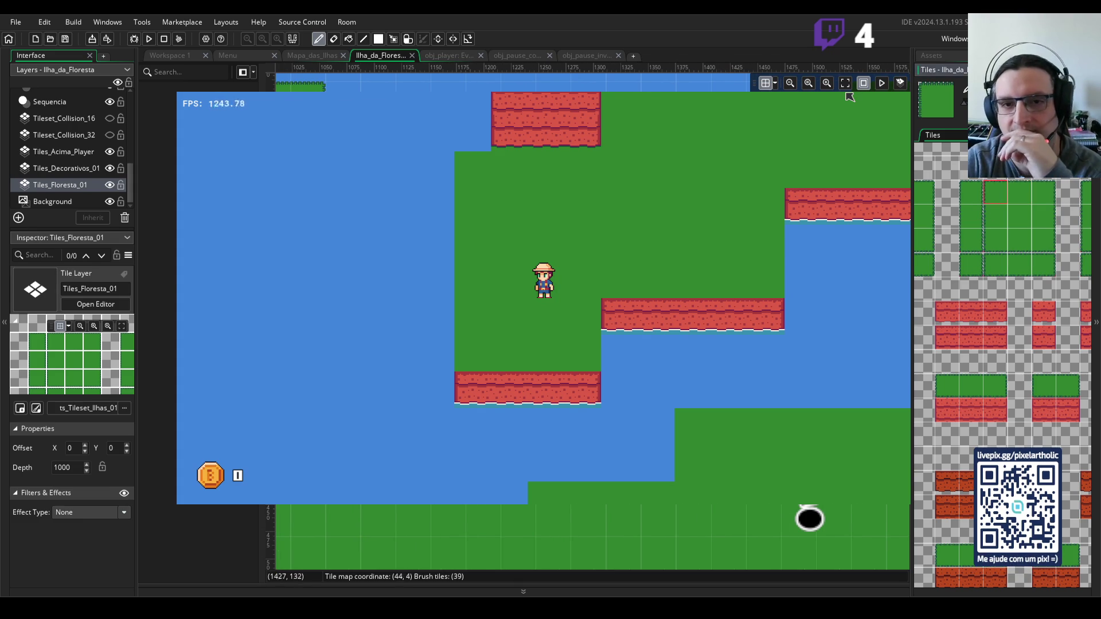
pyautogui.click(1020, 194)
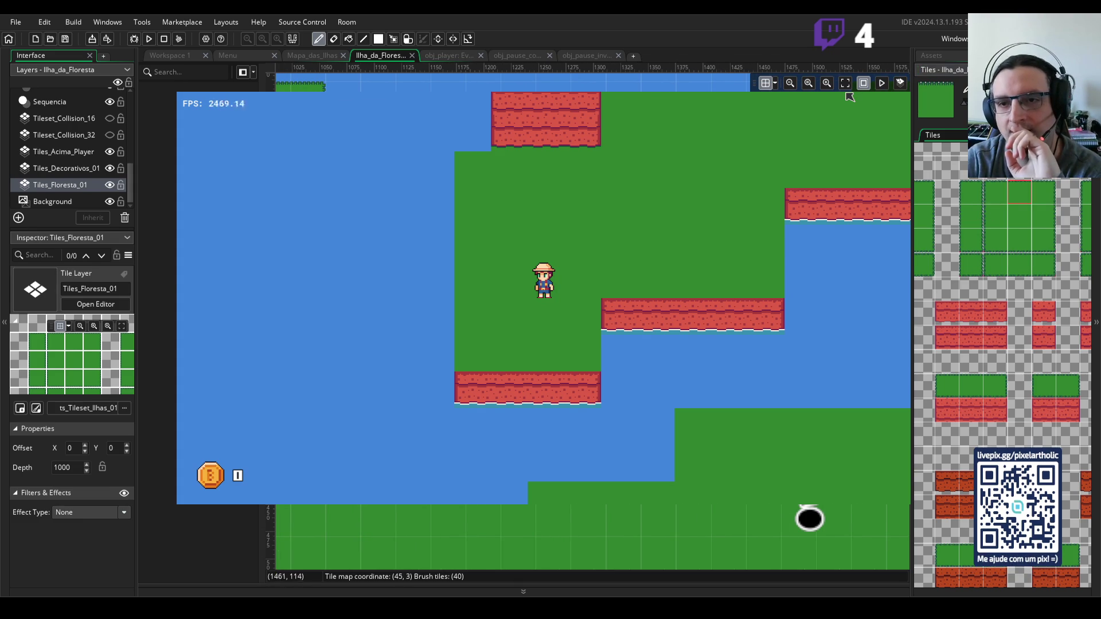
pyautogui.click(1021, 240)
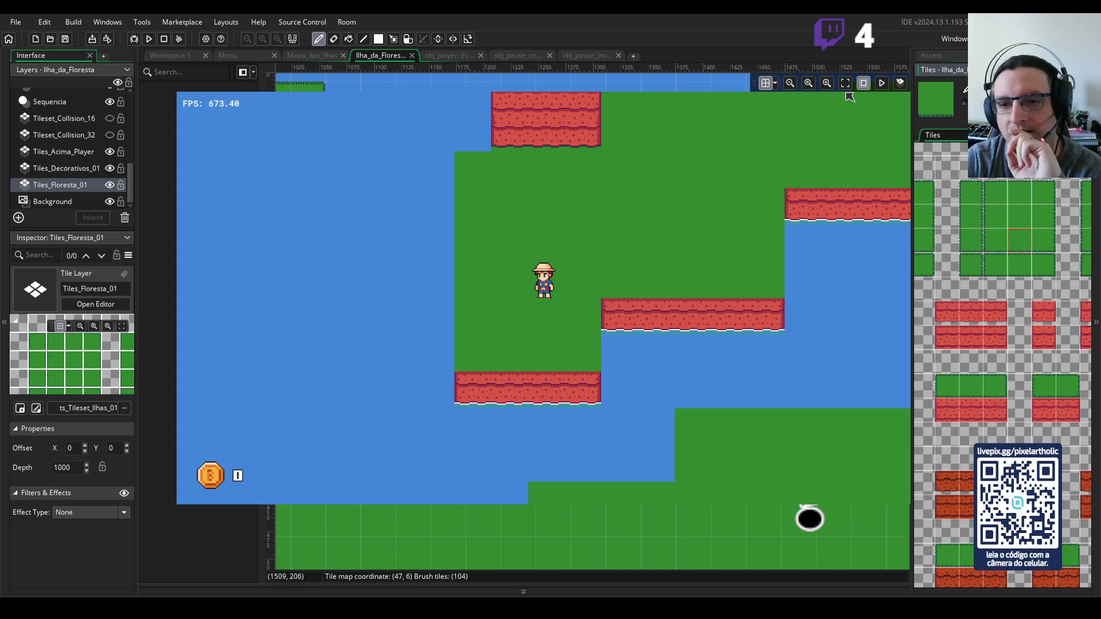
# - Select the red brick cliff tile block as the brush and zoom out the room view
pyautogui.scroll(-5, 1053, 359)
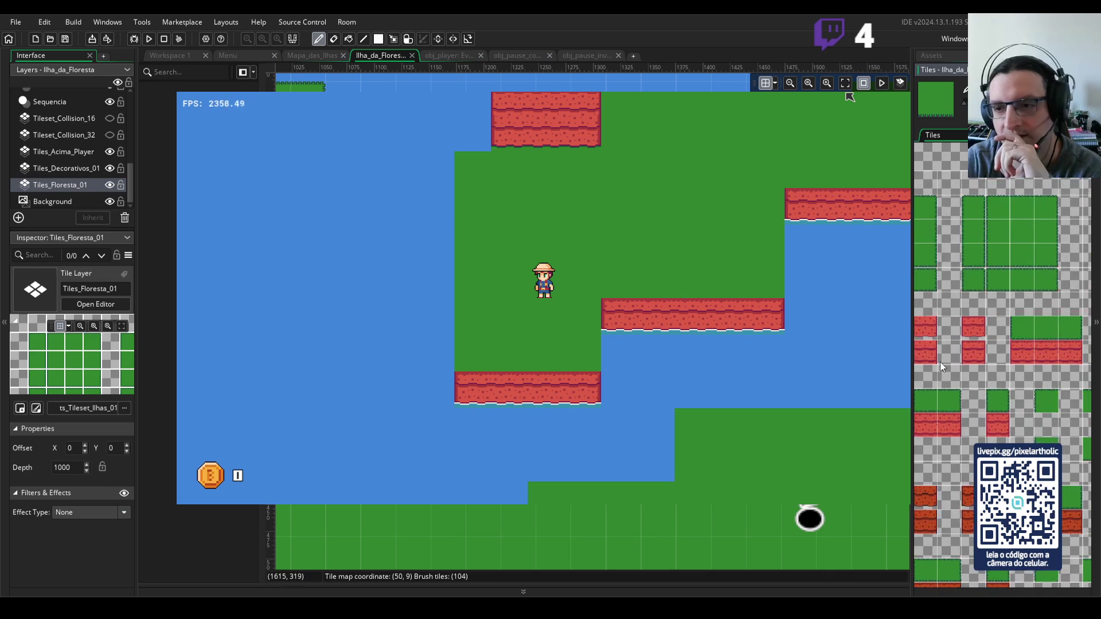
pyautogui.scroll(-3, 1041, 391)
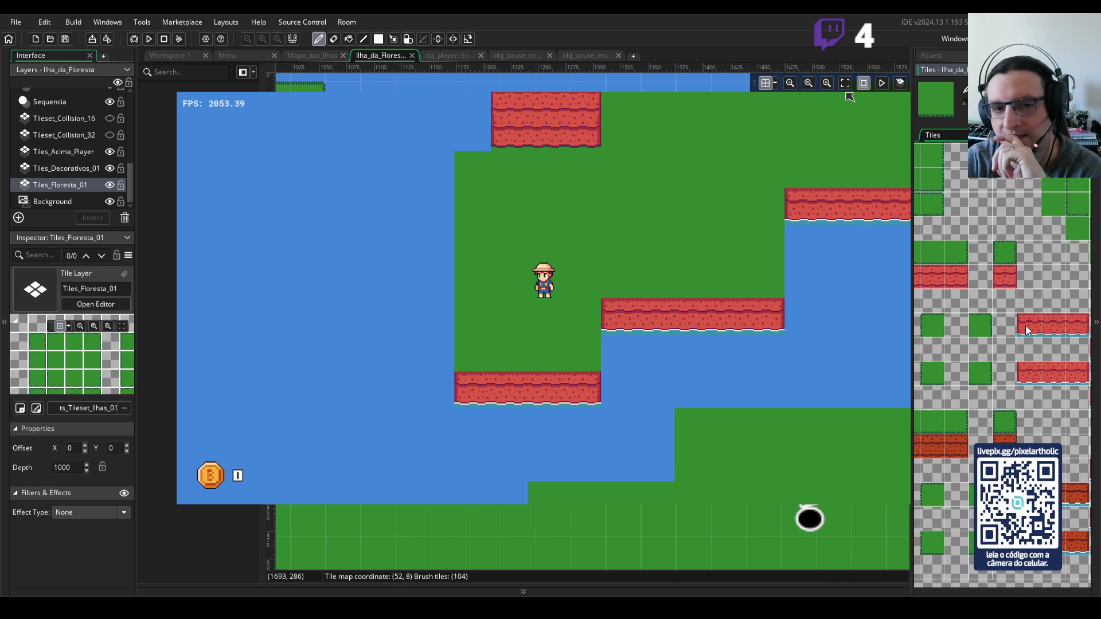
pyautogui.click(1053, 331)
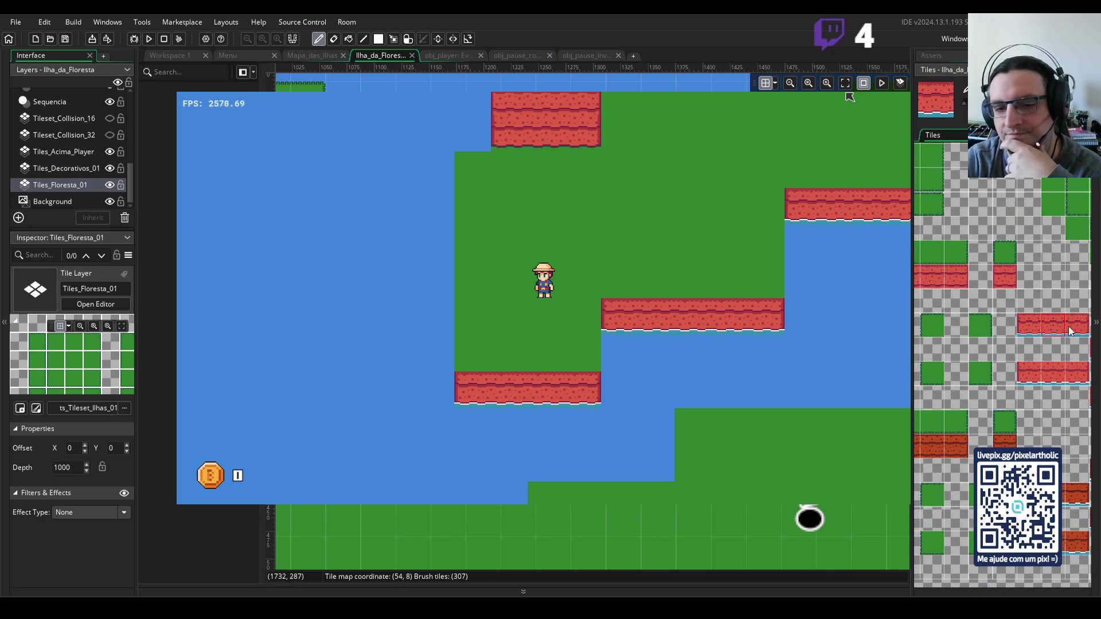
pyautogui.hscroll(5, 815, 366)
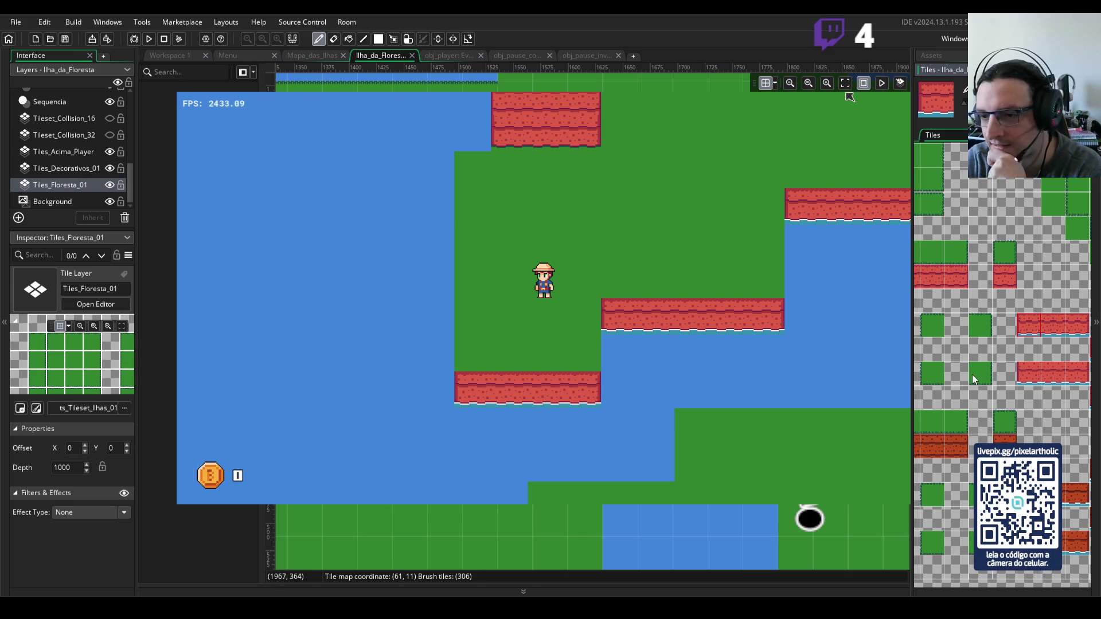
pyautogui.moveTo(1053, 370); pyautogui.dragTo(1004, 367)
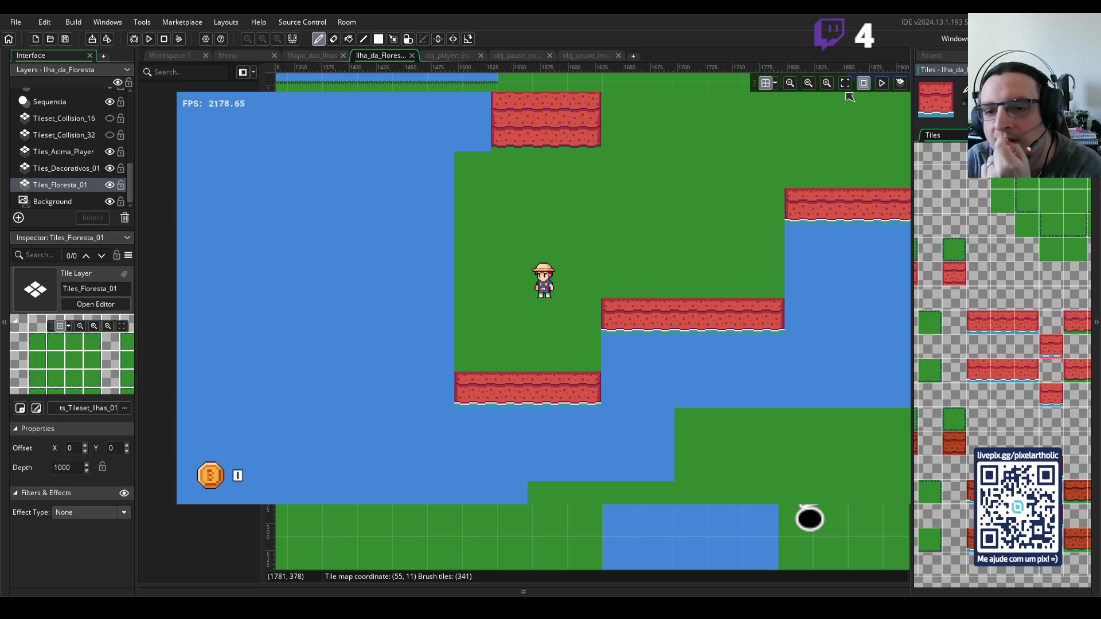
pyautogui.scroll(-2, 850, 96)
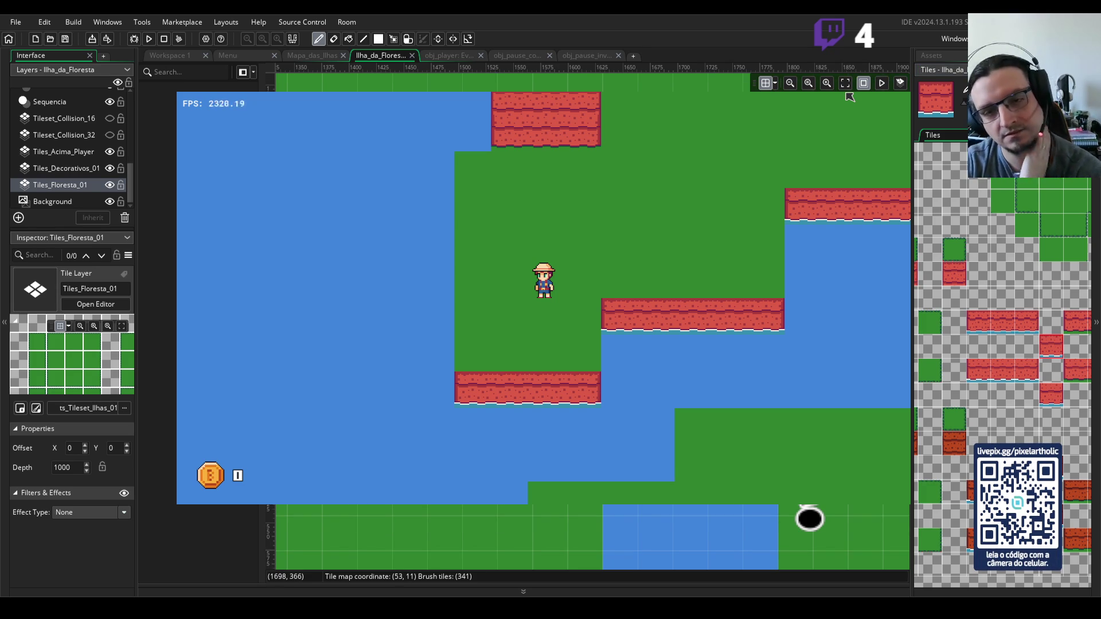
pyautogui.scroll(-5, 849, 96)
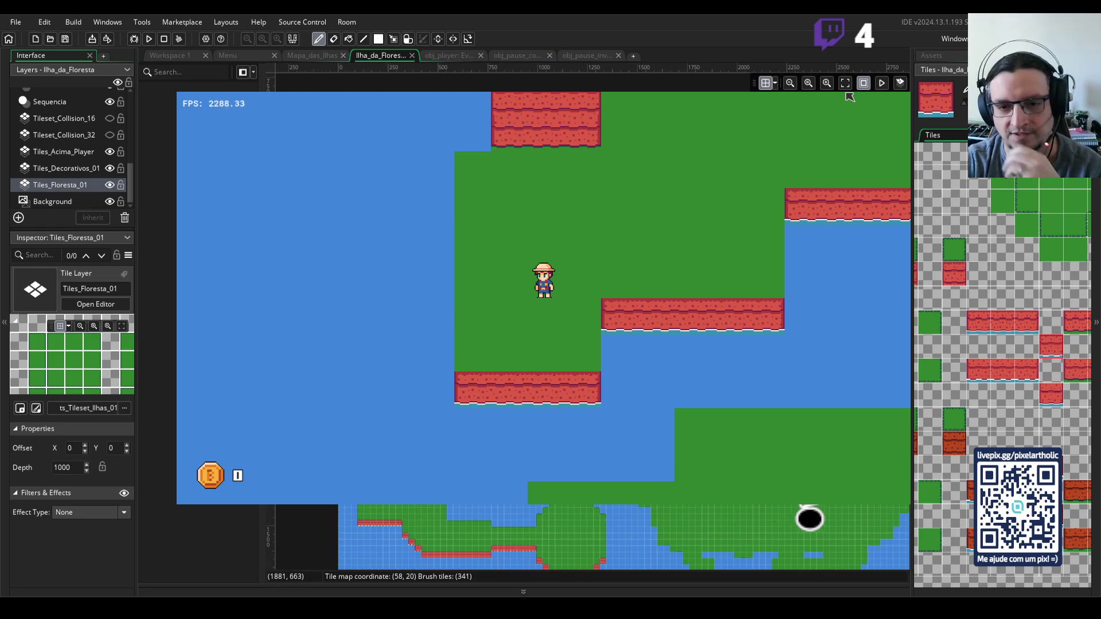
# - Pan and zoom the room canvas down to the cliff section at the bottom of the forest island
pyautogui.scroll(1, 850, 97)
pyautogui.hscroll(2, 849, 96)
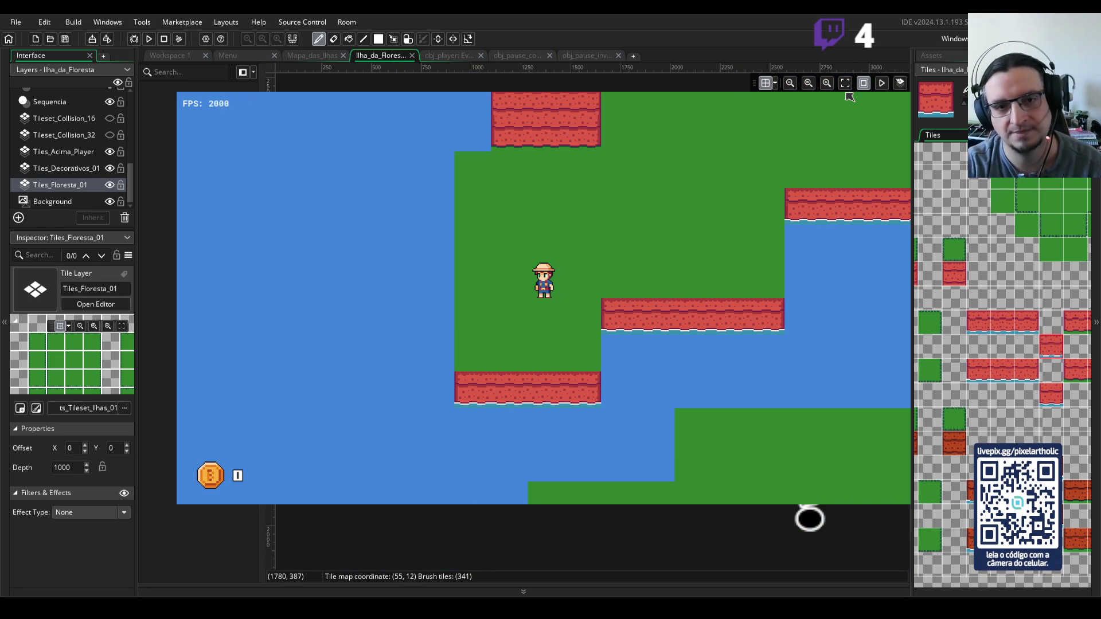
pyautogui.scroll(3, 850, 97)
pyautogui.scroll(-3, 849, 96)
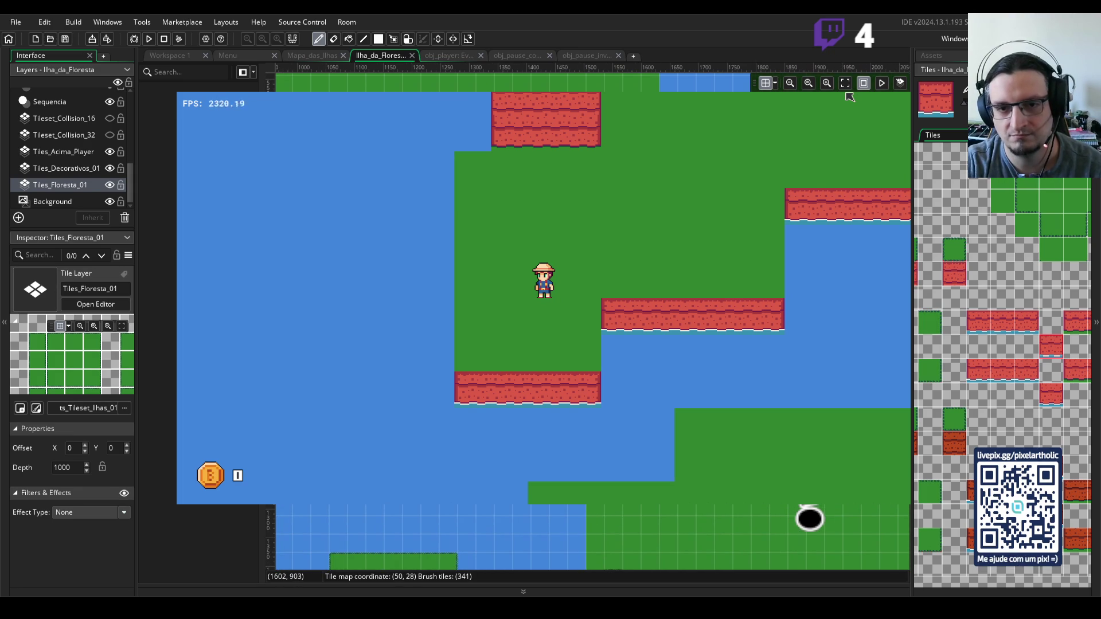
pyautogui.scroll(2, 850, 96)
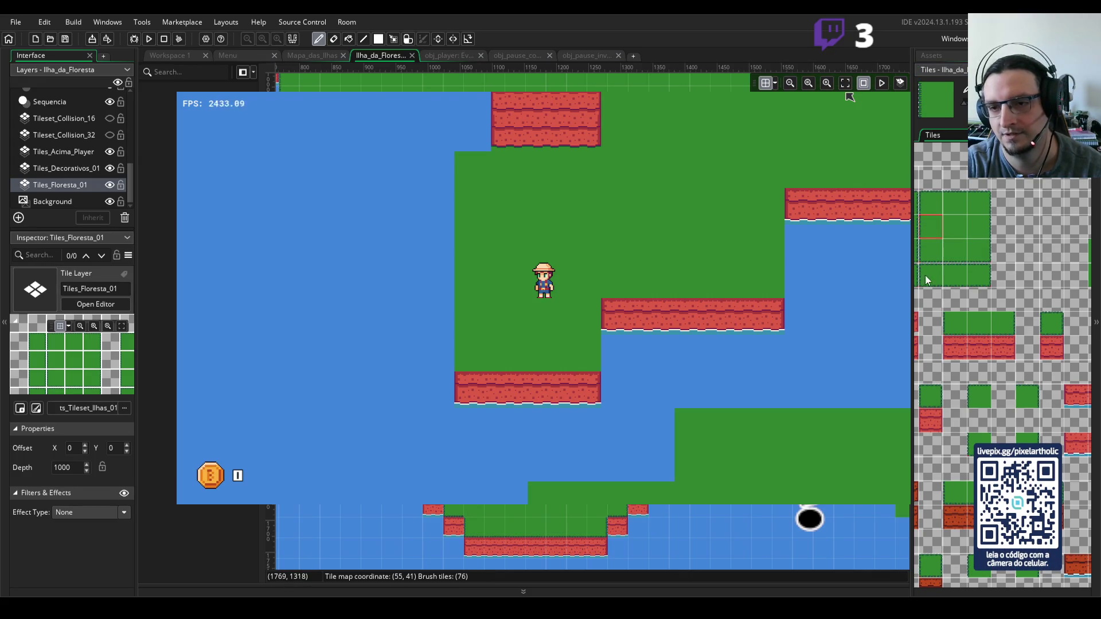
# - Choose a red brick cliff tile from the forest tileset as the brush again
pyautogui.scroll(-3, 934, 249)
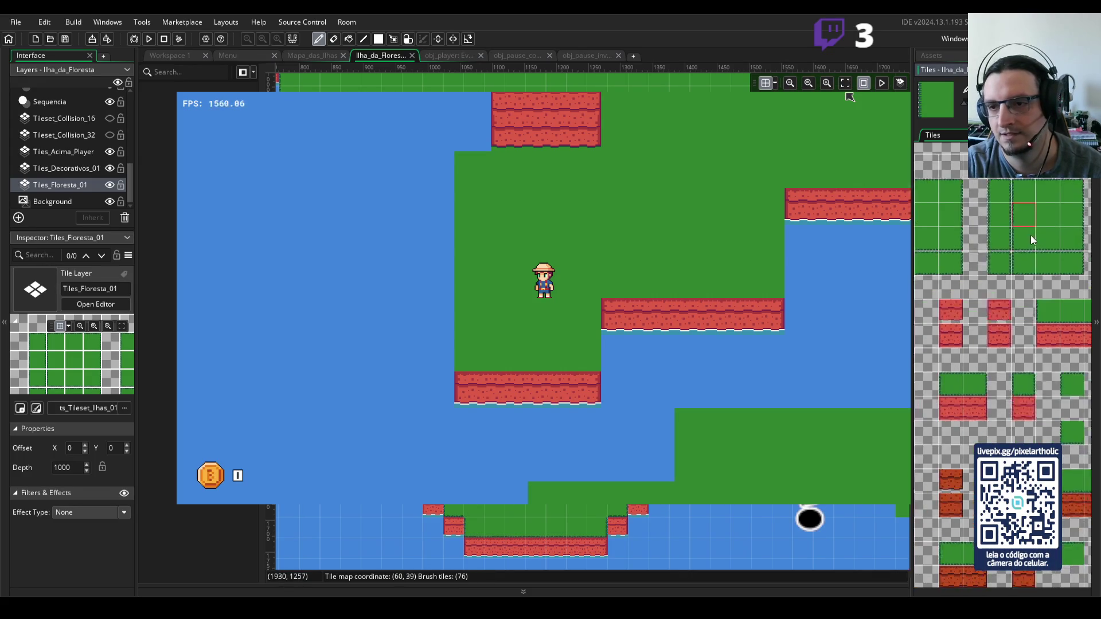
pyautogui.hscroll(-2, 1002, 241)
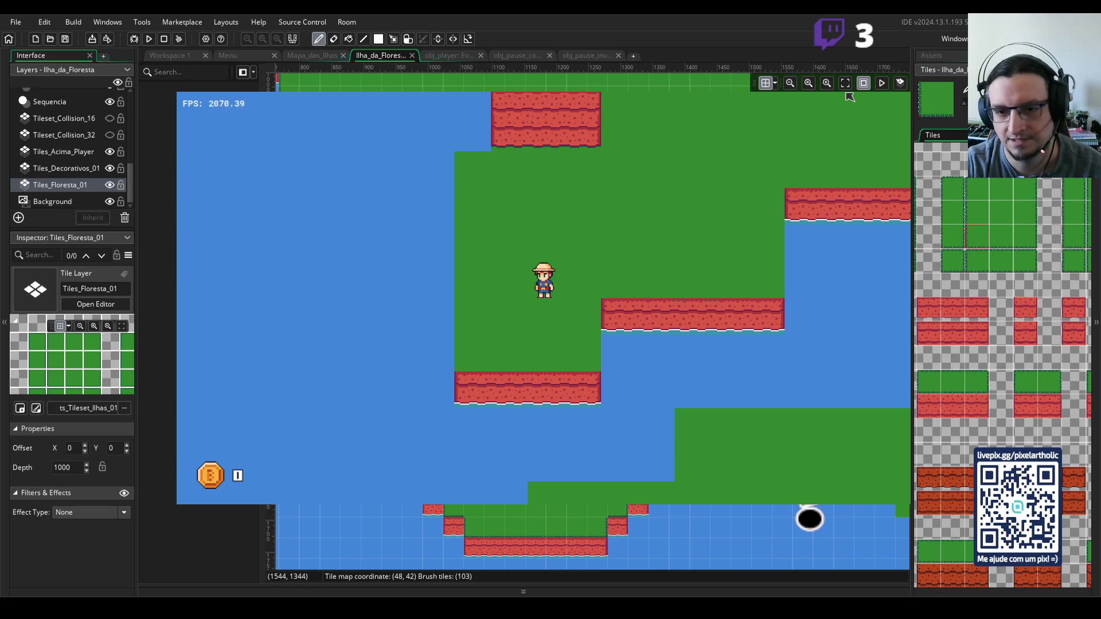
pyautogui.scroll(2, 850, 96)
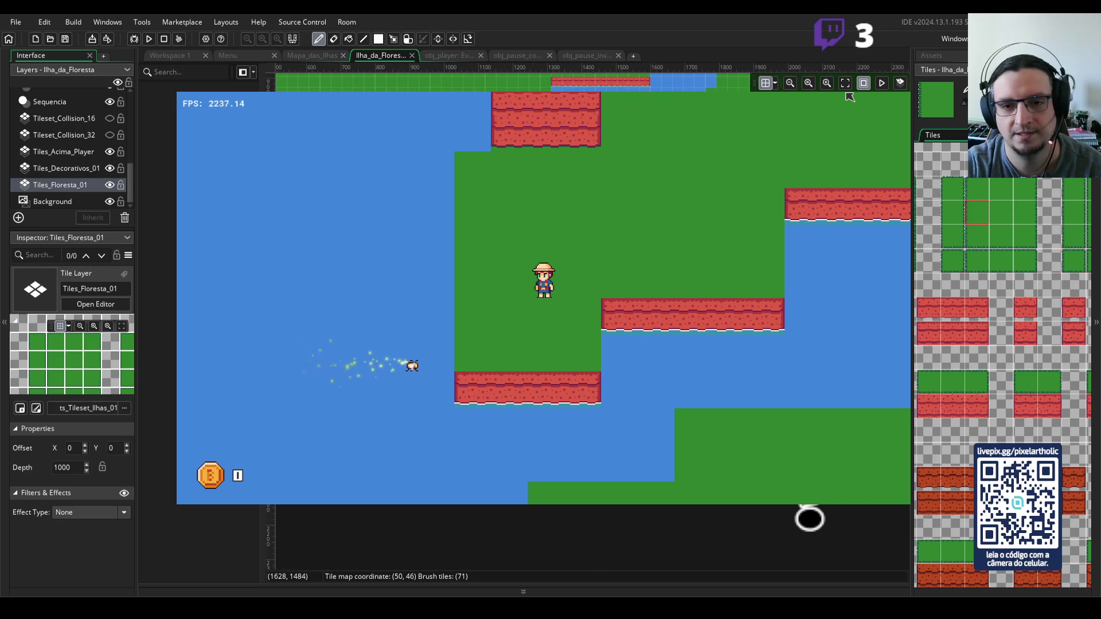
pyautogui.scroll(-6, 1050, 410)
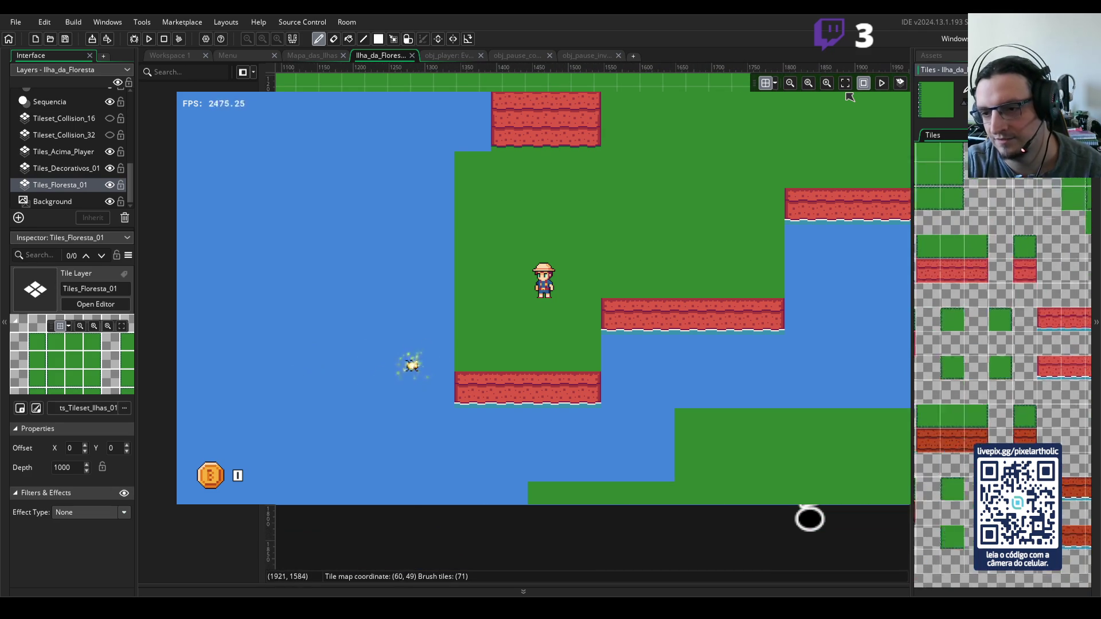
pyautogui.hscroll(2, 991, 355)
pyautogui.click(965, 318)
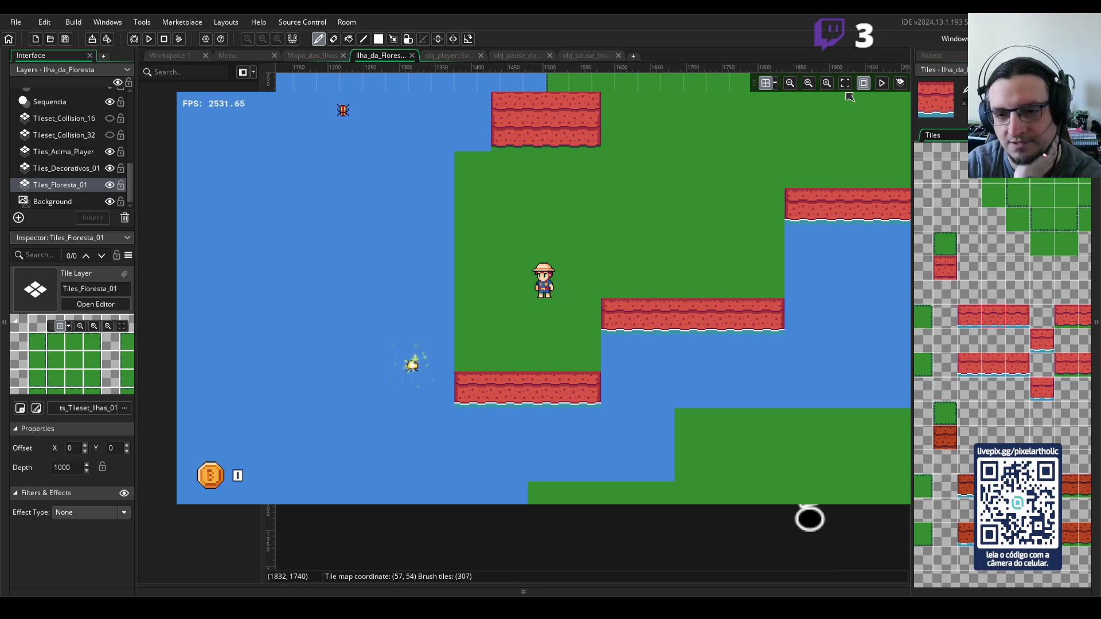
# - Try several grass tiles, including a corner grass piece, as the painting brush
pyautogui.scroll(-10, 1024, 211)
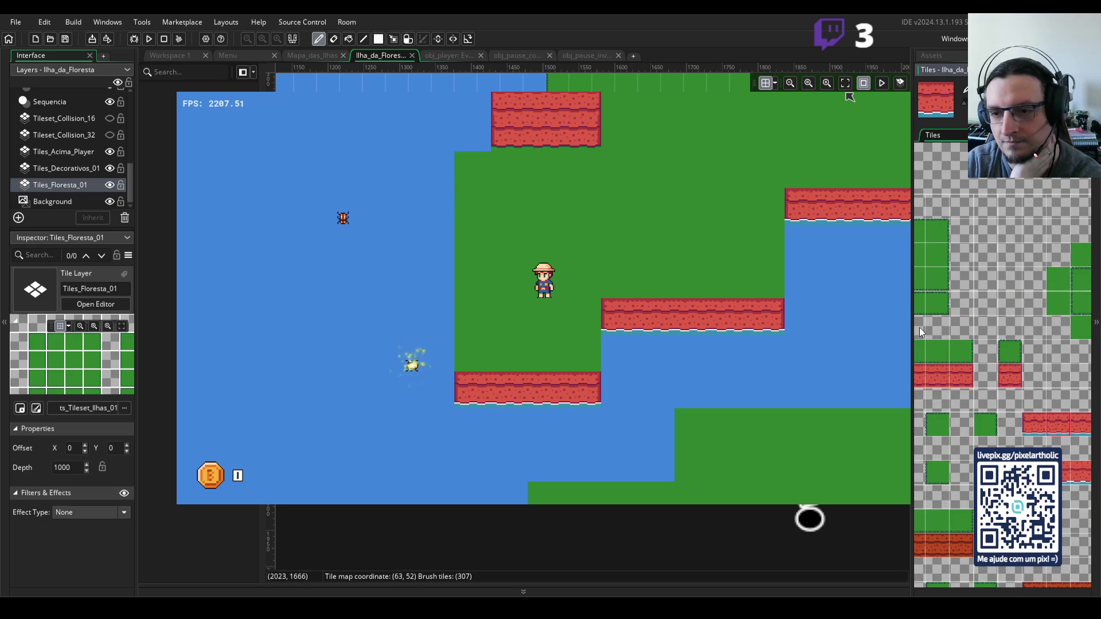
pyautogui.scroll(-5, 920, 328)
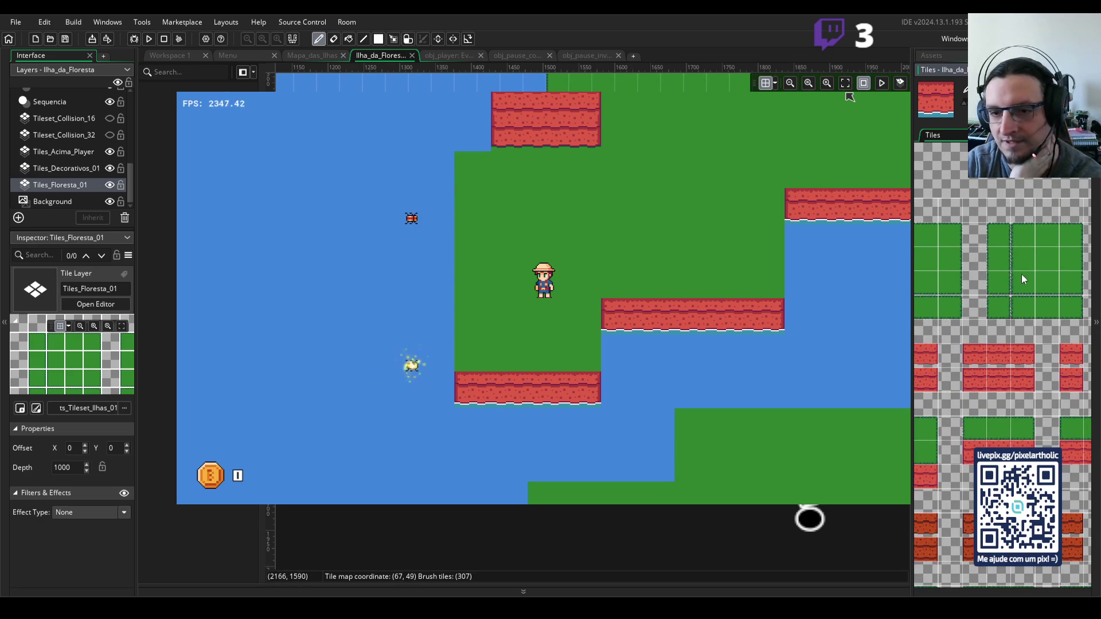
pyautogui.click(1024, 278)
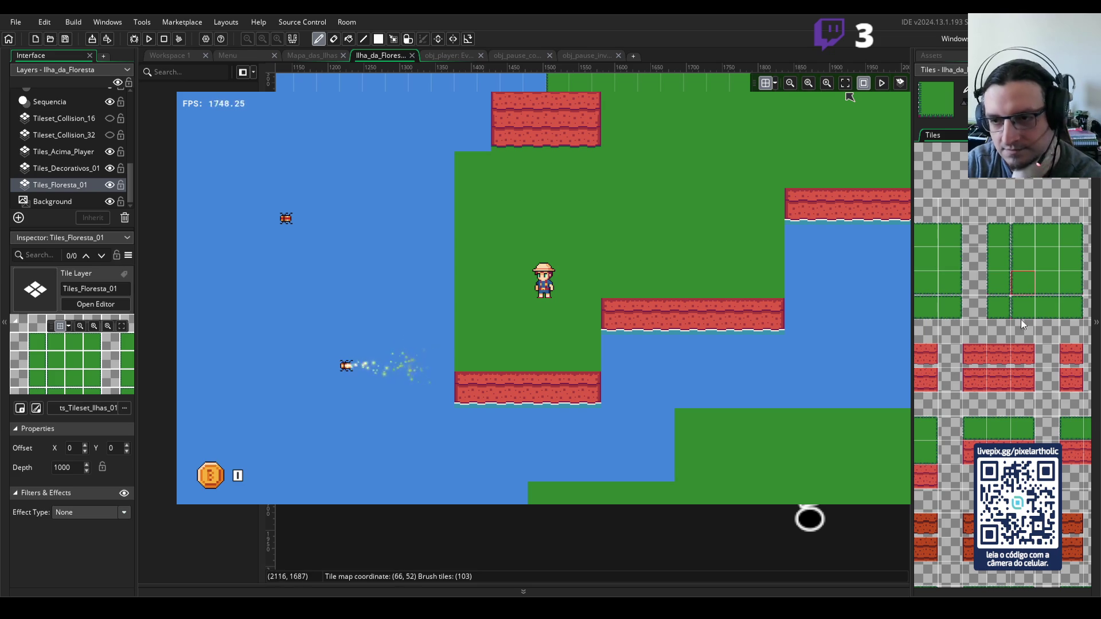
pyautogui.click(1071, 283)
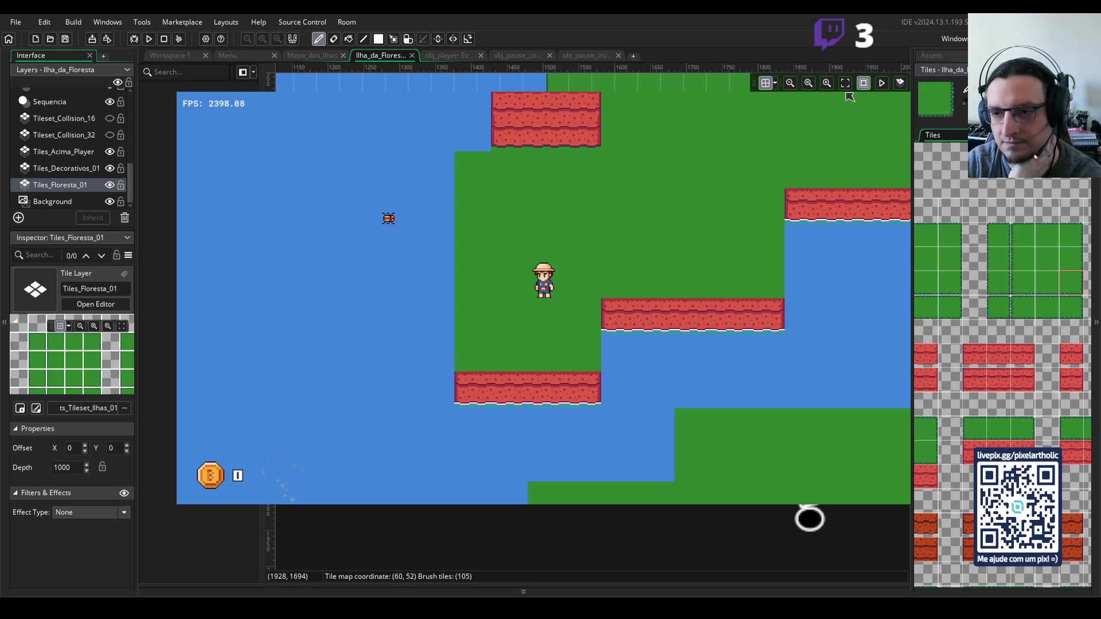
pyautogui.click(1070, 227)
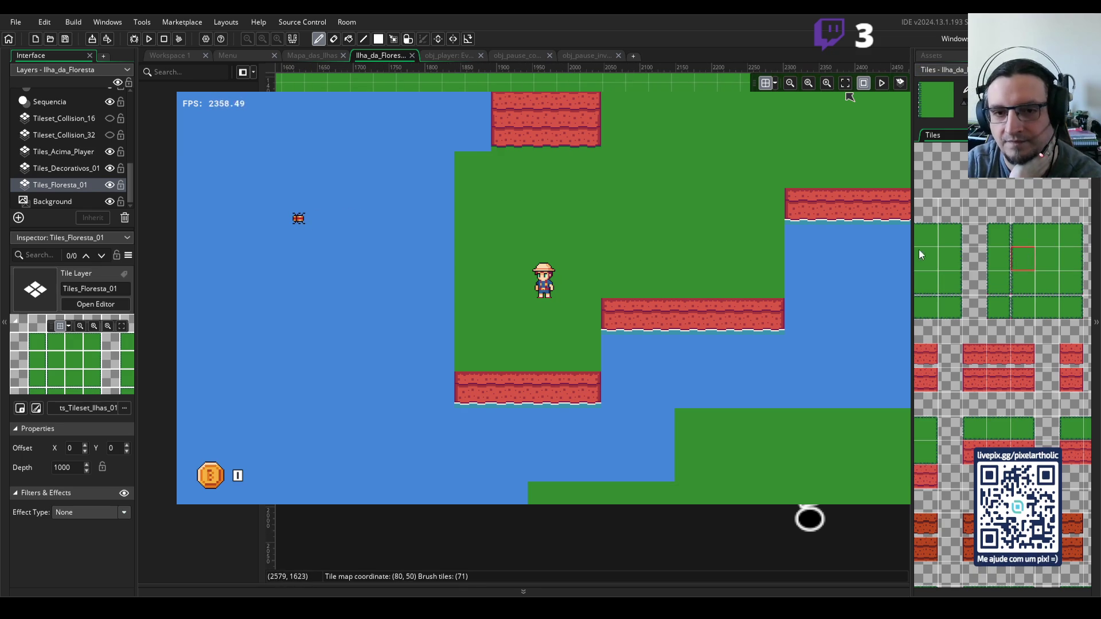
pyautogui.click(1049, 290)
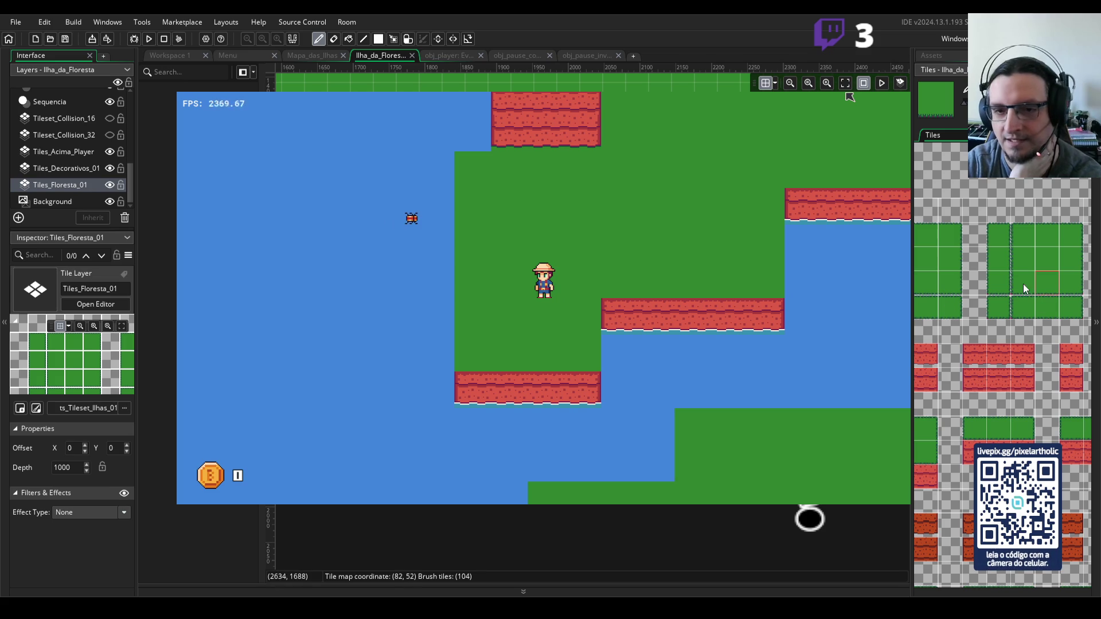
pyautogui.click(1069, 290)
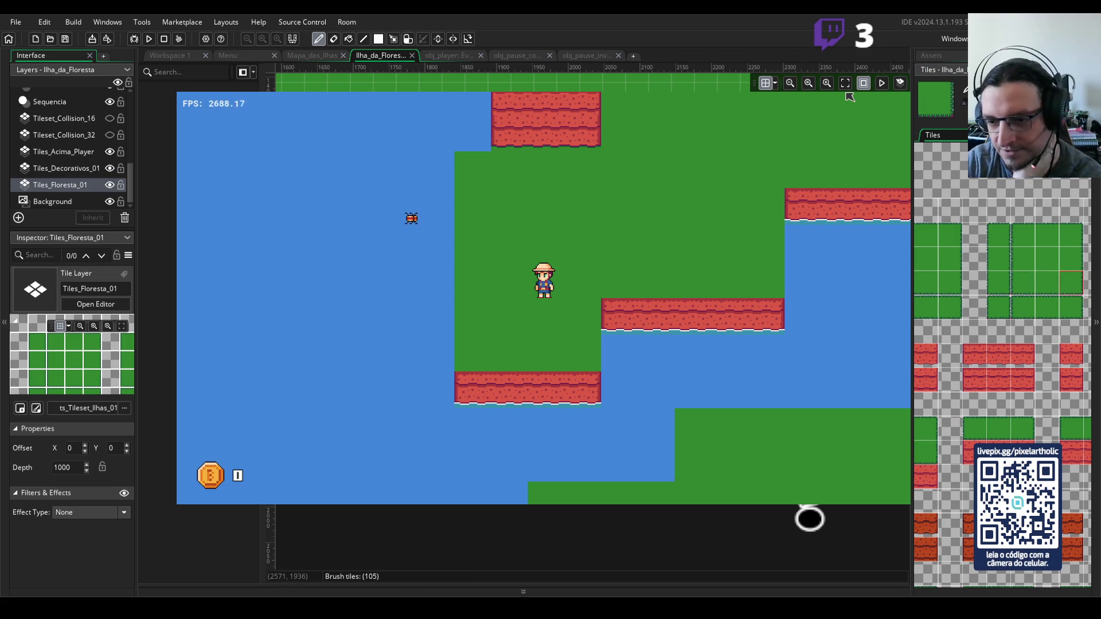
# - Try a middle cliff tile, a three-tile cliff strip and an empty tile, then widen the Tiles panel
pyautogui.moveTo(1065, 445)
pyautogui.mouseDown()
pyautogui.moveTo(916, 363)
pyautogui.moveTo(947, 444)
pyautogui.mouseUp()
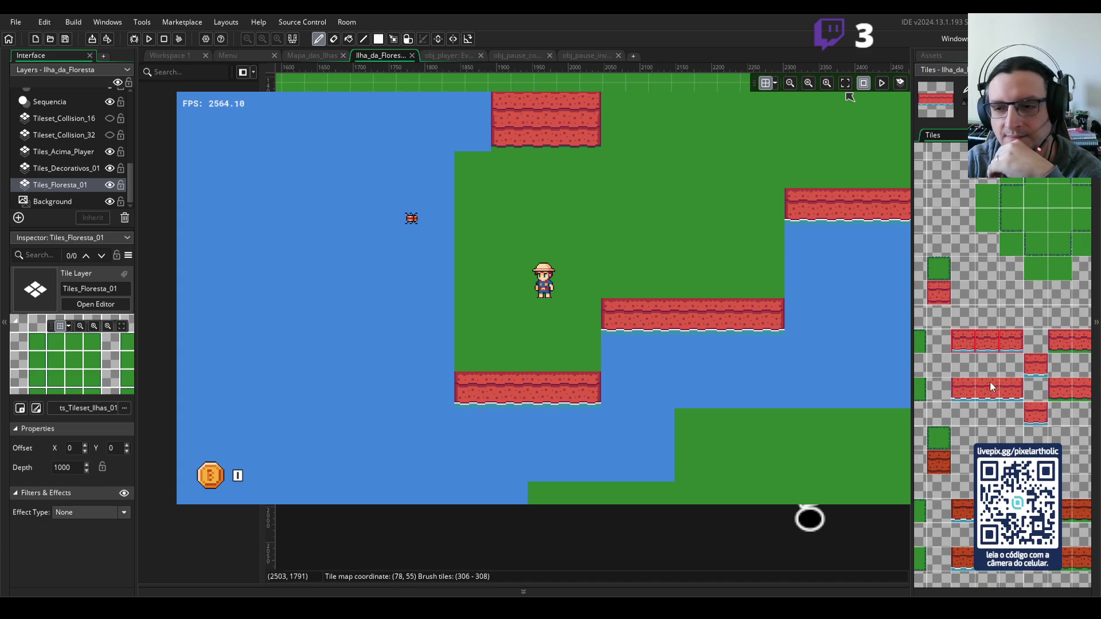
pyautogui.click(993, 388)
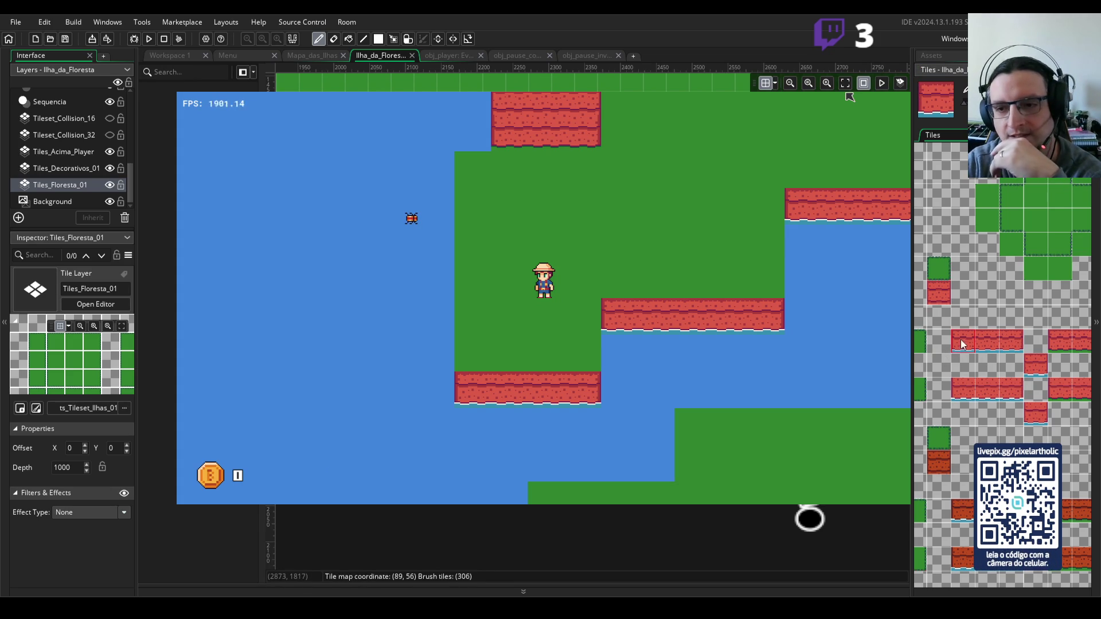
pyautogui.moveTo(964, 342); pyautogui.dragTo(1010, 347)
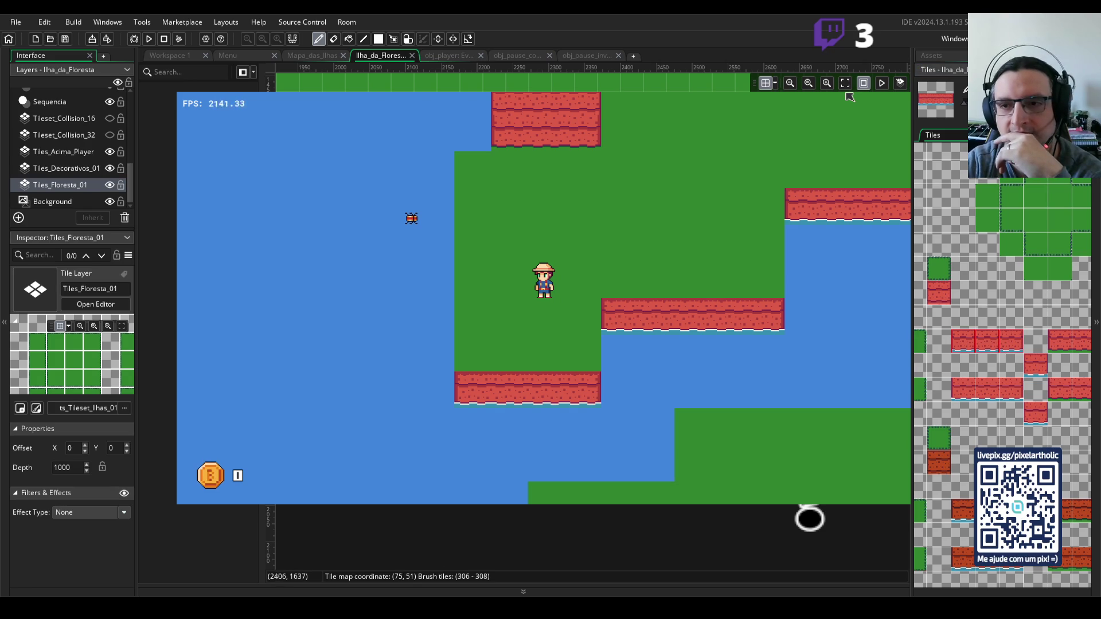
pyautogui.click(945, 177)
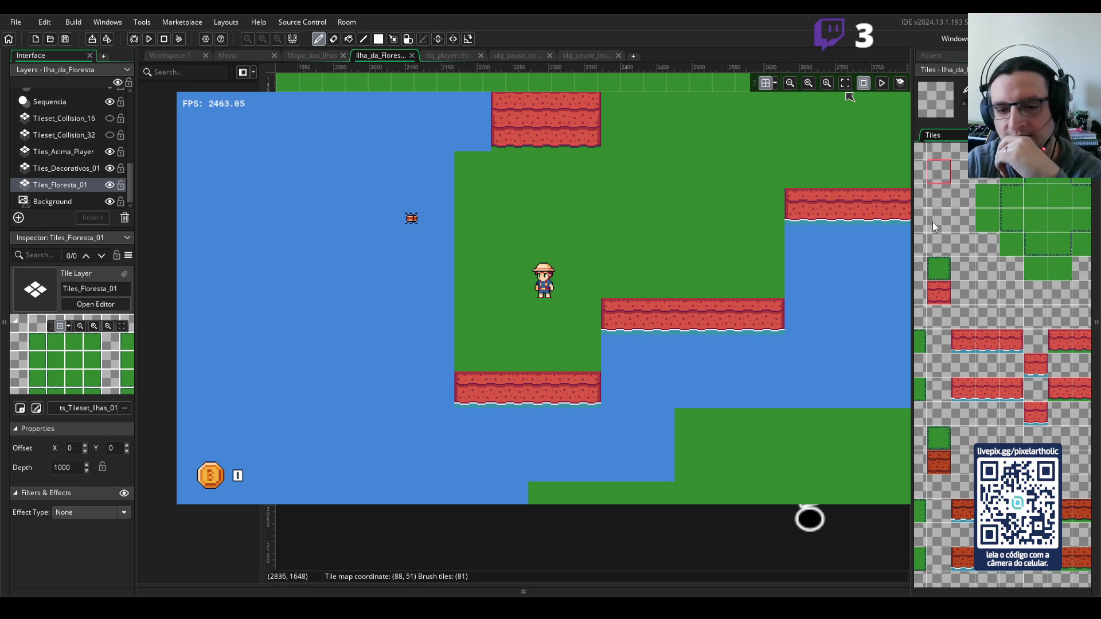
pyautogui.moveTo(933, 222); pyautogui.dragTo(1014, 249)
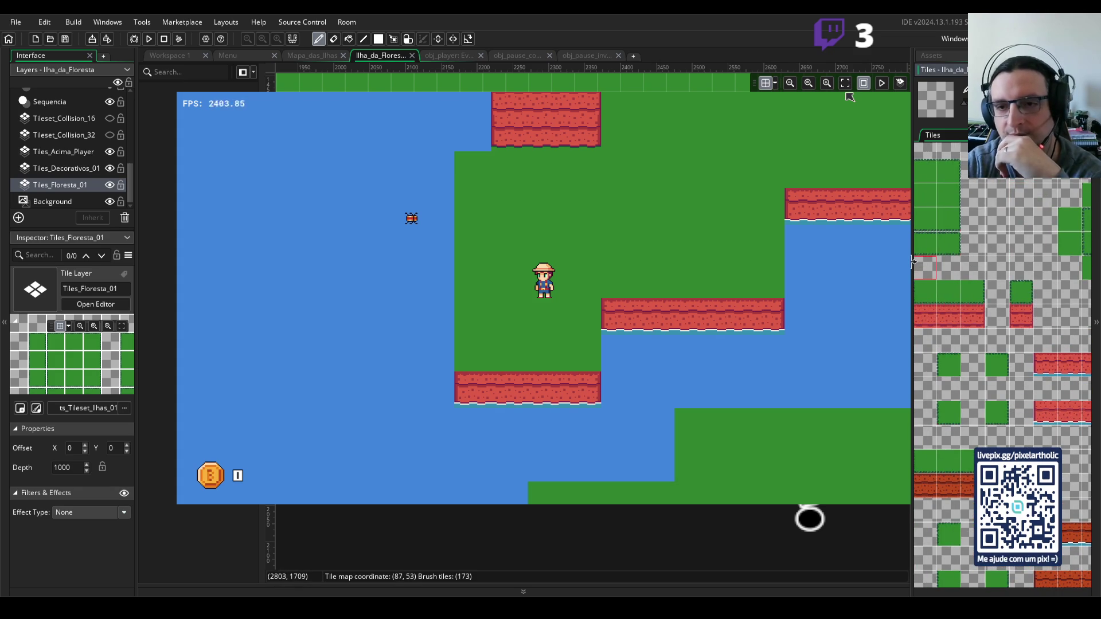
pyautogui.moveTo(912, 261); pyautogui.dragTo(792, 261)
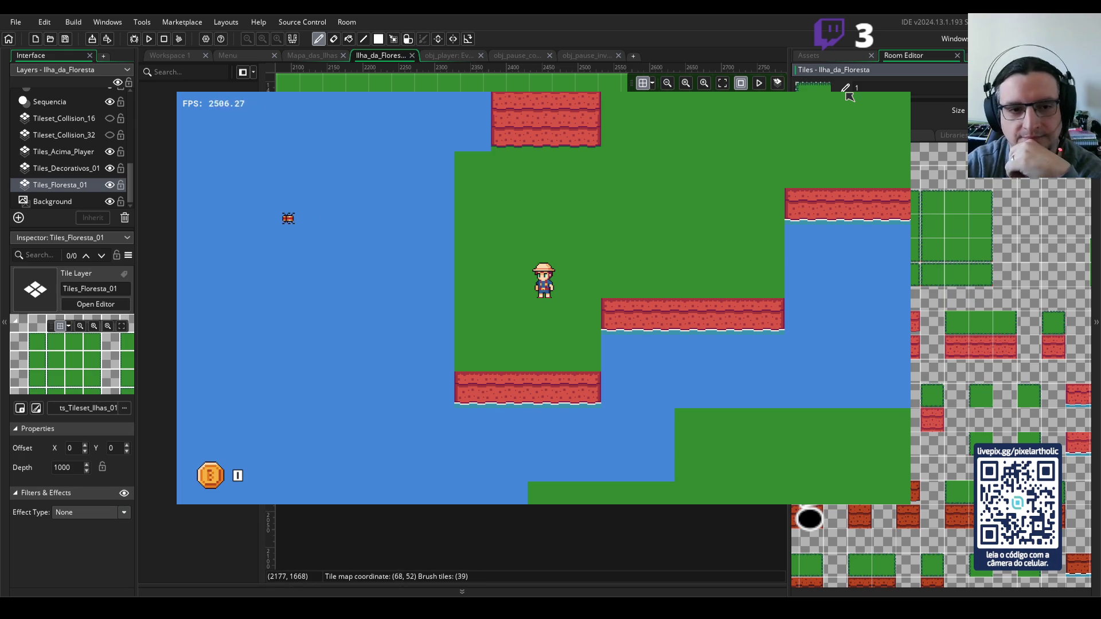
# - Compare grass tiles 110, 109, 78, 76 and 45, ending on tile 78
pyautogui.click(941, 235)
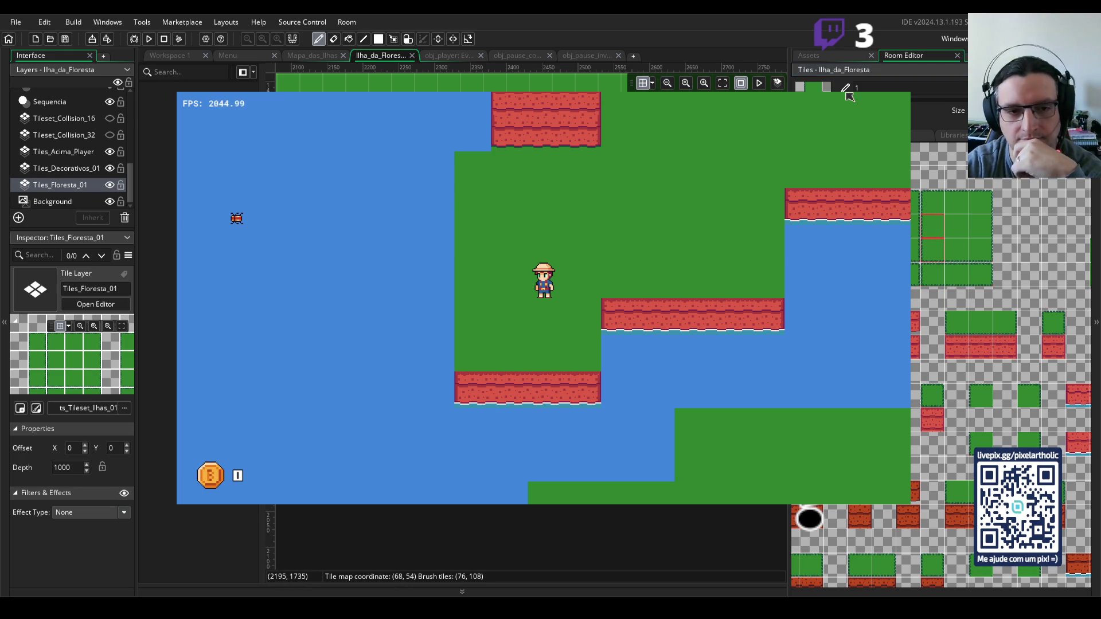
pyautogui.click(981, 249)
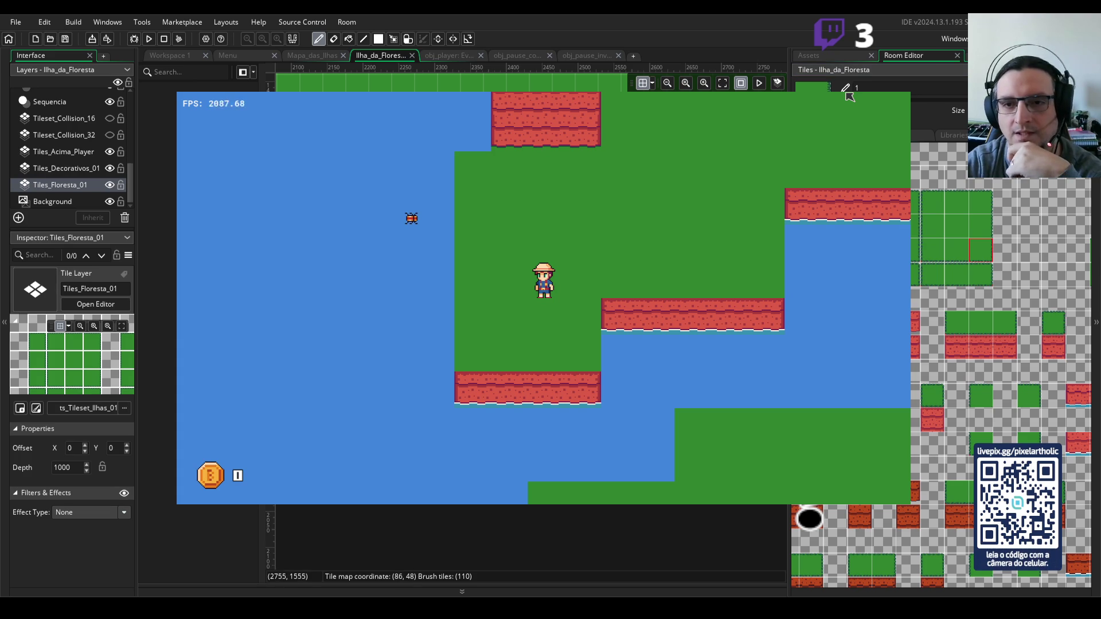
pyautogui.click(957, 250)
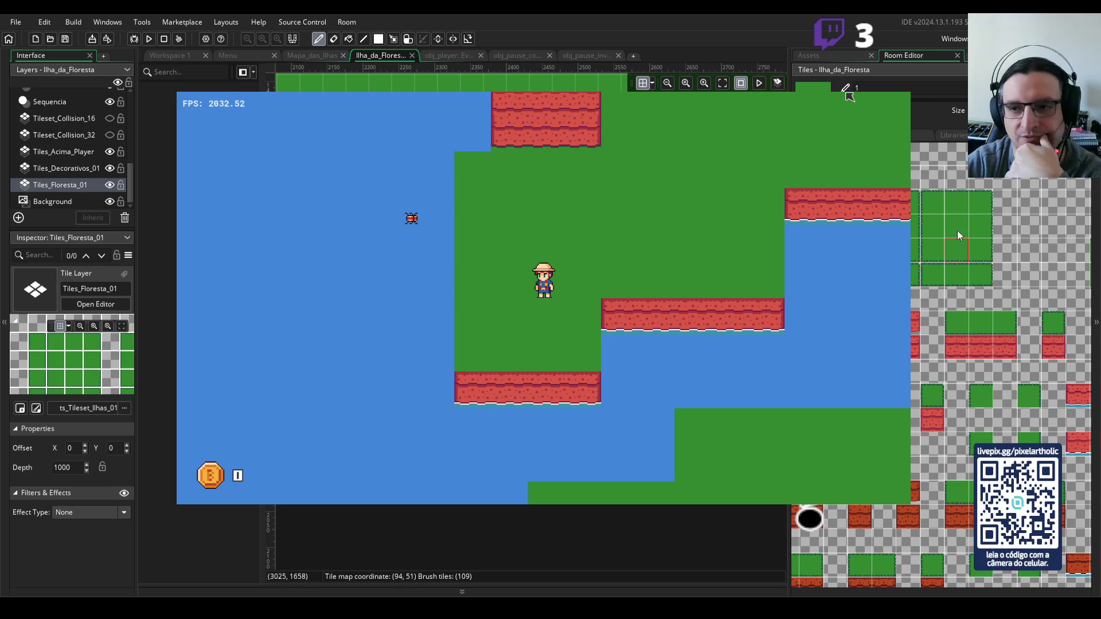
pyautogui.click(980, 229)
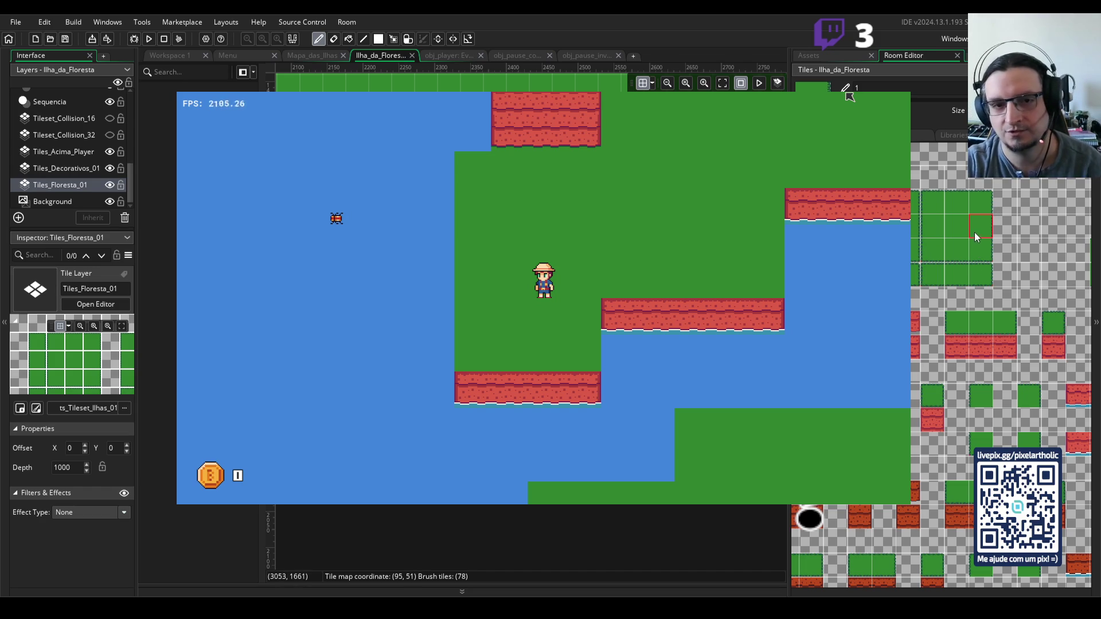
pyautogui.click(928, 220)
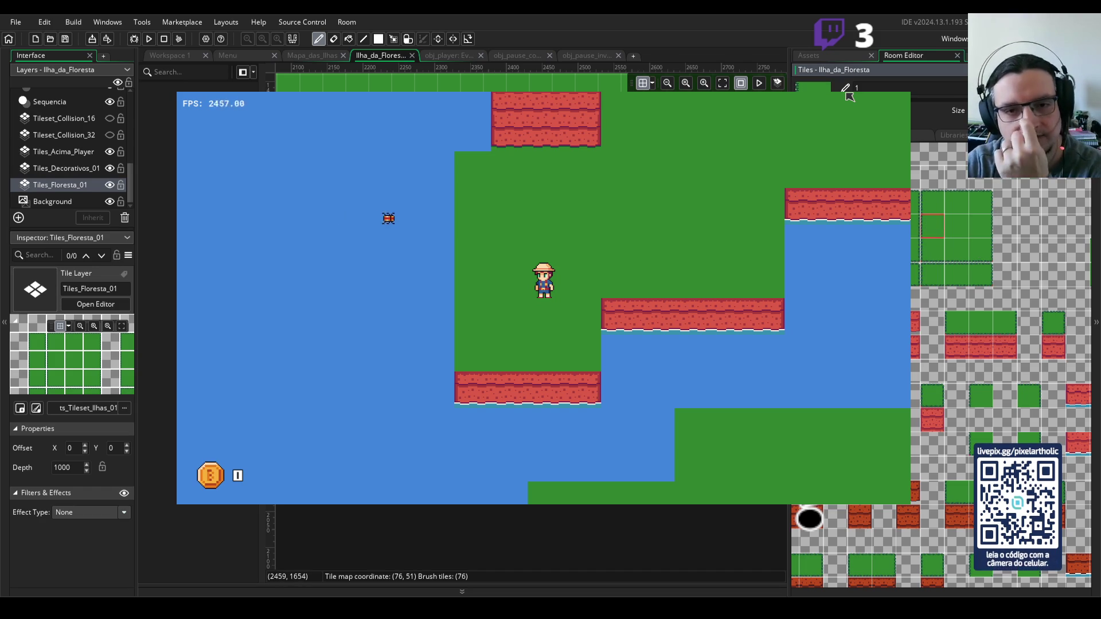
pyautogui.click(956, 200)
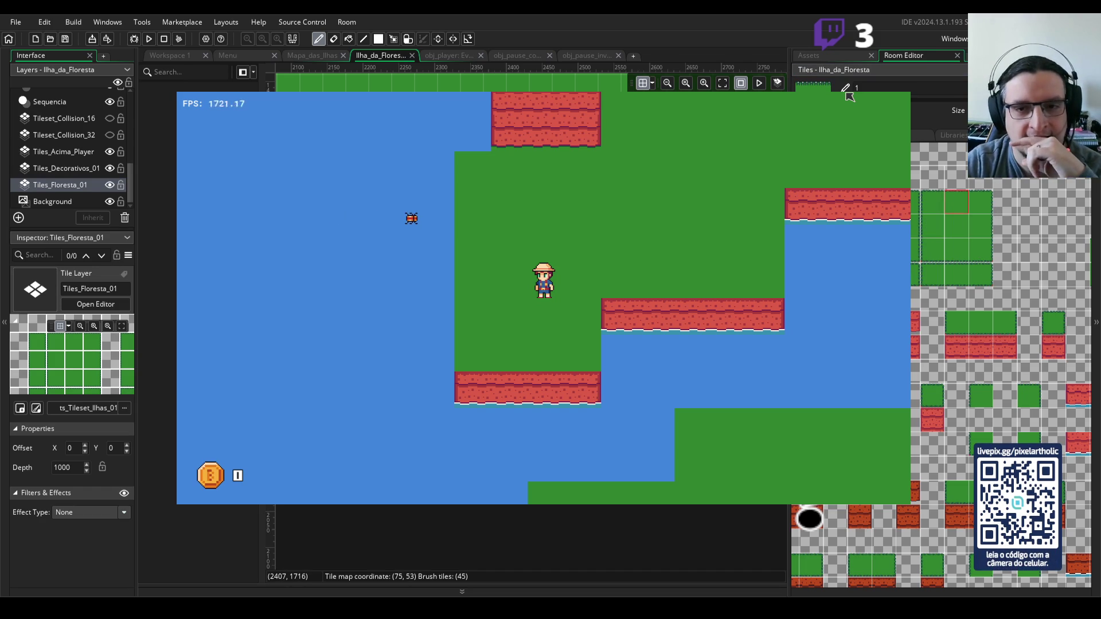
pyautogui.click(981, 227)
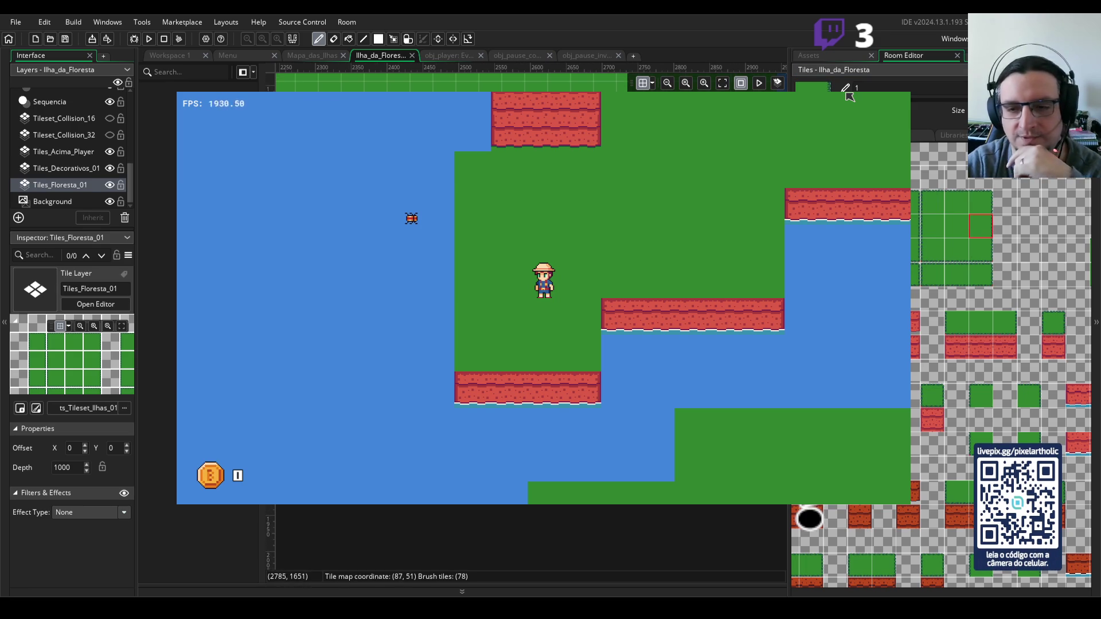
# - Select a strip of three red cliff platform tiles as a multi-tile brush
pyautogui.scroll(-2, 1004, 364)
pyautogui.moveTo(1005, 361); pyautogui.dragTo(1067, 362)
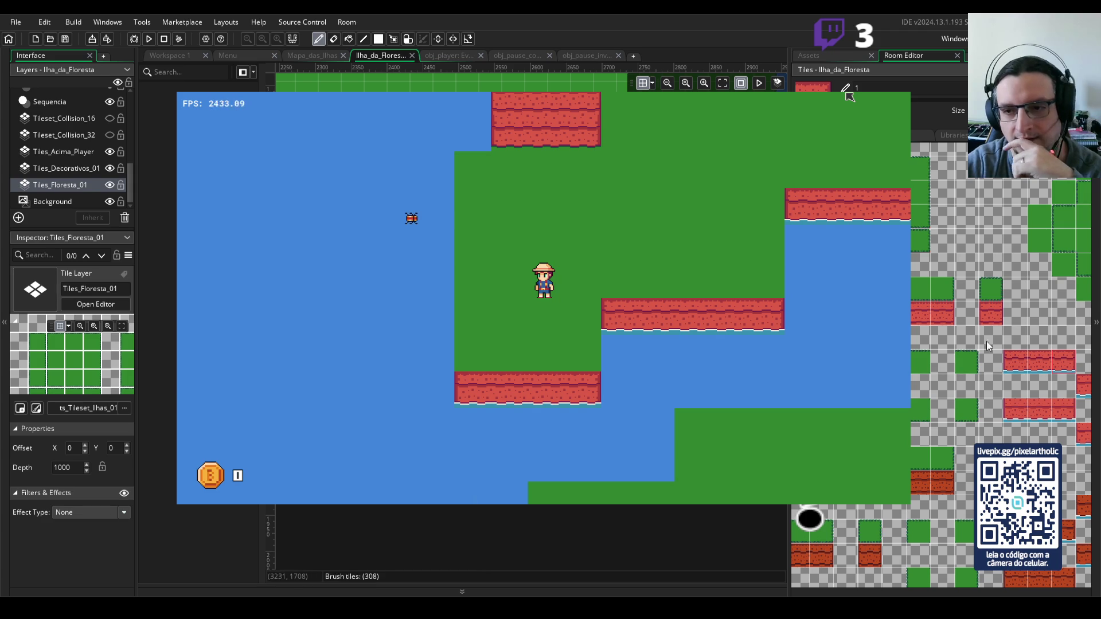
pyautogui.moveTo(1053, 420); pyautogui.dragTo(1023, 415)
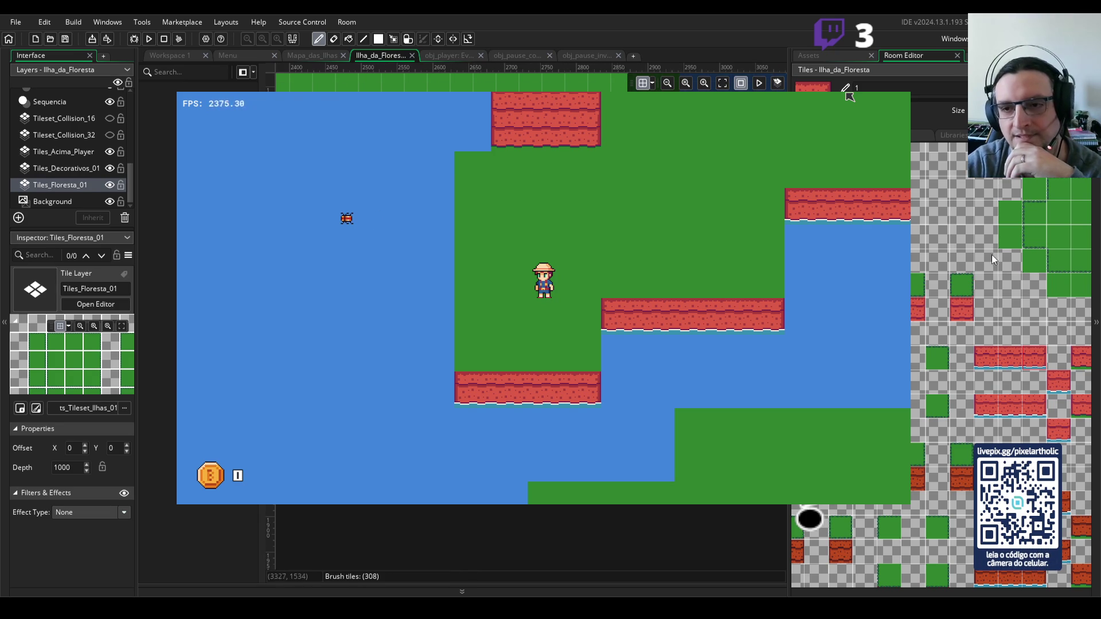
pyautogui.scroll(-2, 1001, 234)
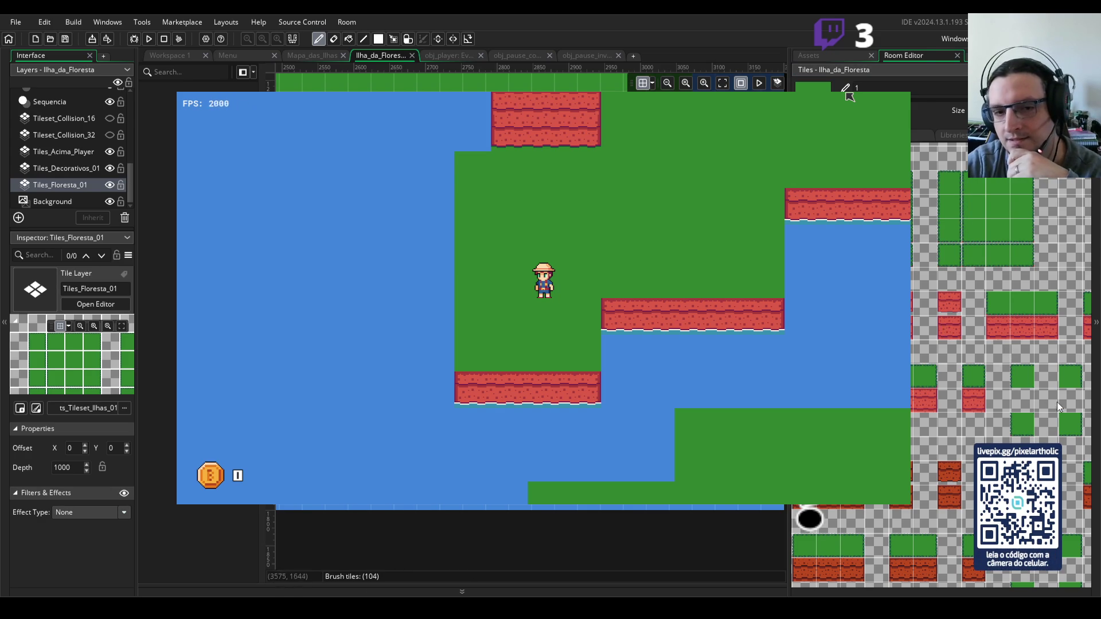
pyautogui.scroll(-2, 1058, 406)
pyautogui.moveTo(944, 323); pyautogui.dragTo(988, 332)
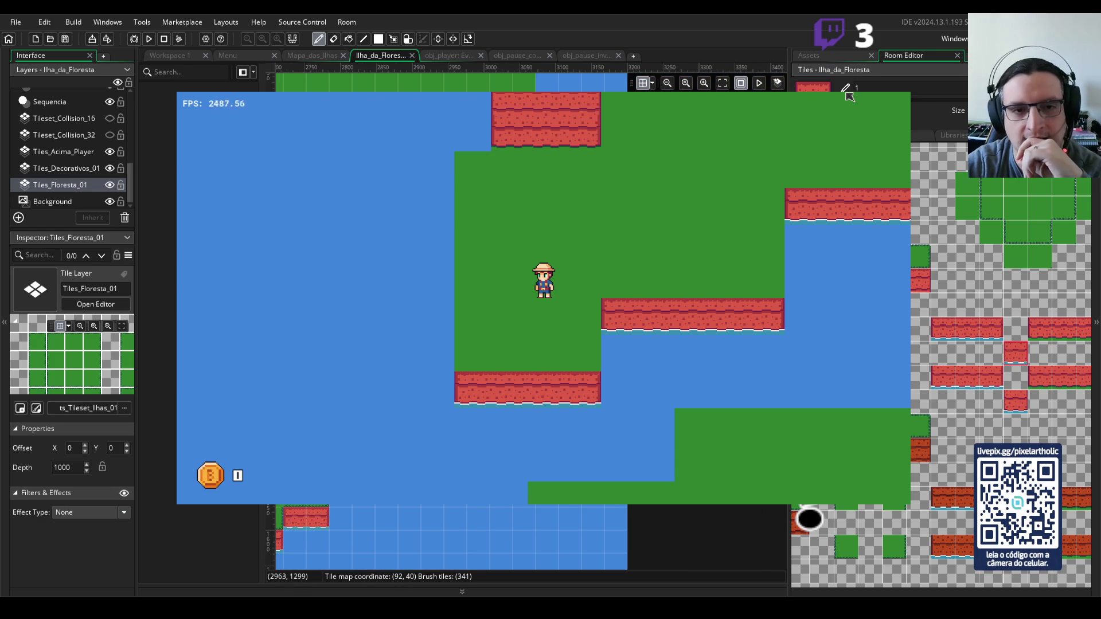
pyautogui.moveTo(944, 332); pyautogui.dragTo(998, 331)
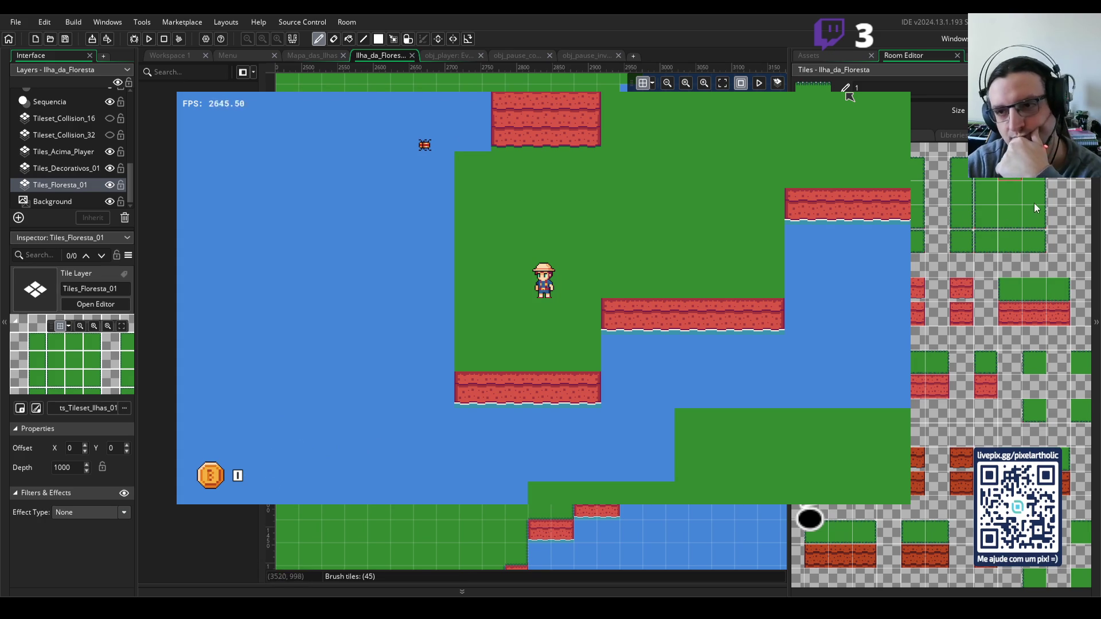
# - Select forest grass tile 45 as the painting brush
pyautogui.click(1034, 194)
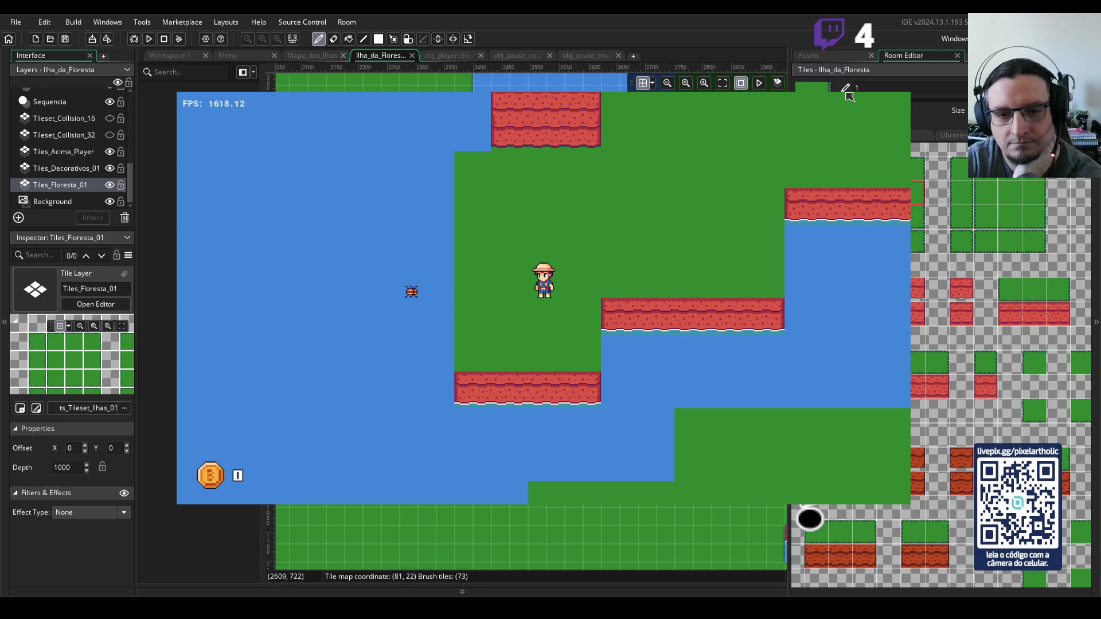
# - Scroll the Tiles panel down to the red cliff tiles and select two of them as the brush
pyautogui.hscroll(3, 528, 537)
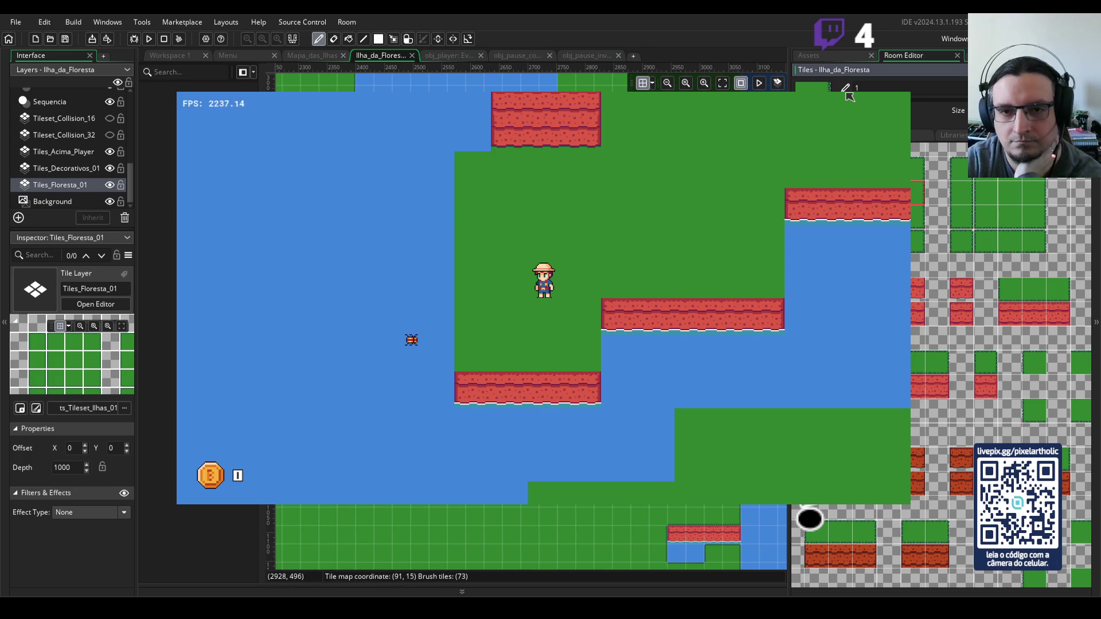
pyautogui.scroll(-2, 528, 322)
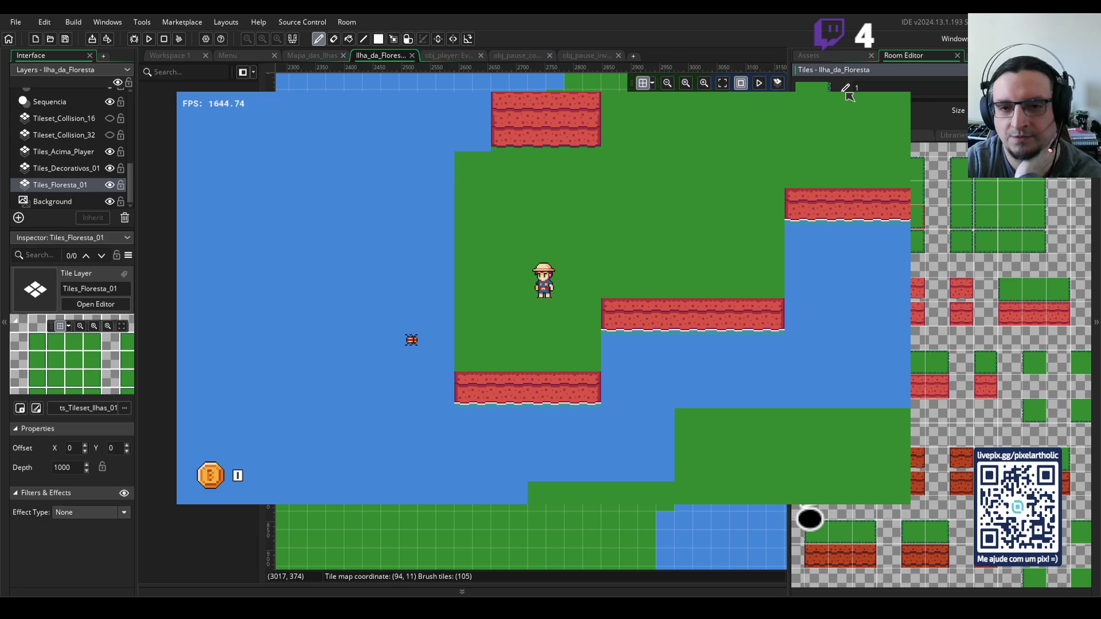
pyautogui.scroll(-2, 527, 536)
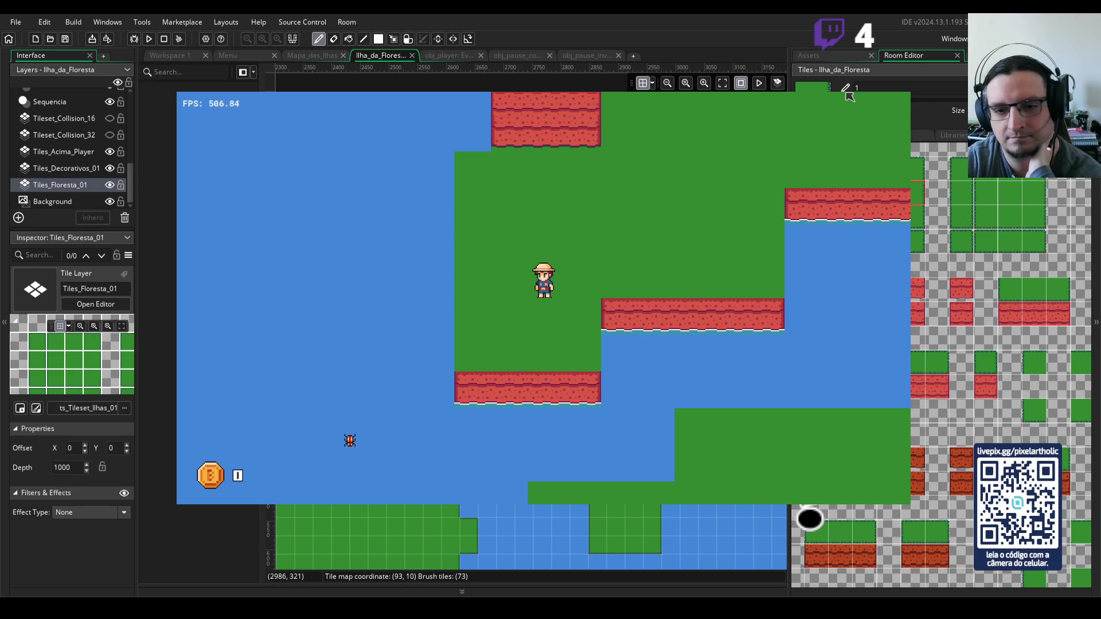
pyautogui.scroll(-2, 850, 97)
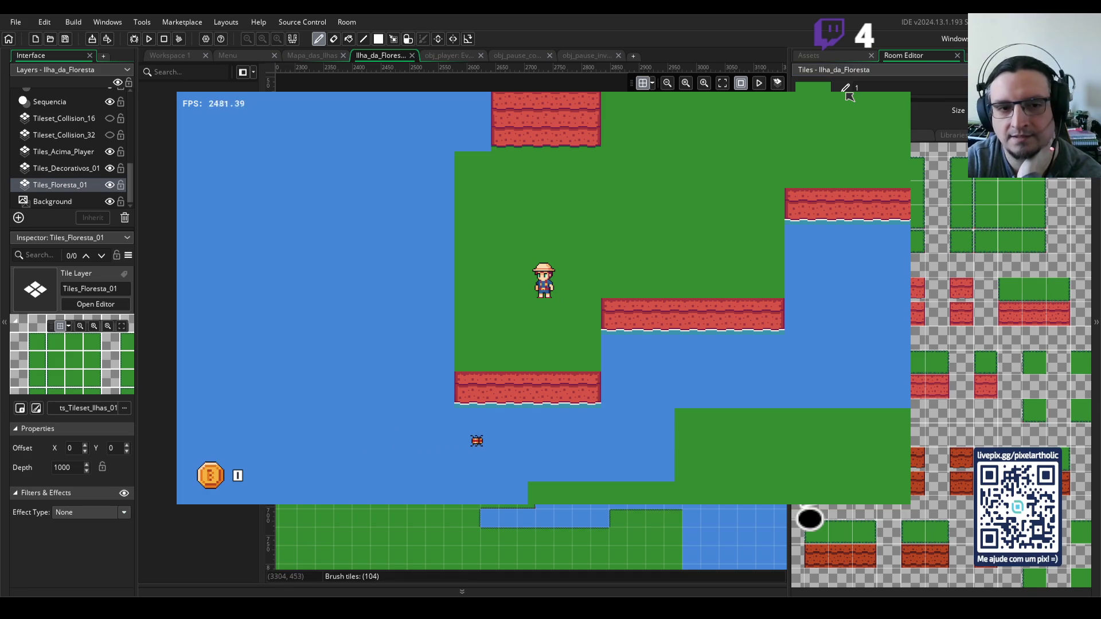
pyautogui.hscroll(-5, 849, 96)
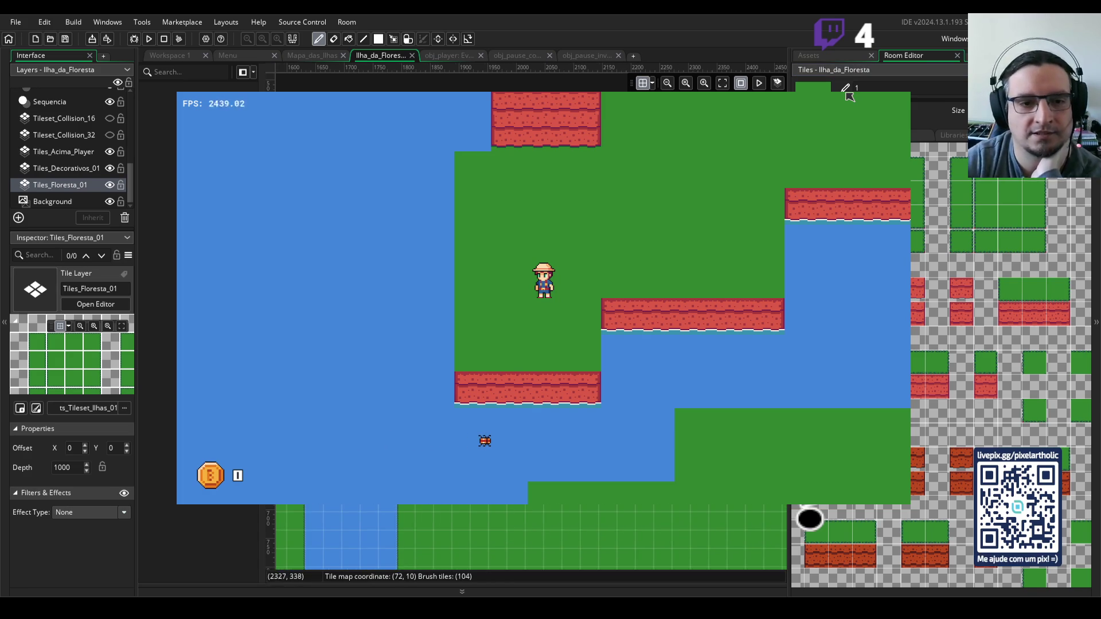
pyautogui.hscroll(5, 850, 96)
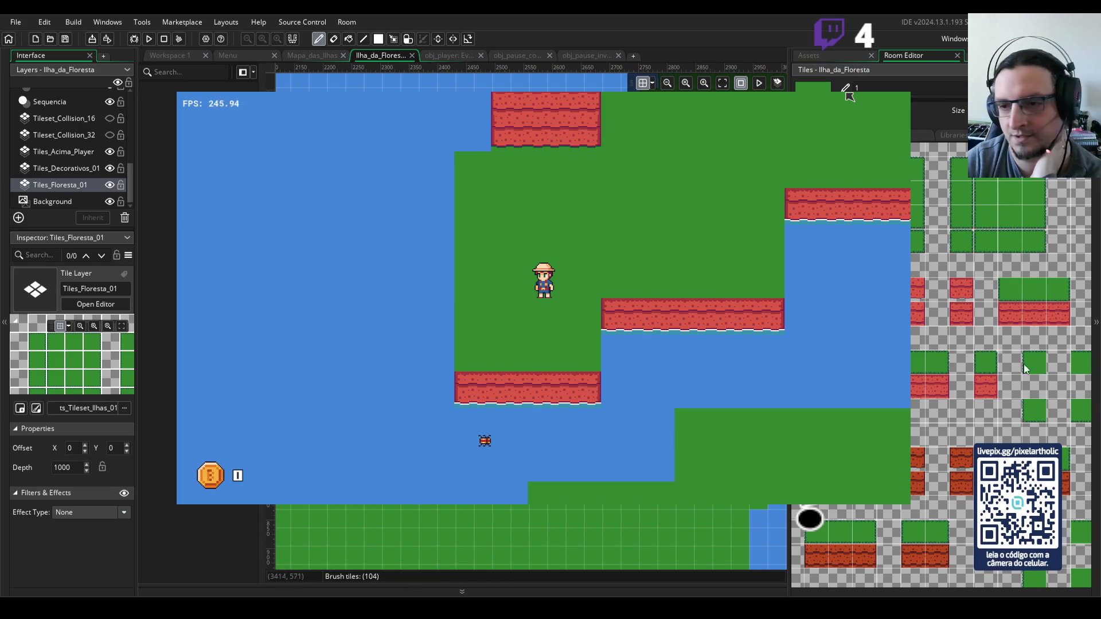
pyautogui.scroll(-5, 1026, 368)
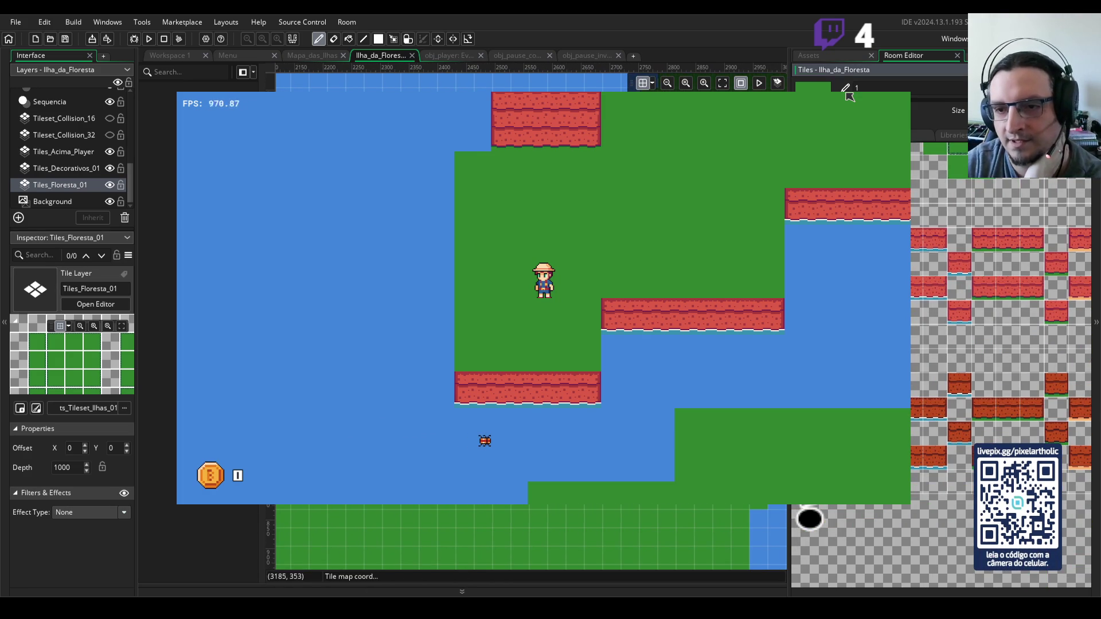
pyautogui.moveTo(932, 244); pyautogui.dragTo(911, 252)
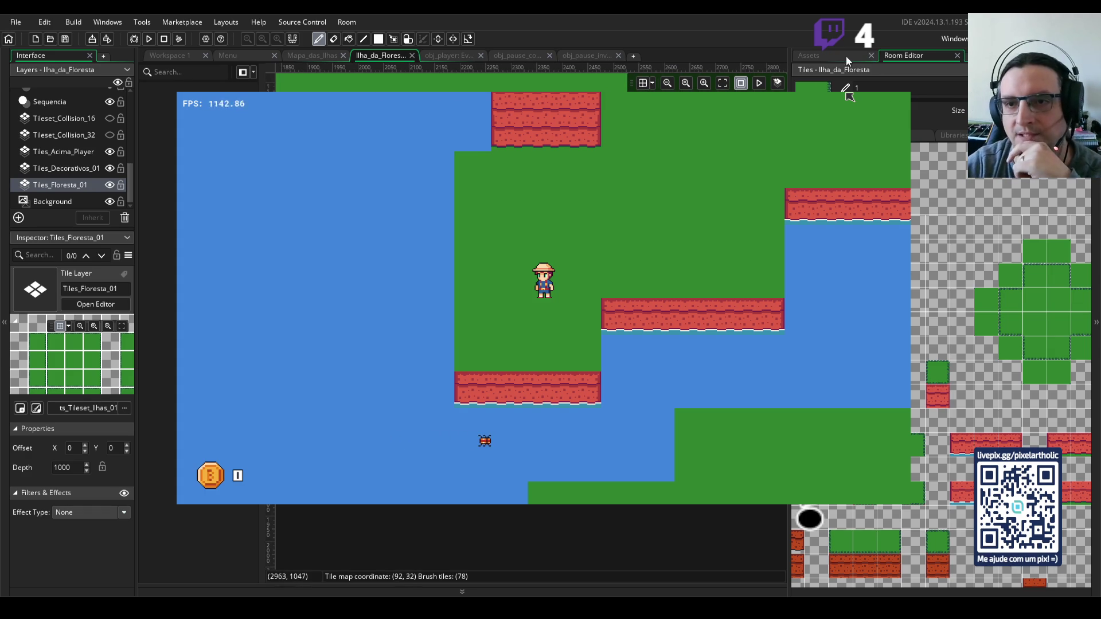
# - Narrow the Room Editor's tile palette dock so more of the Ilha_da_Floresta room shows
pyautogui.moveTo(792, 173)
pyautogui.mouseDown()
pyautogui.moveTo(984, 174)
pyautogui.moveTo(936, 173)
pyautogui.mouseUp()
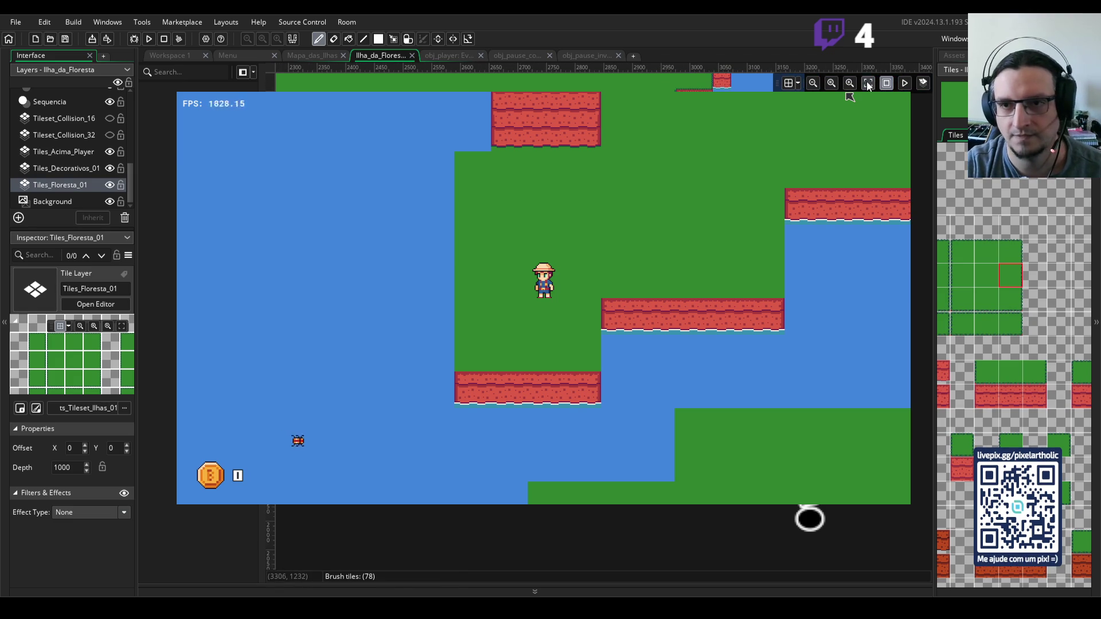
pyautogui.click(867, 84)
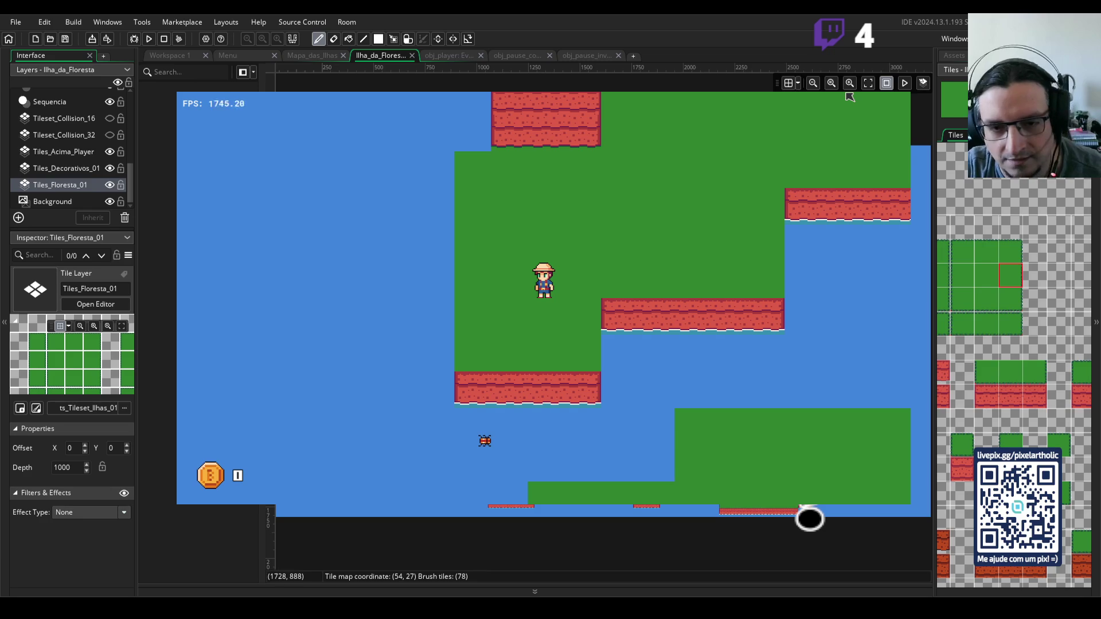
pyautogui.scroll(5, 850, 96)
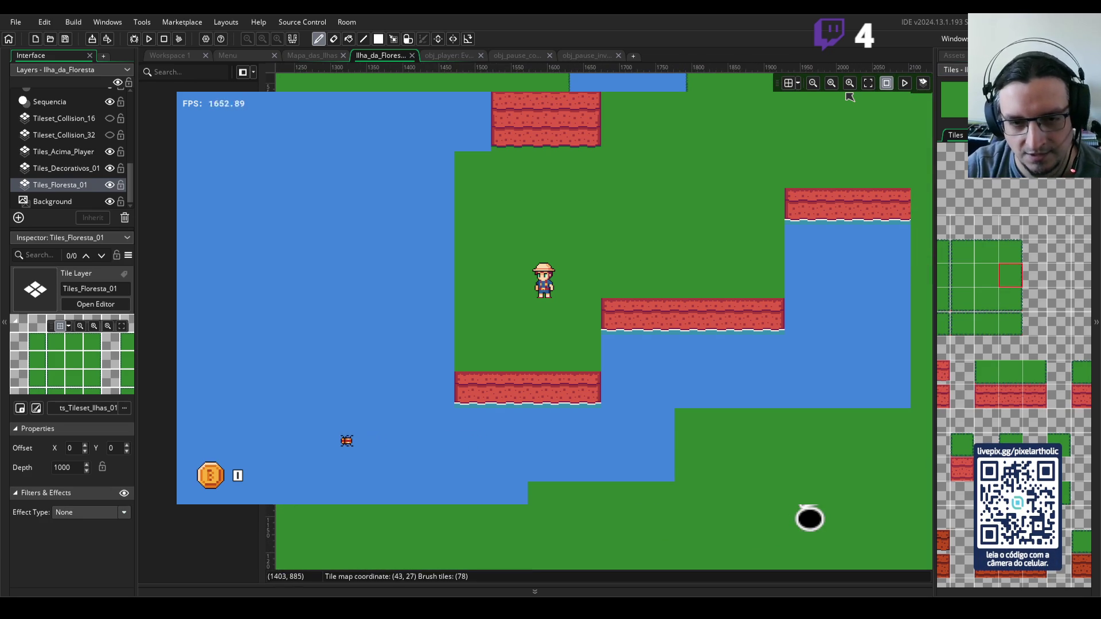
pyautogui.scroll(-3, 849, 97)
pyautogui.scroll(-2, 850, 96)
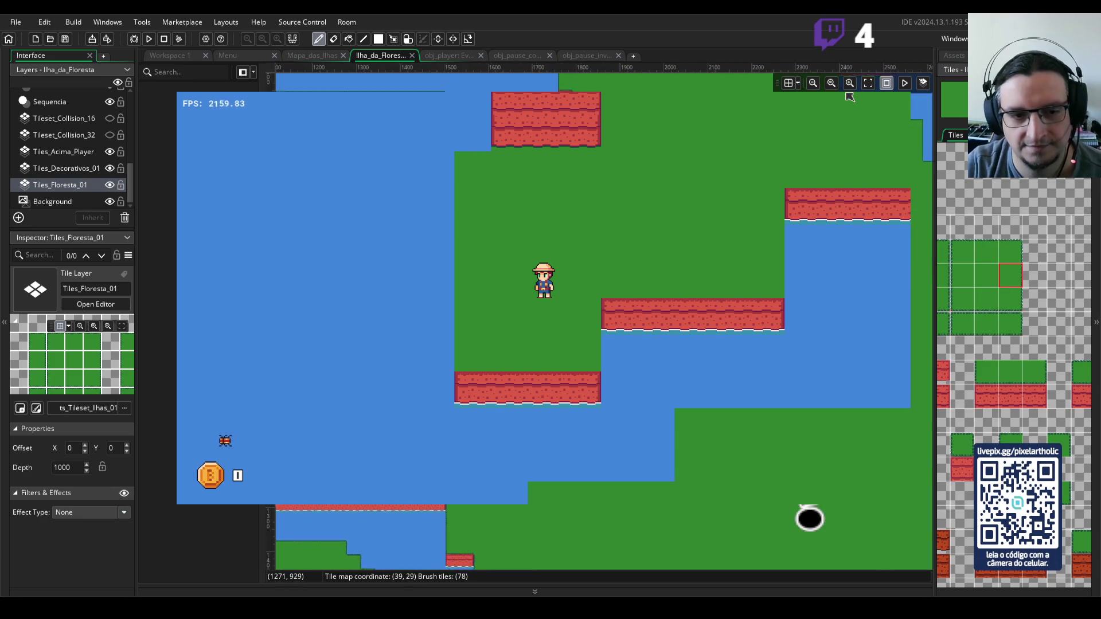
pyautogui.hscroll(-5, 849, 96)
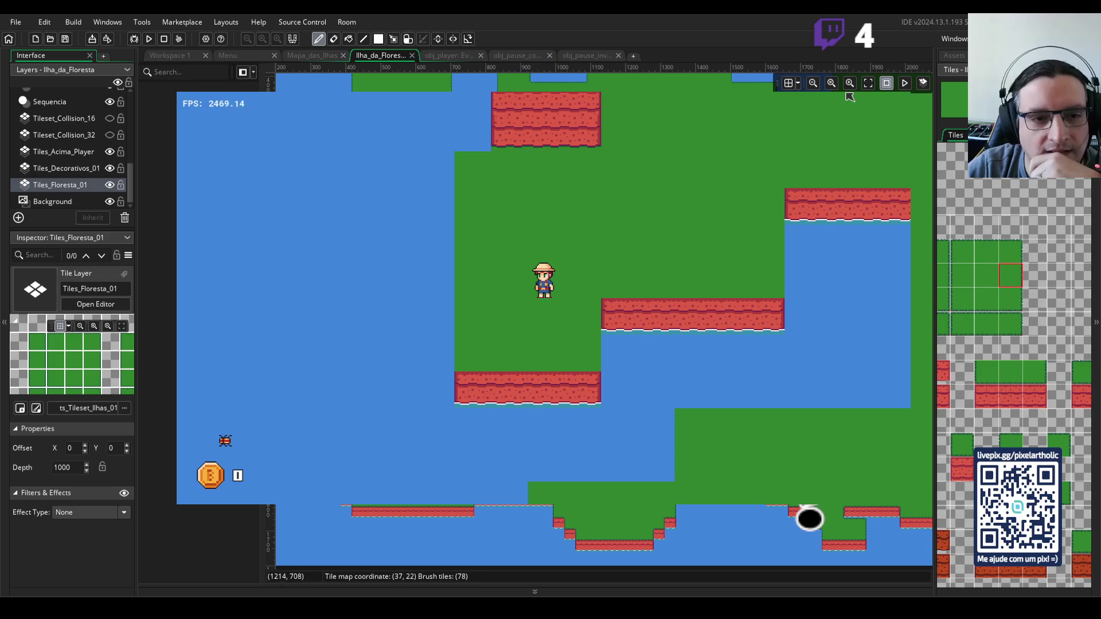
pyautogui.scroll(-2, 850, 97)
pyautogui.hscroll(-2, 849, 96)
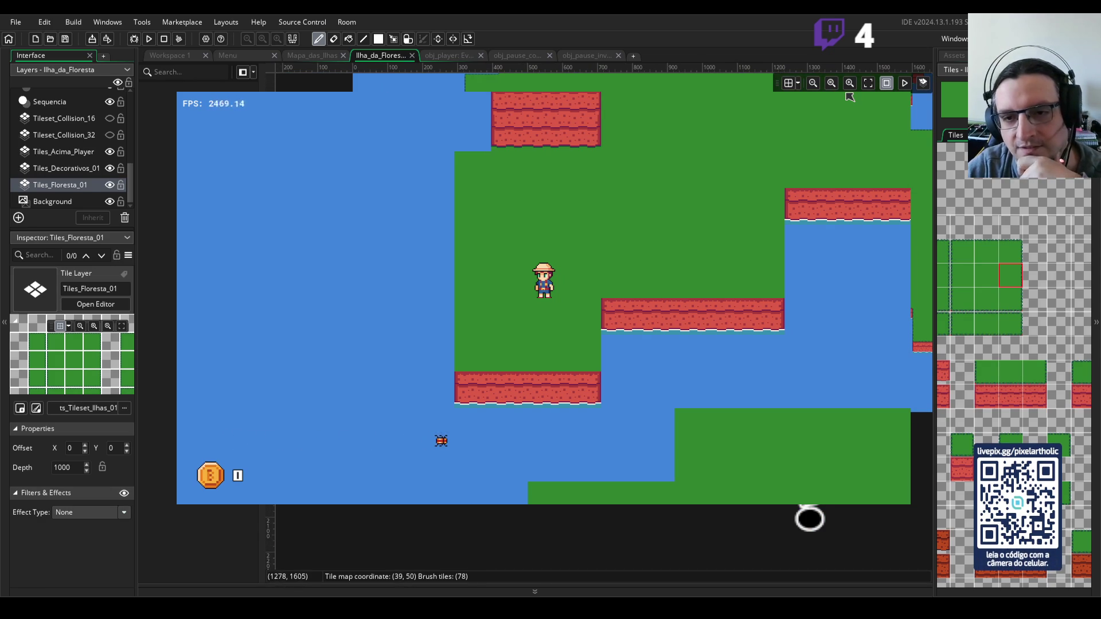
pyautogui.hscroll(4, 849, 96)
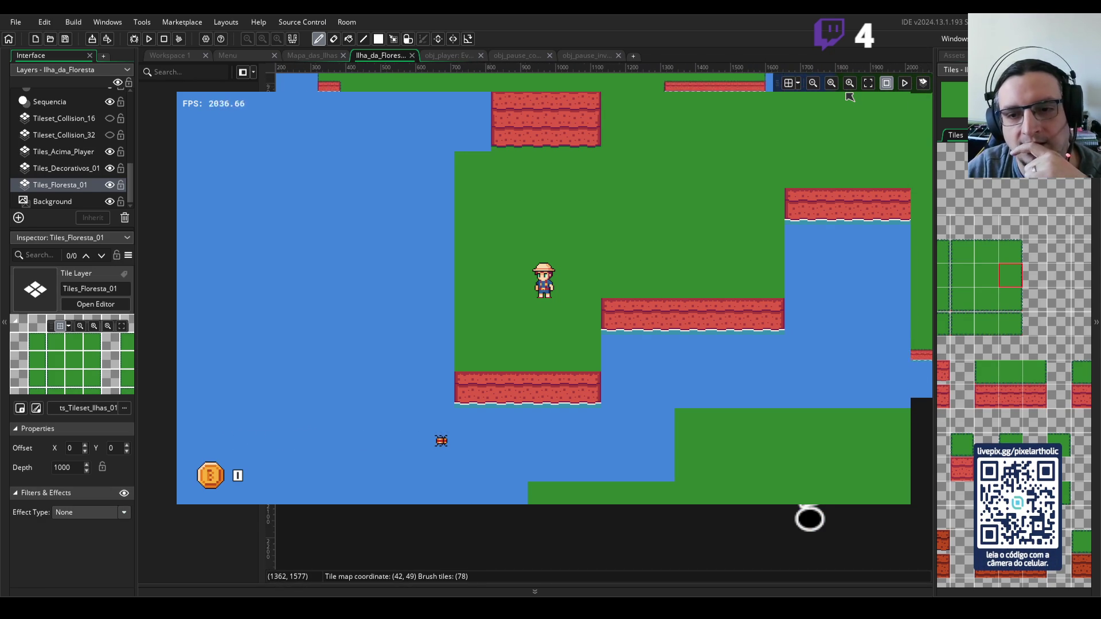
pyautogui.hscroll(2, 849, 96)
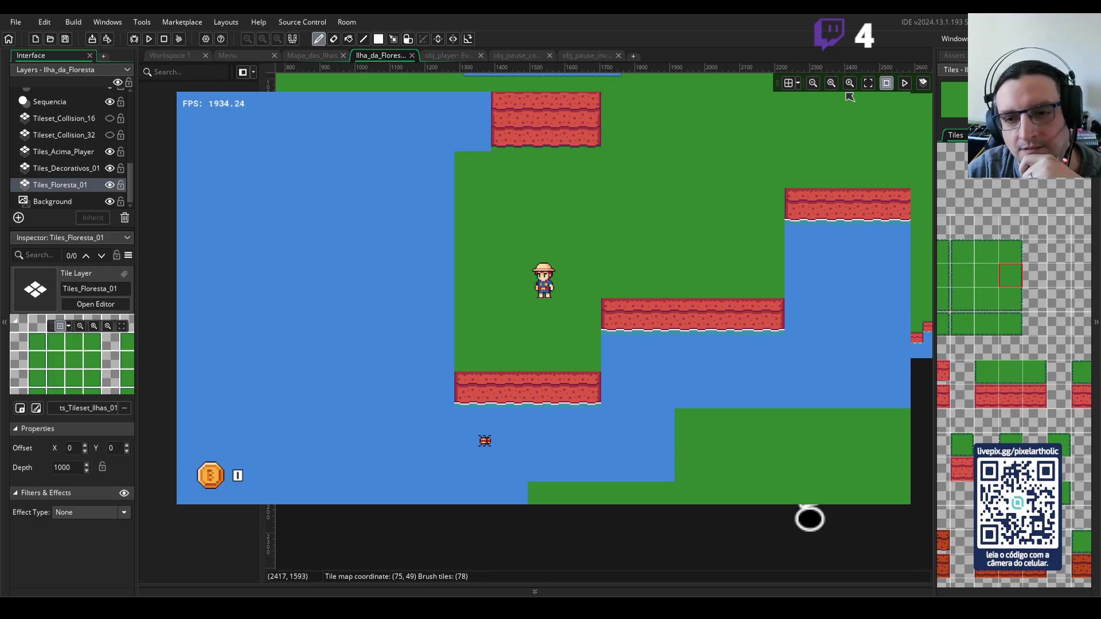
pyautogui.hscroll(5, 850, 97)
pyautogui.hscroll(2, 849, 97)
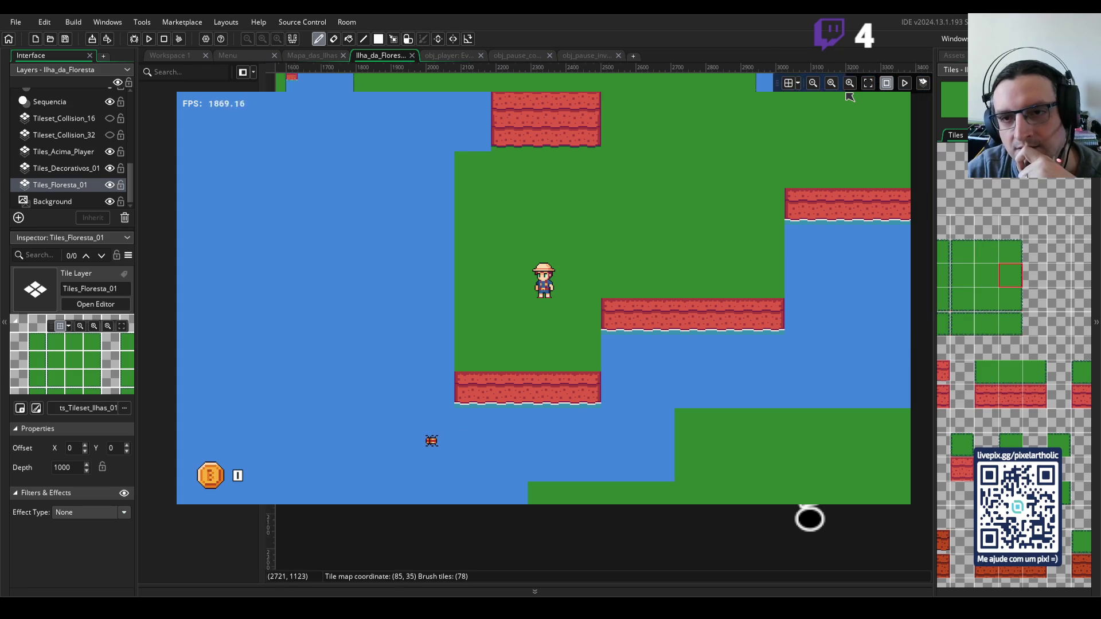
pyautogui.scroll(5, 849, 96)
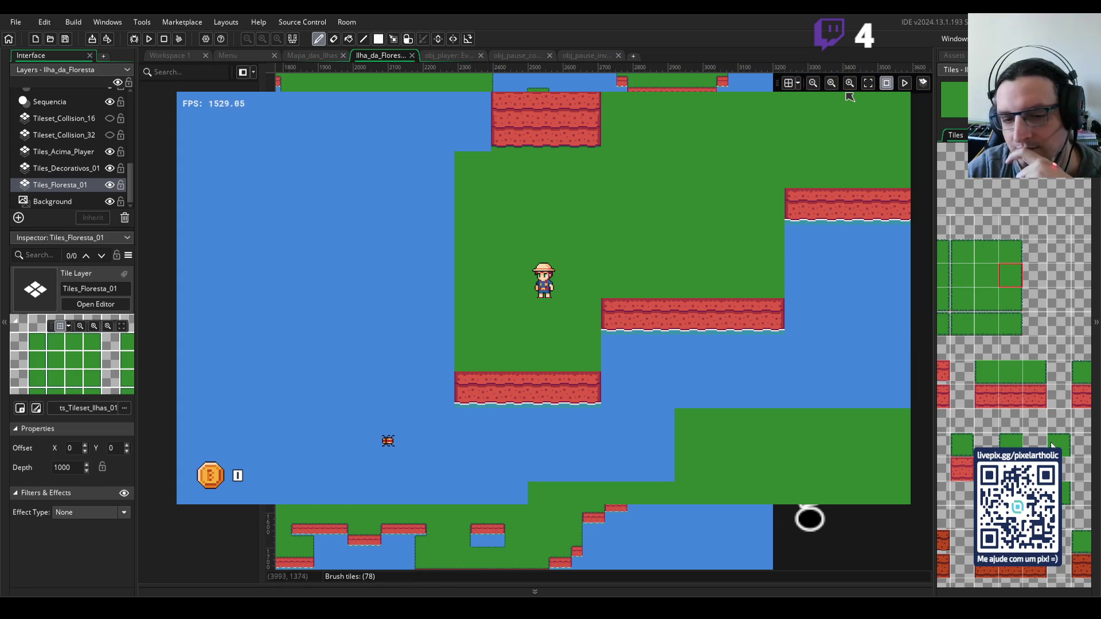
pyautogui.scroll(-3, 1053, 445)
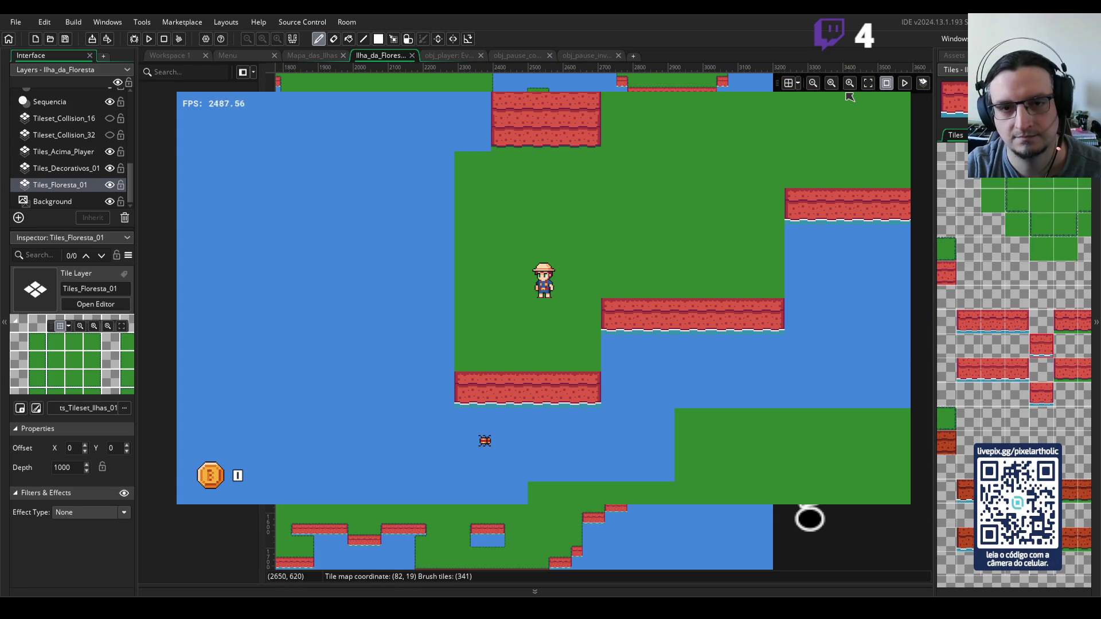
# - Pick a new Tiles_Floresta_01 tile as the brush, then select the Tileset_Collision_32 layer
pyautogui.scroll(4, 850, 96)
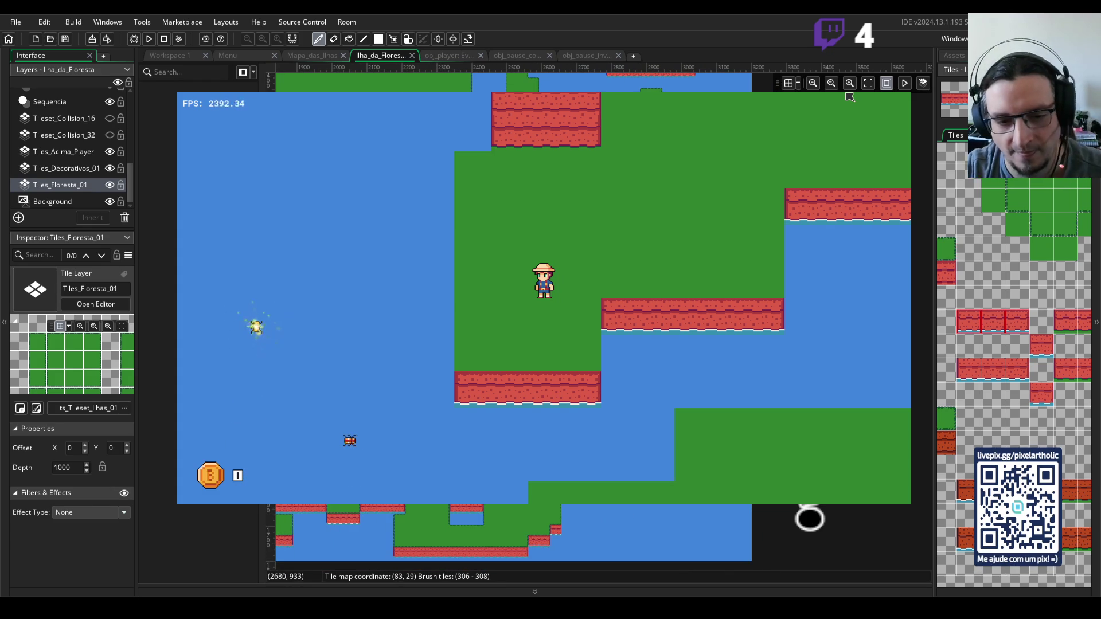
pyautogui.scroll(-2, 850, 97)
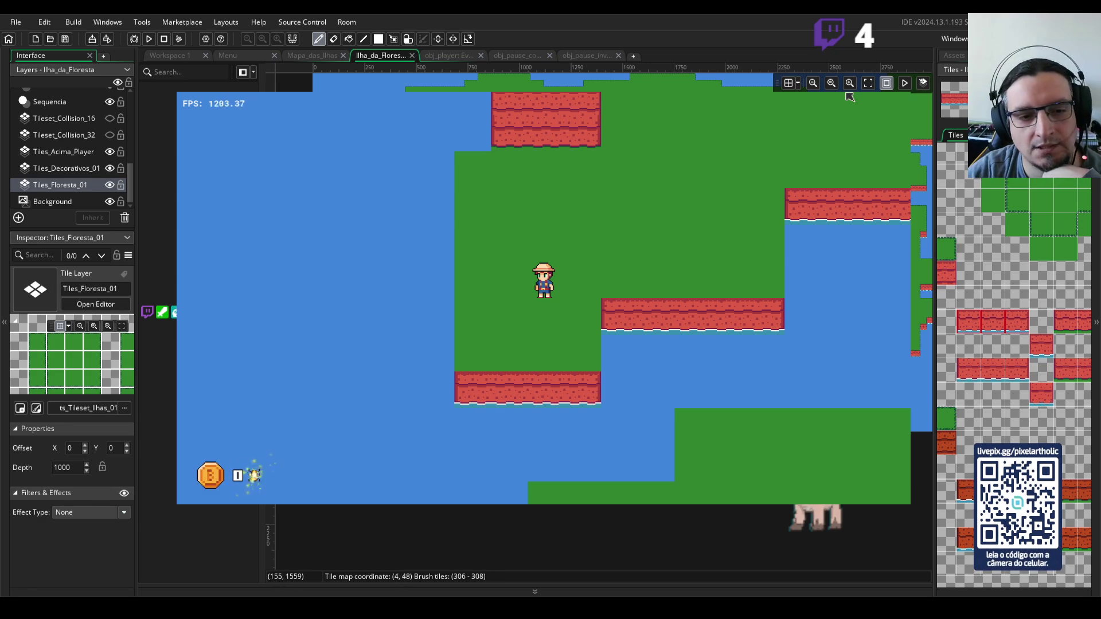
pyautogui.click(967, 200)
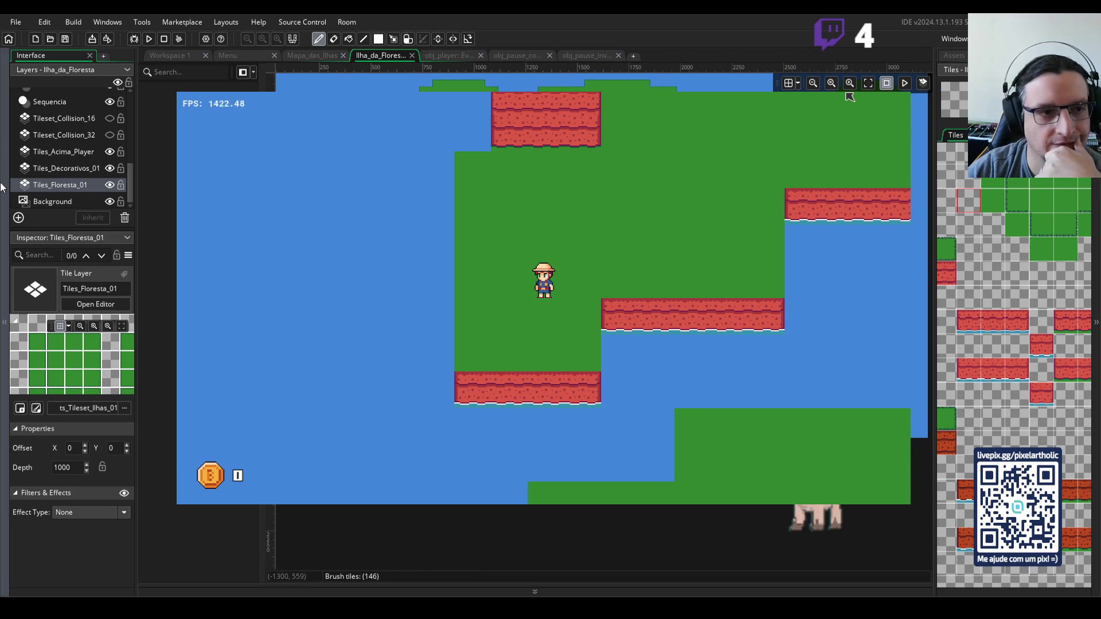
pyautogui.click(69, 135)
# - Turn on visibility of the Tileset_Collision_32 layer to reveal its magenta collision tiles
pyautogui.click(109, 135)
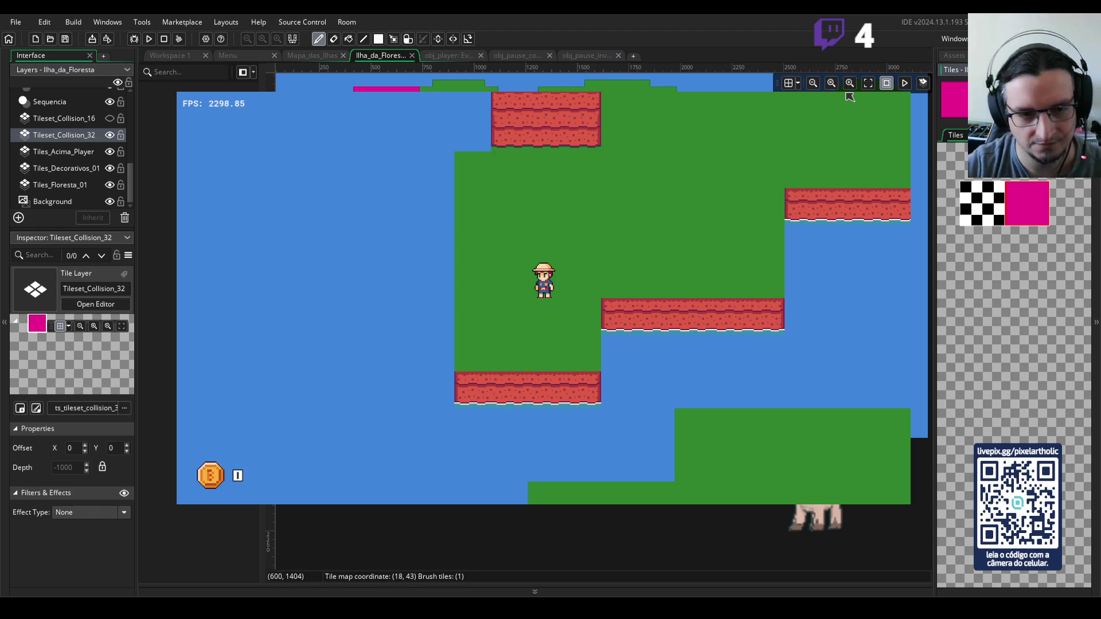
pyautogui.scroll(2, 849, 96)
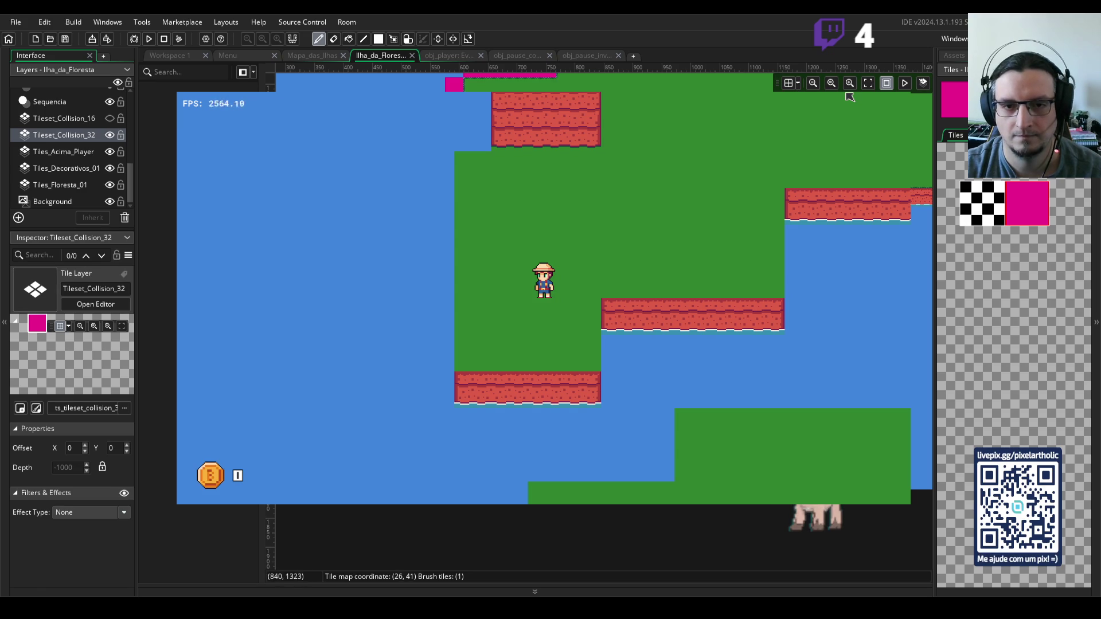
pyautogui.hscroll(5, 849, 96)
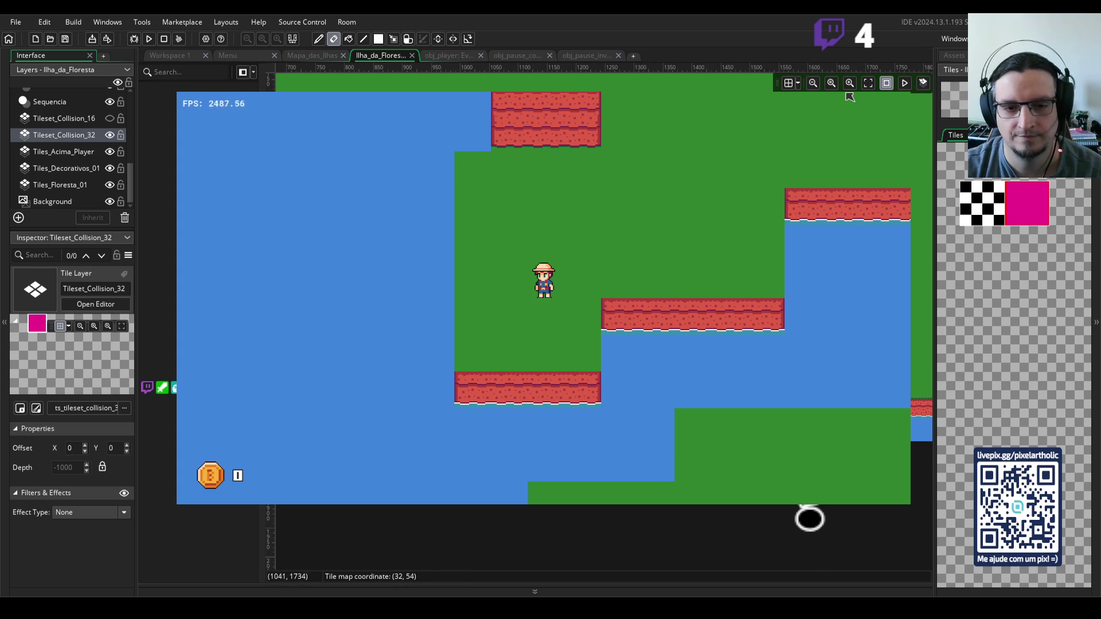
# - Set the single-tile pencil brush, toggle eraser and back, then return to Tiles_Floresta_01
pyautogui.click(1013, 196)
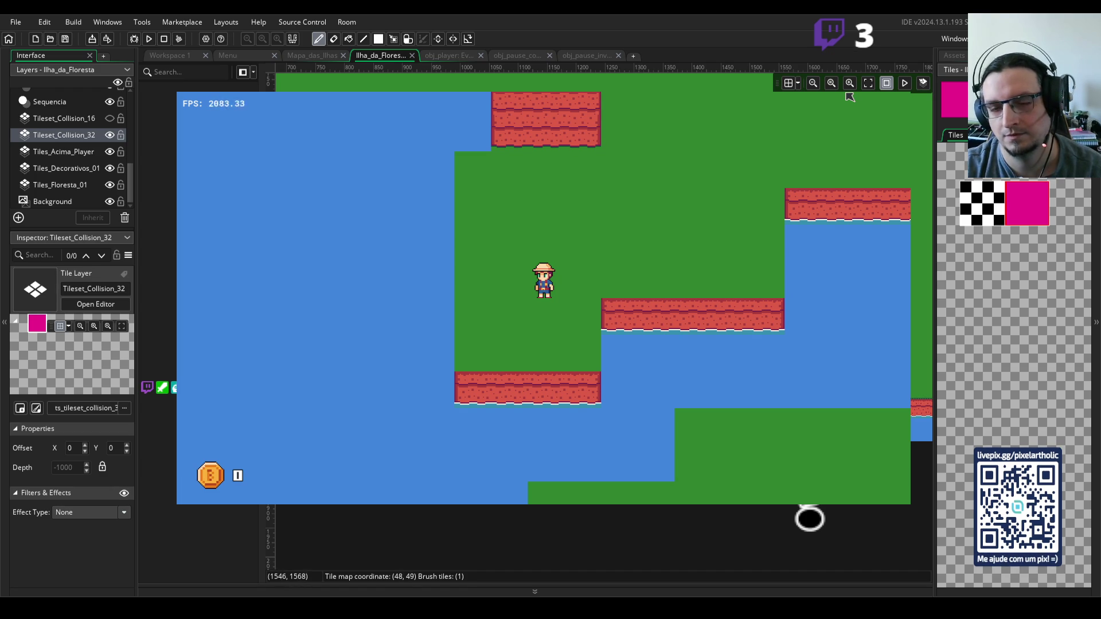
pyautogui.press('e')
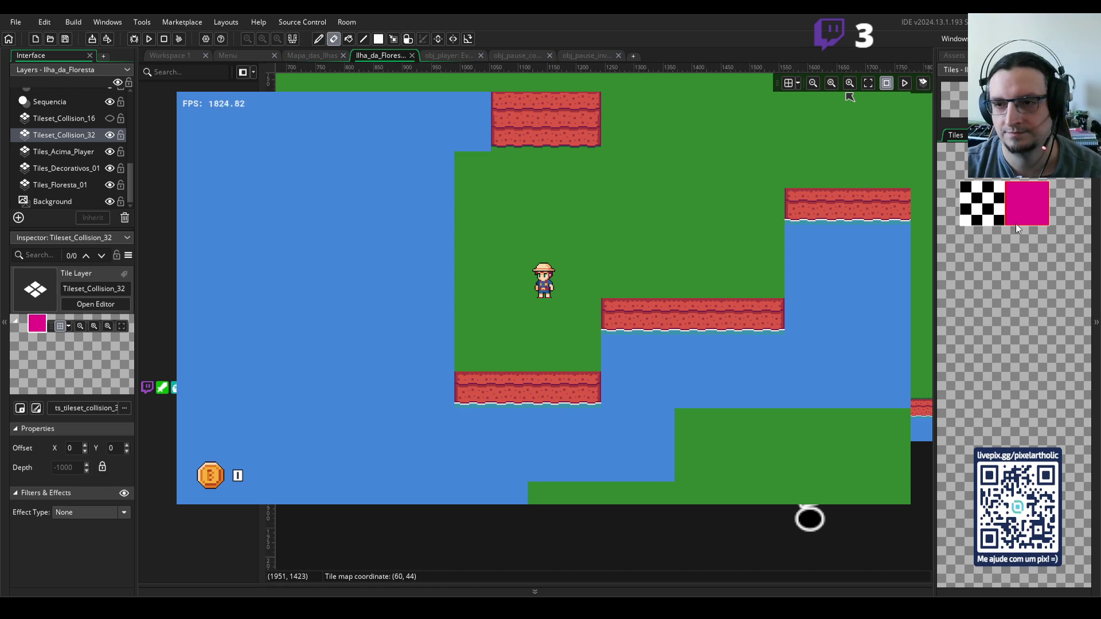
pyautogui.press('d')
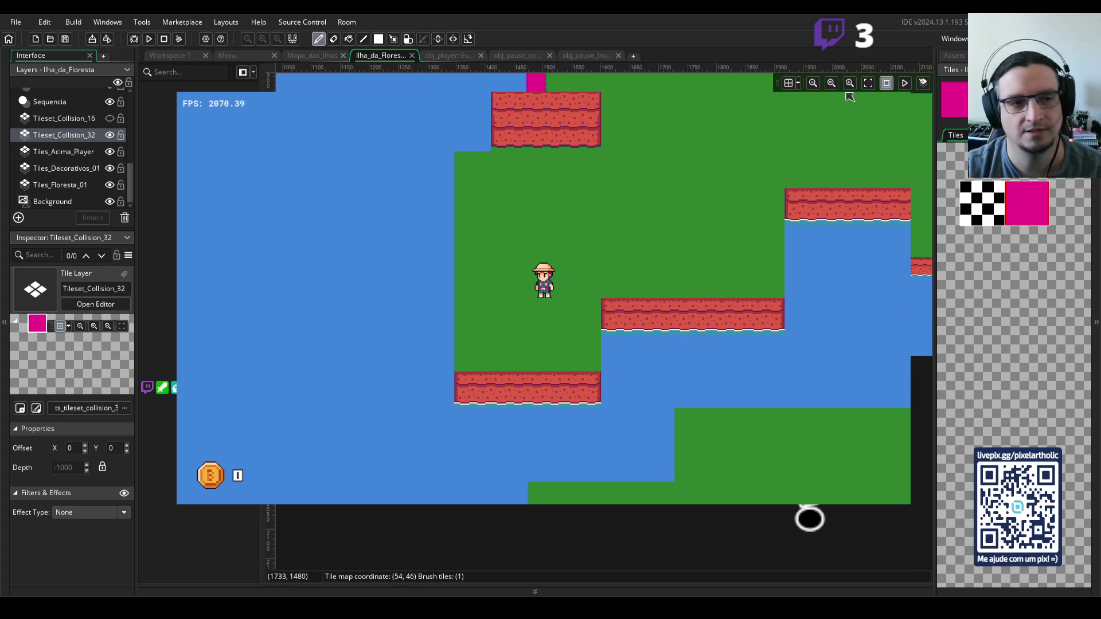
pyautogui.click(60, 185)
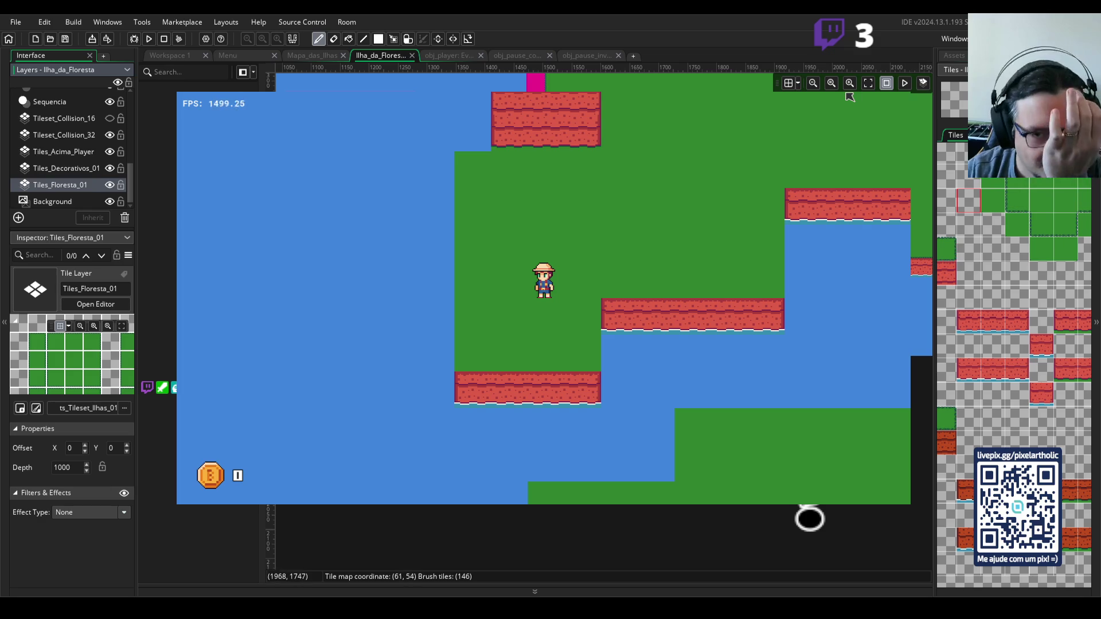
# - Pick a red cliff tile from the forest tileset, then reselect the Tileset_Collision_32 layer
pyautogui.click(1047, 363)
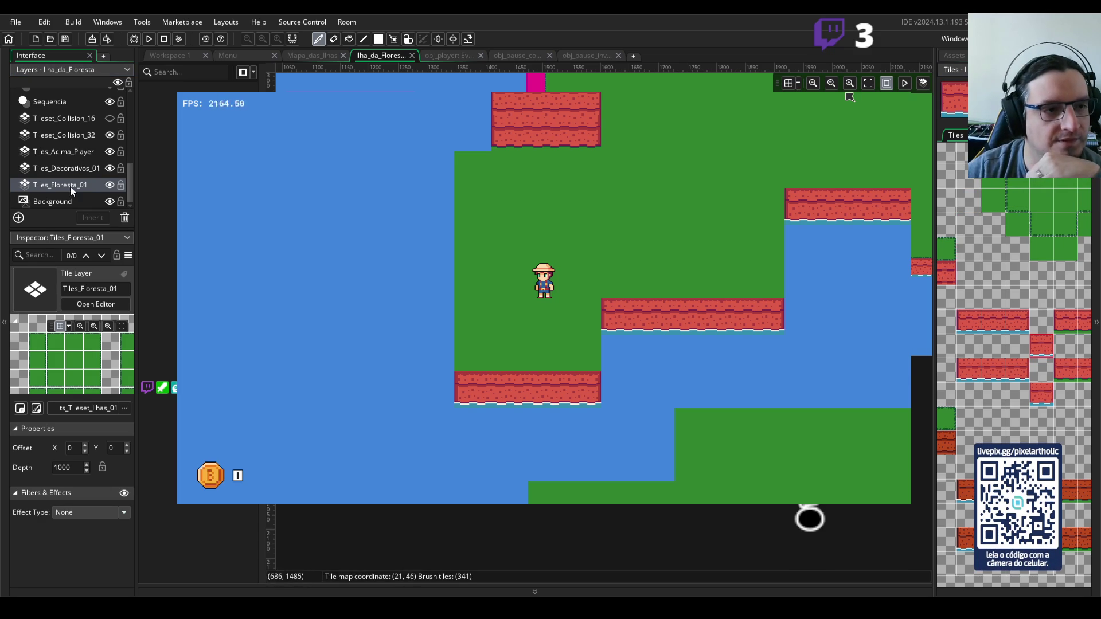
pyautogui.click(80, 135)
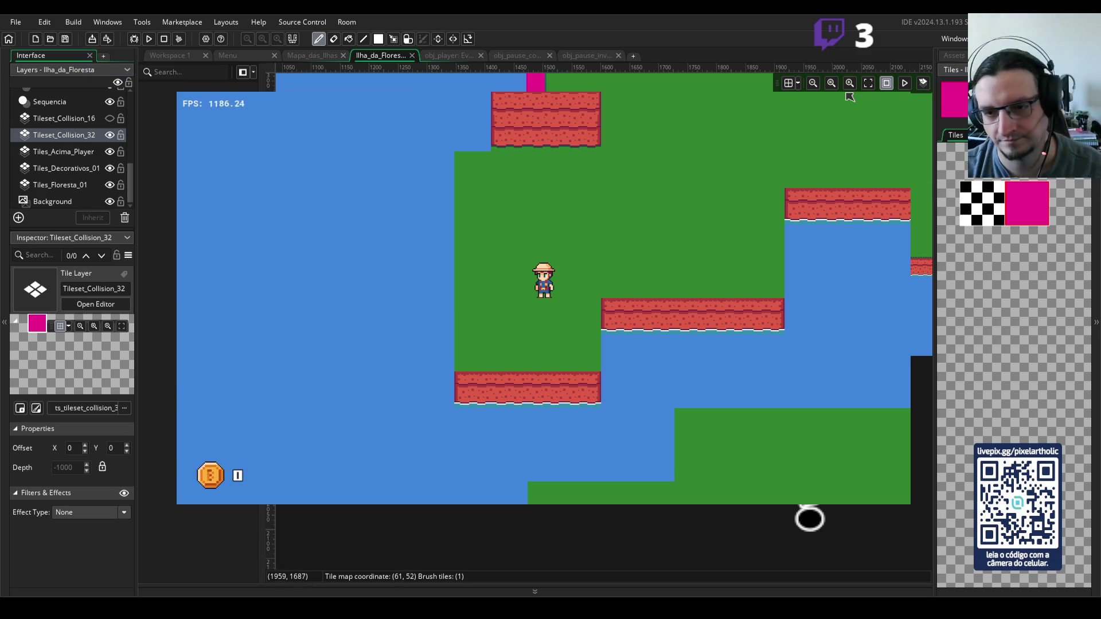
pyautogui.hscroll(5, 850, 97)
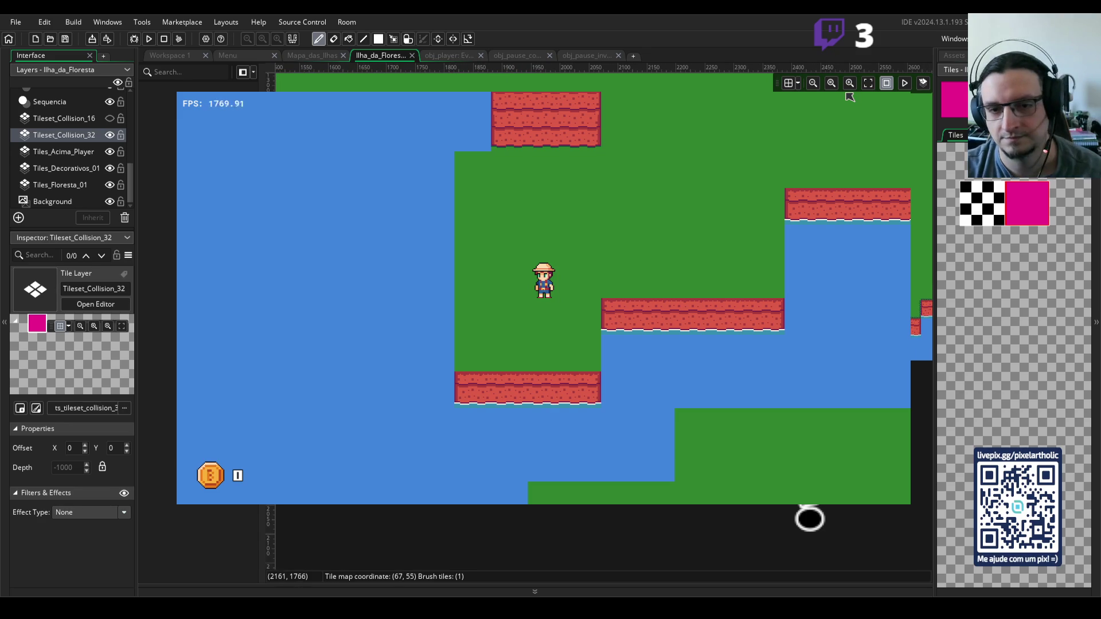
pyautogui.hscroll(1, 849, 97)
pyautogui.hscroll(5, 850, 97)
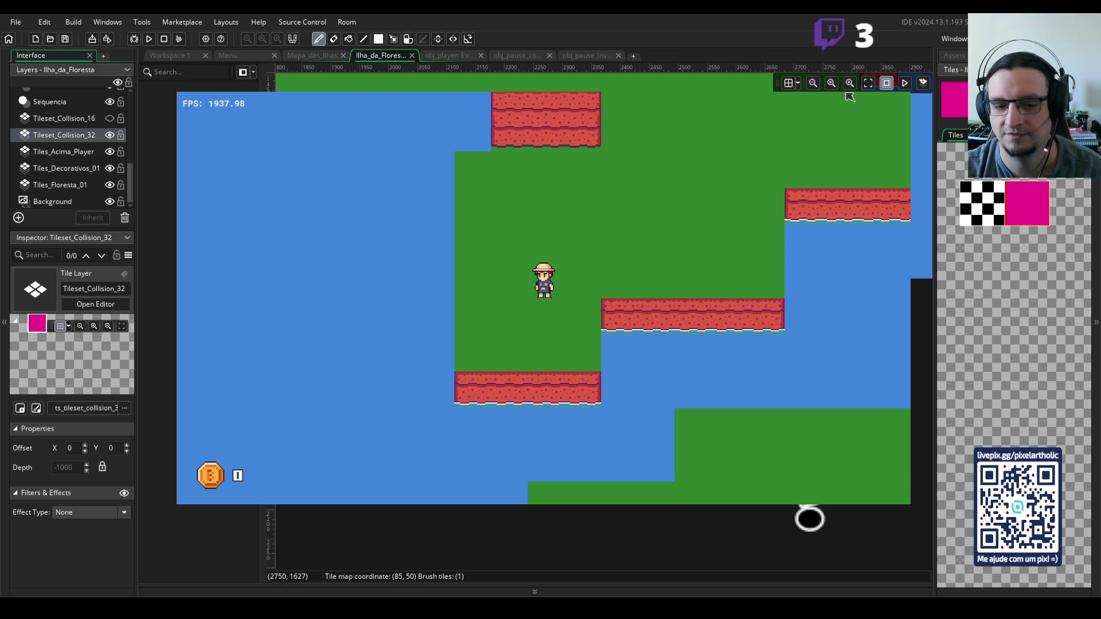
pyautogui.hscroll(5, 850, 97)
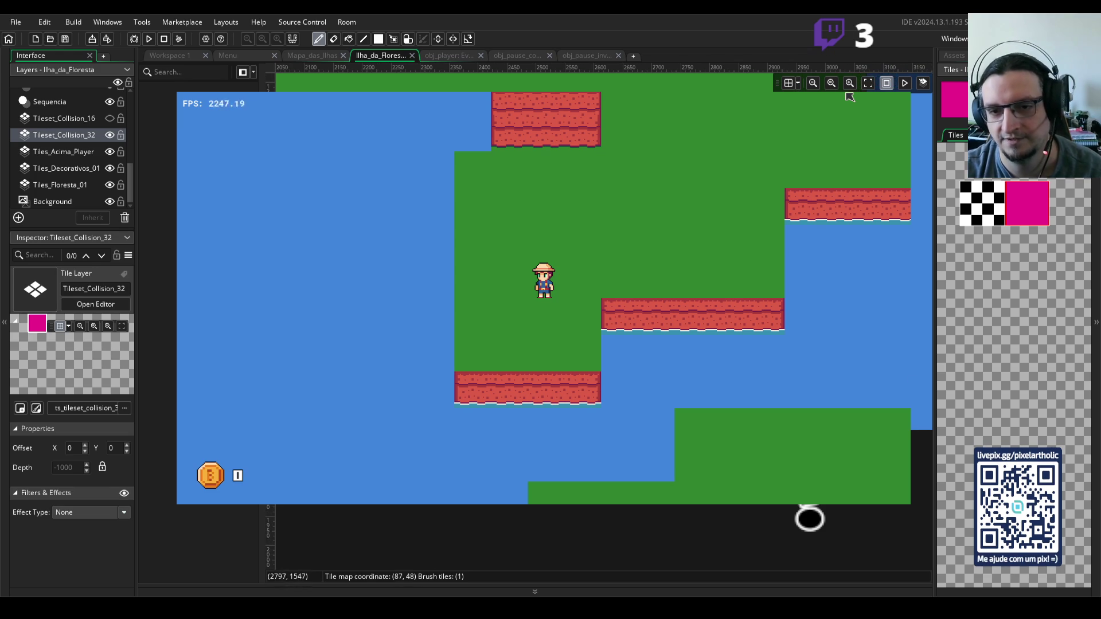
pyautogui.hscroll(3, 849, 97)
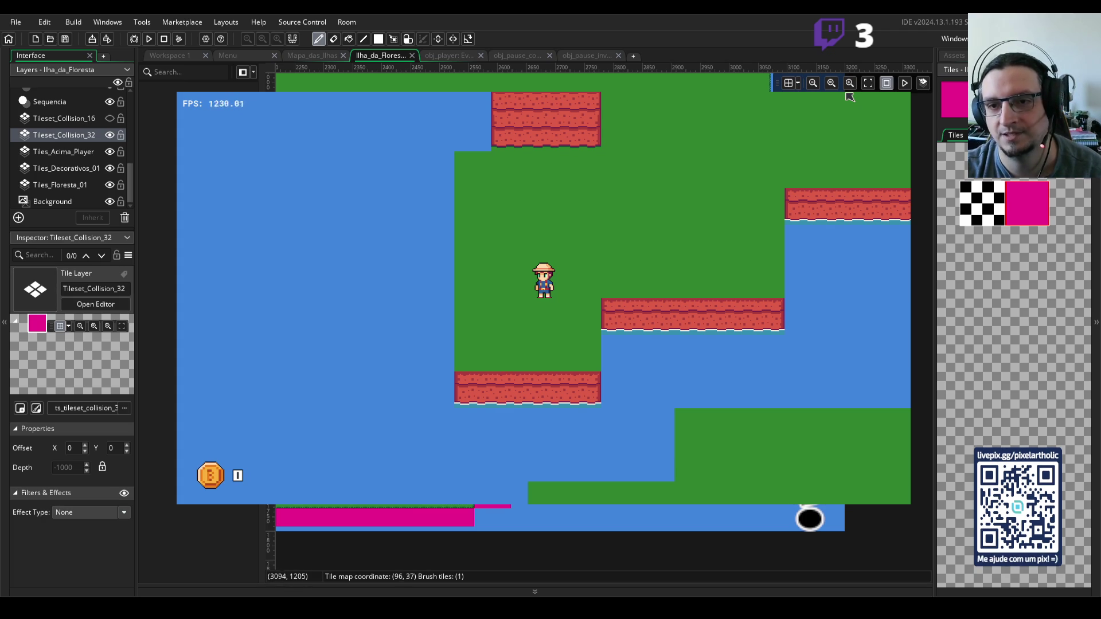
pyautogui.hscroll(2, 850, 97)
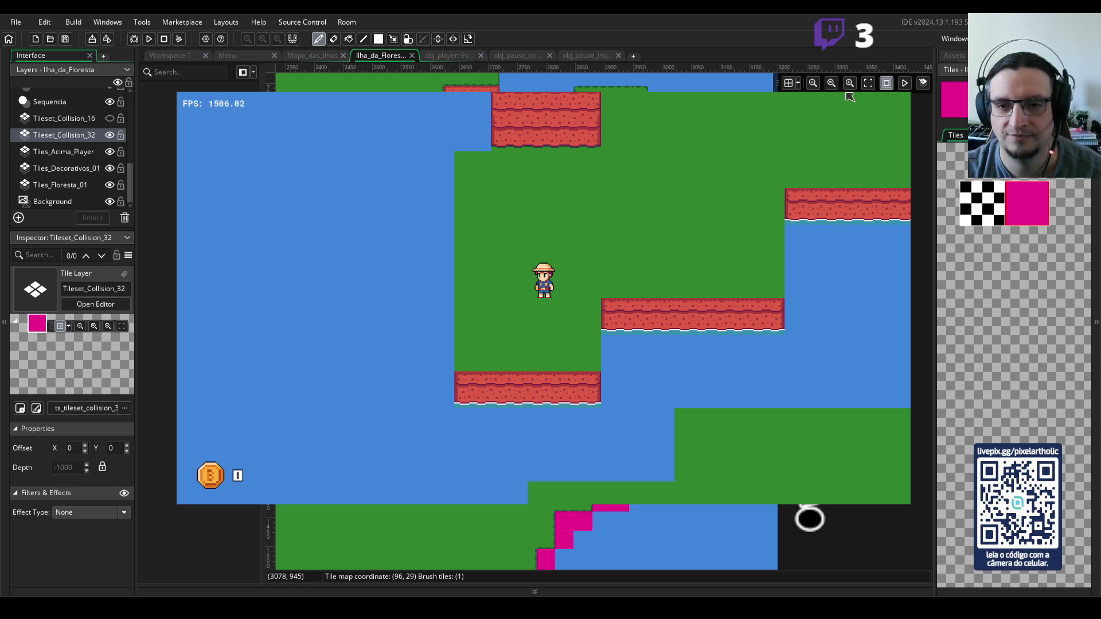
pyautogui.scroll(5, 849, 97)
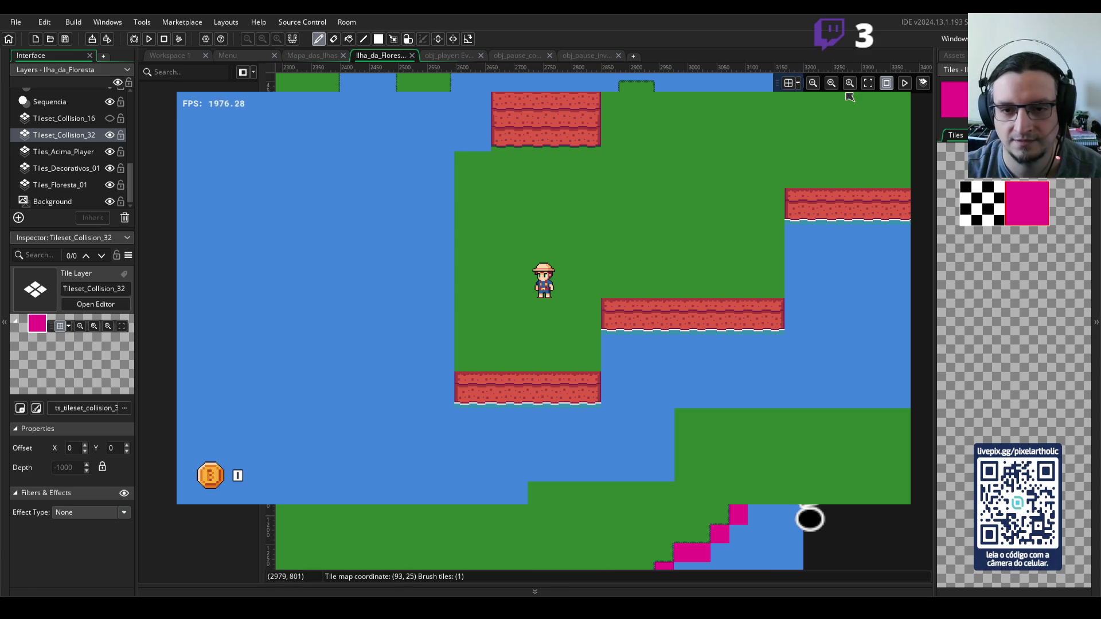
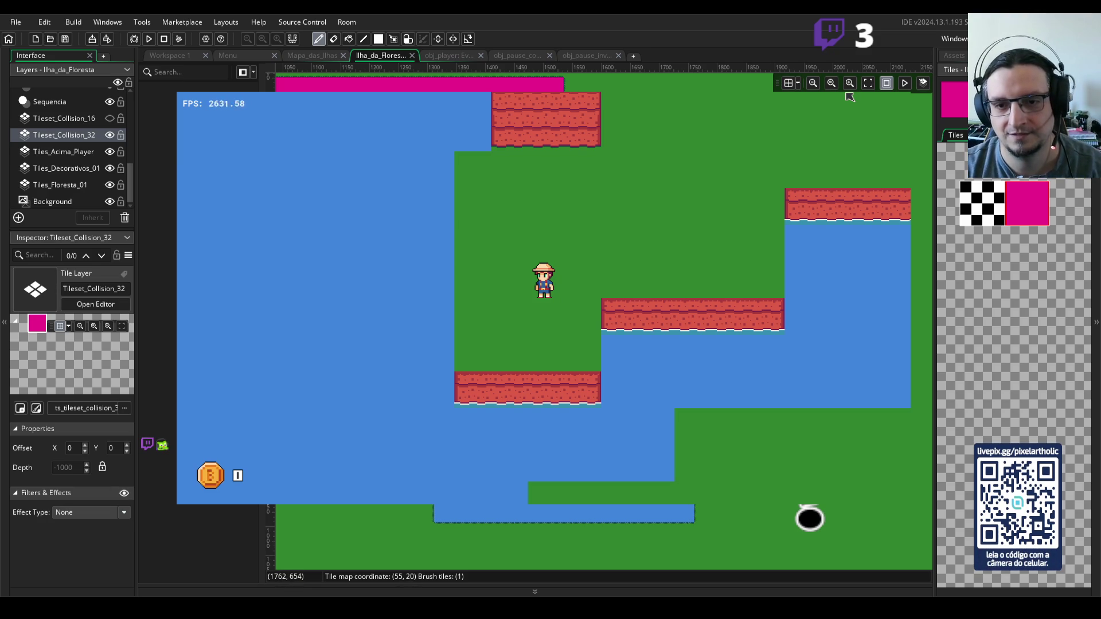
# - Hide the Tileset_Collision_32 layer and fit the whole forest island room into view
pyautogui.scroll(1, 849, 97)
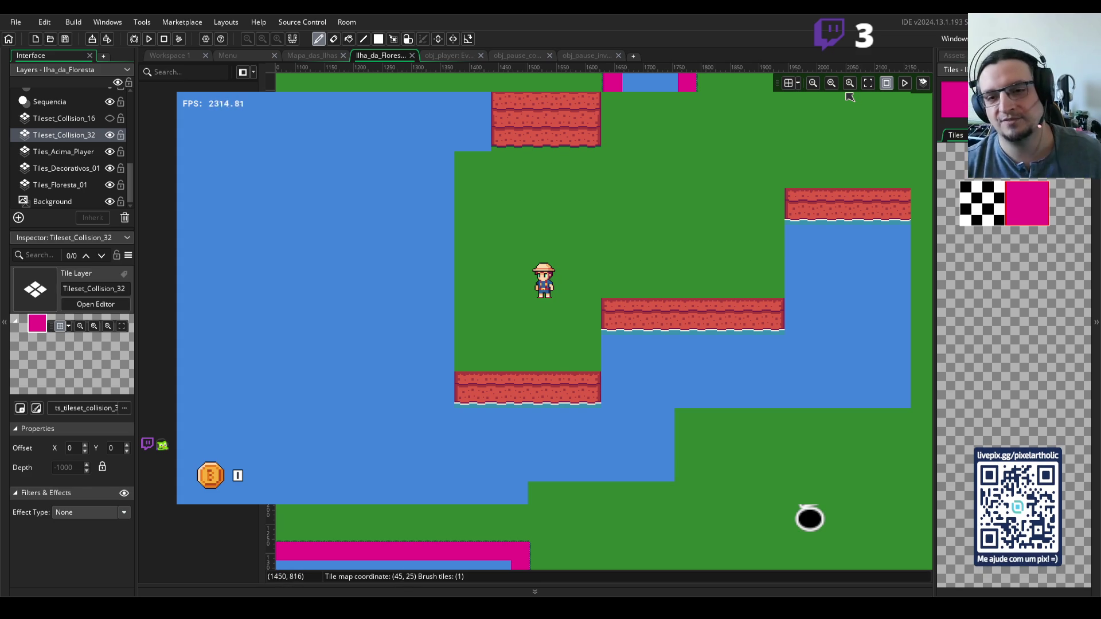
pyautogui.scroll(-4, 850, 96)
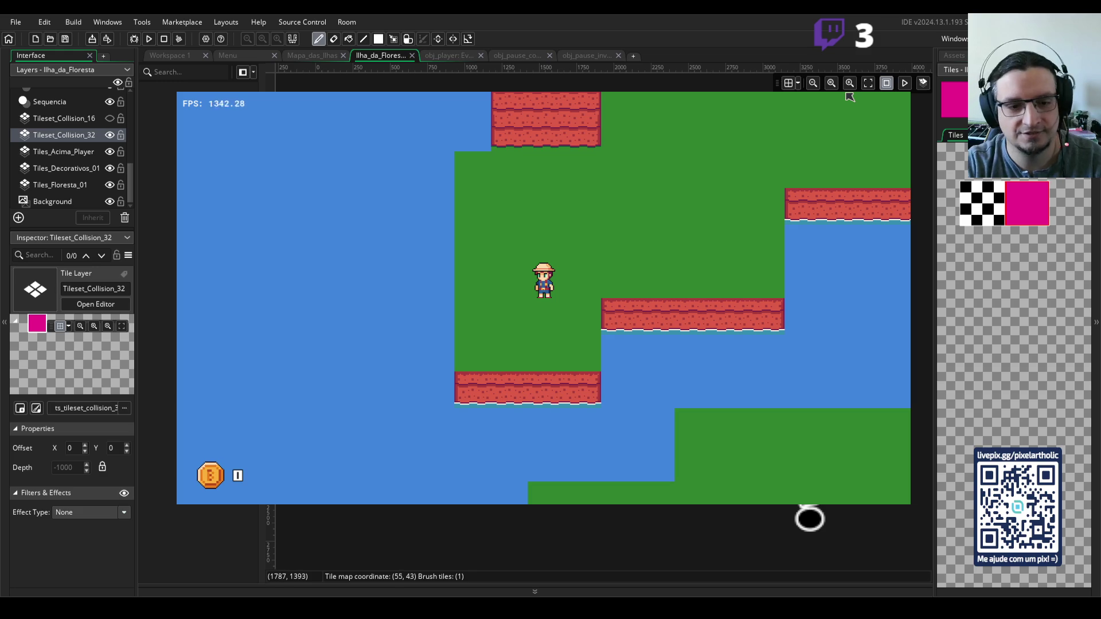
pyautogui.click(108, 135)
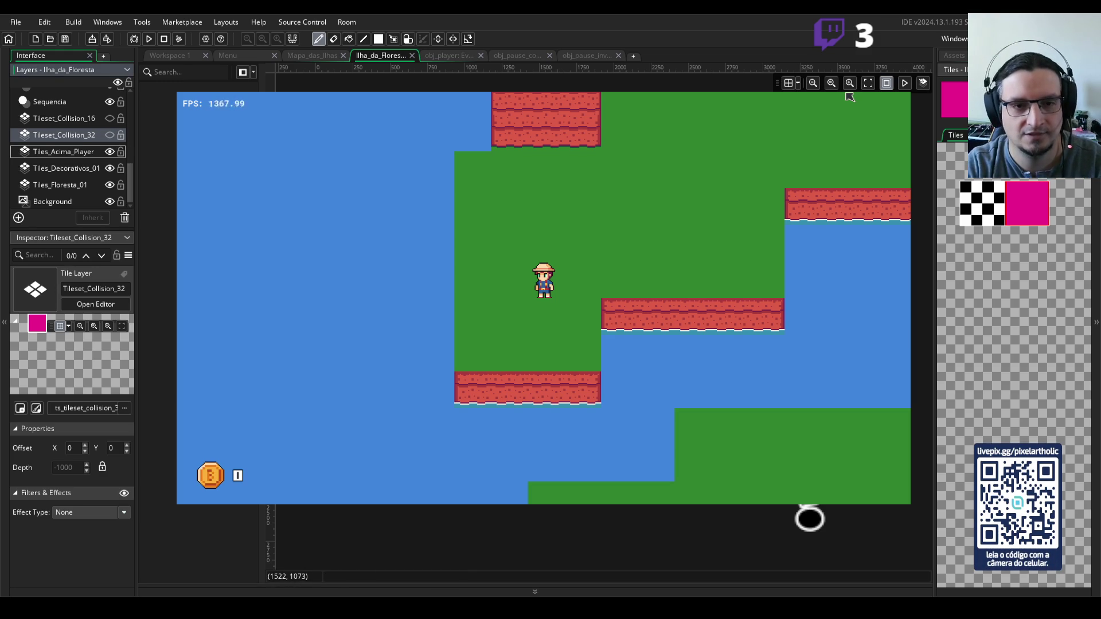
pyautogui.scroll(2, 556, 344)
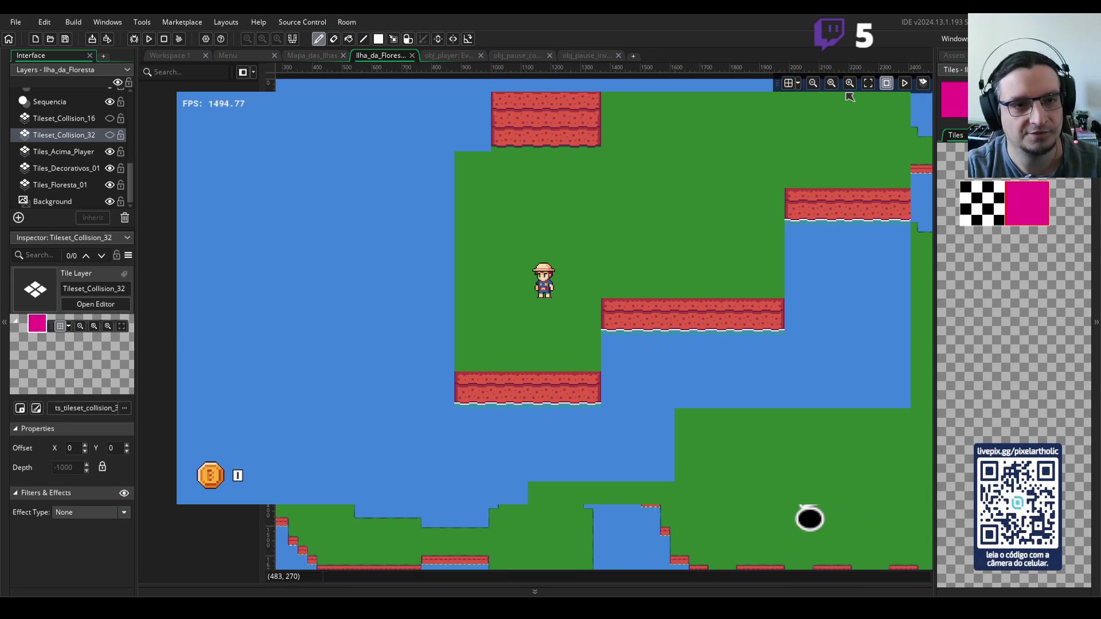
pyautogui.scroll(-3, 850, 96)
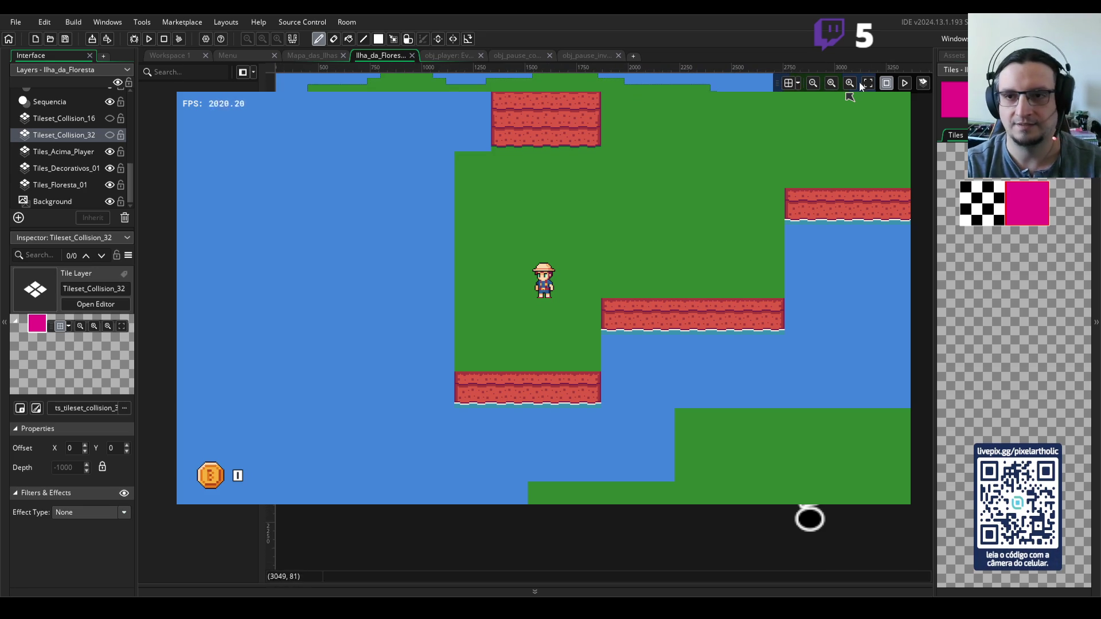
pyautogui.click(868, 84)
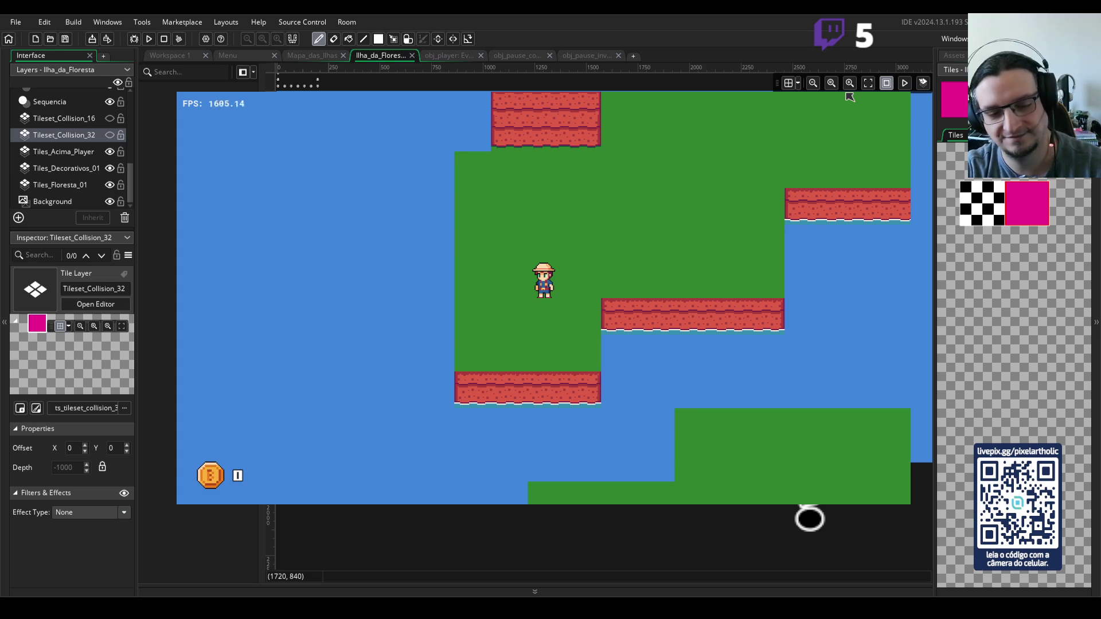
# - Relaunch the game and choose Jogar on the title menu to reach the raft
pyautogui.press('Escape')
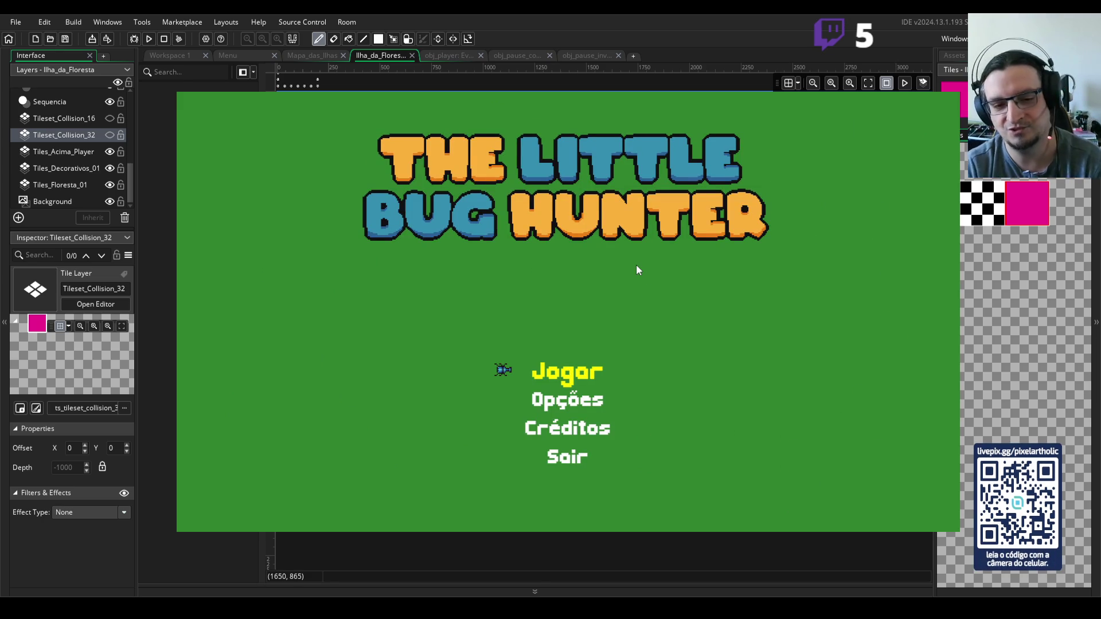
pyautogui.press('Return')
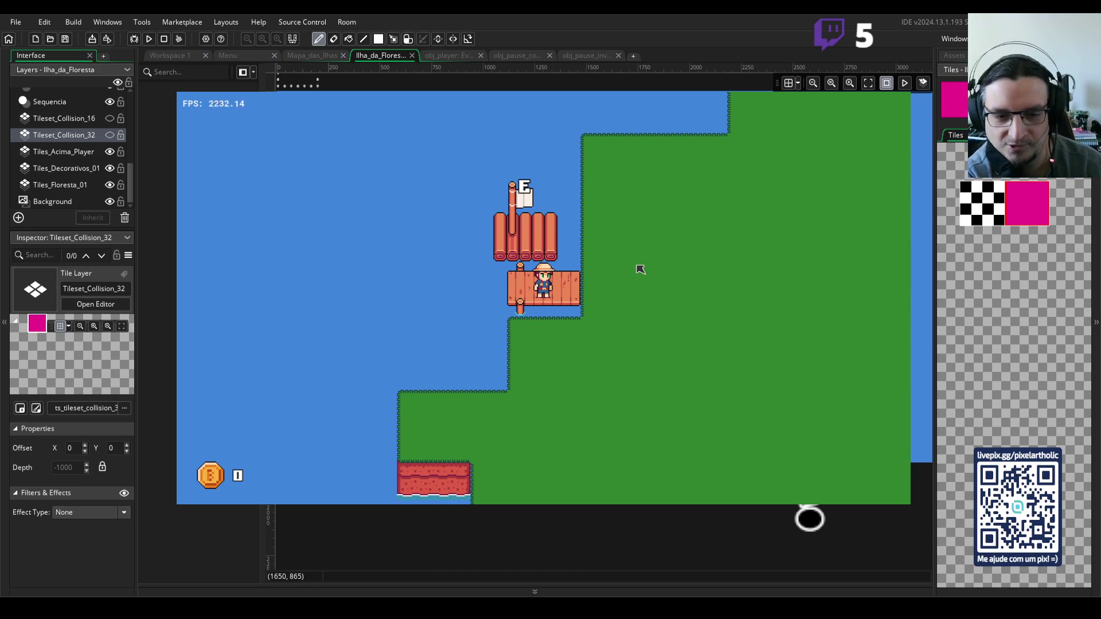
# - Walk the player off the raft, down across the grass and onto the long red ledge
pyautogui.press('Right')
pyautogui.press('Down')
pyautogui.press('Left')
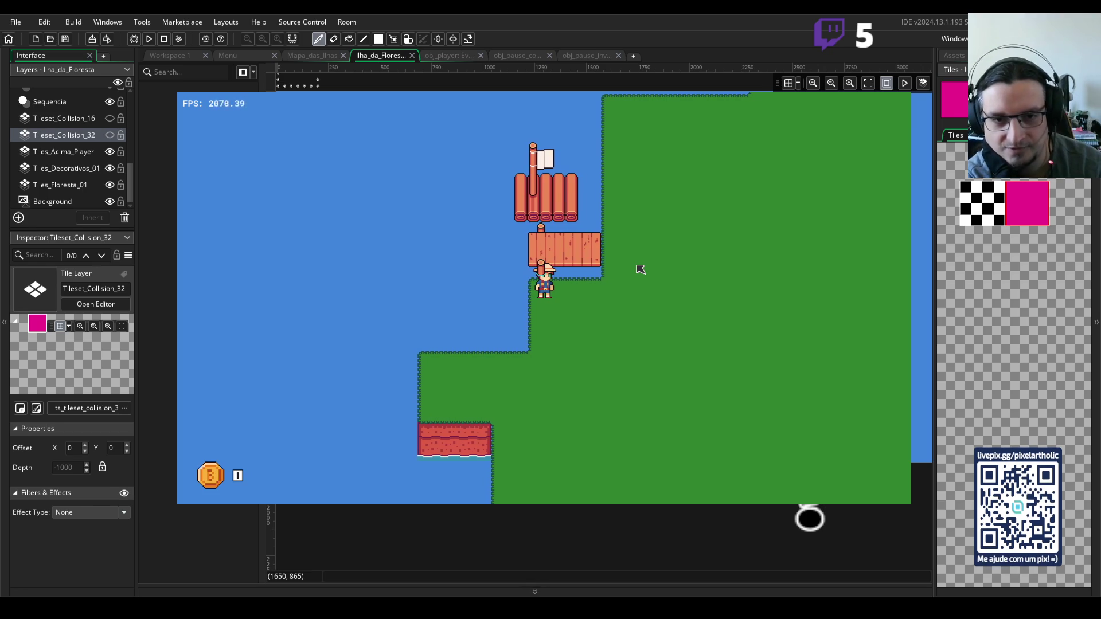
pyautogui.press('Down')
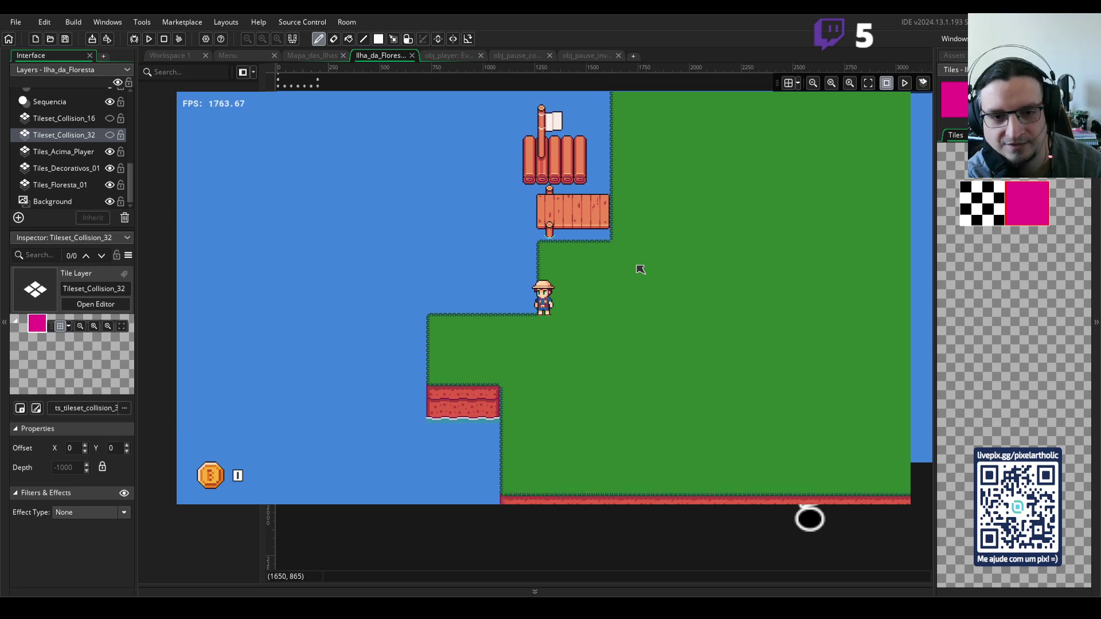
pyautogui.press('Down')
pyautogui.press('Right')
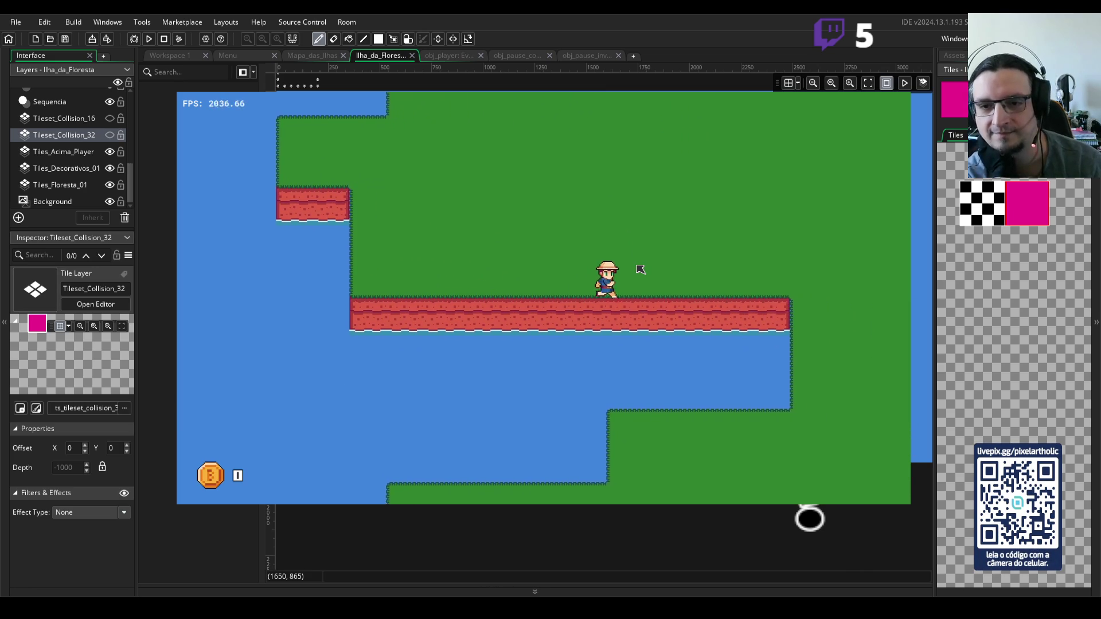
# - Walk past the ledge's end, then down and right along the top of the next ledge
pyautogui.press('Down')
pyautogui.press('Left')
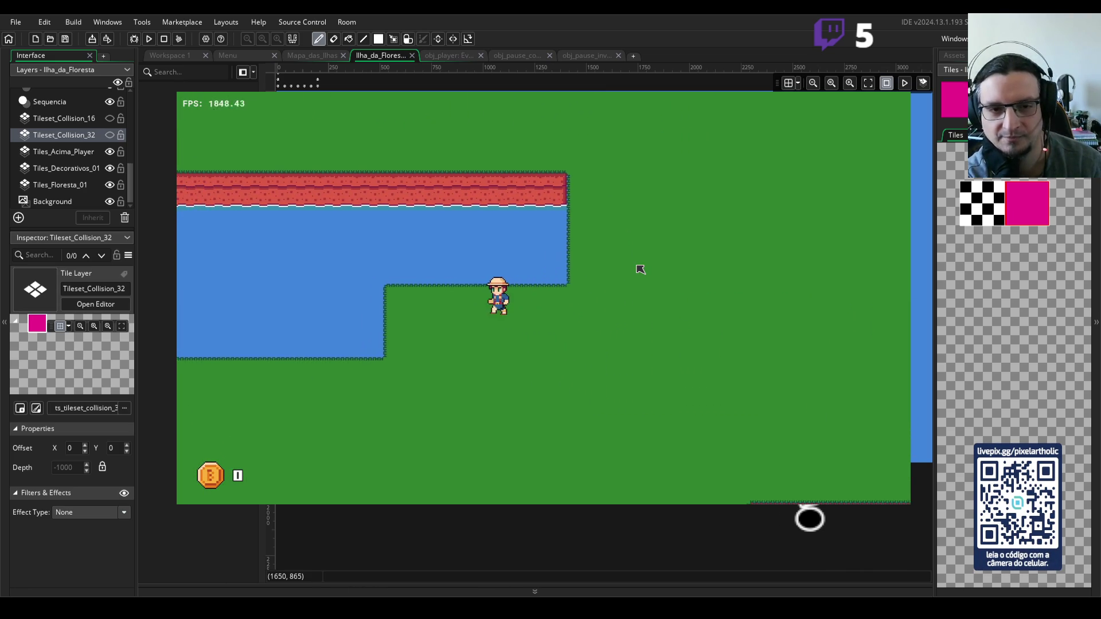
pyautogui.press('Down')
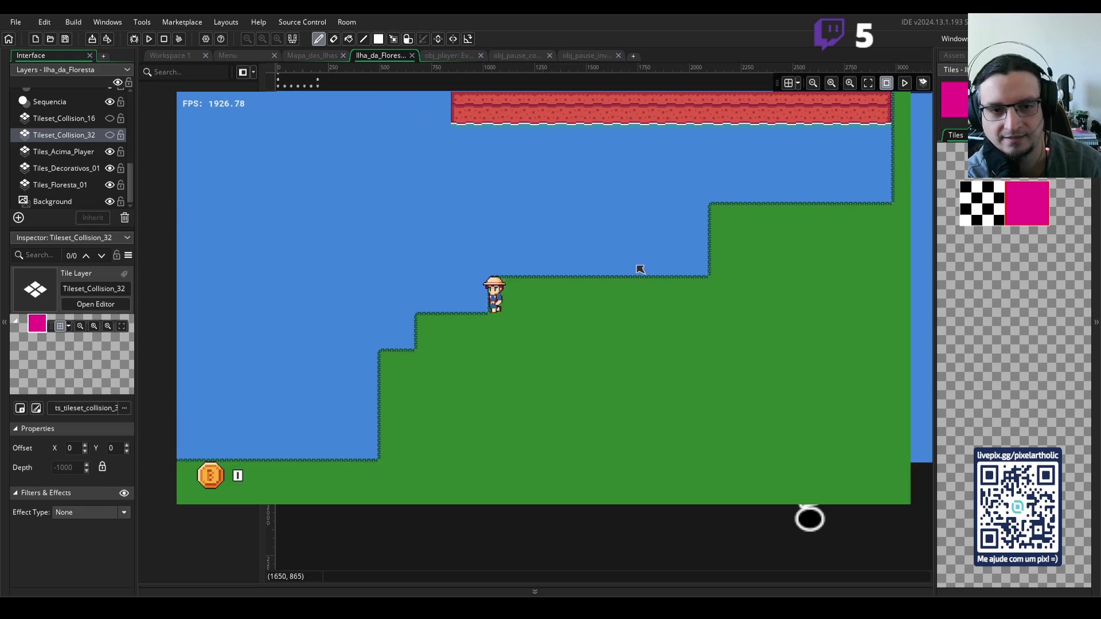
pyautogui.press('Left')
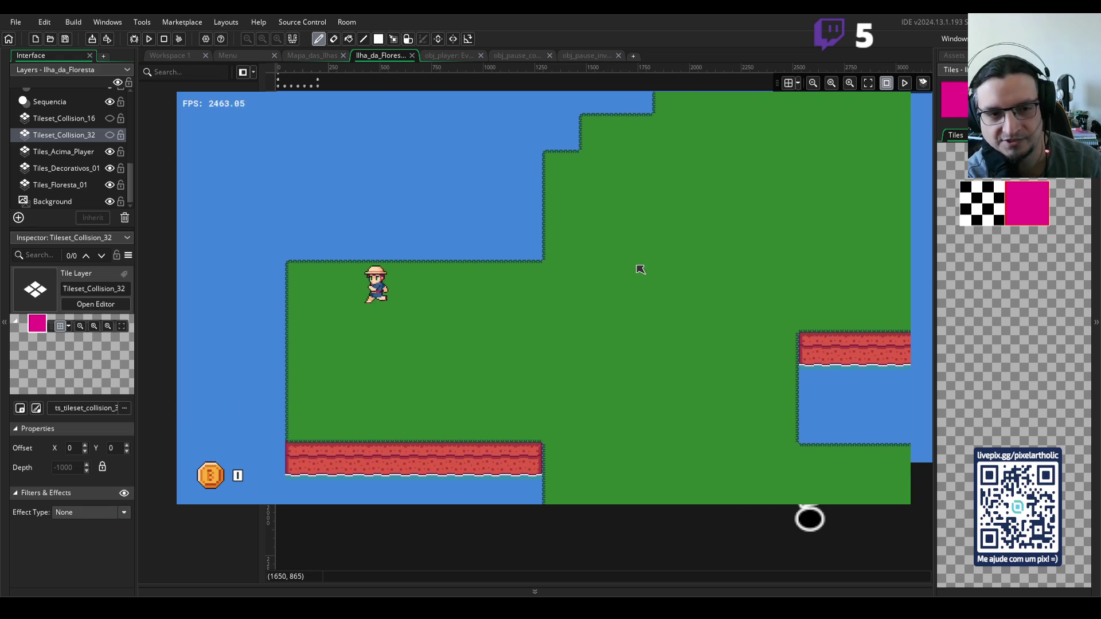
pyautogui.press('Down')
pyautogui.press('Right')
pyautogui.press('Right')
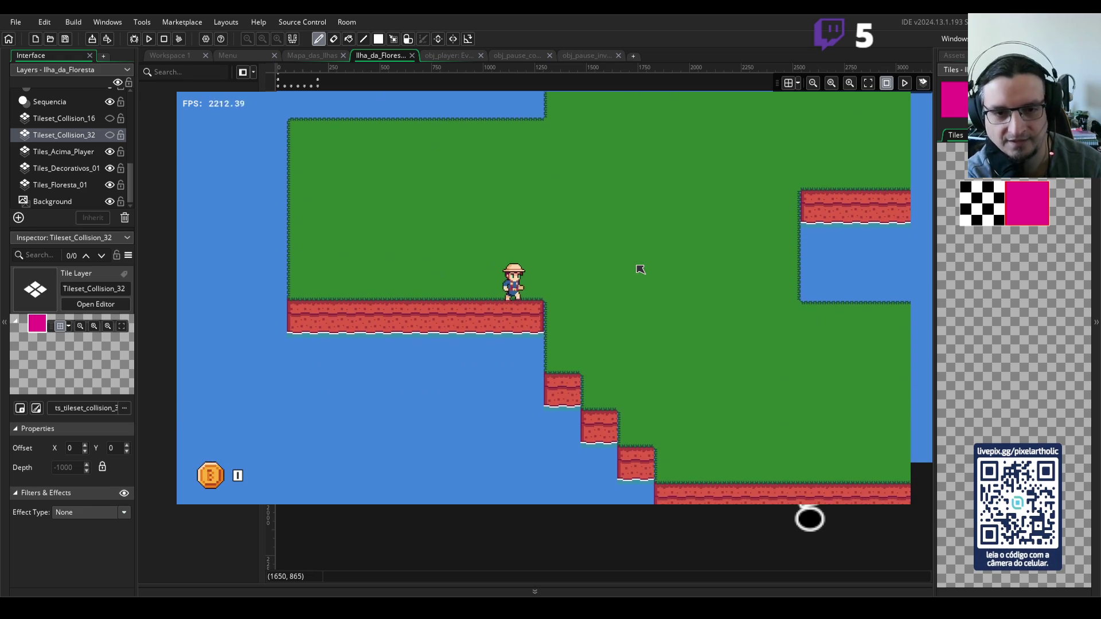
pyautogui.press('Down')
# - Walk the player up onto the grass and back and forth across the island
pyautogui.press('Right')
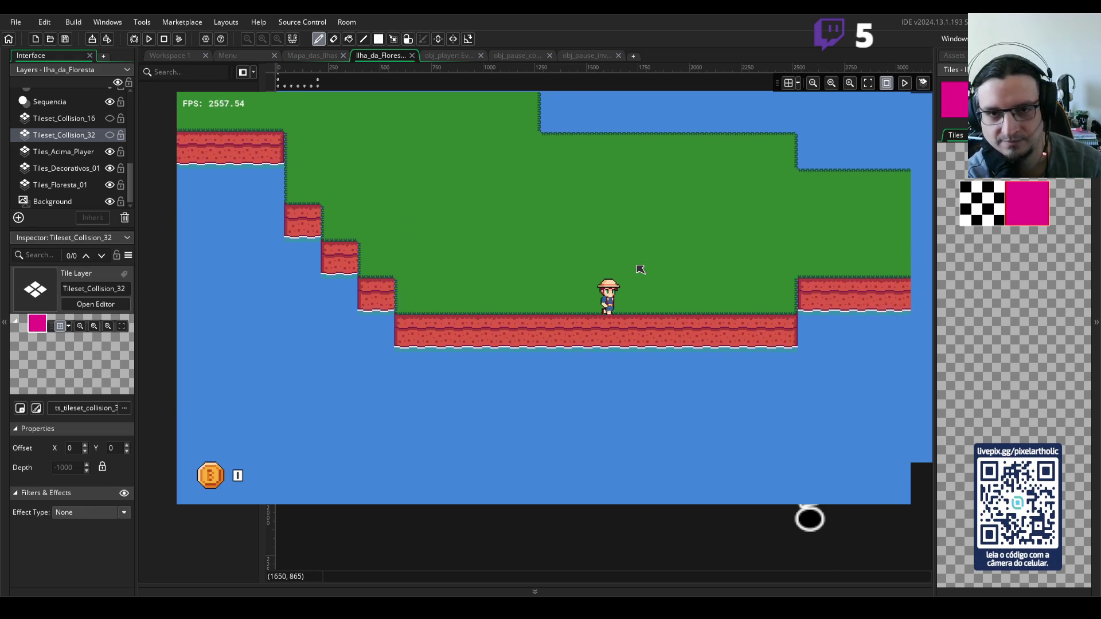
pyautogui.press('Up')
pyautogui.press('Right')
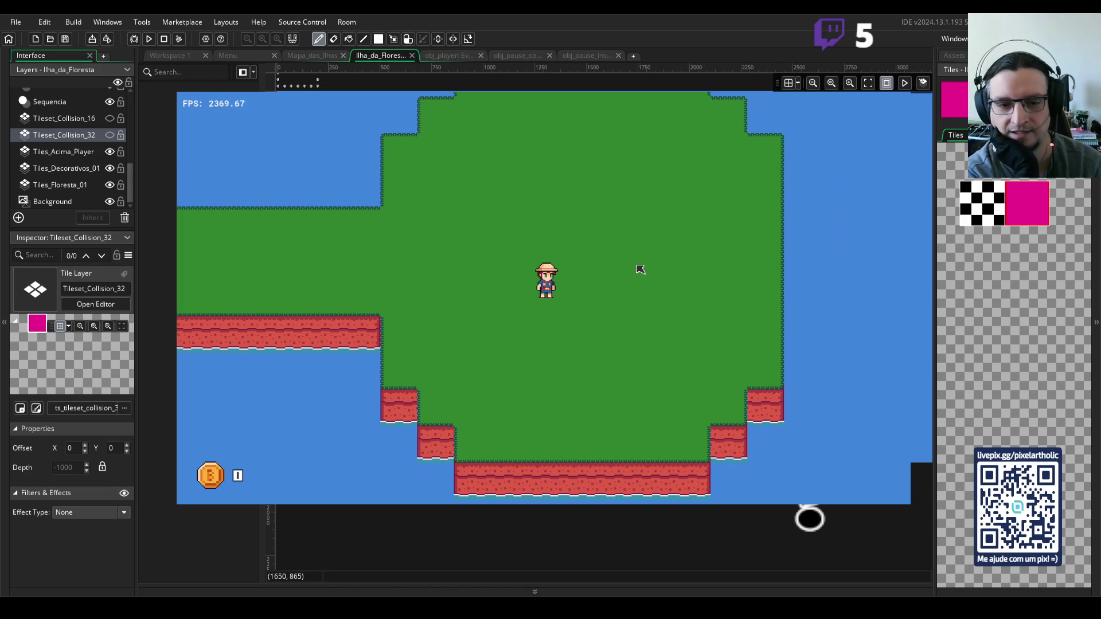
pyautogui.press('Down')
pyautogui.press('Up')
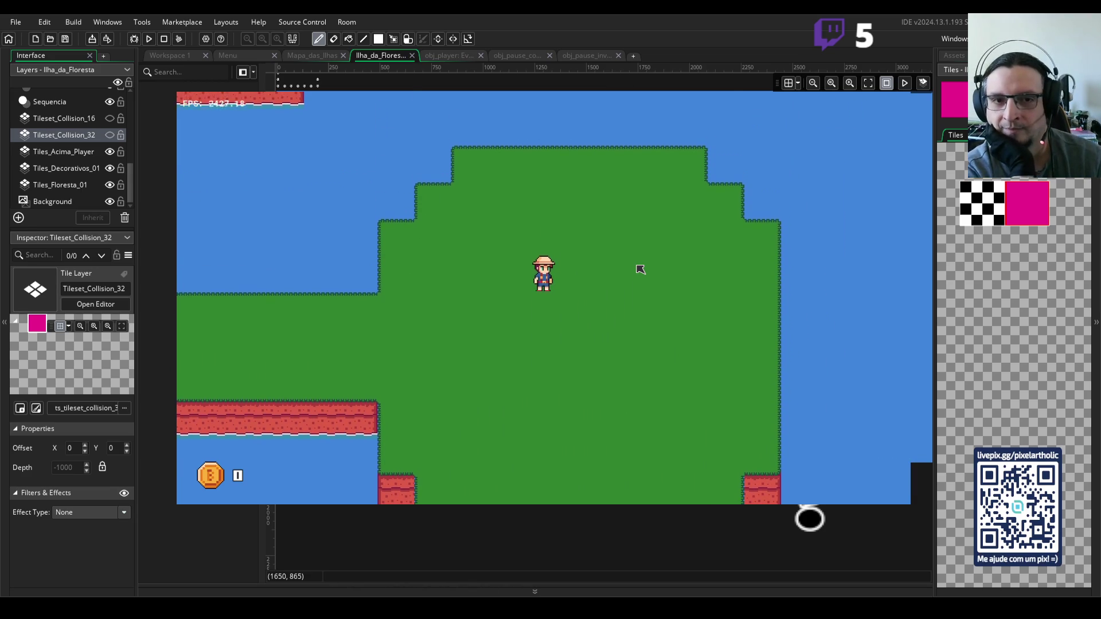
pyautogui.press('Down')
pyautogui.press('Left')
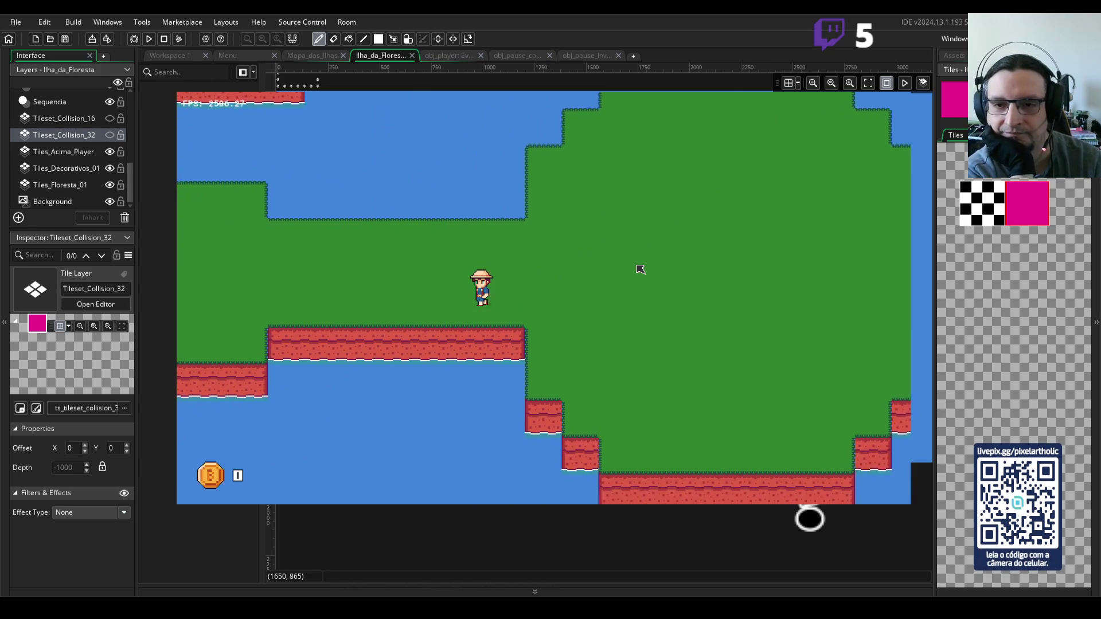
pyautogui.press('Up')
pyautogui.press('Right')
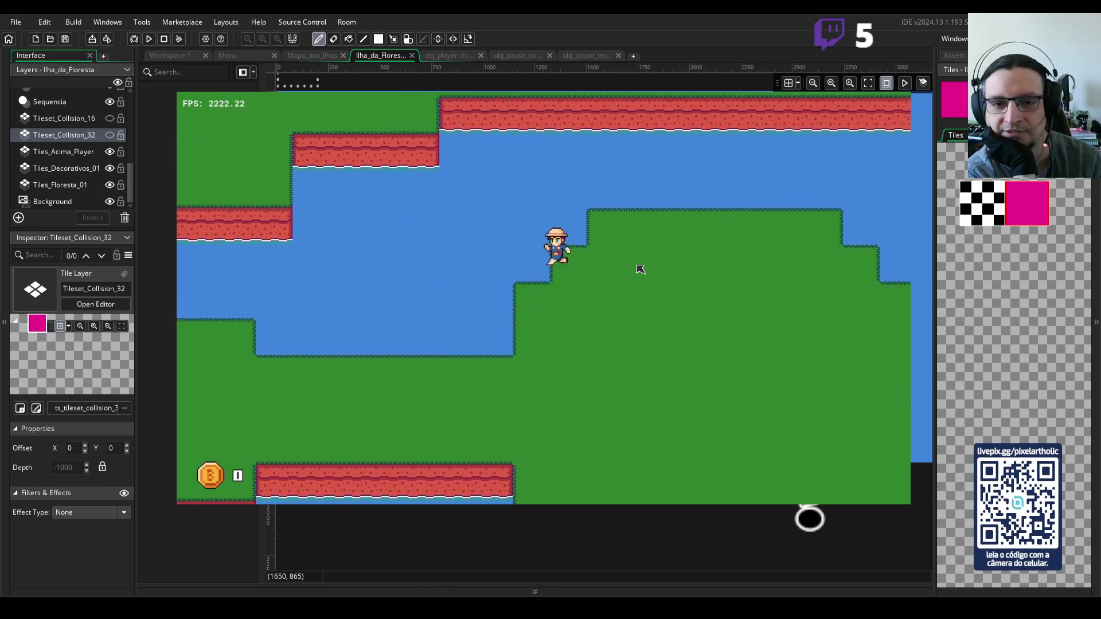
# - Walk right toward the water, down to the red cliffs, then left along the shore
pyautogui.press('Right')
pyautogui.press('Down')
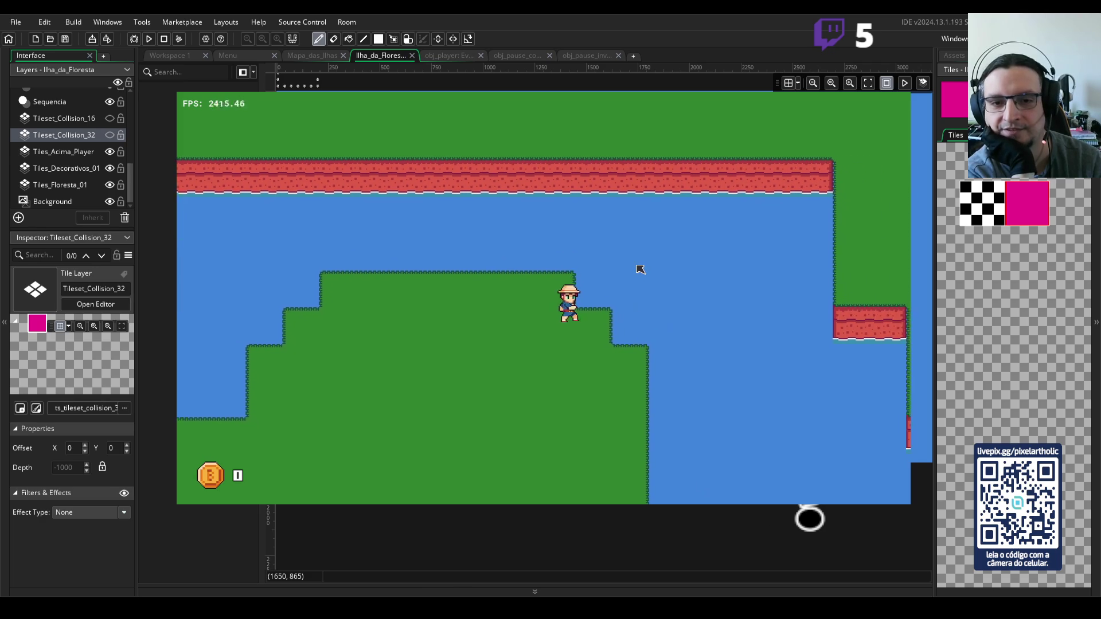
pyautogui.press('Down')
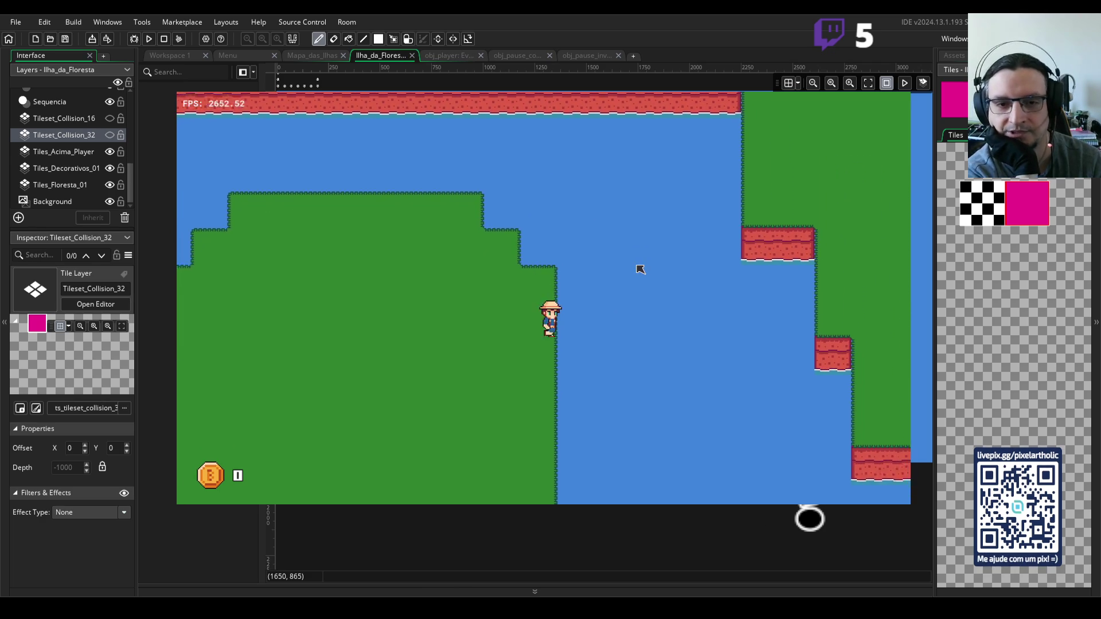
pyautogui.press('Left')
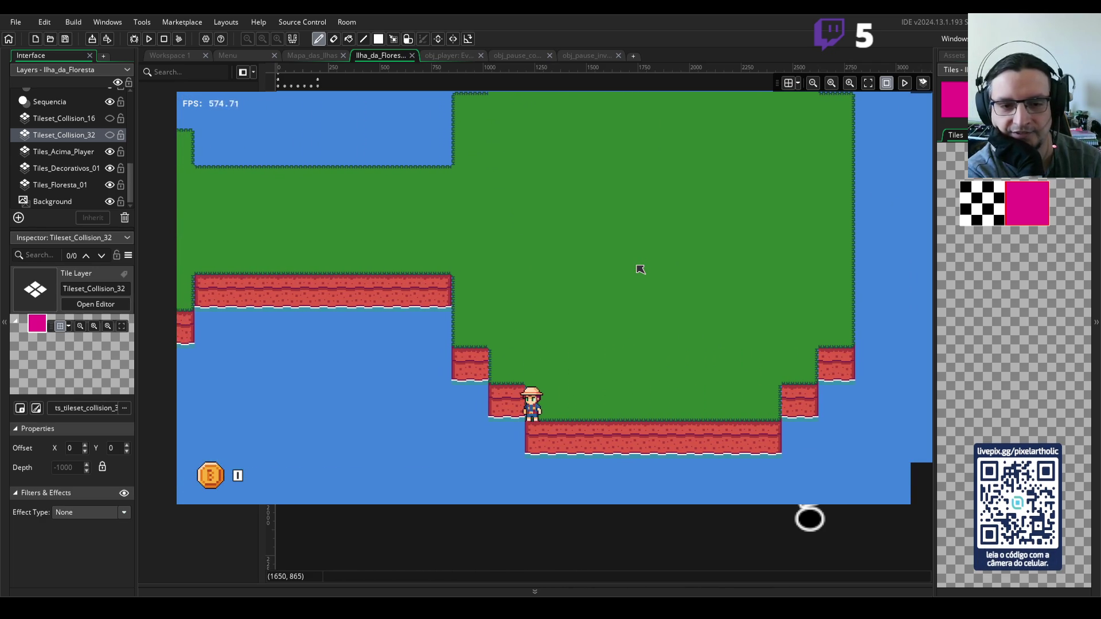
pyautogui.press('Up')
pyautogui.press('Left')
pyautogui.press('Up')
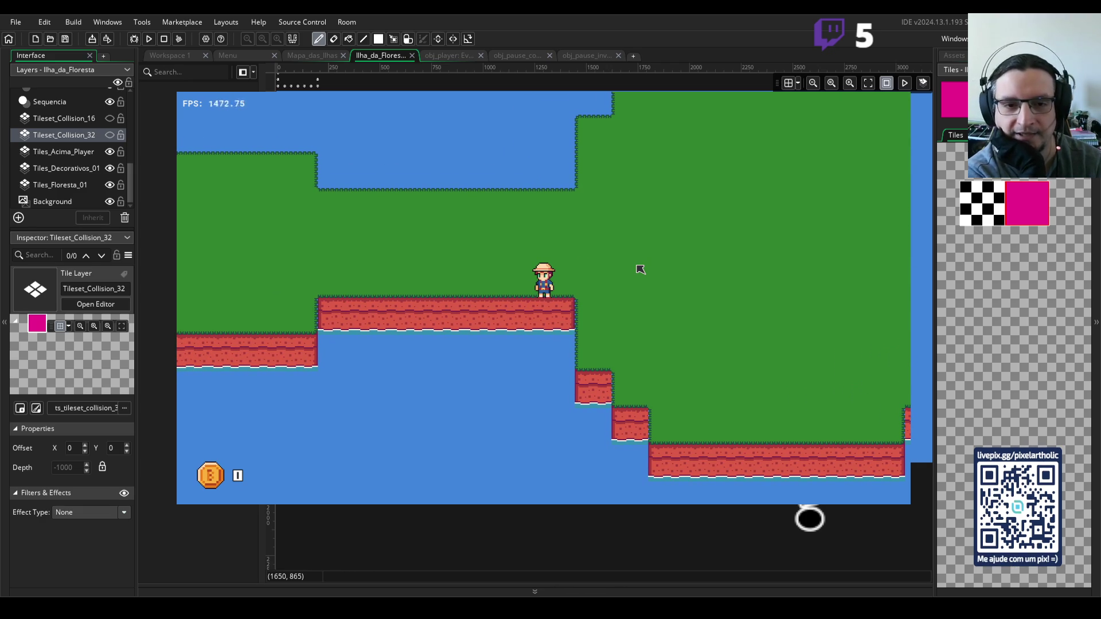
# - Walk left along the platform, jump twice, then head up and left toward the water edge
pyautogui.press('Left')
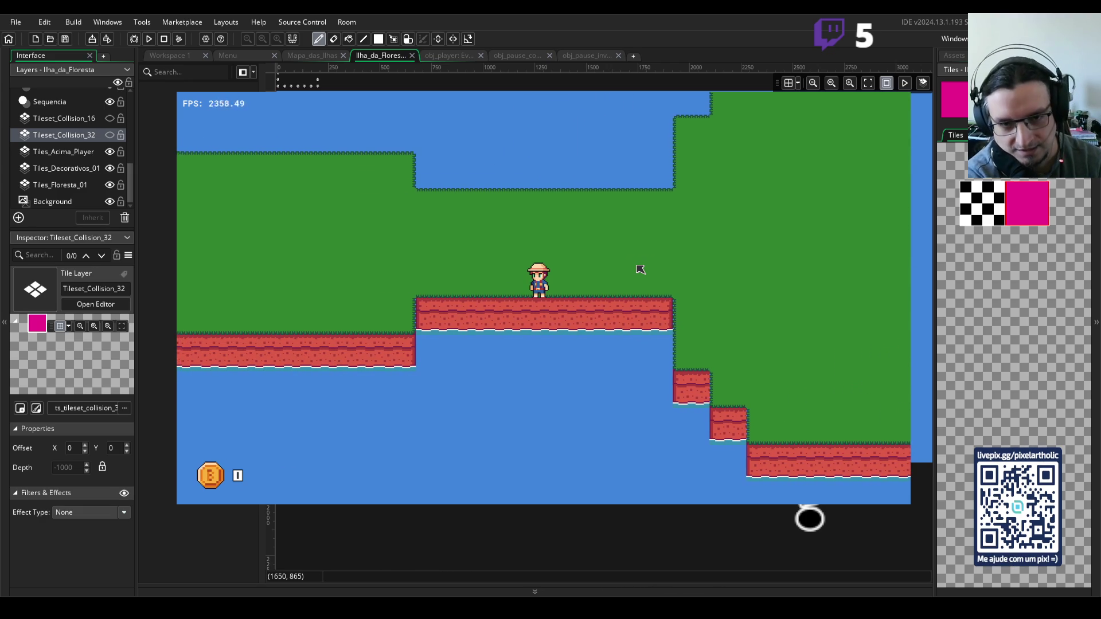
pyautogui.press('Up')
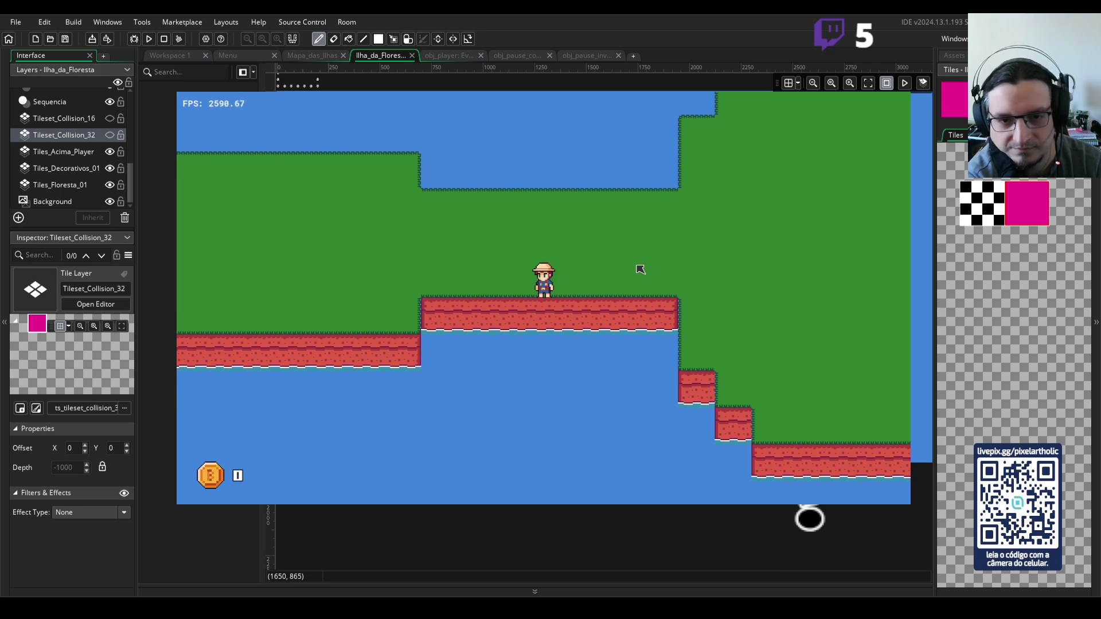
pyautogui.press('Up')
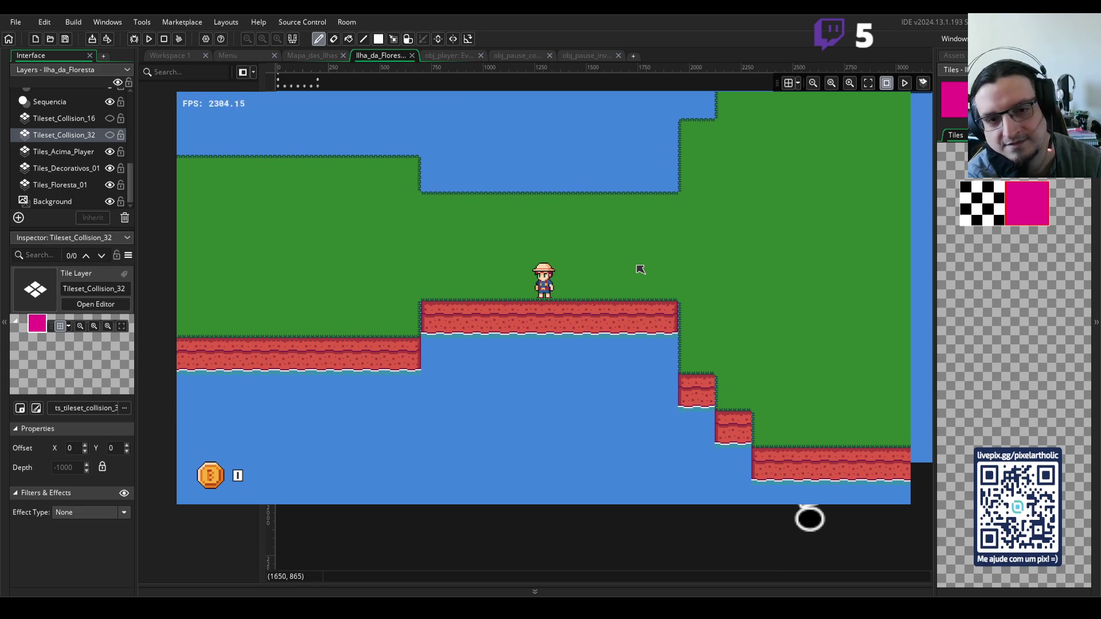
pyautogui.press('Up')
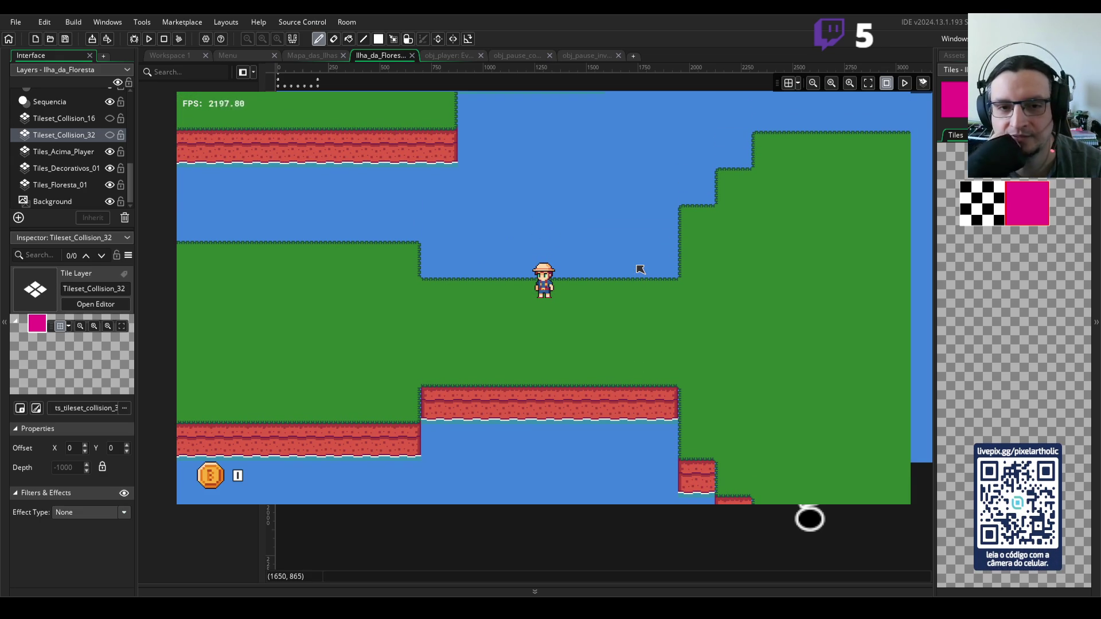
pyautogui.press('Left')
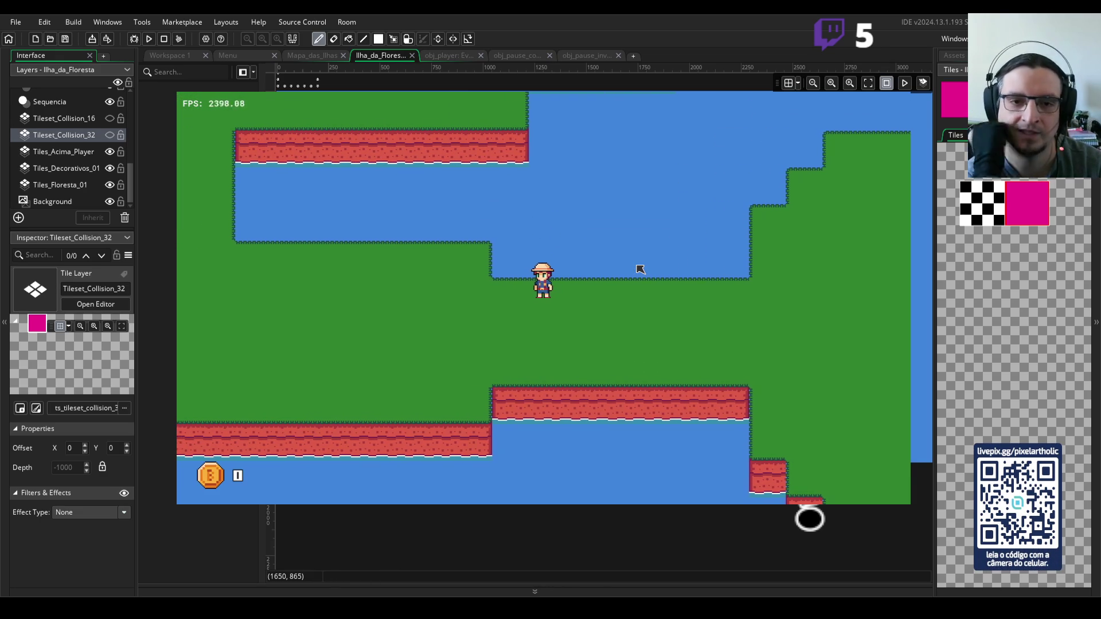
pyautogui.press('Left')
pyautogui.press('Up')
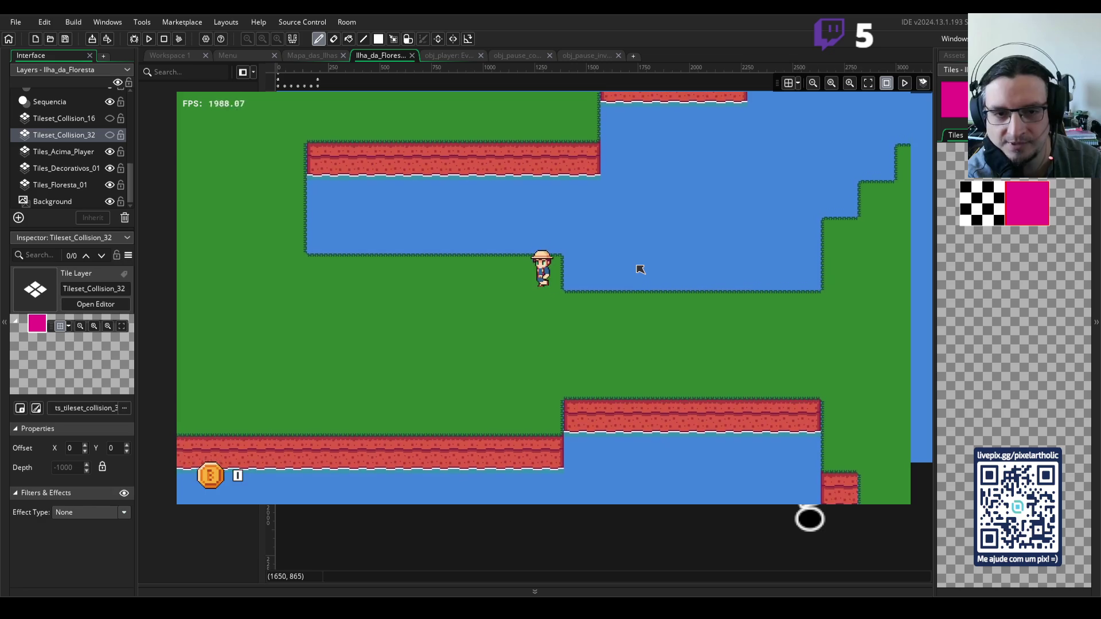
pyautogui.press('Left')
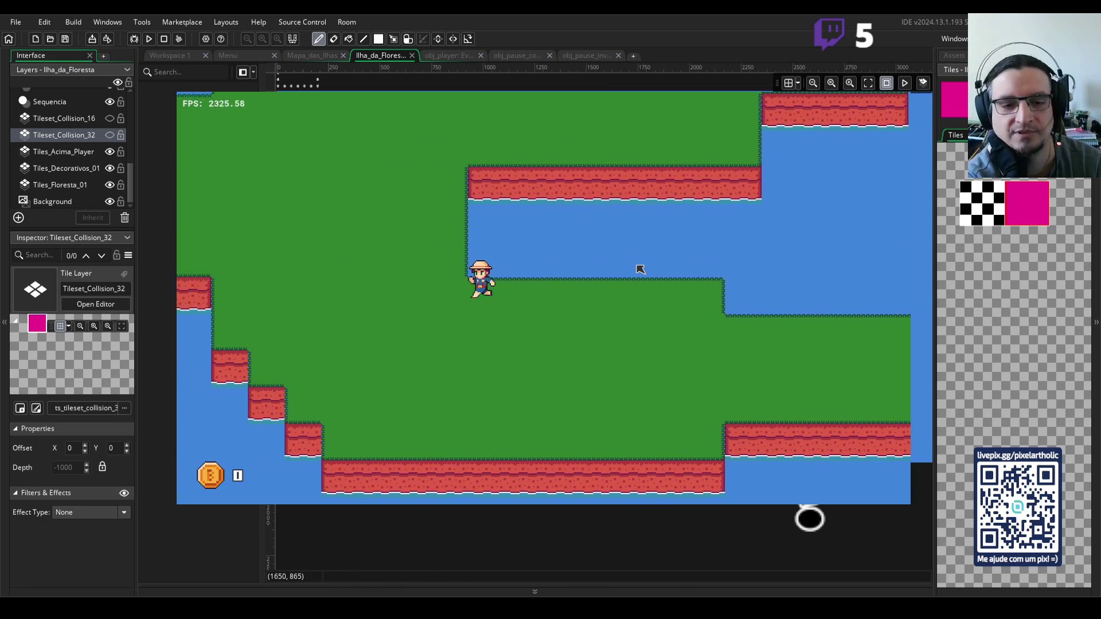
pyautogui.press('Up')
# - Walk up and right along the cliff, then turn back up and left
pyautogui.press('Right')
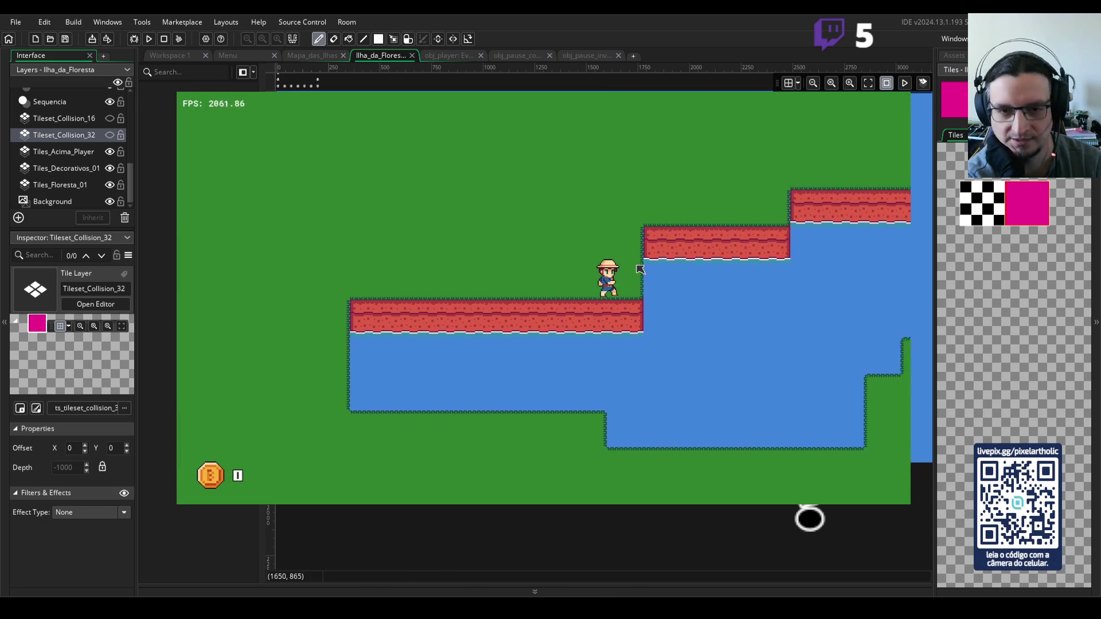
pyautogui.press('Up')
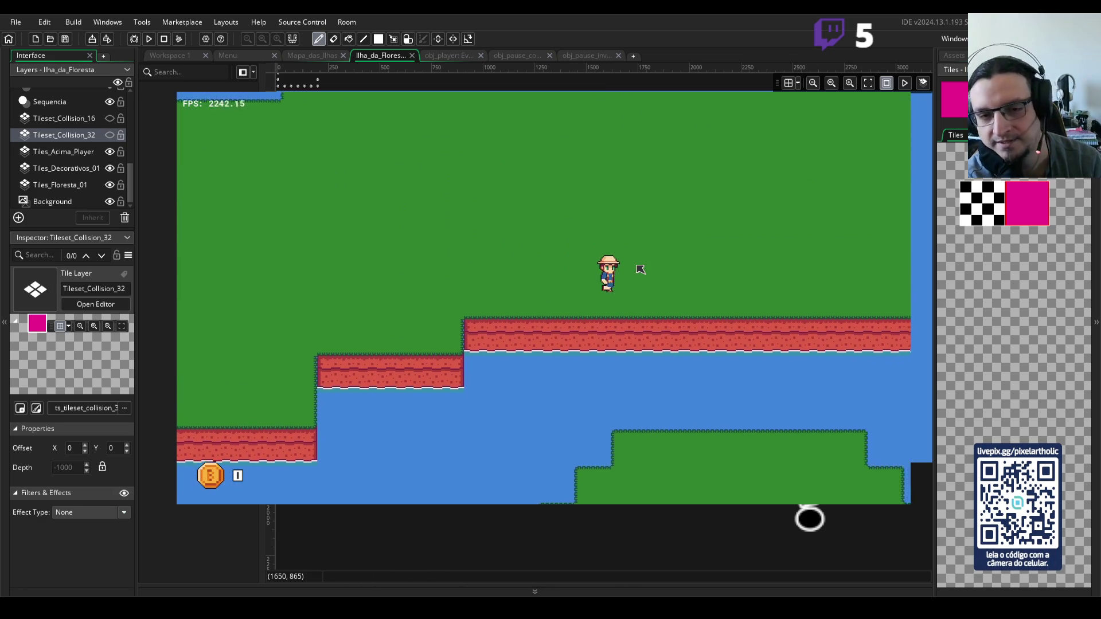
pyautogui.press('Right')
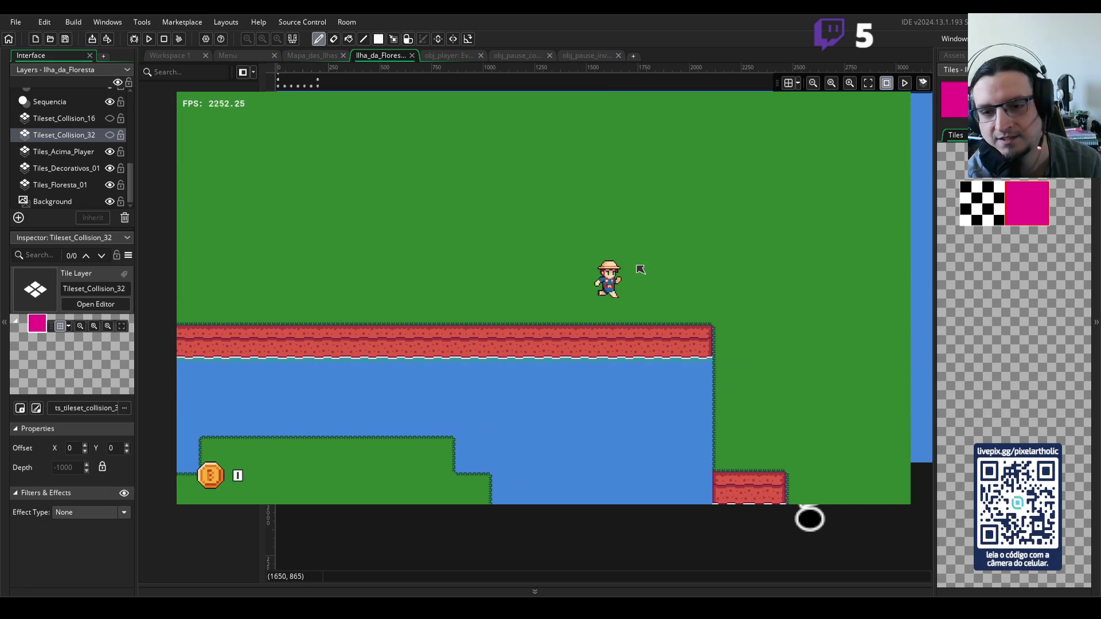
pyautogui.press('Up')
pyautogui.press('Up')
pyautogui.press('Left')
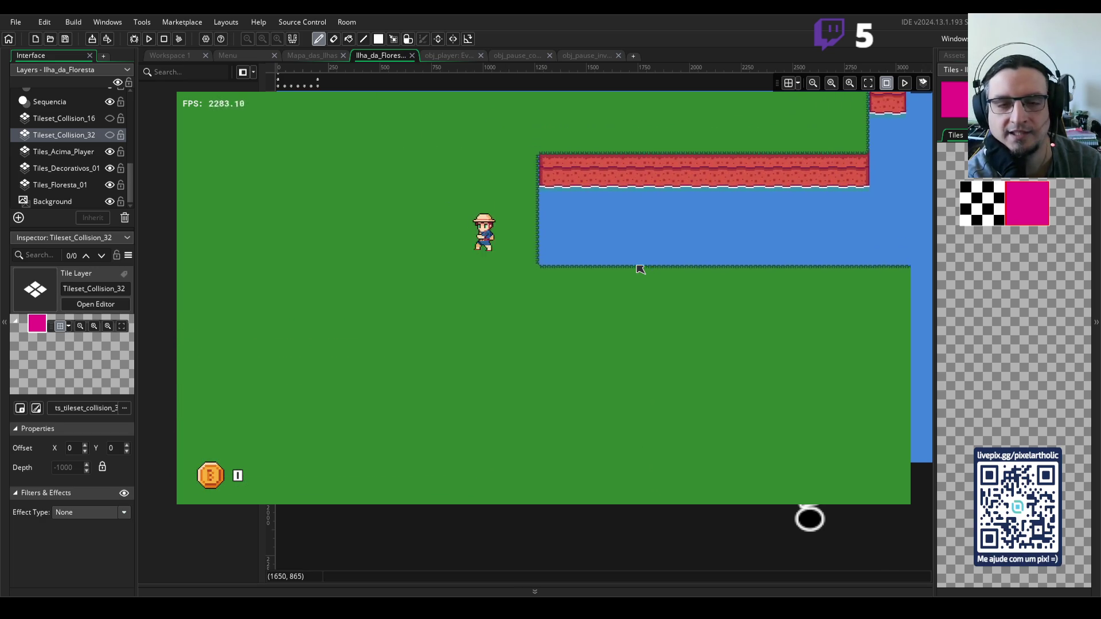
pyautogui.press('Up')
pyautogui.press('Left')
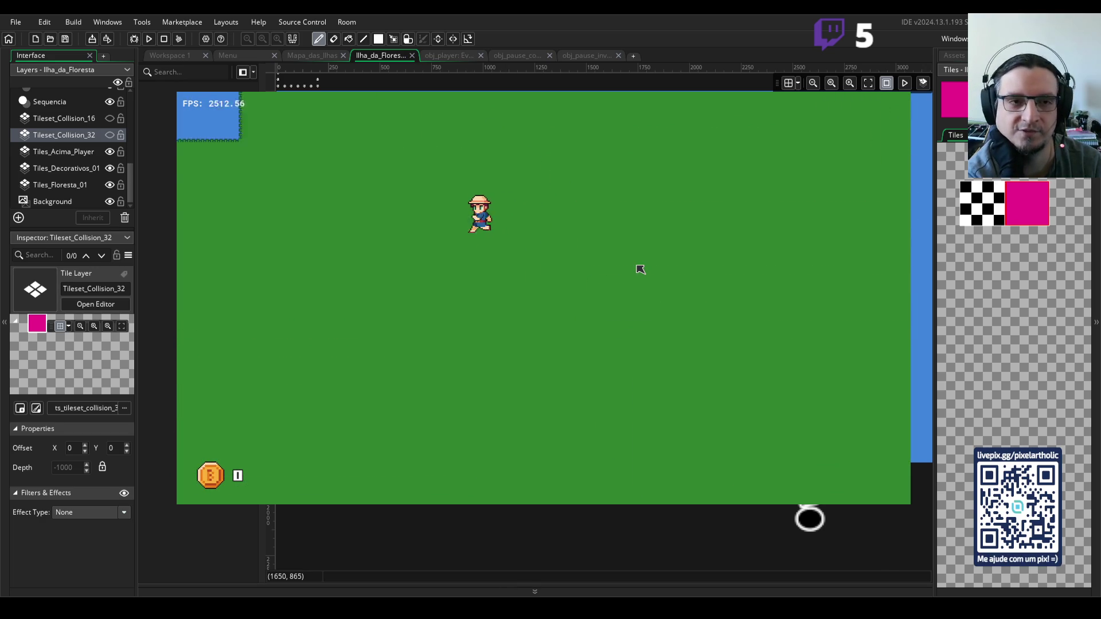
# - Continue up-left toward the water, then right and up, swinging the net at a beetle
pyautogui.press('Up')
pyautogui.press('Left')
pyautogui.press('Up')
pyautogui.press('Left')
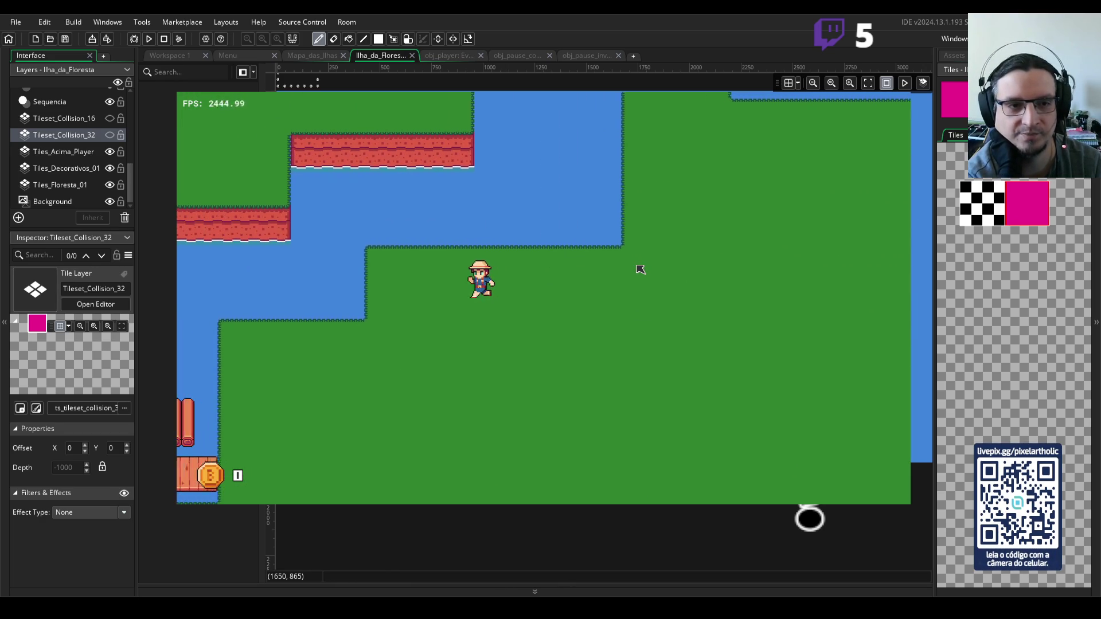
pyautogui.press('Right')
pyautogui.press('Up')
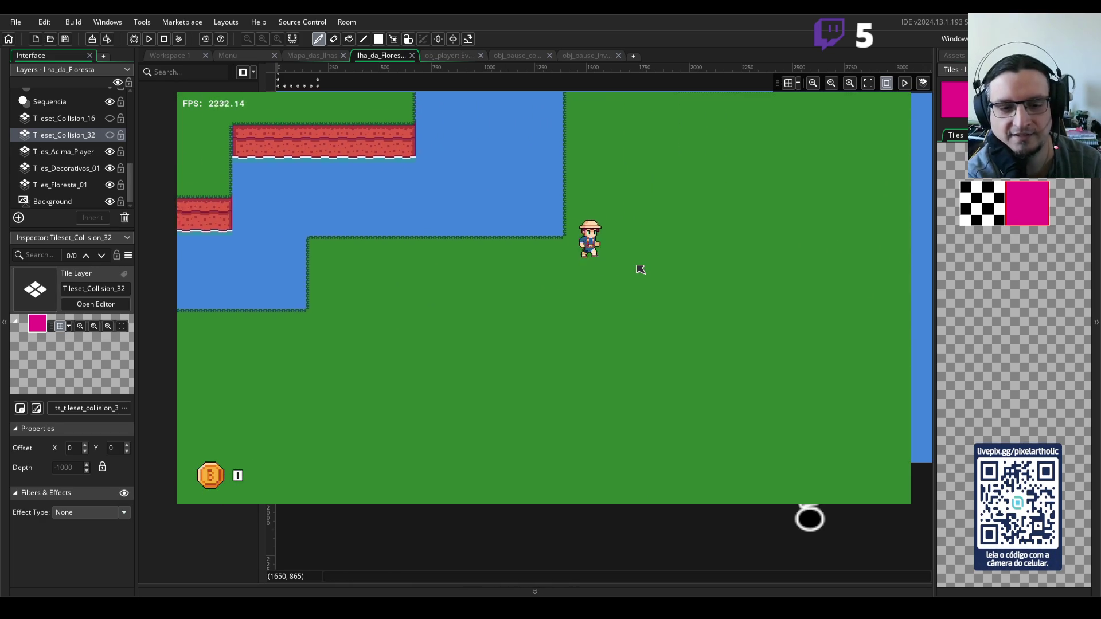
pyautogui.press('Up')
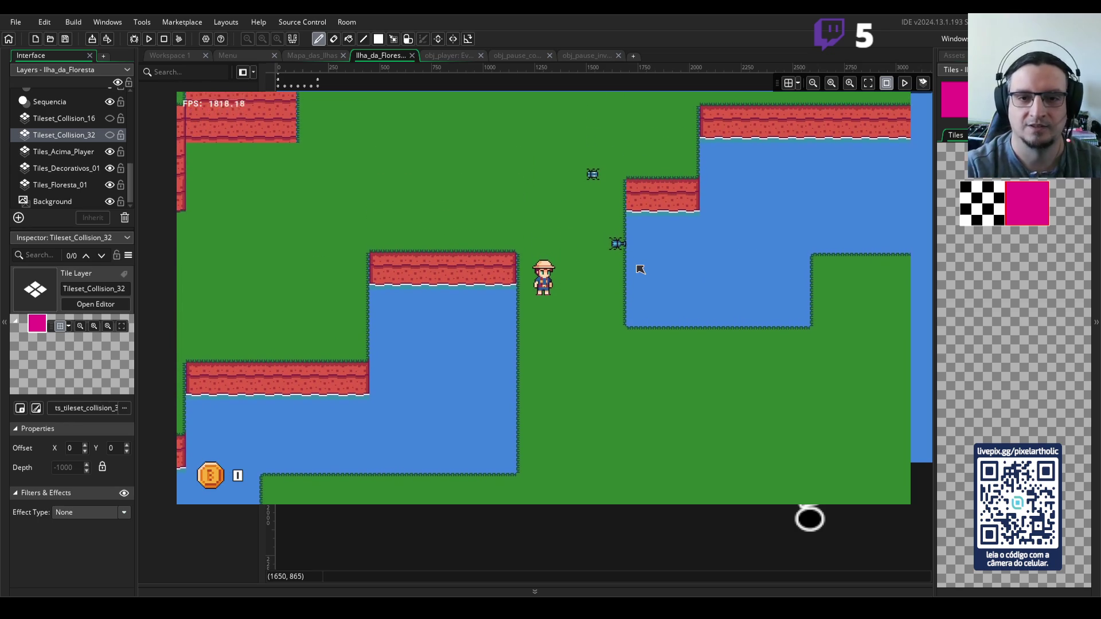
# - Swing the net to catch the Besouro Azul and dismiss the capture message
pyautogui.press('Right')
pyautogui.press('space')
pyautogui.press('Up')
pyautogui.press('space')
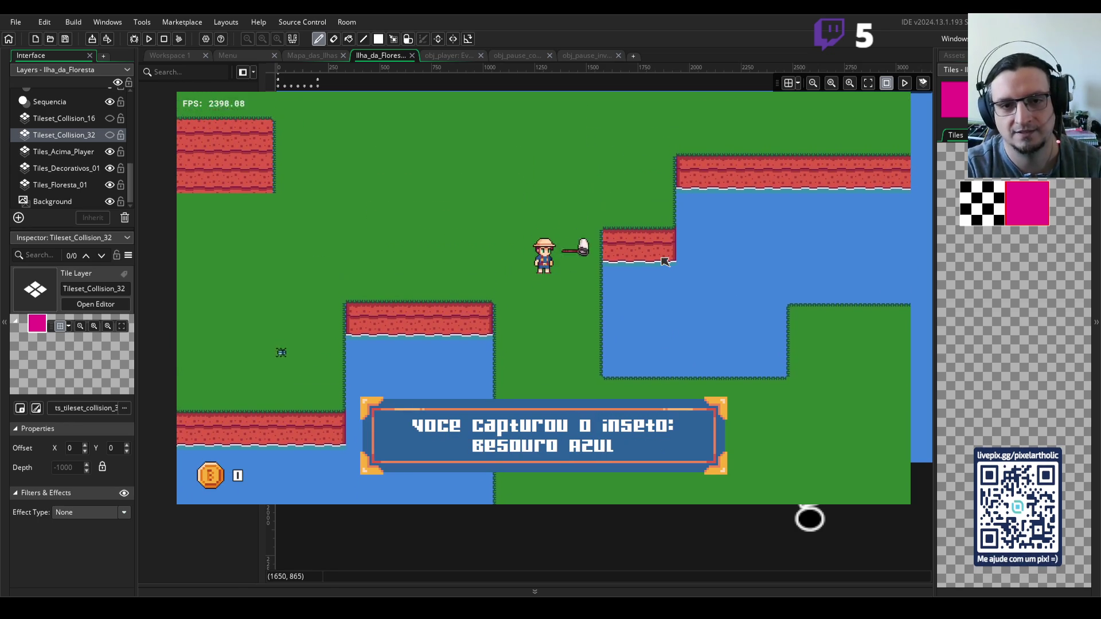
pyautogui.press('Left')
pyautogui.press('Down')
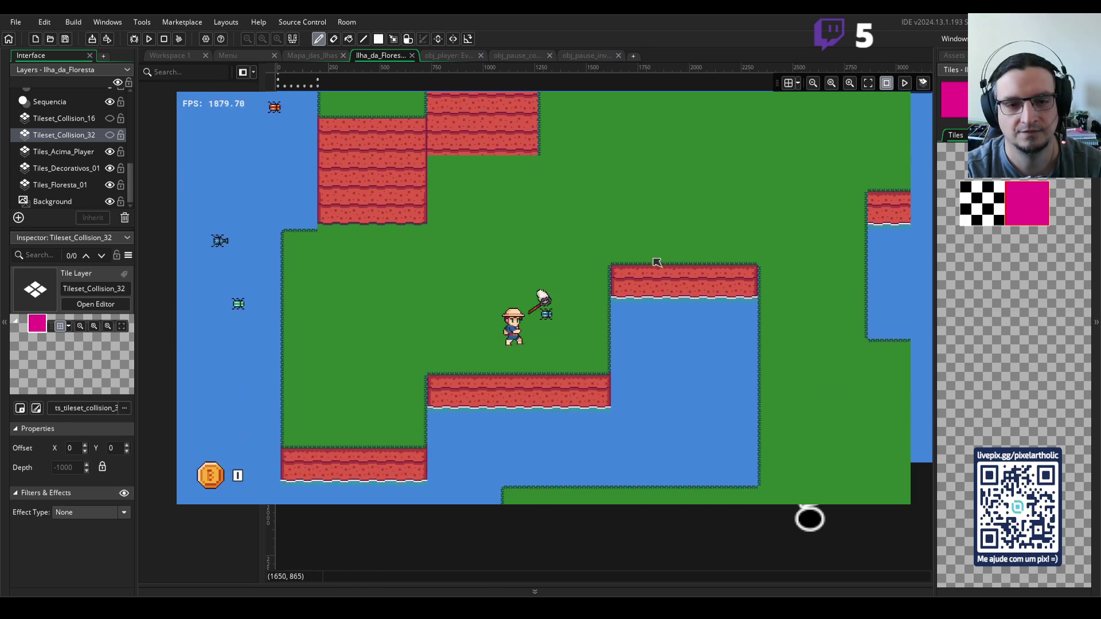
# - Walk left and up swinging the net, then right and up
pyautogui.press('Left')
pyautogui.press('Up')
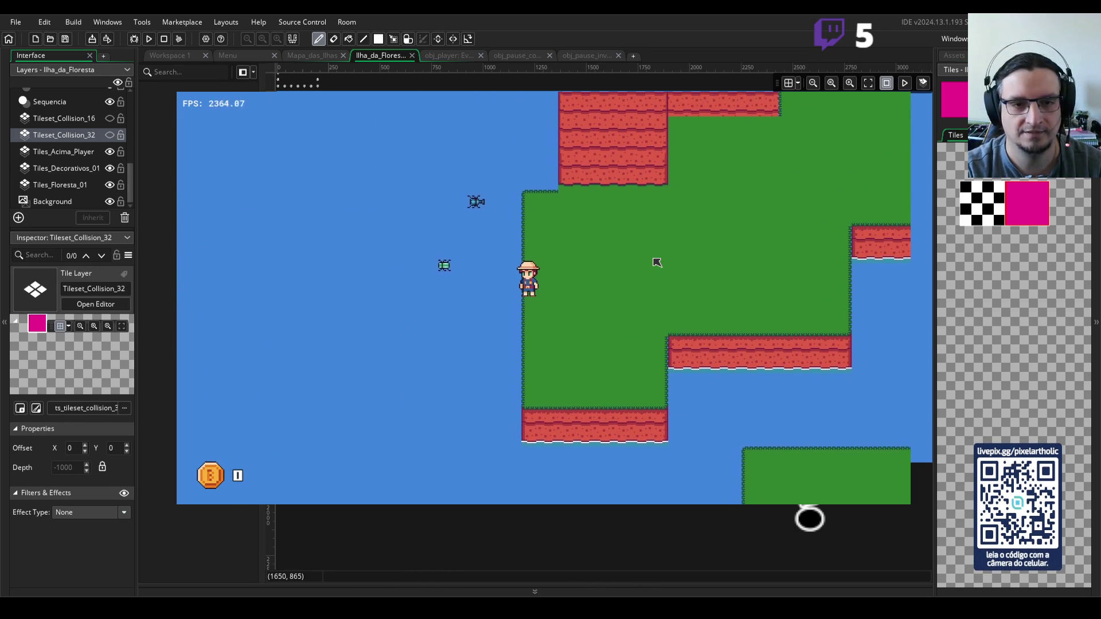
pyautogui.press('space')
pyautogui.press('Left')
pyautogui.press('Up')
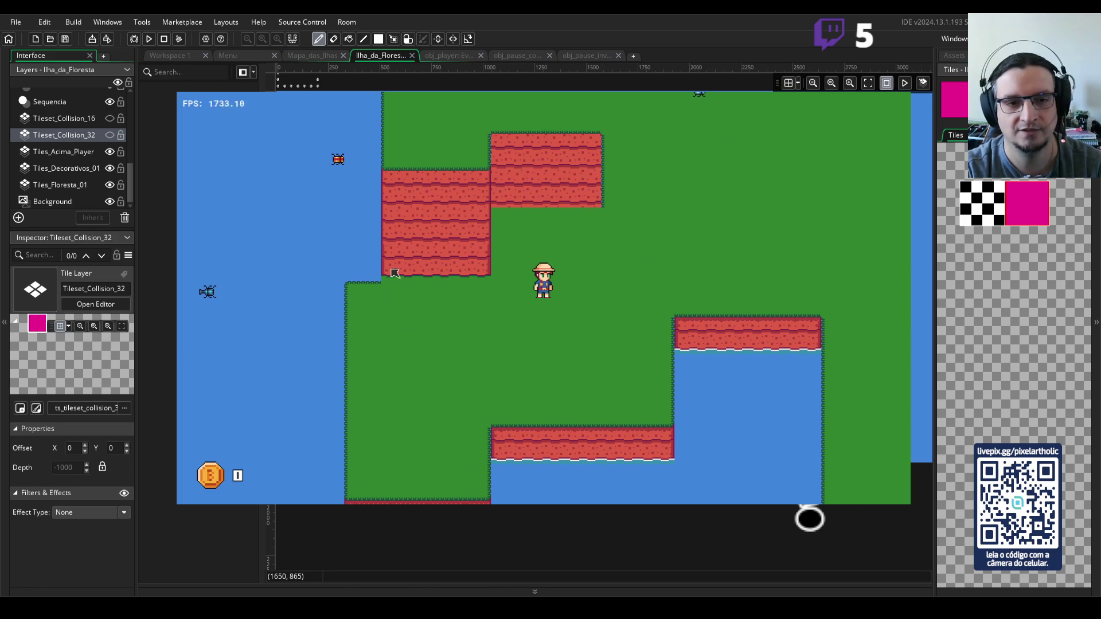
pyautogui.press('Right')
pyautogui.press('Up')
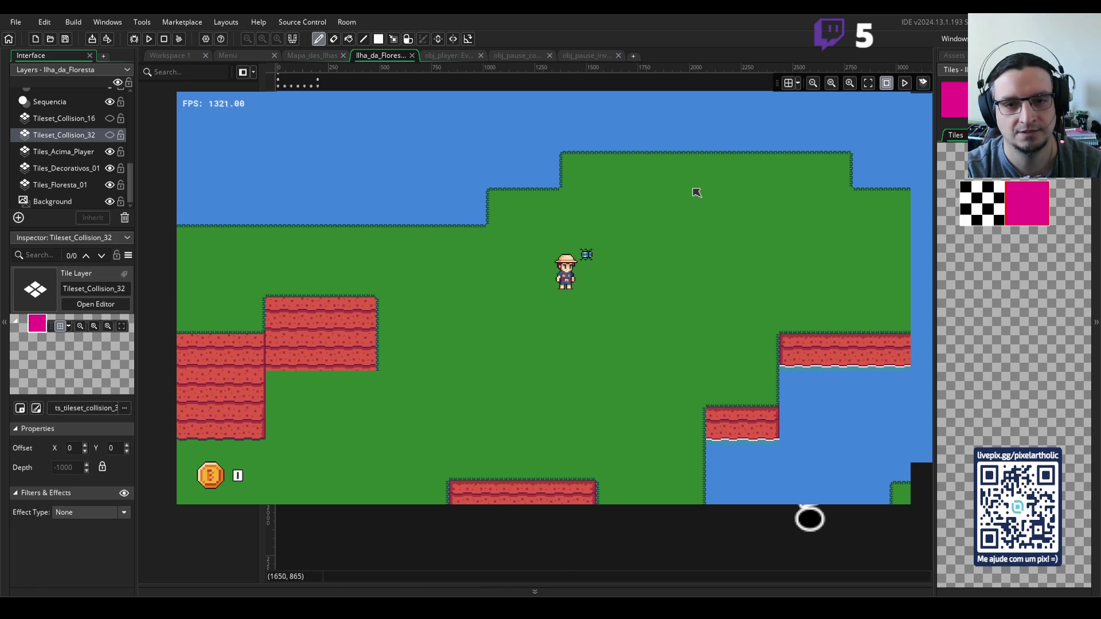
# - Walk left and down, then up and right onto the cliff and along it
pyautogui.press('Left')
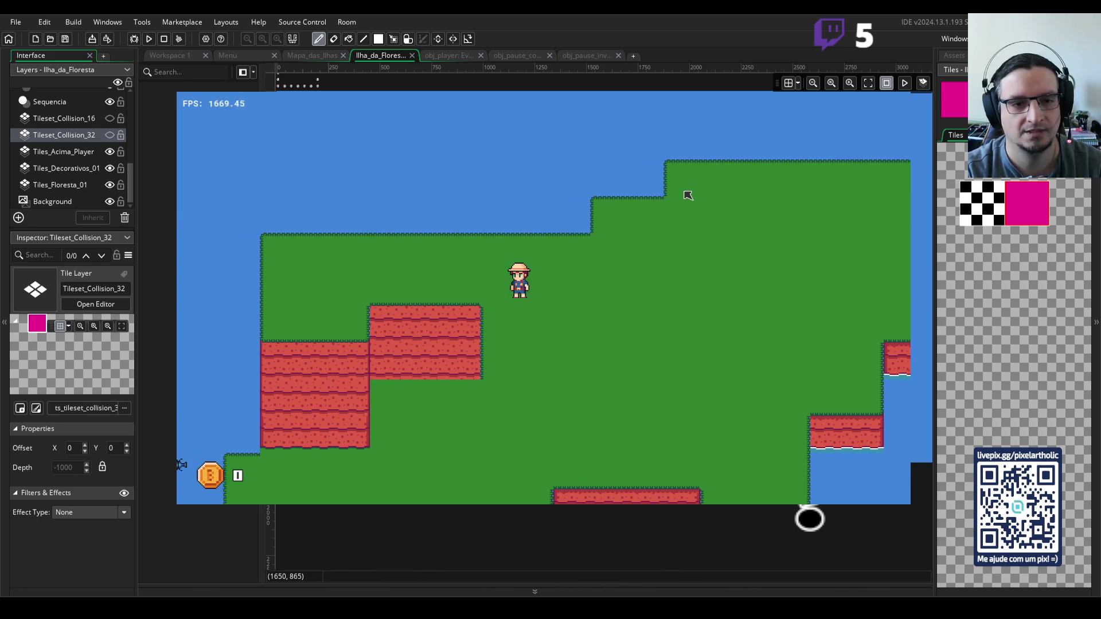
pyautogui.press('Left')
pyautogui.press('Down')
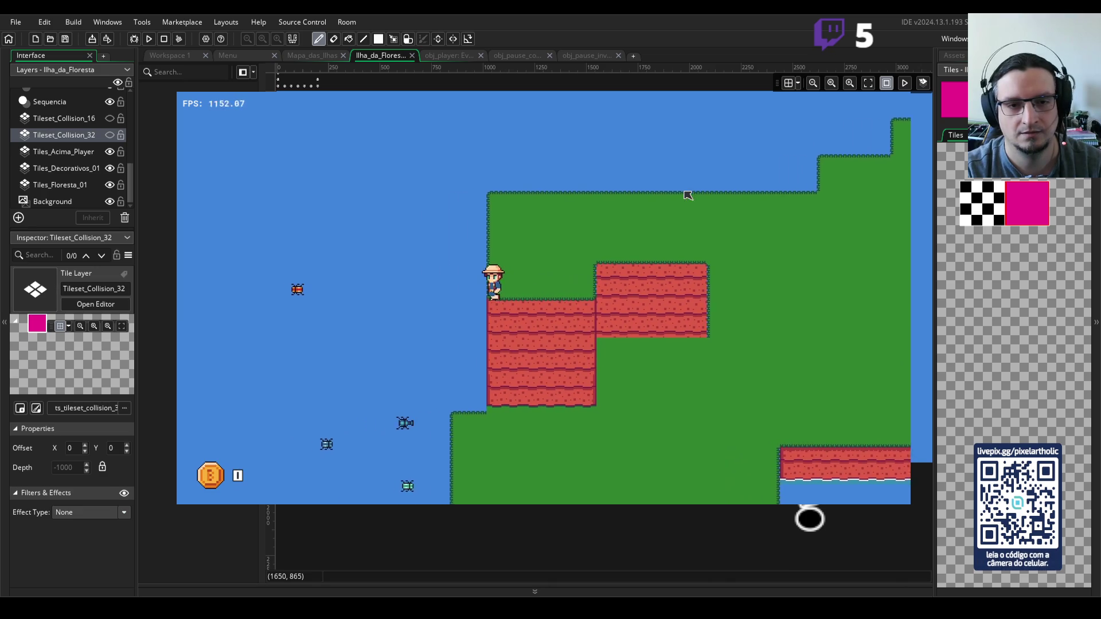
pyautogui.press('Up')
pyautogui.press('Right')
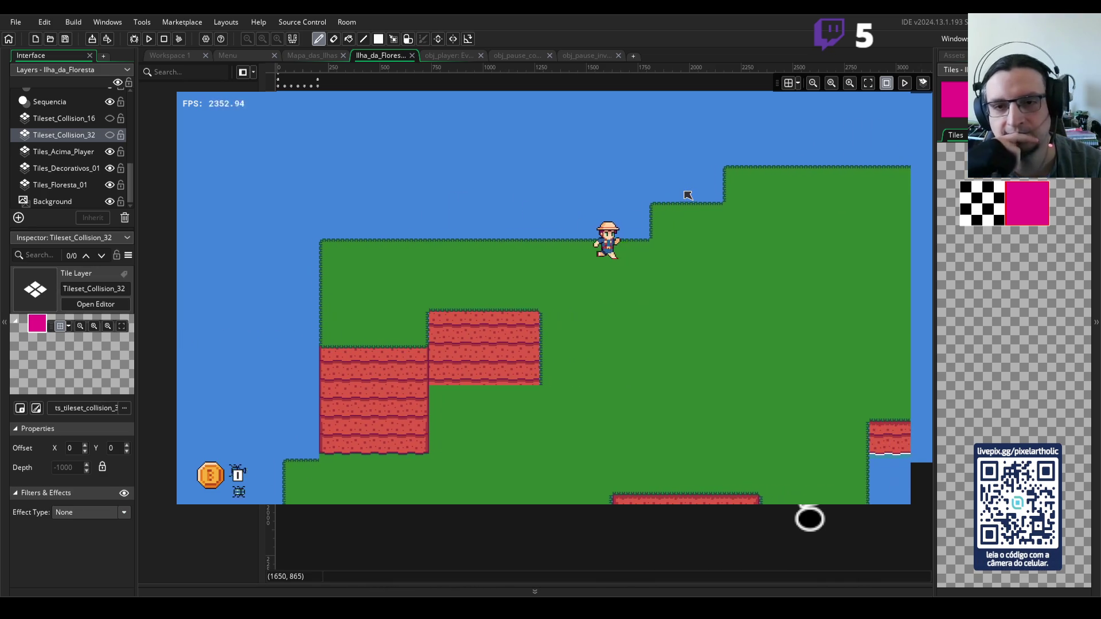
pyautogui.press('Right')
pyautogui.press('Down')
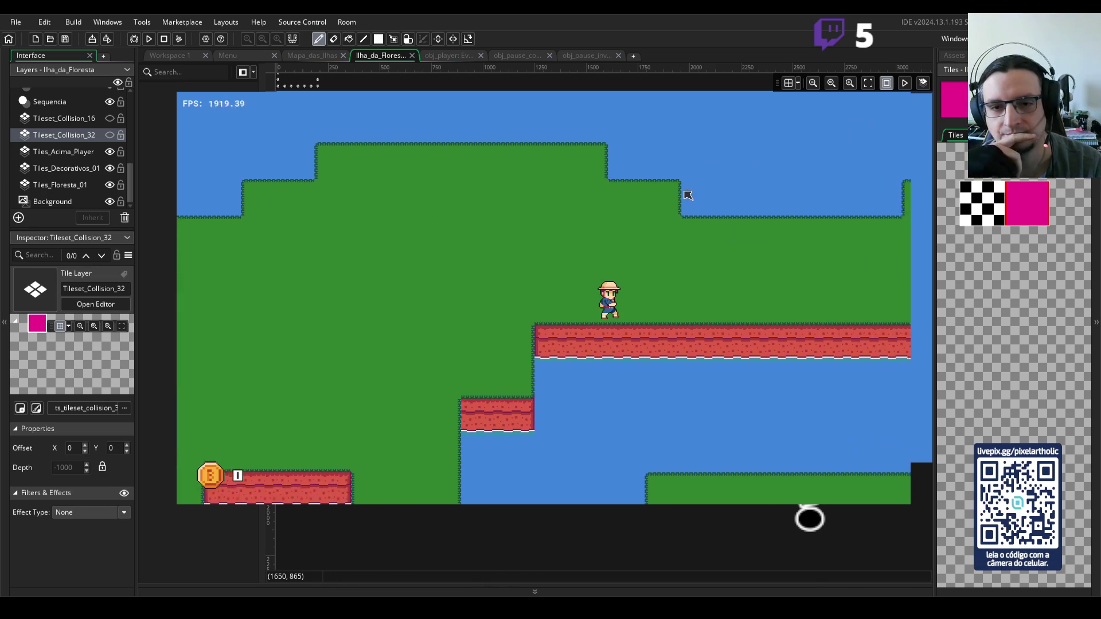
pyautogui.press('Right')
pyautogui.press('Up')
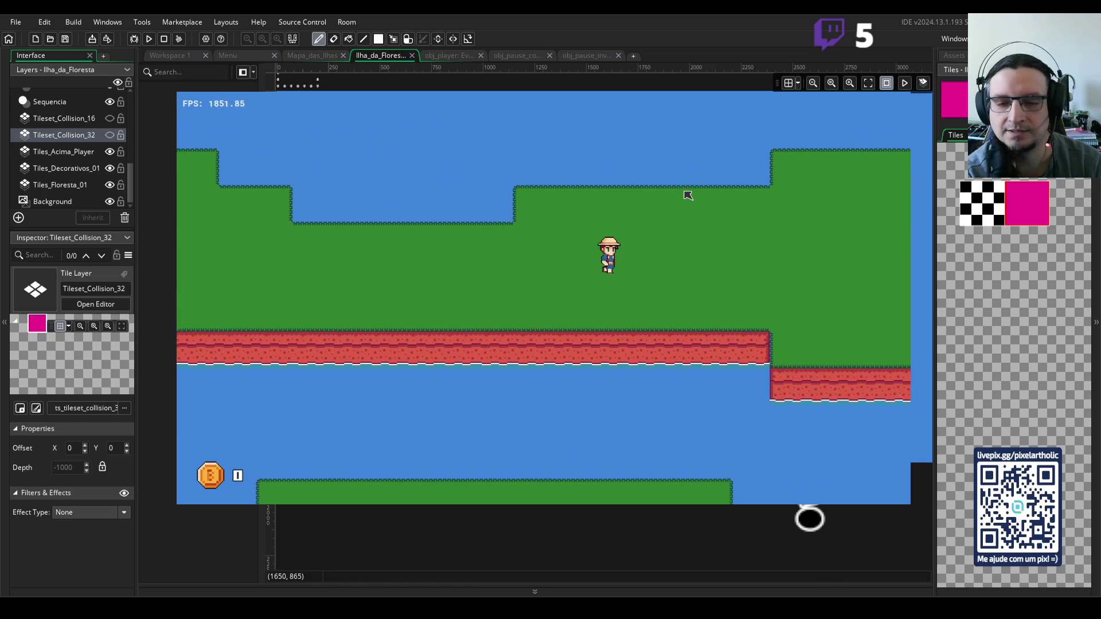
pyautogui.press('Right')
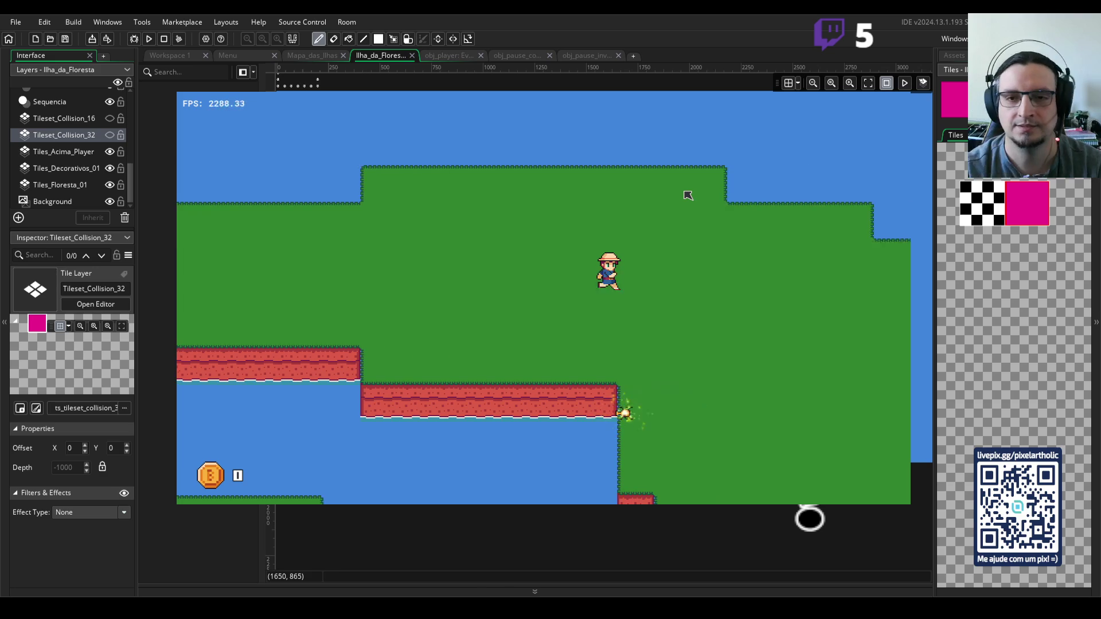
# - Net a golden beetle down-right, then walk right and up
pyautogui.press('Down')
pyautogui.press('Right')
pyautogui.press('space')
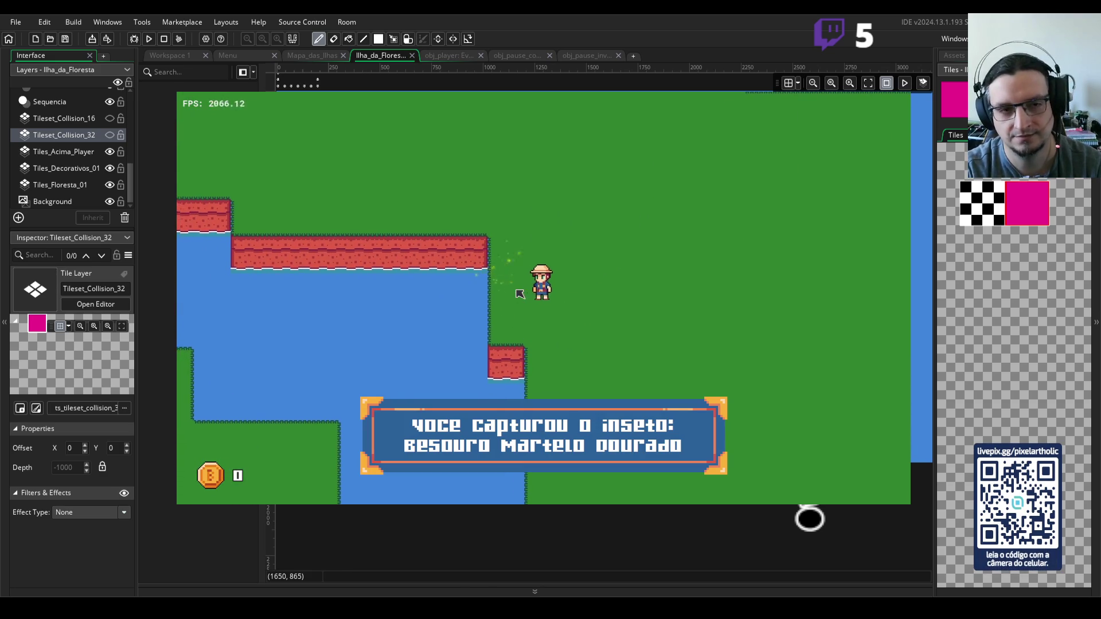
pyautogui.press('Right')
pyautogui.press('Up')
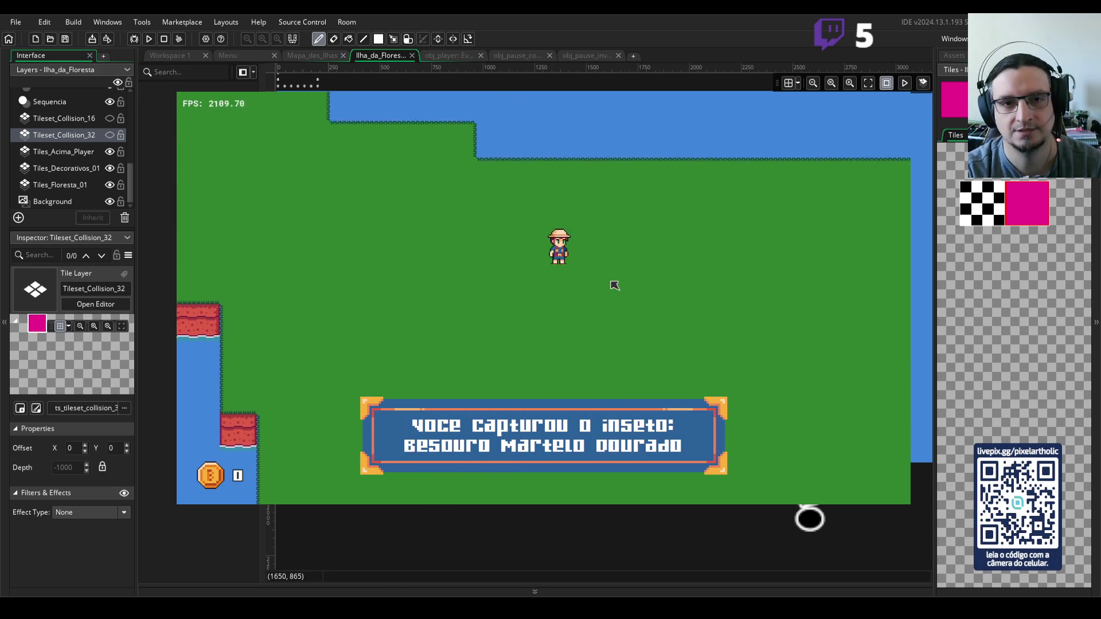
# - Zigzag the player right and down across the island
pyautogui.press('Right')
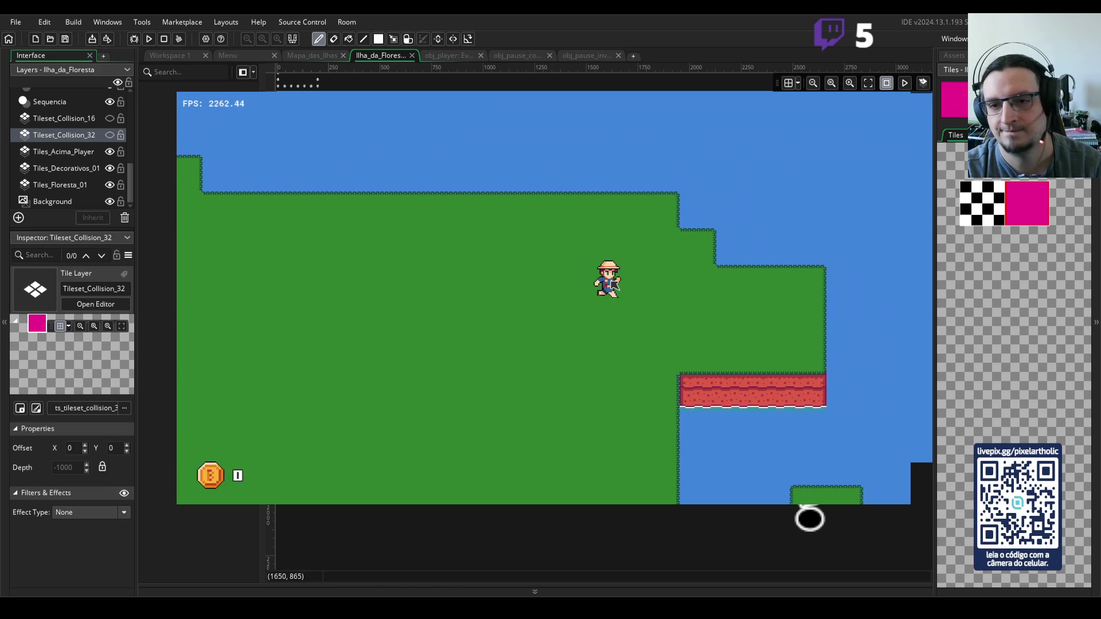
pyautogui.press('Down')
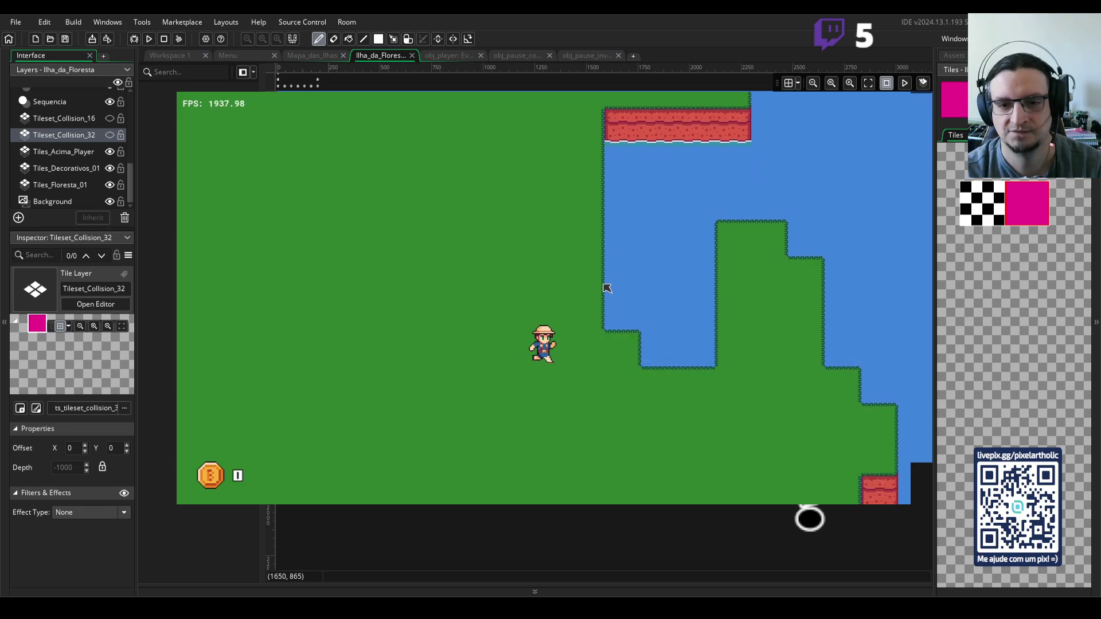
pyautogui.press('Right')
pyautogui.press('Right')
pyautogui.press('Down')
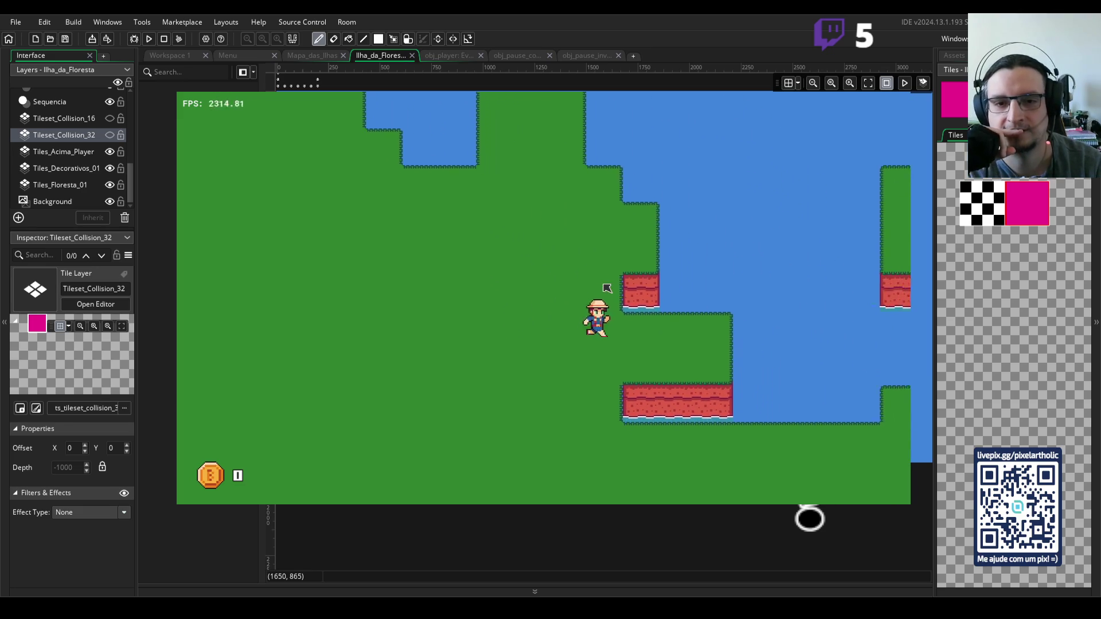
pyautogui.press('Left')
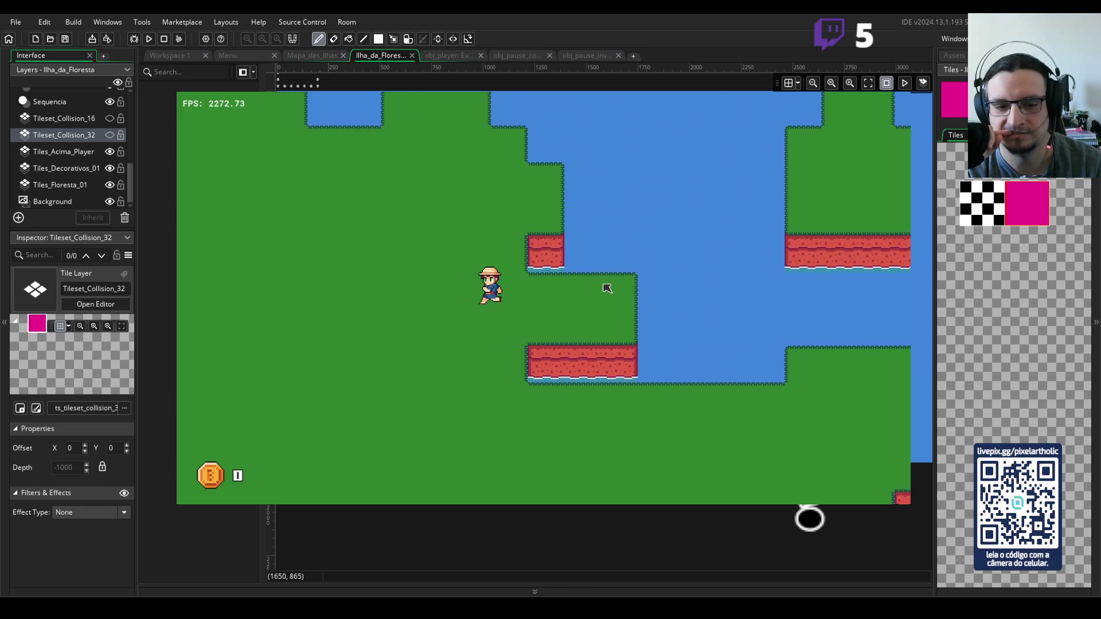
pyautogui.press('Down')
pyautogui.press('Right')
pyautogui.press('Right')
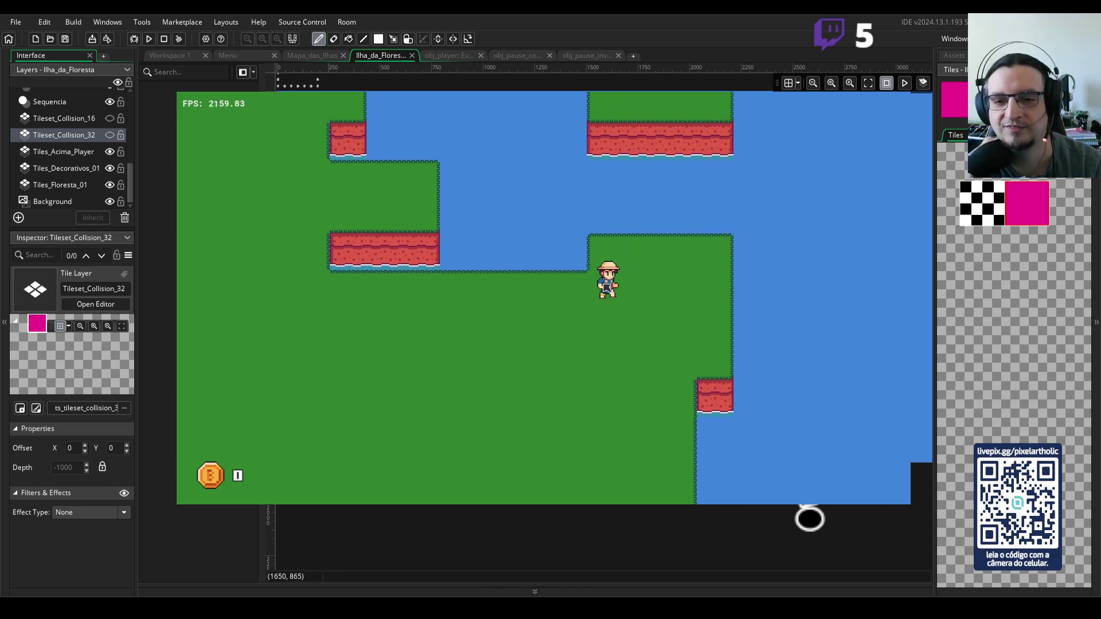
pyautogui.press('Down')
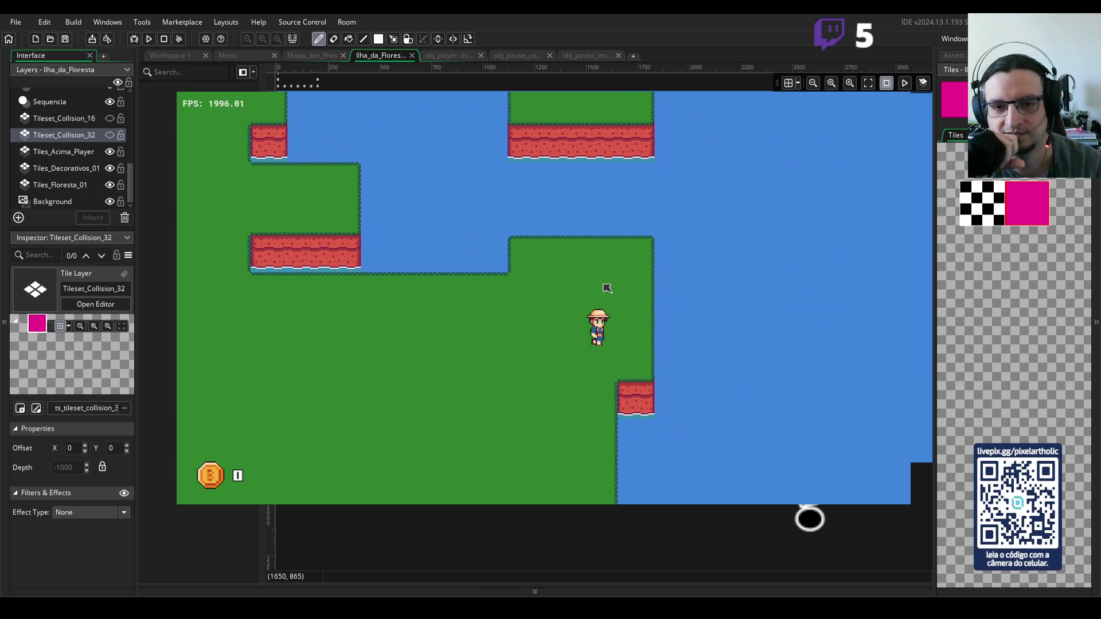
# - Walk the player down and left along the cliffs
pyautogui.press('Down')
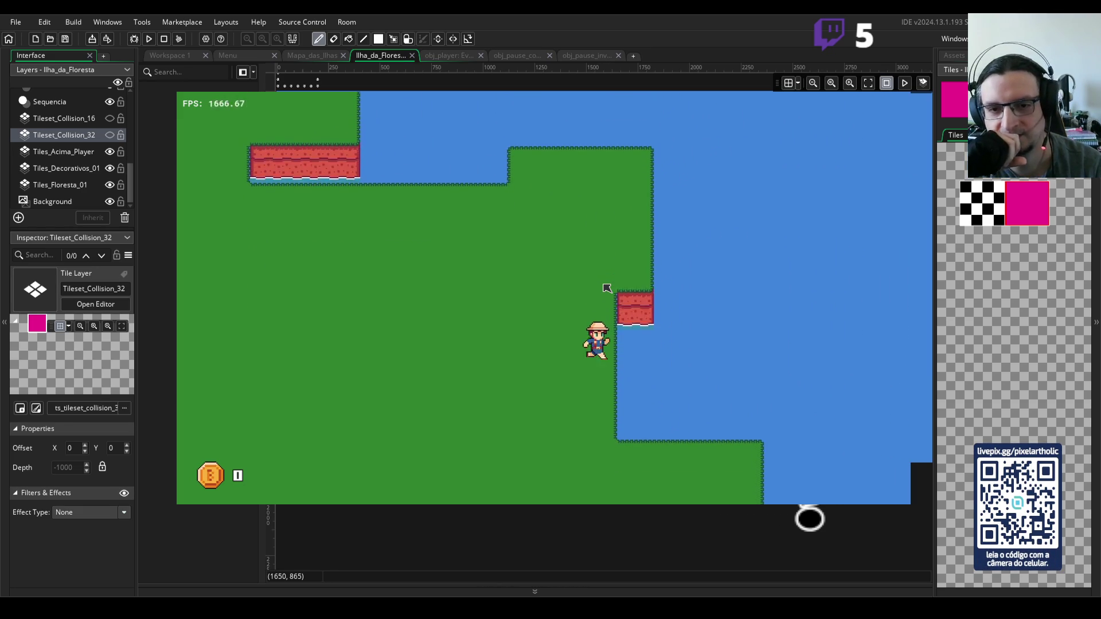
pyautogui.press('Left')
pyautogui.press('Down')
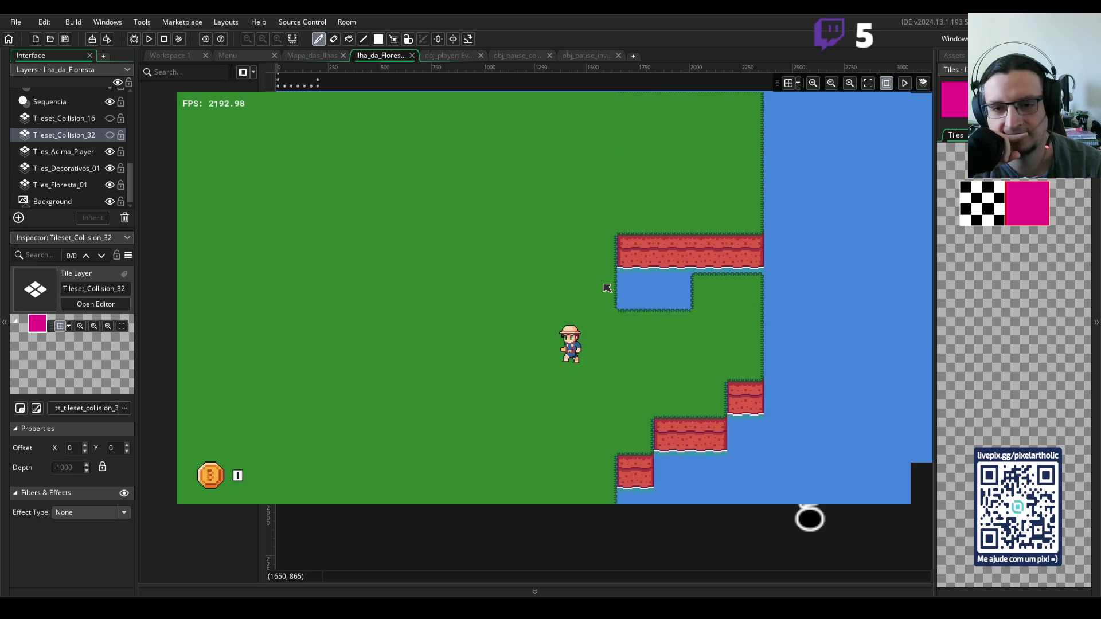
pyautogui.press('Left')
pyautogui.press('Left')
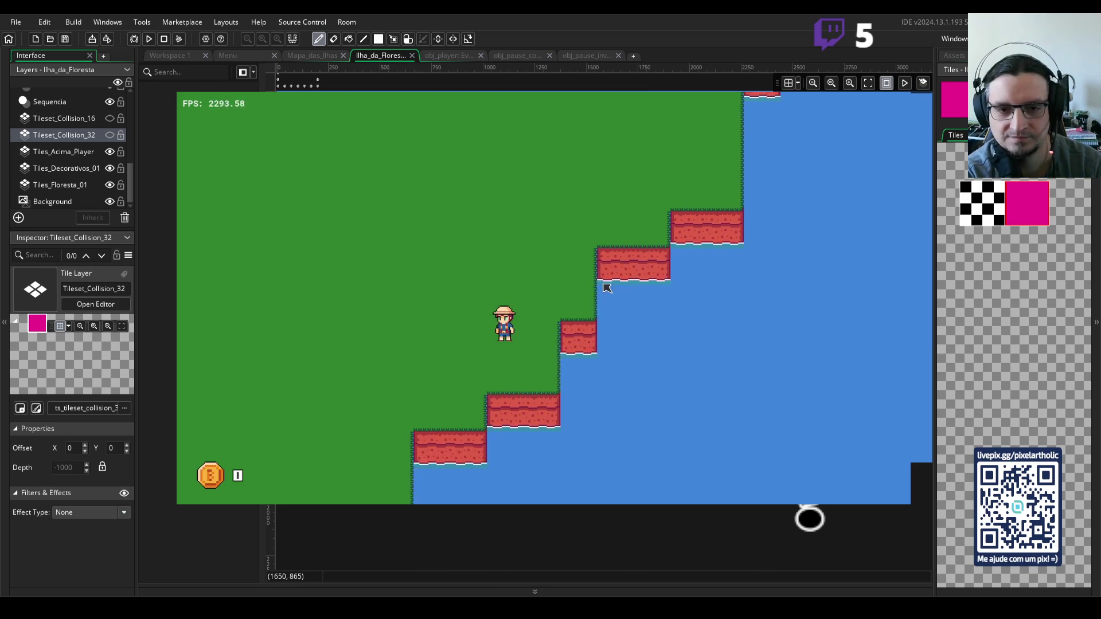
pyautogui.press('Down')
pyautogui.press('Left')
pyautogui.press('Down')
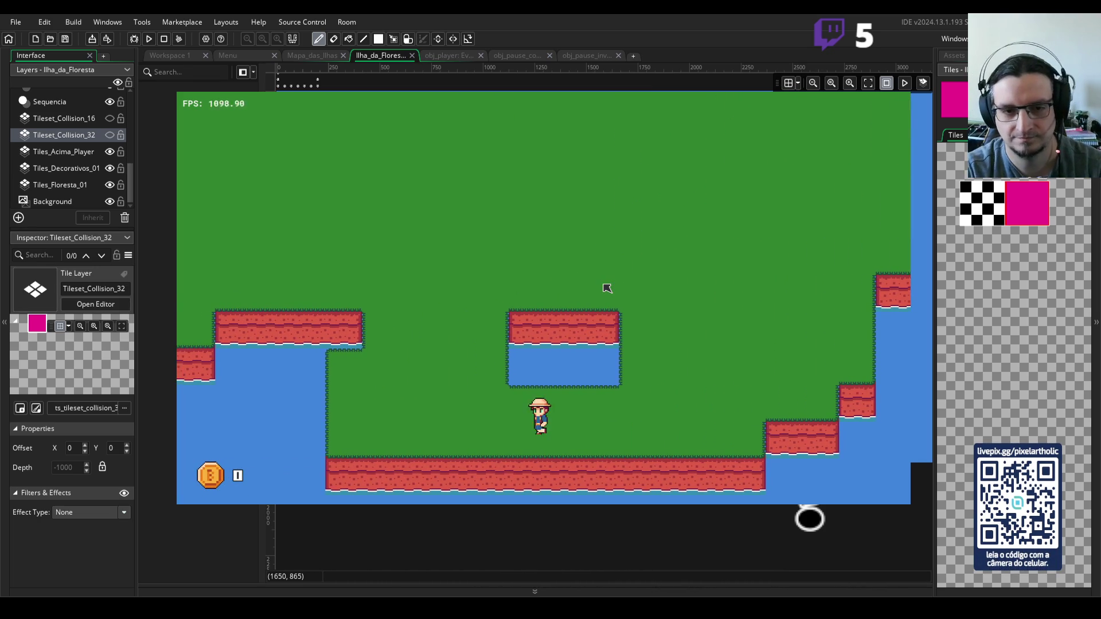
# - Jump up onto the platform, step off to the left and walk up the map
pyautogui.press('Up')
pyautogui.press('Right')
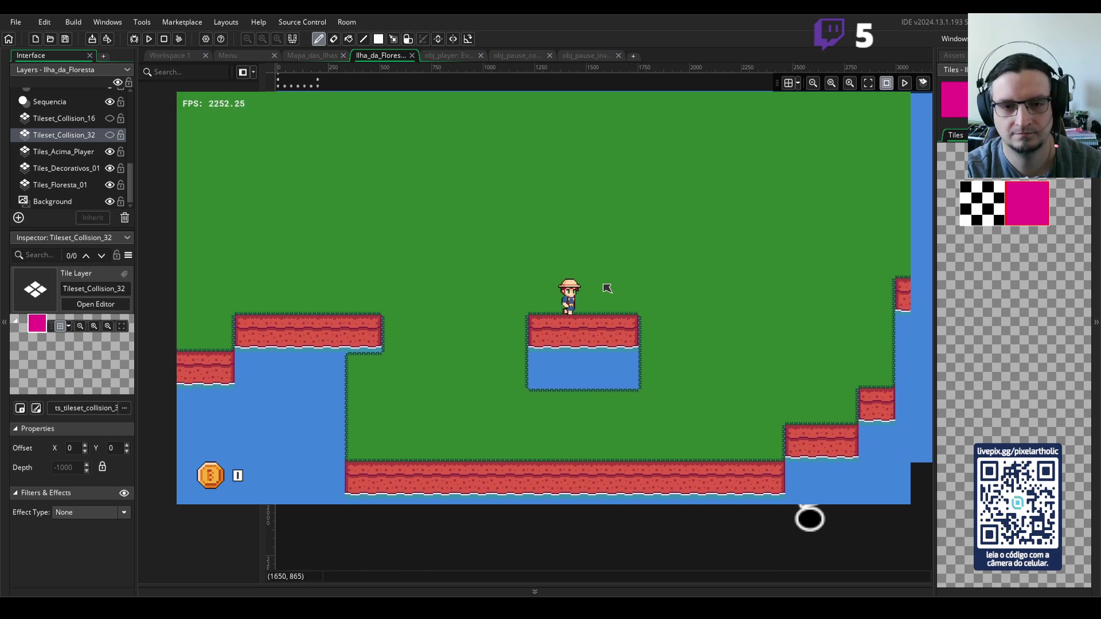
pyautogui.press('Up')
pyautogui.press('Left')
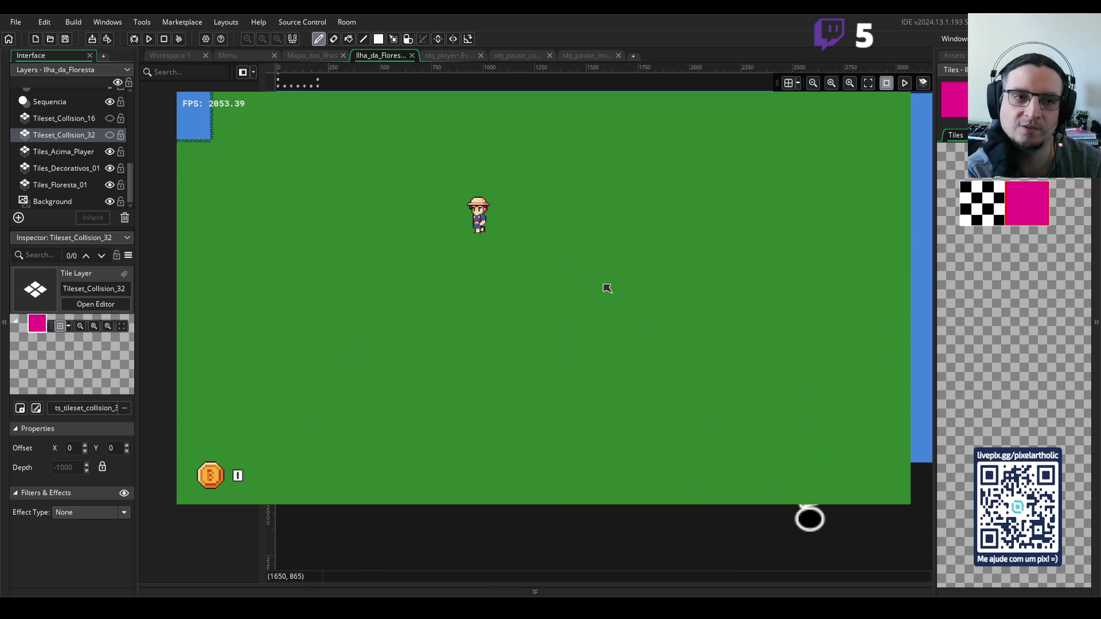
pyautogui.press('Up')
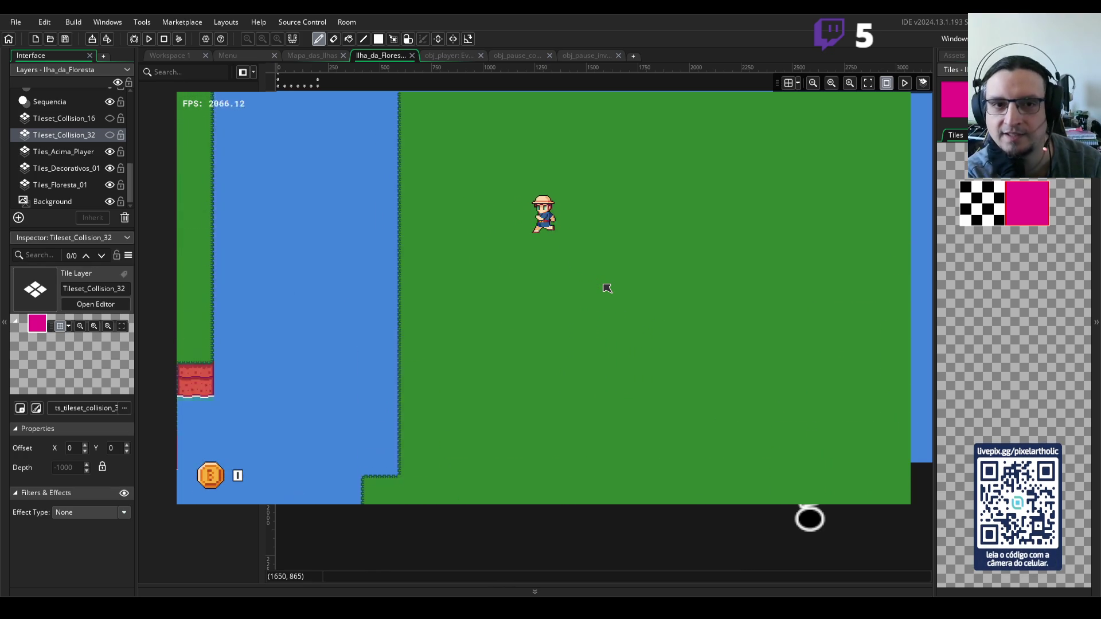
# - Walk right along the water edge, up, down toward the water, then left toward the cliffs
pyautogui.press('Right')
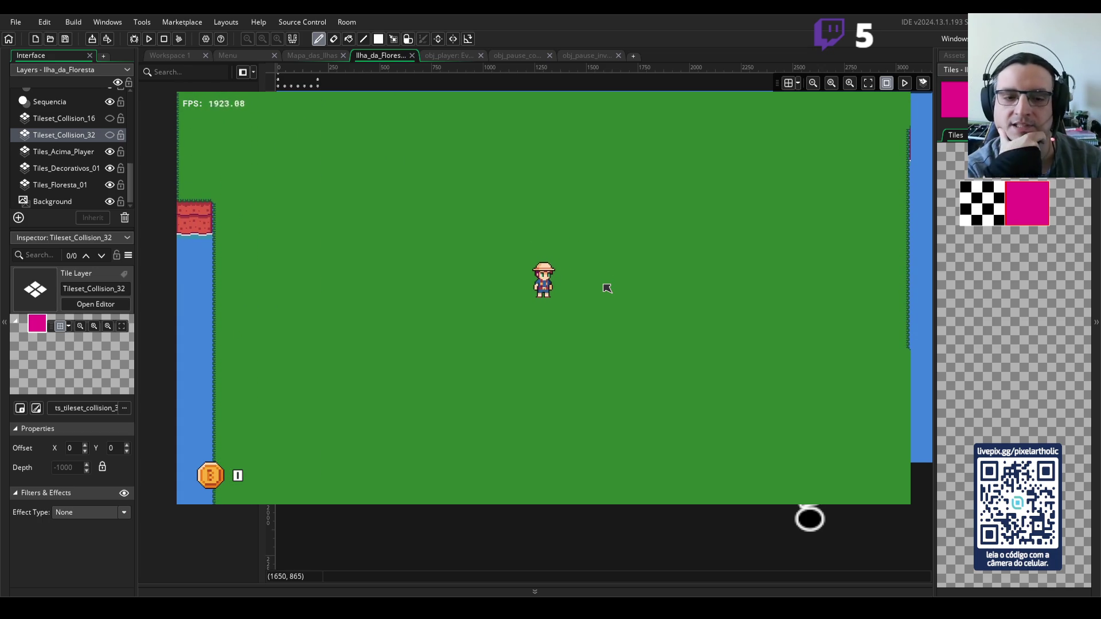
pyautogui.press('Right')
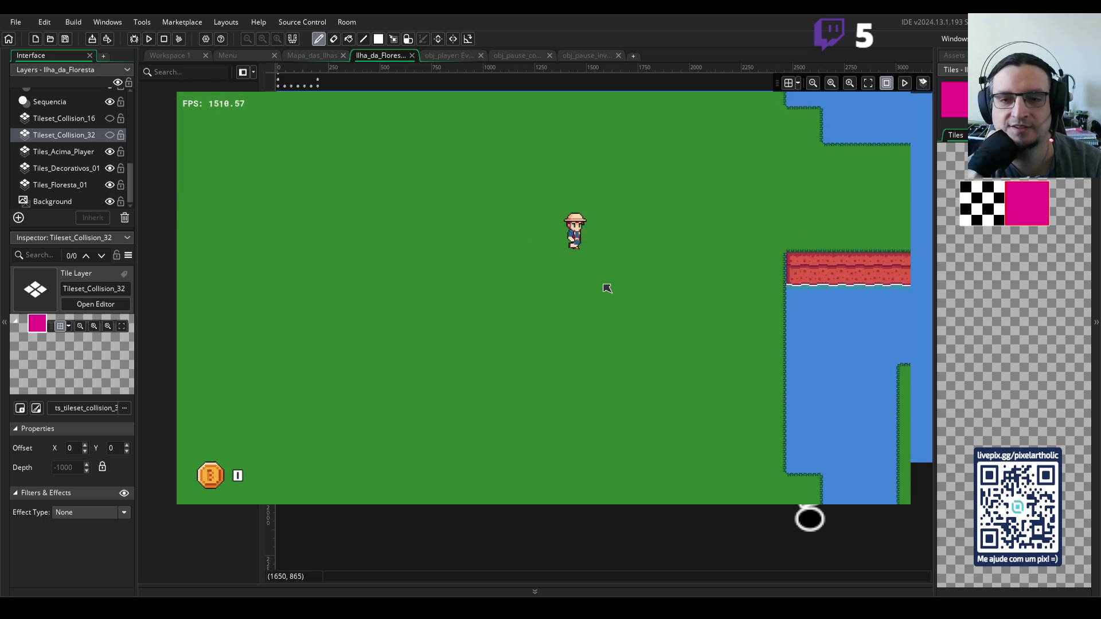
pyautogui.press('Up')
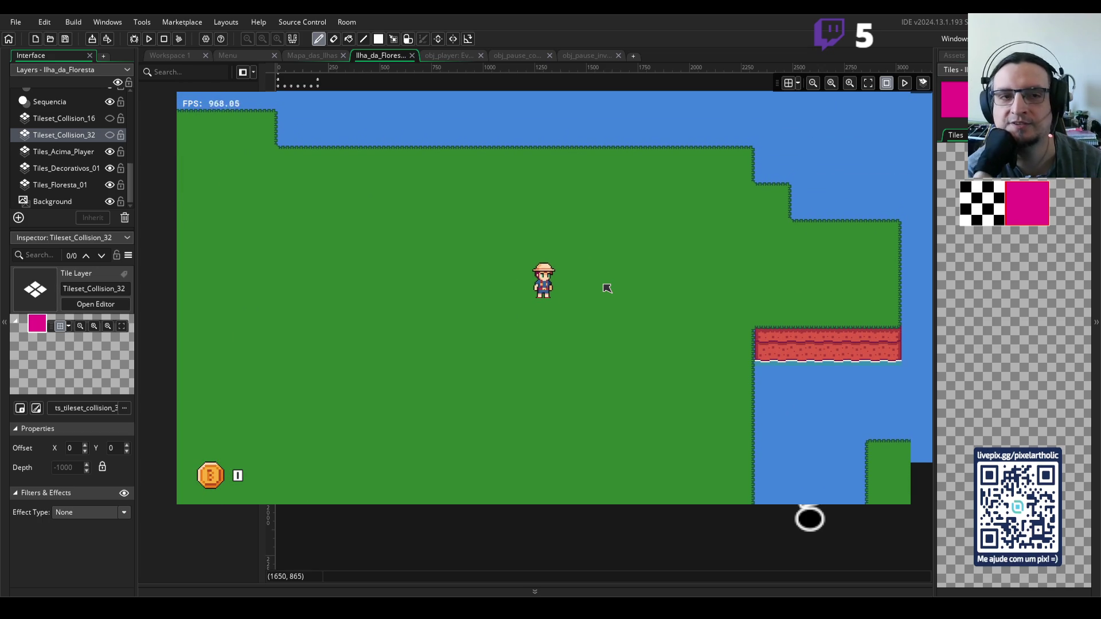
pyautogui.press('Right')
pyautogui.press('Down')
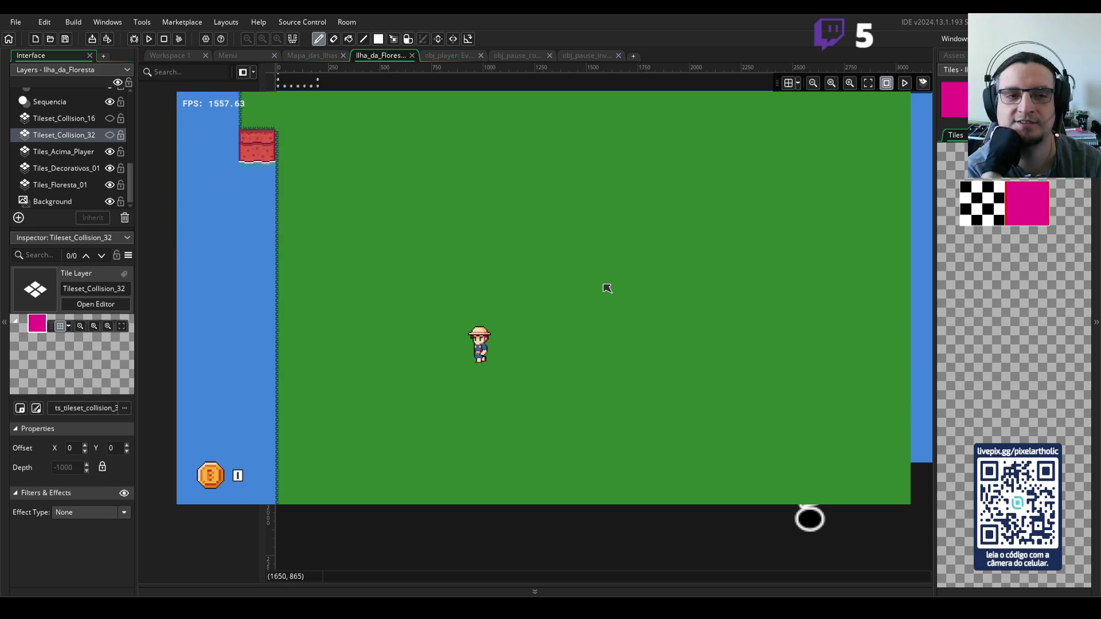
pyautogui.press('Left')
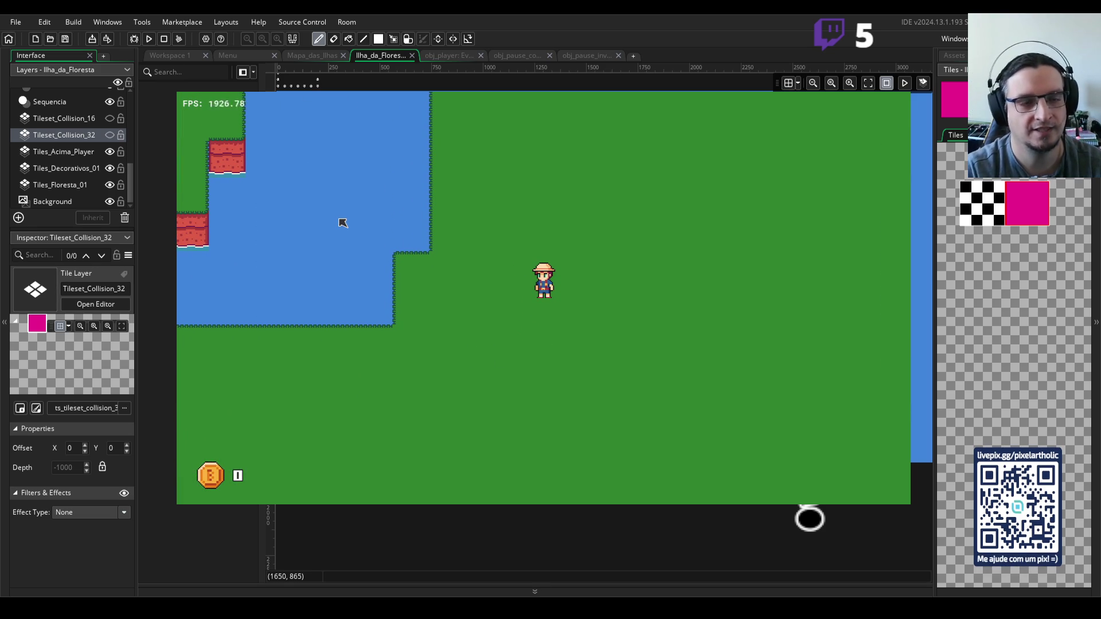
# - Walk left and down, up-left toward the water, then run left along it
pyautogui.press('Left')
pyautogui.press('Down')
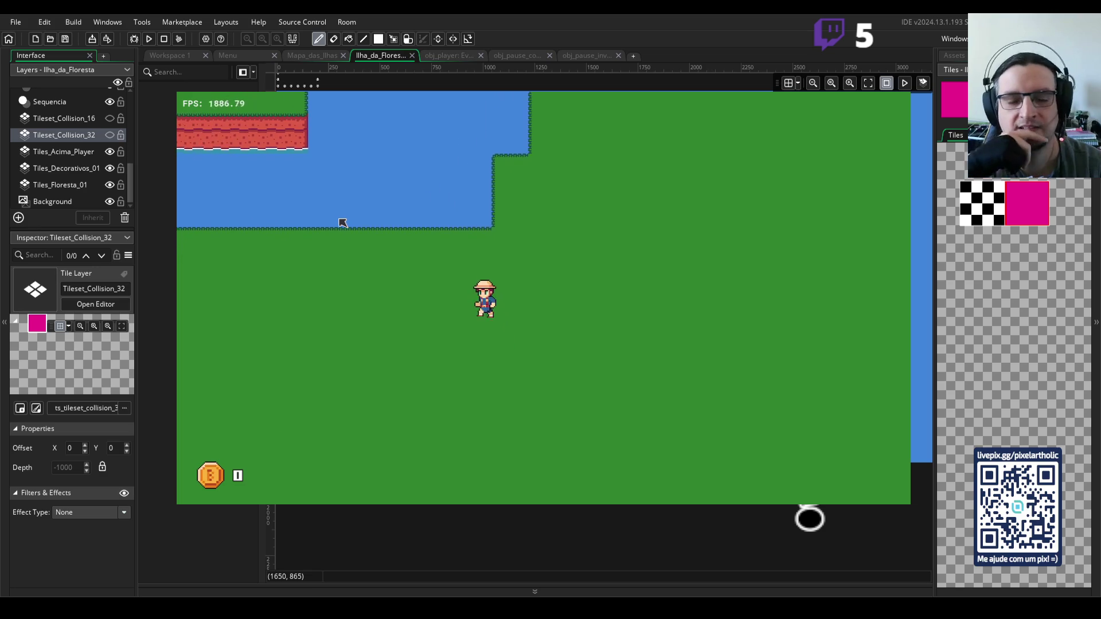
pyautogui.press('Up')
pyautogui.press('Left')
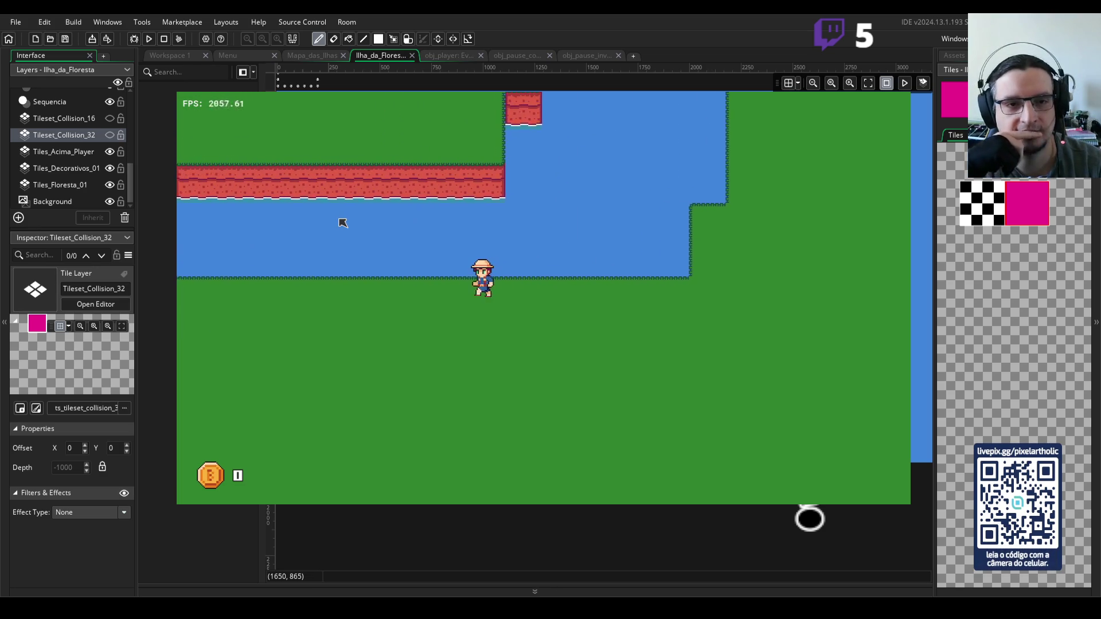
pyautogui.press('Left')
pyautogui.press('Down')
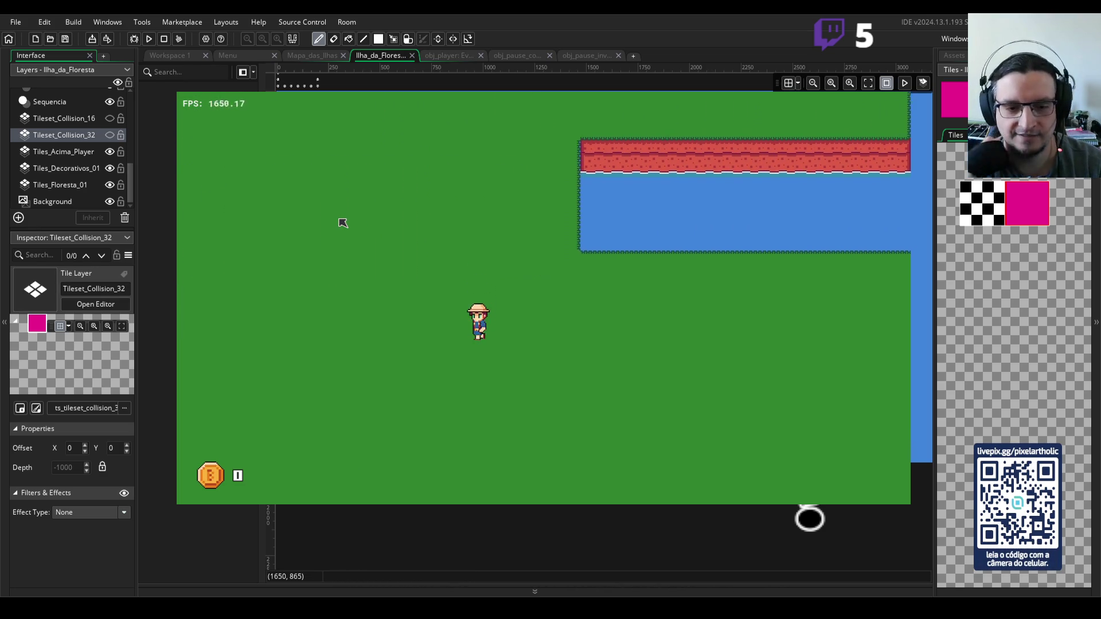
pyautogui.press('Left')
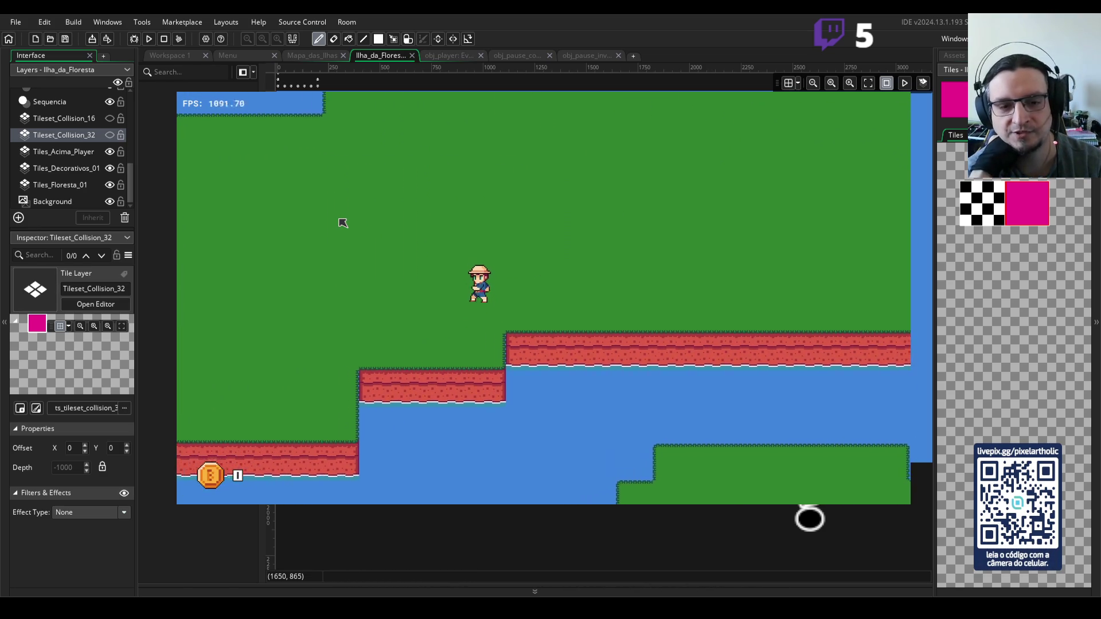
pyautogui.press('Up')
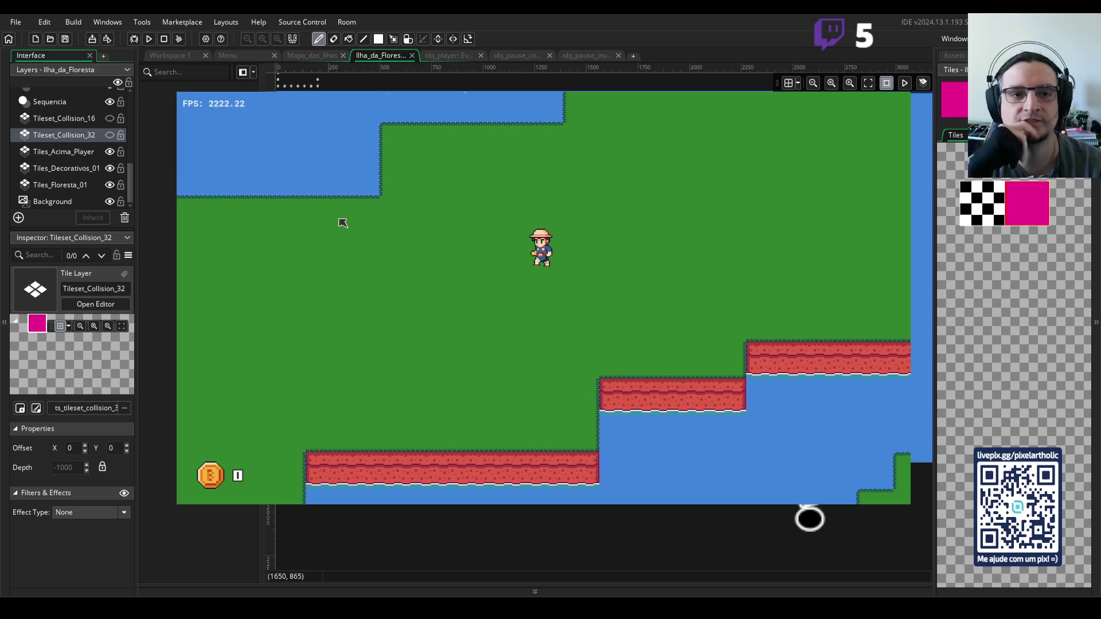
# - Push the player against the water edge and its corner, then close the running game
pyautogui.press('Left')
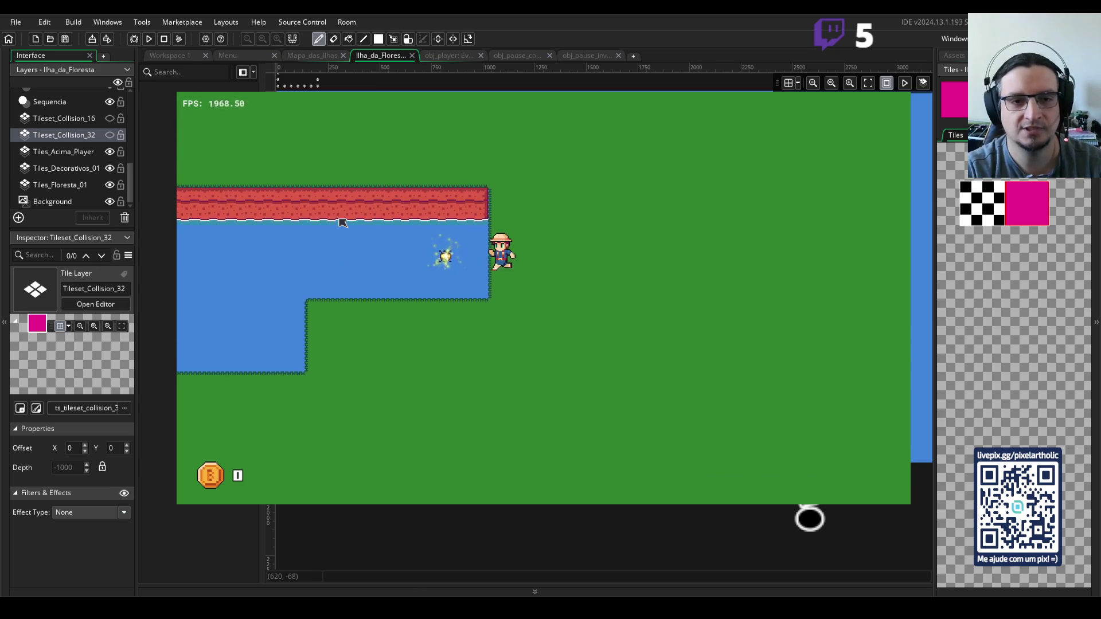
pyautogui.press('Right')
pyautogui.press('Left')
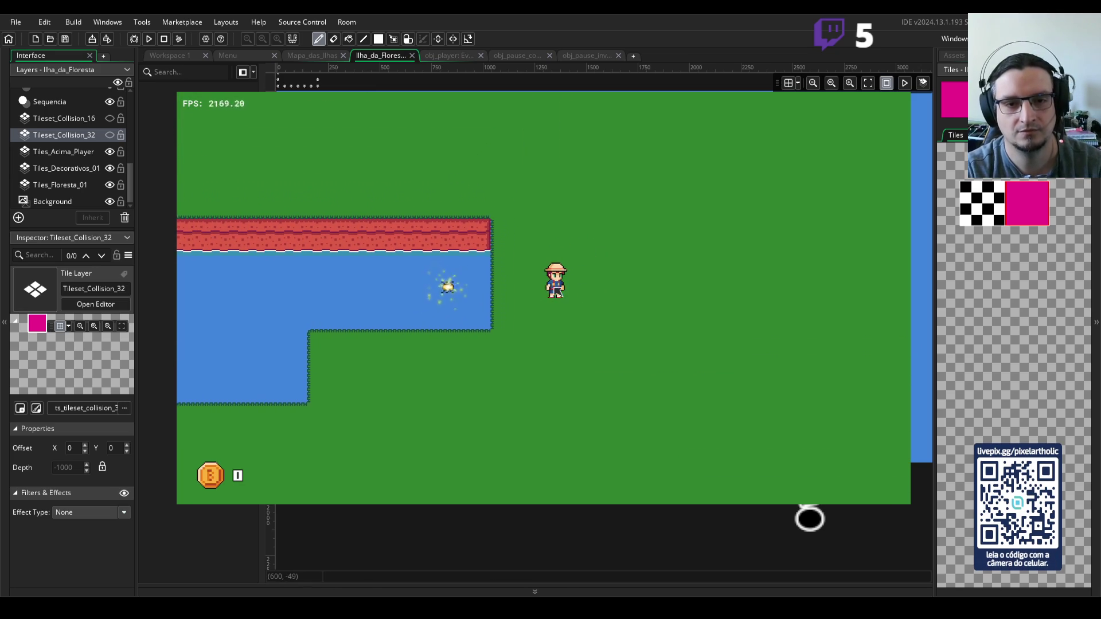
pyautogui.press('Down')
pyautogui.press('Right')
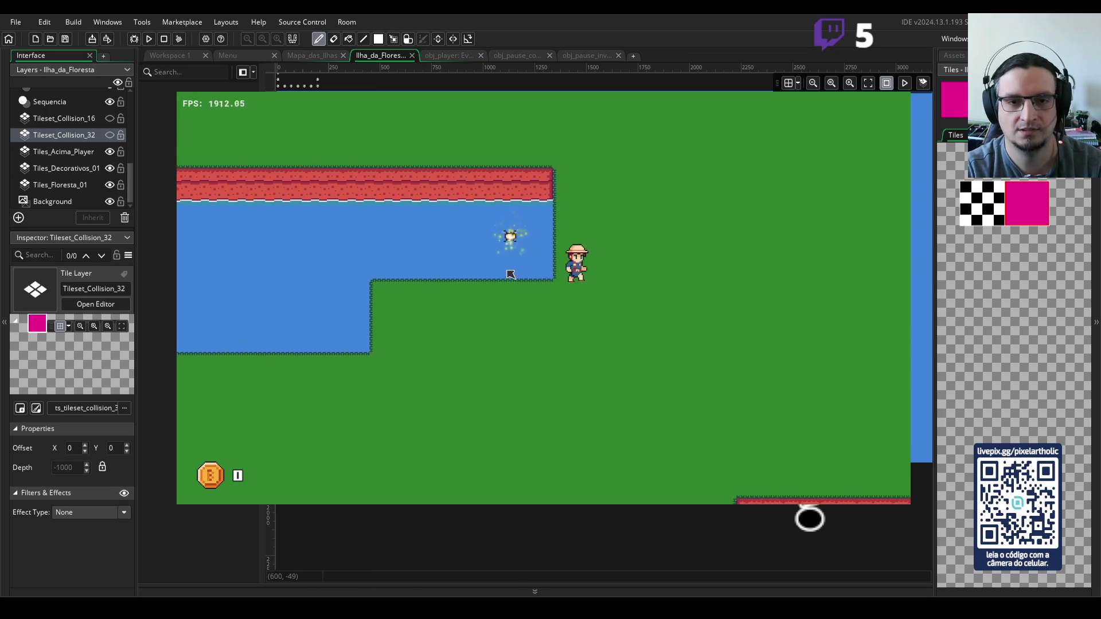
pyautogui.press('Up')
pyautogui.press('Left')
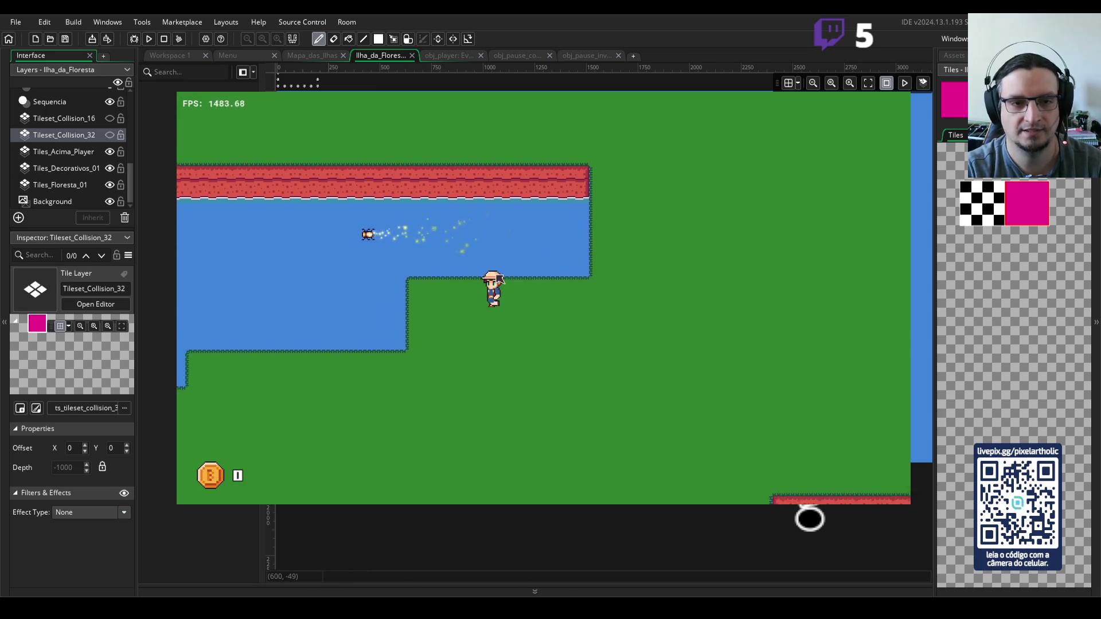
pyautogui.press('Down')
pyautogui.press('Right')
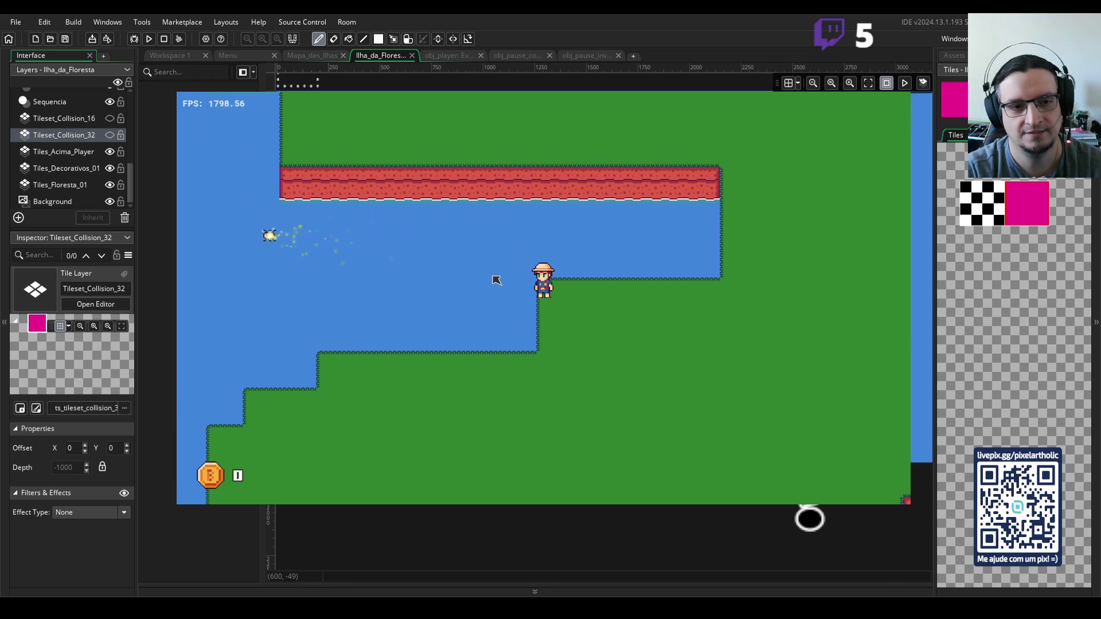
pyautogui.press('Up')
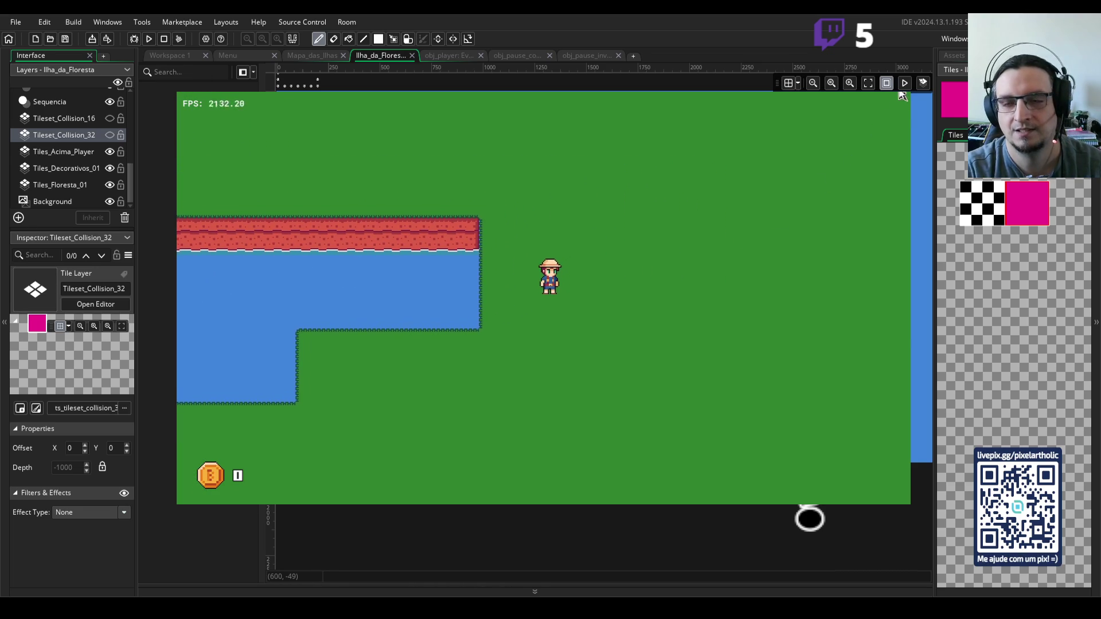
pyautogui.press('Escape')
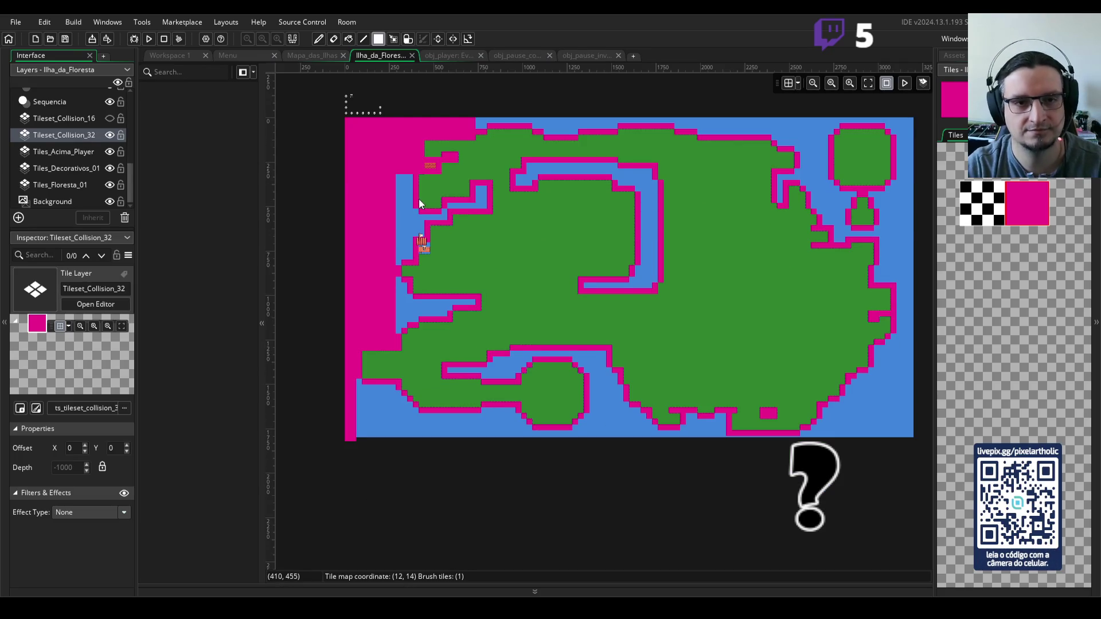
# - Paint collision tiles over the blue water column beside the raft on Tileset_Collision_32
pyautogui.scroll(3, 418, 198)
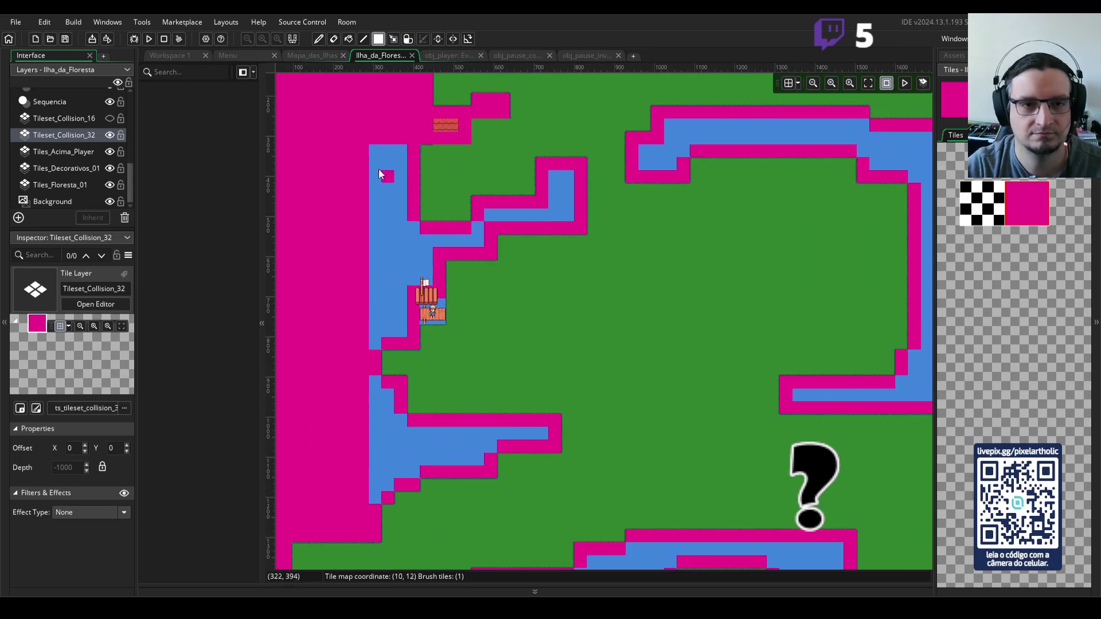
pyautogui.click(376, 342)
pyautogui.moveTo(421, 280)
pyautogui.mouseDown()
pyautogui.moveTo(421, 261)
pyautogui.moveTo(418, 287)
pyautogui.mouseUp()
pyautogui.moveTo(427, 235); pyautogui.dragTo(480, 241)
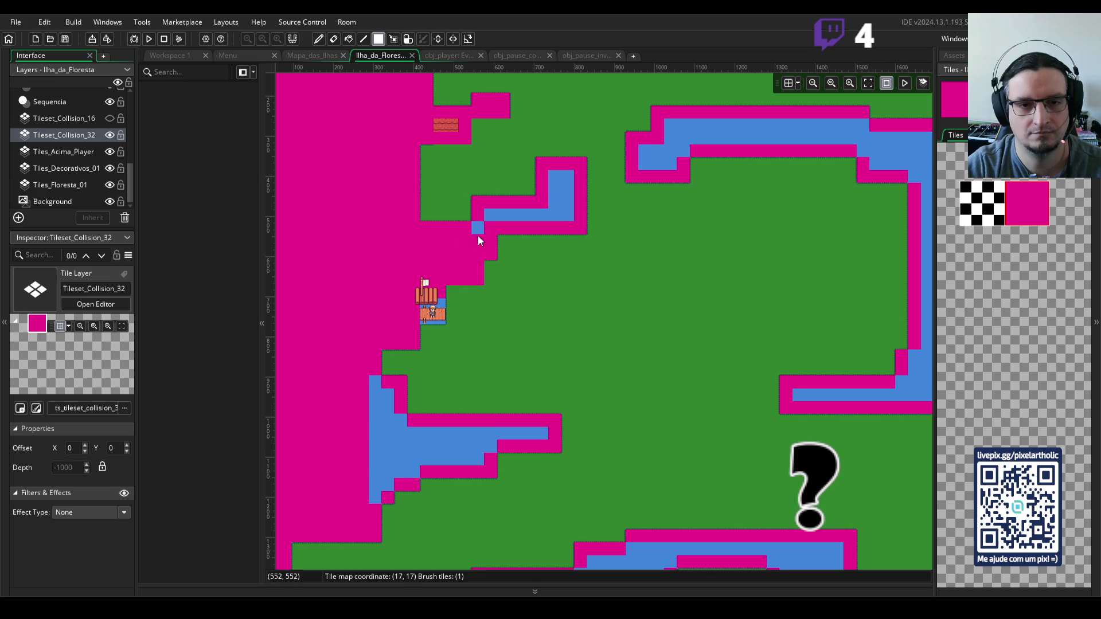
pyautogui.hotkey('ctrl', 'z')
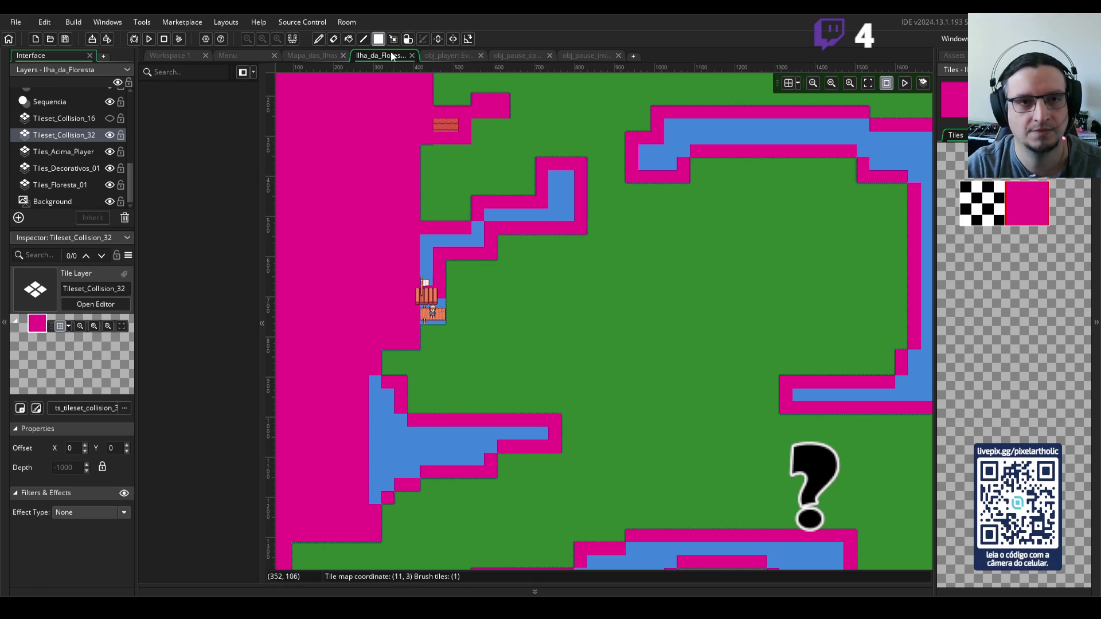
pyautogui.click(463, 281)
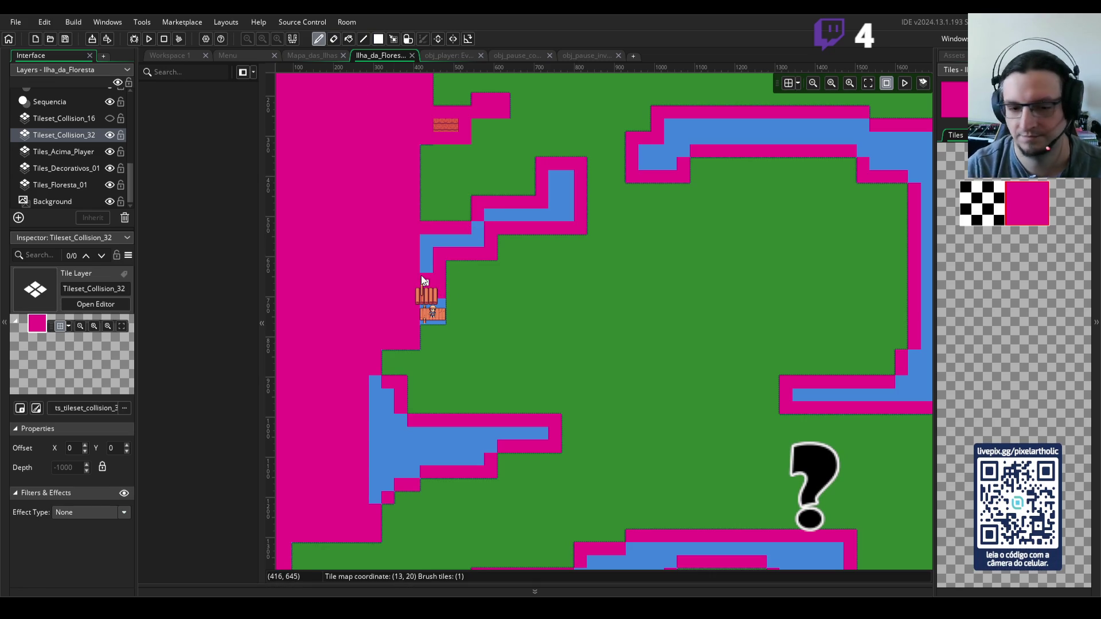
pyautogui.moveTo(423, 280)
pyautogui.mouseDown()
pyautogui.moveTo(428, 229)
pyautogui.moveTo(492, 215)
pyautogui.mouseUp()
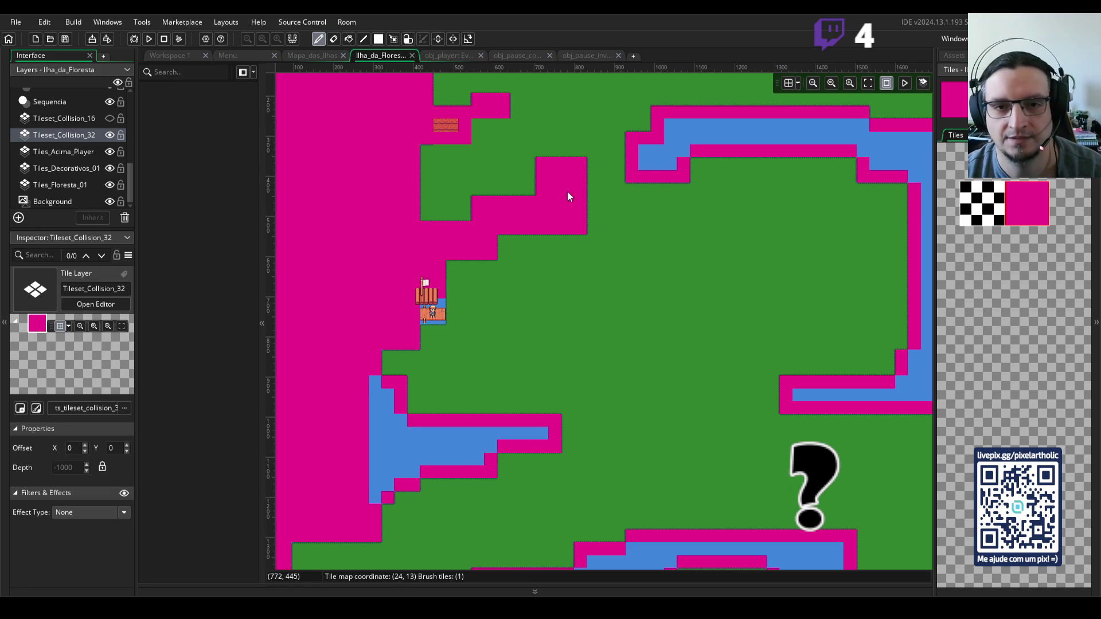
# - Paint collision along the room's top rows and the blue strip at the island's left edge
pyautogui.scroll(5, 596, 201)
pyautogui.hscroll(3, 596, 201)
pyautogui.moveTo(455, 180)
pyautogui.mouseDown()
pyautogui.moveTo(597, 178)
pyautogui.moveTo(553, 174)
pyautogui.mouseUp()
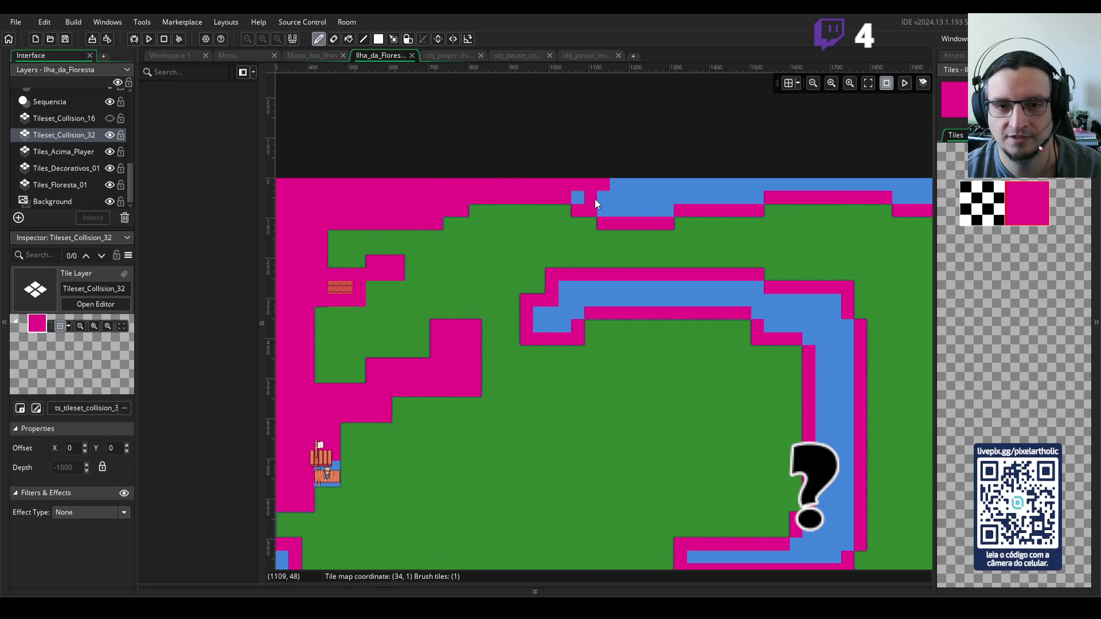
pyautogui.moveTo(629, 217)
pyautogui.mouseDown()
pyautogui.moveTo(611, 184)
pyautogui.moveTo(765, 195)
pyautogui.mouseUp()
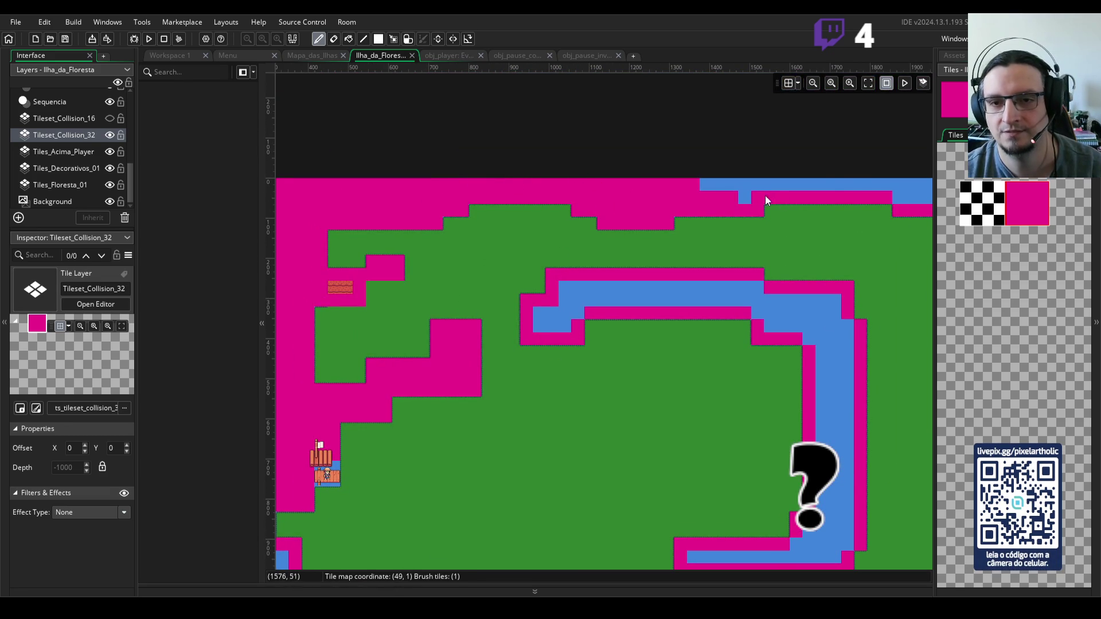
pyautogui.hscroll(2, 740, 197)
pyautogui.hscroll(5, 739, 197)
pyautogui.moveTo(507, 198); pyautogui.dragTo(707, 198)
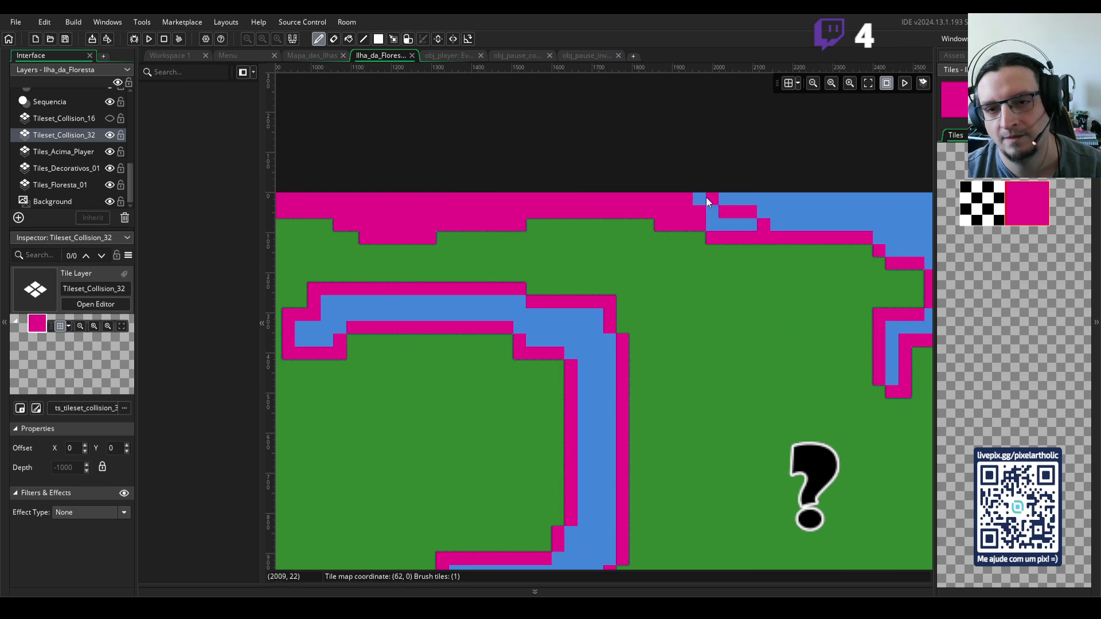
pyautogui.hscroll(-3, 393, 313)
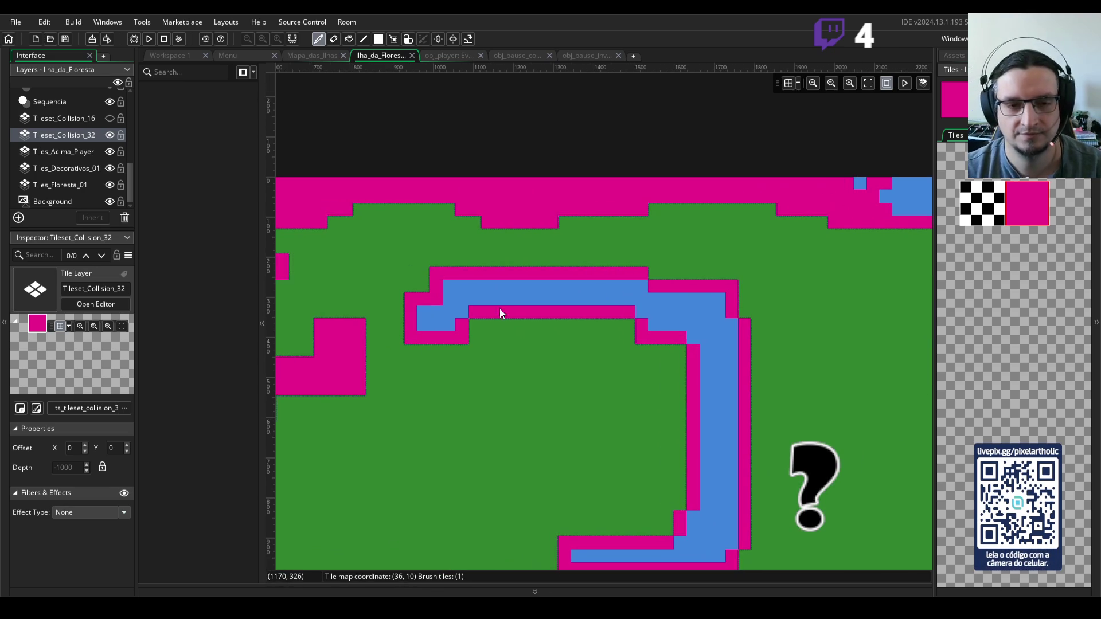
pyautogui.scroll(-5, 453, 288)
pyautogui.click(463, 289)
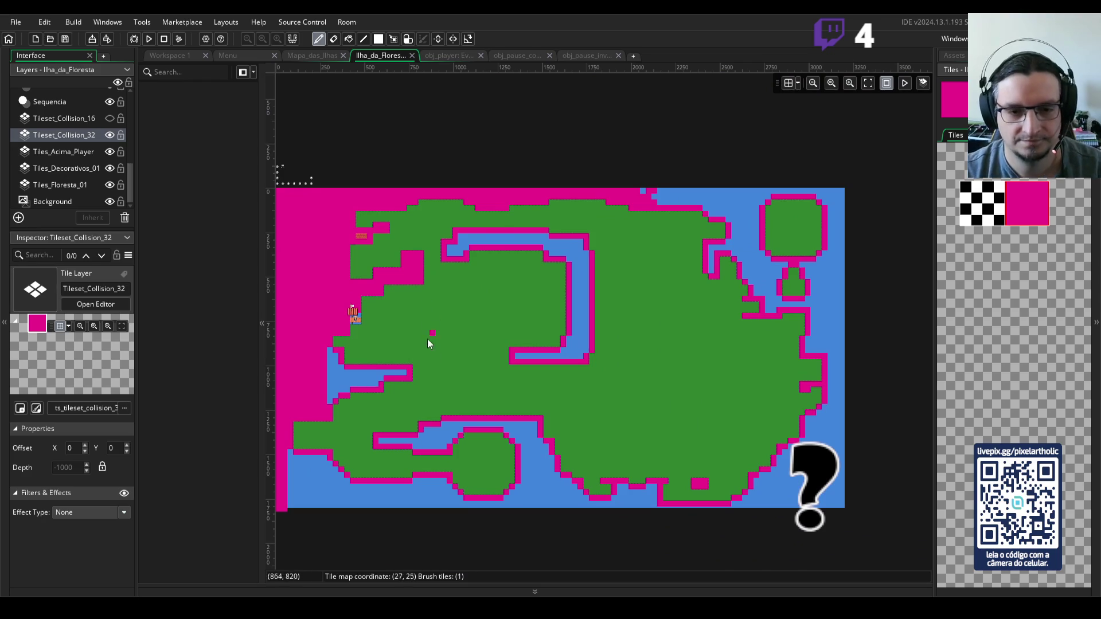
pyautogui.moveTo(428, 339); pyautogui.dragTo(541, 230)
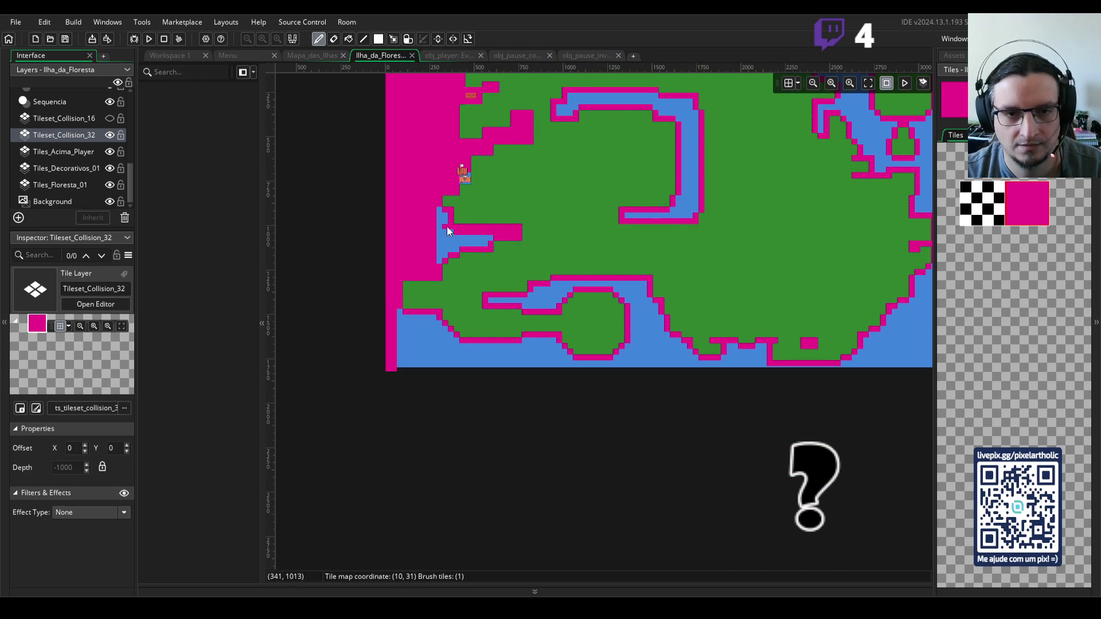
pyautogui.moveTo(438, 206)
pyautogui.mouseDown()
pyautogui.moveTo(439, 262)
pyautogui.moveTo(446, 236)
pyautogui.moveTo(449, 250)
pyautogui.moveTo(491, 247)
pyautogui.mouseUp()
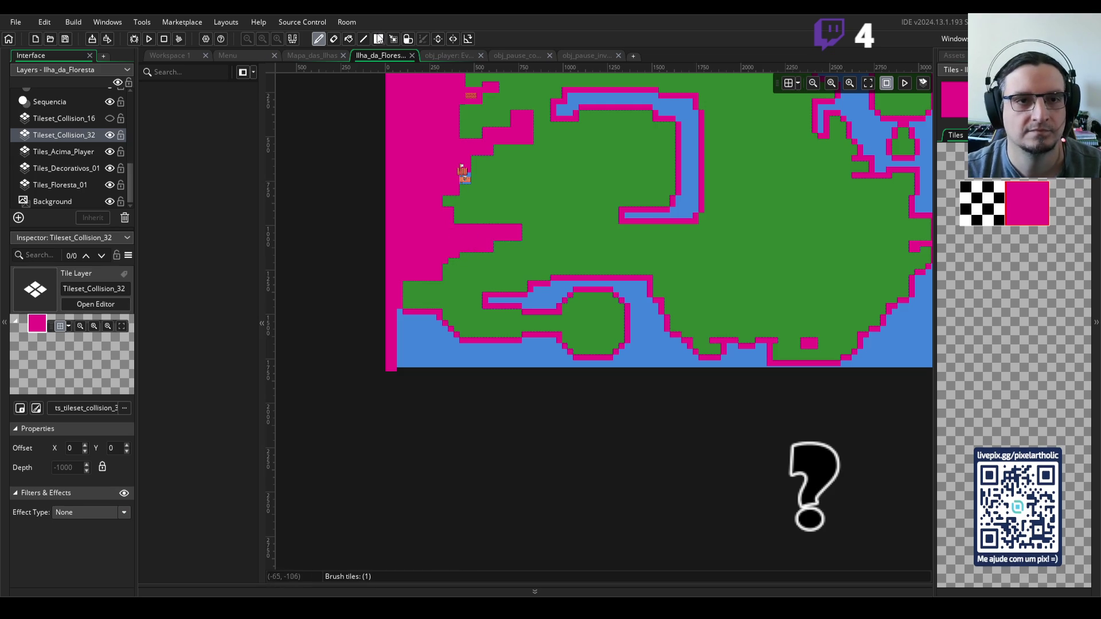
# - Flood-fill the large water area and the U-shaped water channel with collision tiles
pyautogui.click(348, 40)
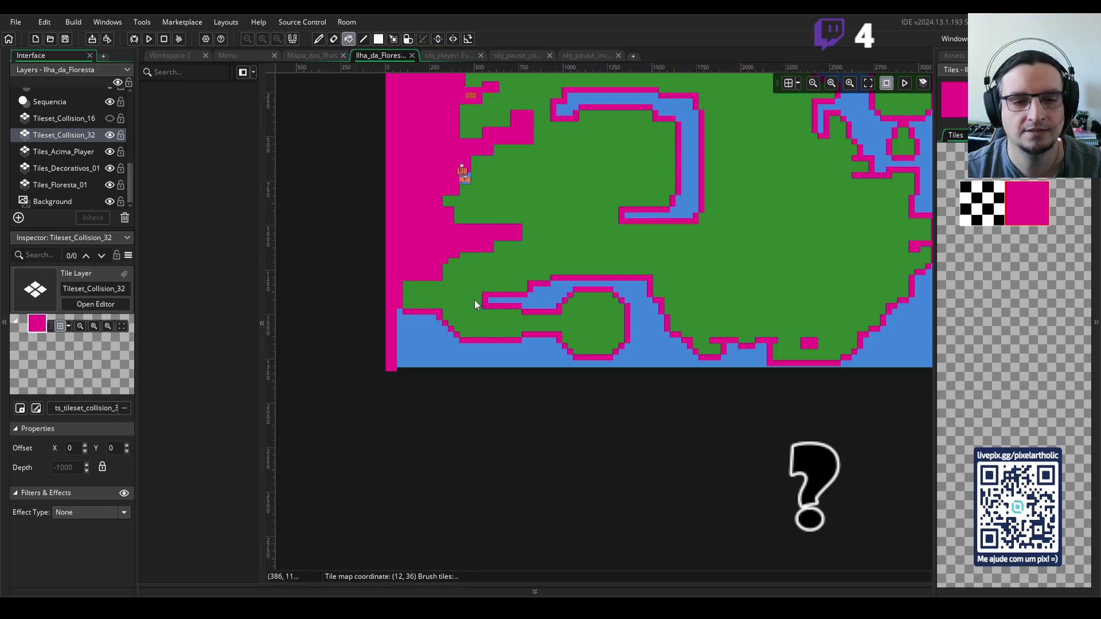
pyautogui.click(444, 347)
pyautogui.hotkey('ctrl', '0')
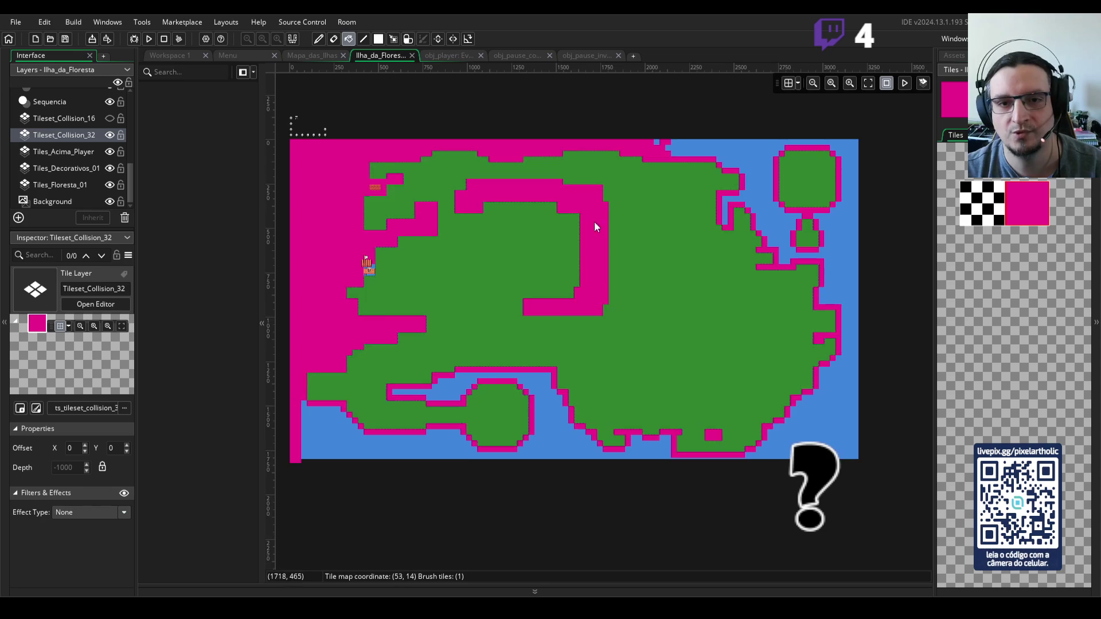
pyautogui.click(591, 206)
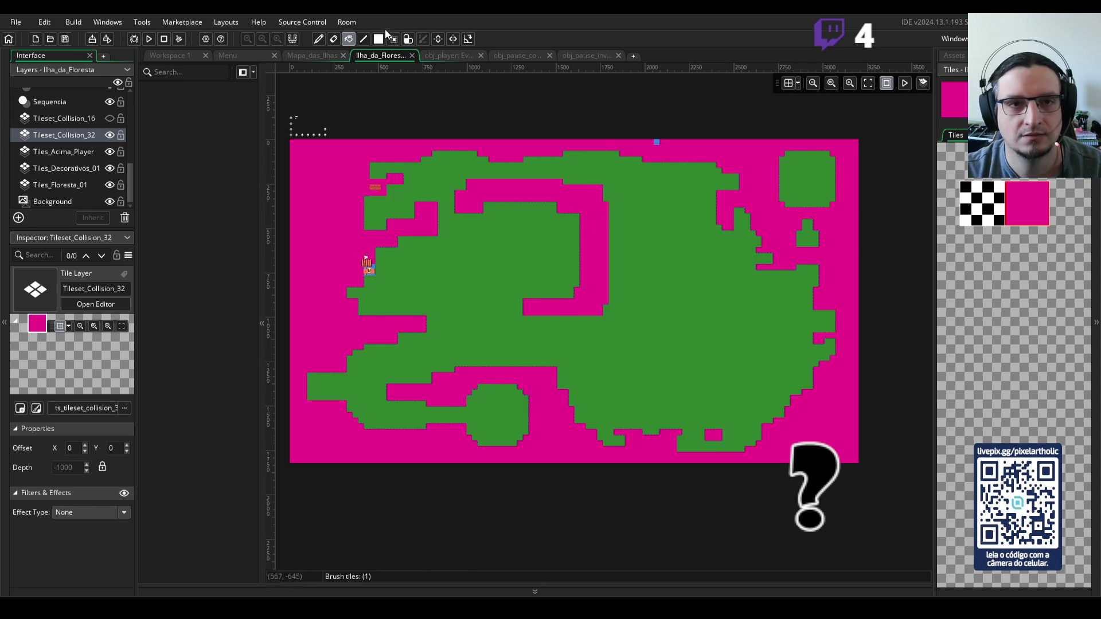
pyautogui.click(318, 39)
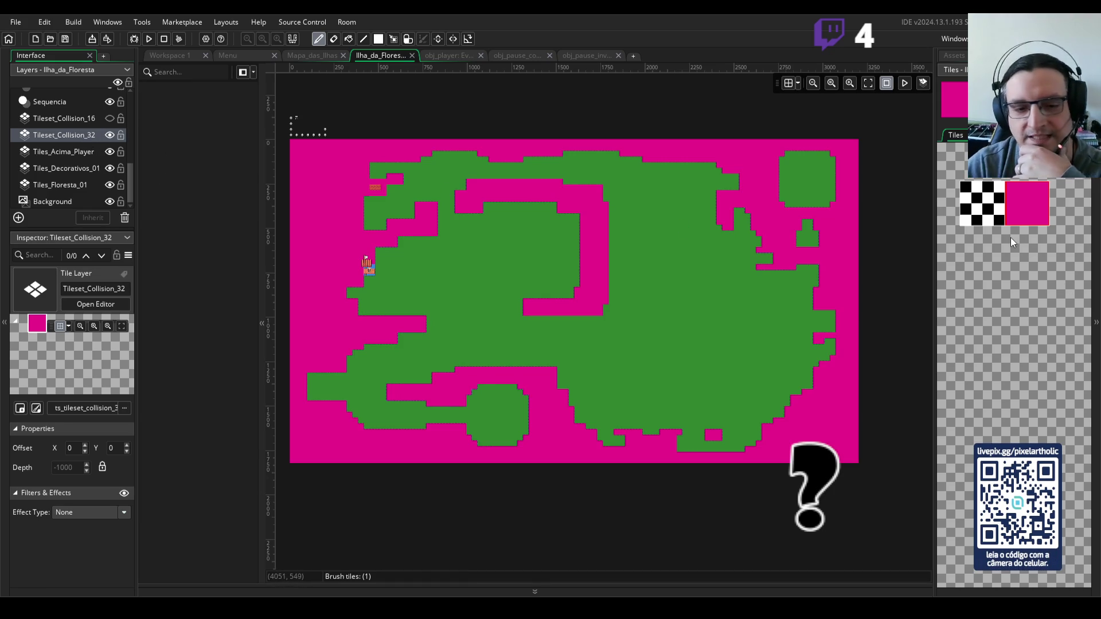
# - Hide the Tileset_Collision_32 layer to reveal the island art underneath
pyautogui.moveTo(475, 226); pyautogui.dragTo(504, 222)
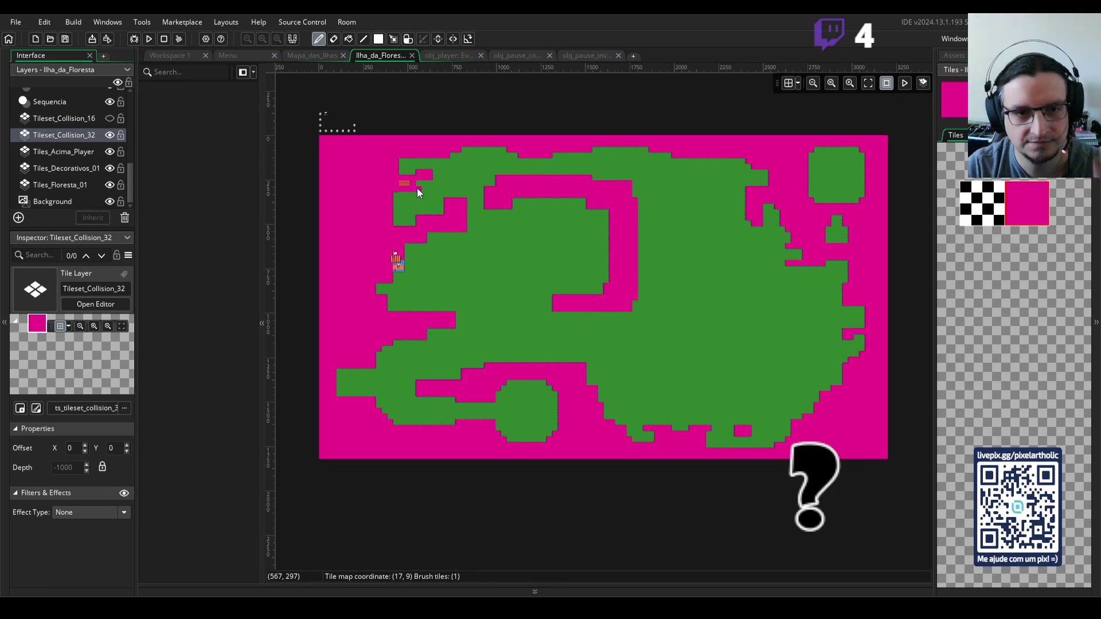
pyautogui.scroll(5, 408, 194)
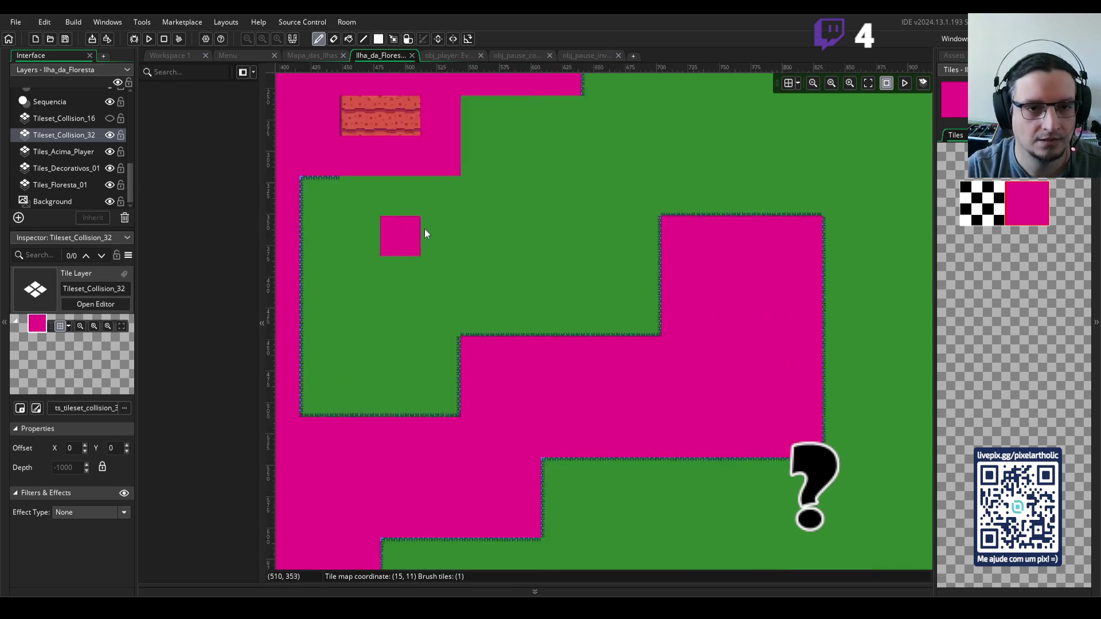
pyautogui.scroll(-3, 558, 244)
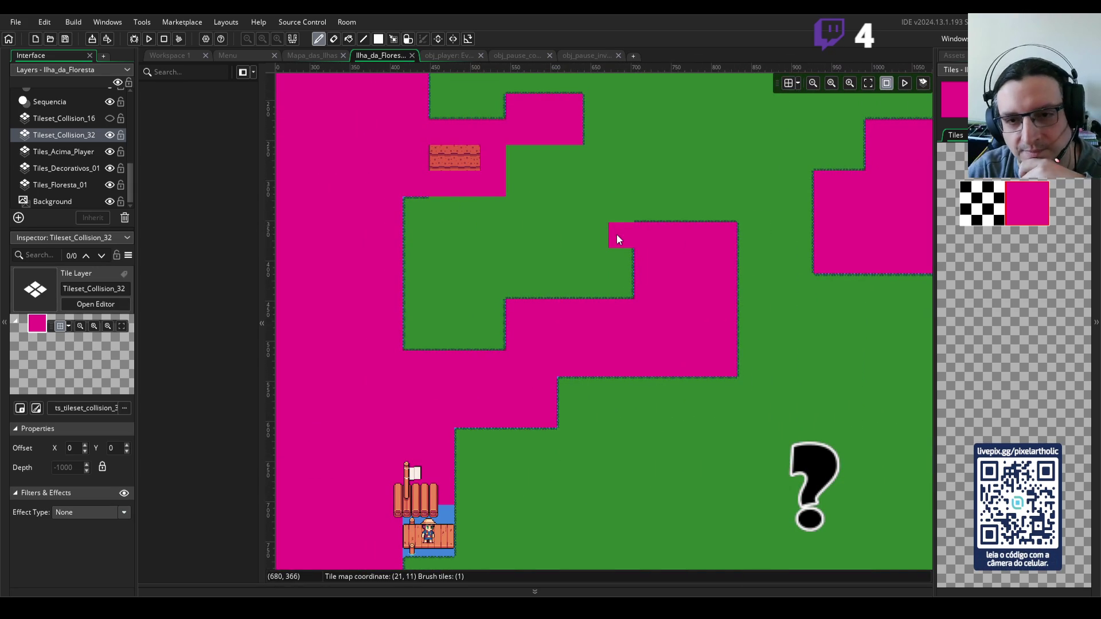
pyautogui.click(110, 135)
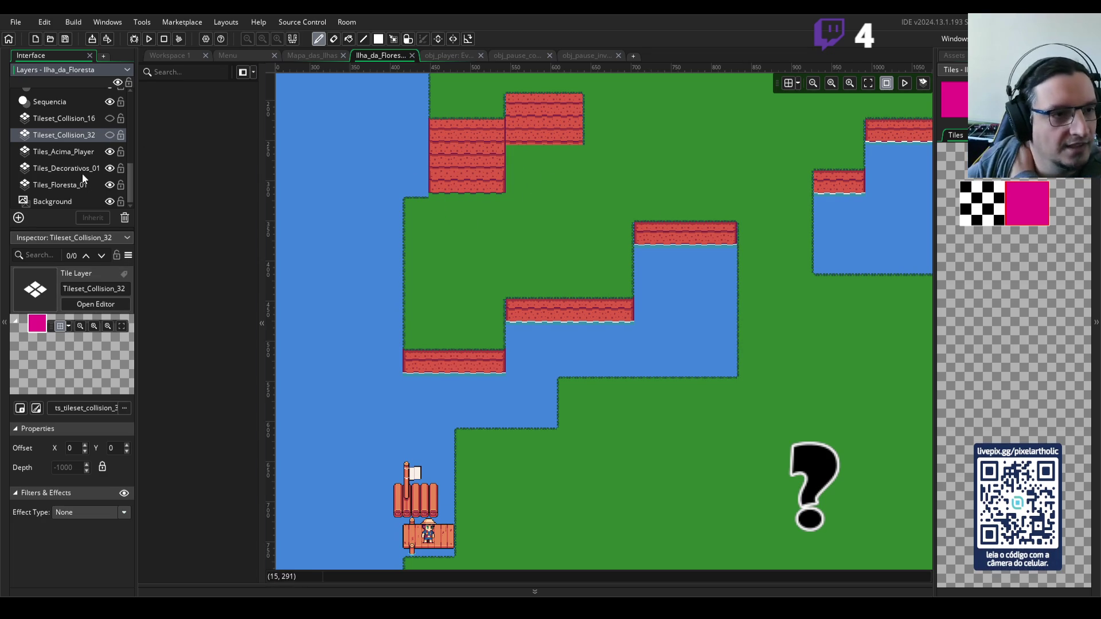
# - On Tiles_Floresta_01, paint grass top-edge tiles along the row beside the upper cliffs
pyautogui.click(60, 185)
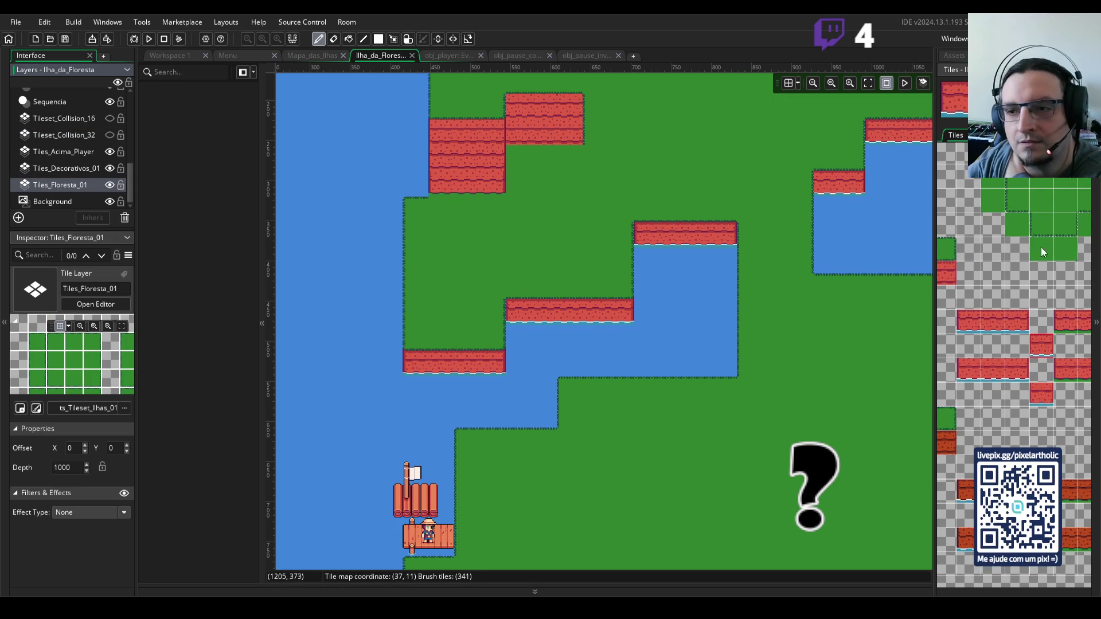
pyautogui.scroll(2, 507, 187)
pyautogui.scroll(-2, 507, 185)
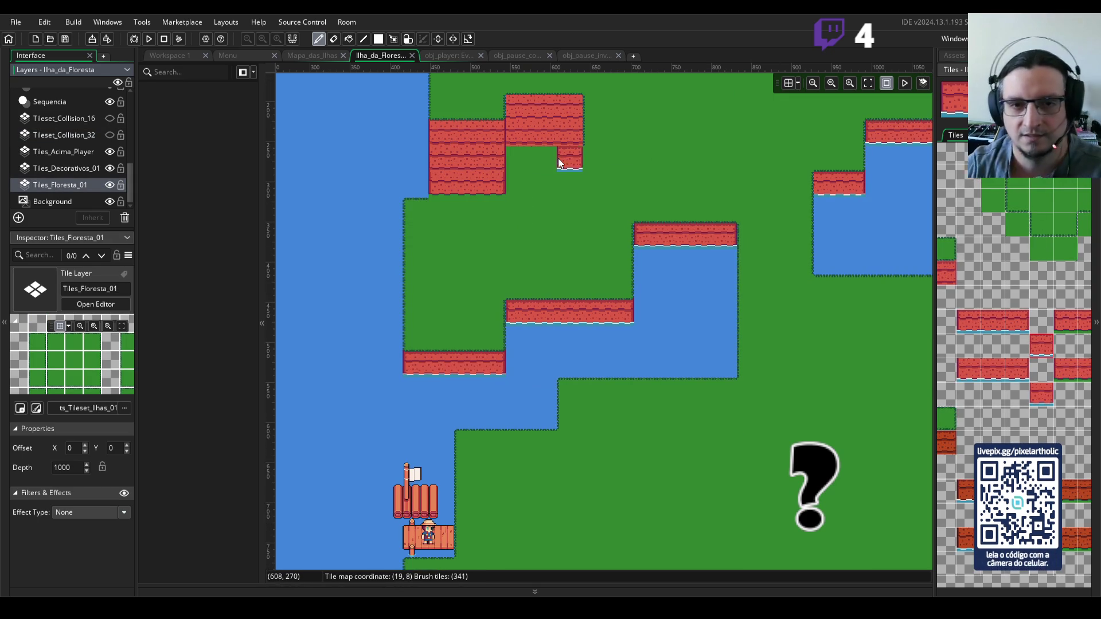
pyautogui.scroll(1, 593, 206)
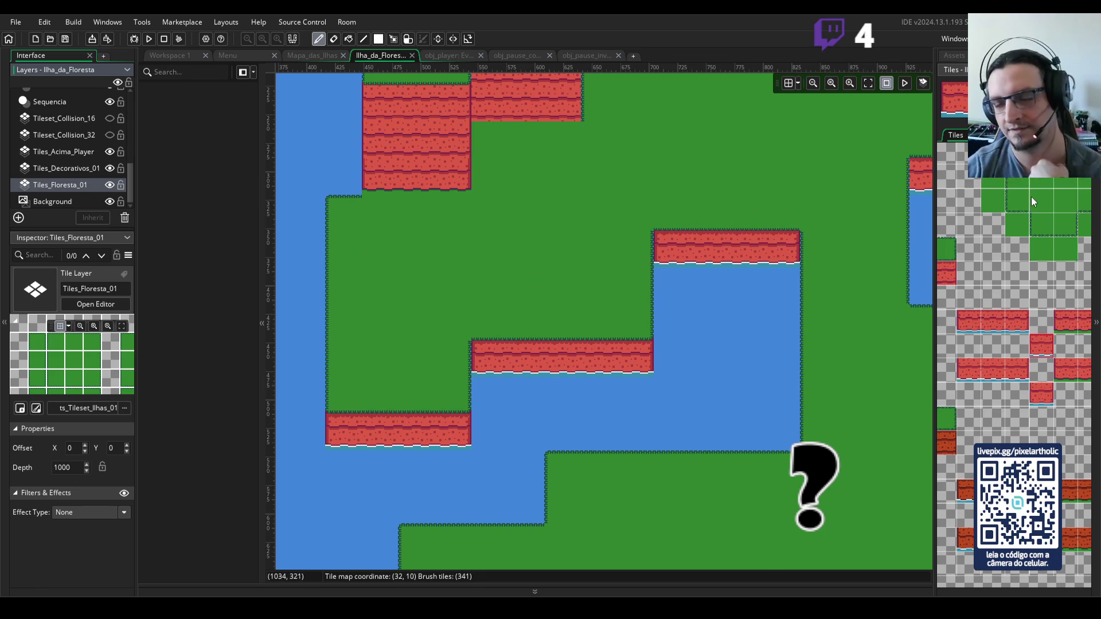
pyautogui.scroll(1, 1025, 264)
pyautogui.scroll(1, 951, 239)
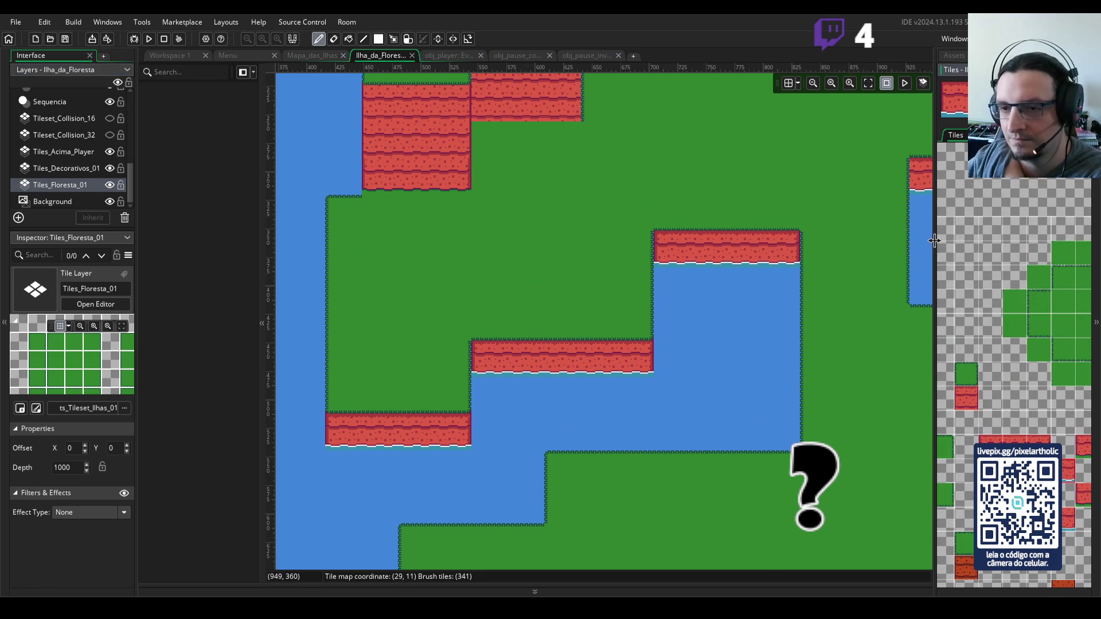
pyautogui.moveTo(936, 247); pyautogui.dragTo(861, 245)
pyautogui.scroll(-2, 1049, 244)
pyautogui.scroll(-2, 922, 300)
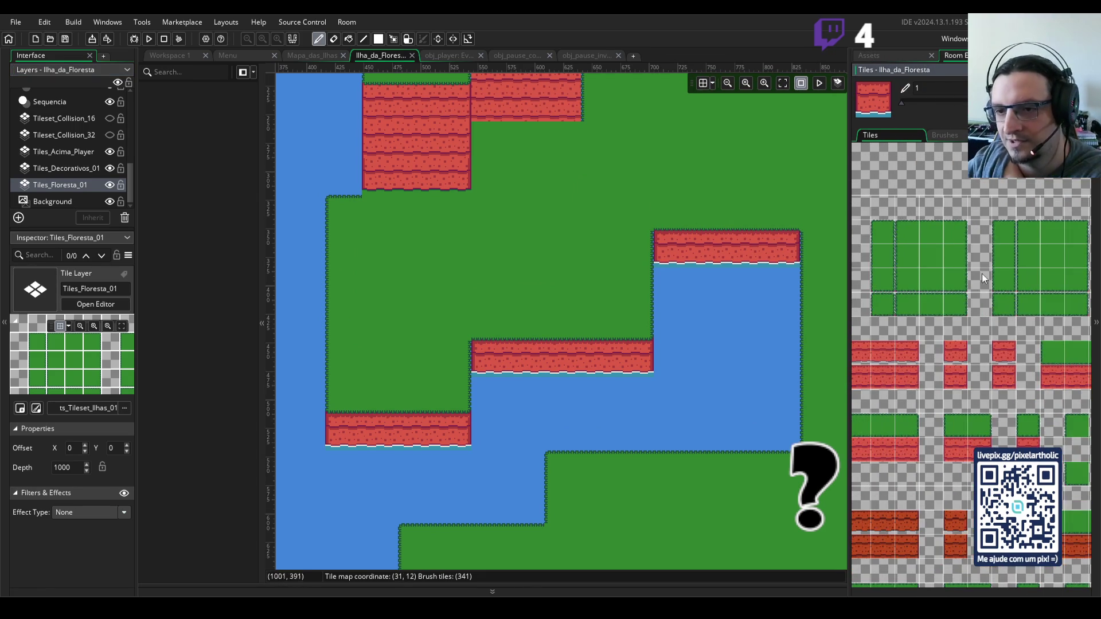
pyautogui.click(908, 241)
pyautogui.click(488, 133)
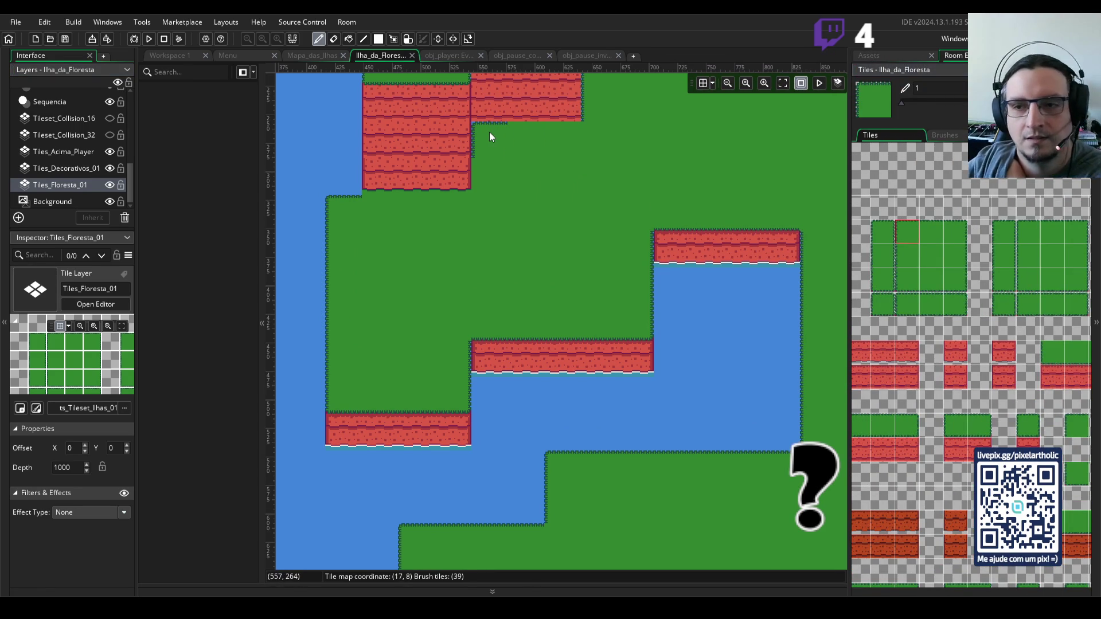
pyautogui.click(927, 232)
pyautogui.hotkey('ctrl', 'z')
pyautogui.click(388, 216)
pyautogui.moveTo(378, 205); pyautogui.dragTo(467, 207)
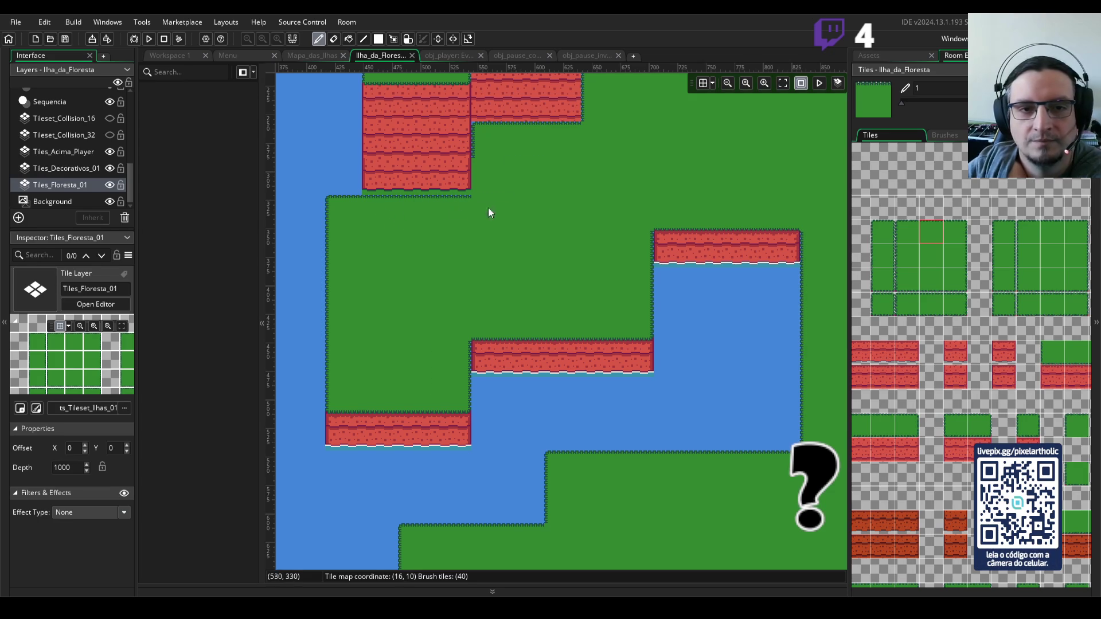
# - Select a strip of three red cliff tiles from the tileset as the brush
pyautogui.moveTo(924, 259)
pyautogui.mouseDown()
pyautogui.moveTo(1011, 253)
pyautogui.moveTo(992, 249)
pyautogui.mouseUp()
pyautogui.click(993, 249)
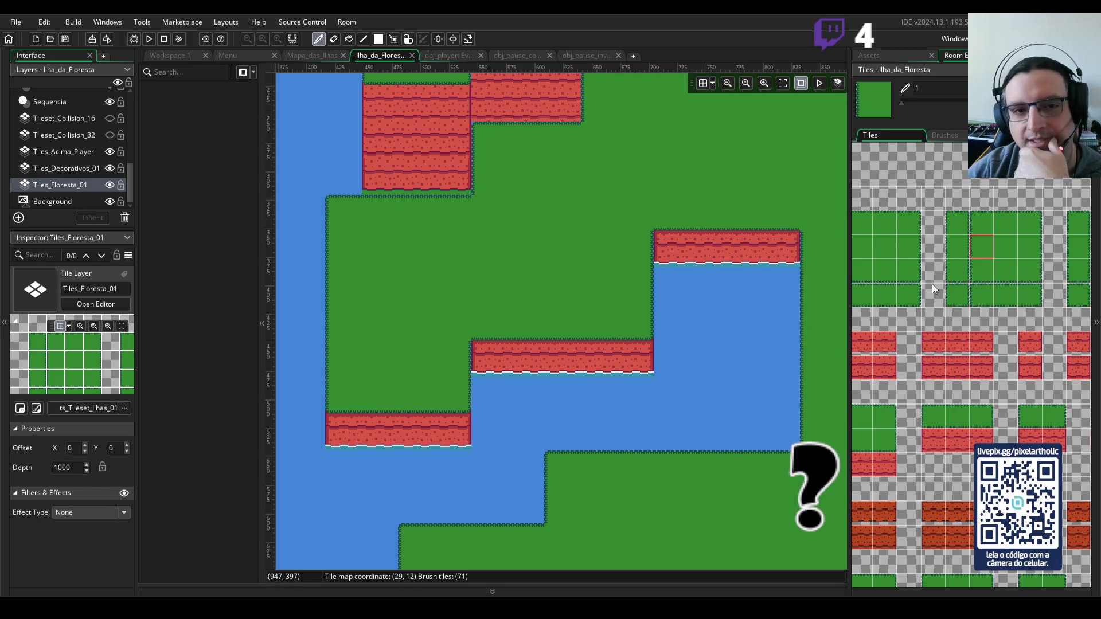
pyautogui.moveTo(588, 161)
pyautogui.mouseDown()
pyautogui.moveTo(600, 277)
pyautogui.moveTo(597, 251)
pyautogui.mouseUp()
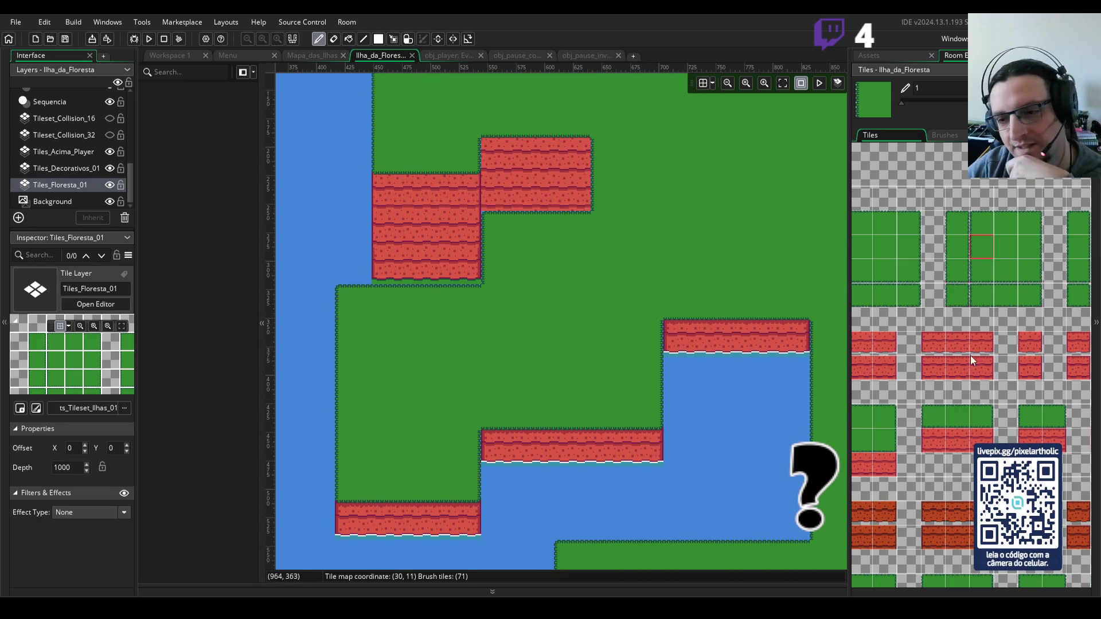
pyautogui.moveTo(1053, 419)
pyautogui.mouseDown()
pyautogui.moveTo(931, 345)
pyautogui.moveTo(996, 278)
pyautogui.moveTo(1069, 283)
pyautogui.moveTo(1011, 252)
pyautogui.mouseUp()
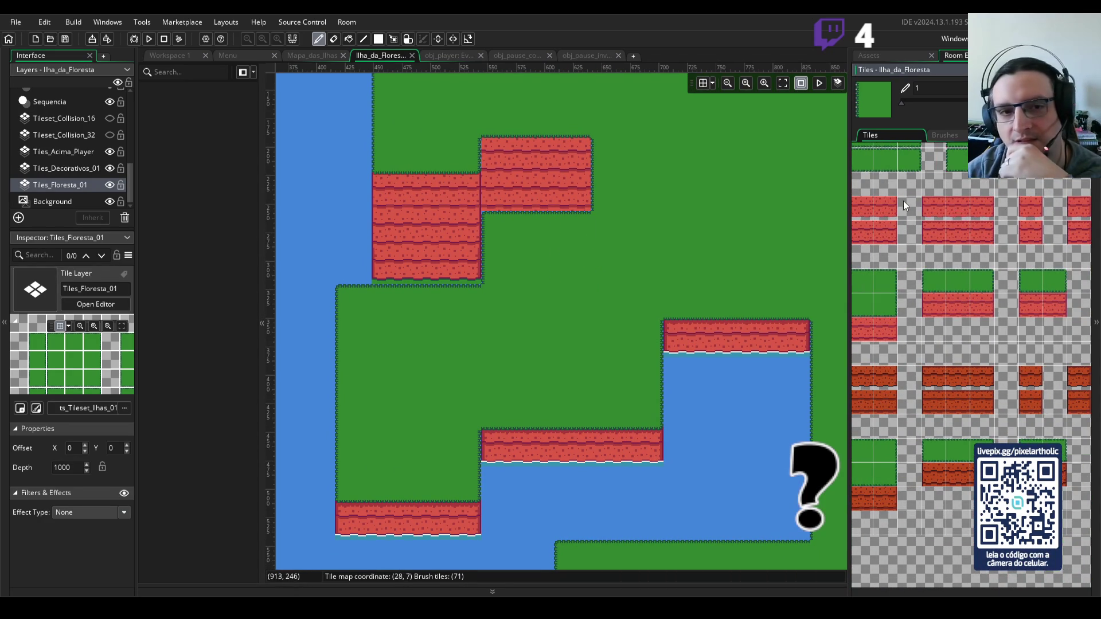
pyautogui.click(931, 229)
pyautogui.moveTo(936, 212); pyautogui.dragTo(979, 209)
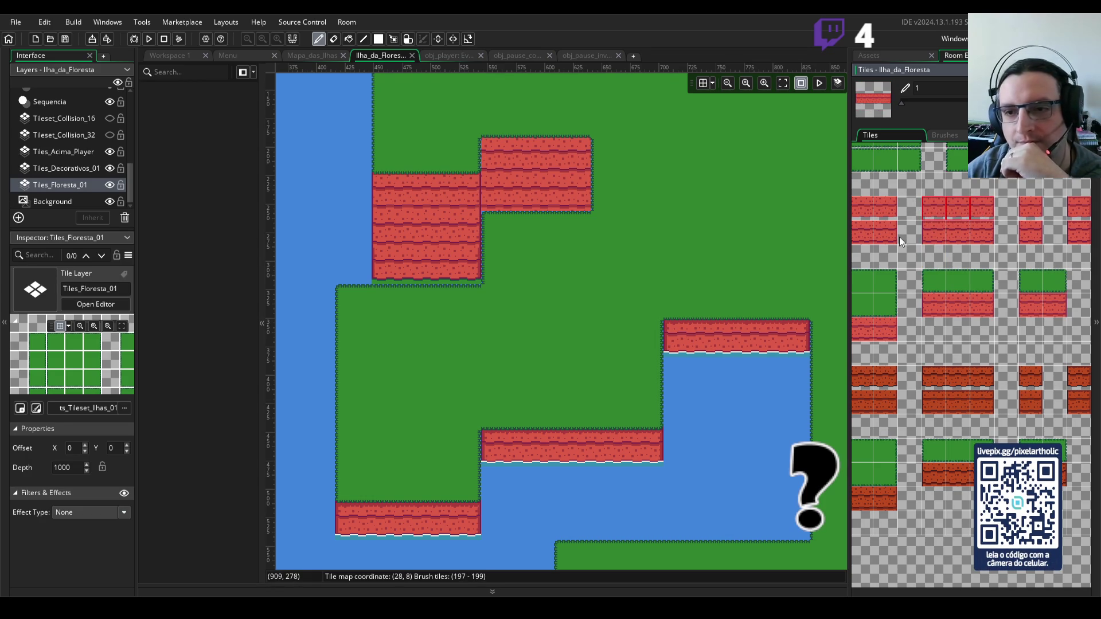
pyautogui.scroll(-3, 930, 250)
pyautogui.click(930, 250)
# - Erase the bottom rows of the left and right cliff blocks back to water
pyautogui.moveTo(931, 250); pyautogui.dragTo(1000, 267)
pyautogui.scroll(10, 910, 198)
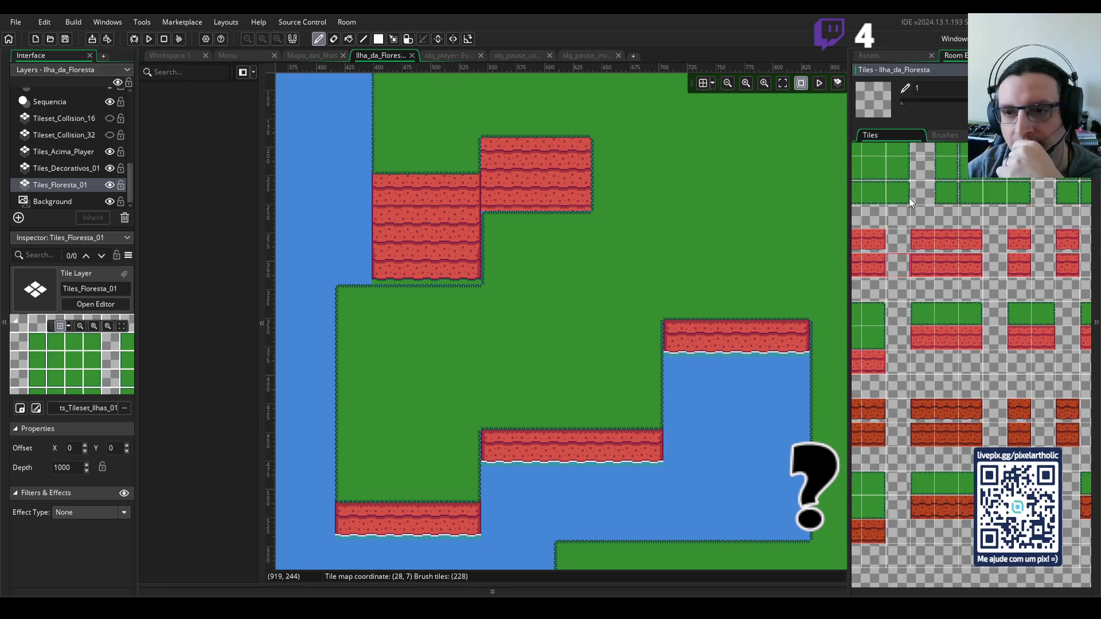
pyautogui.click(886, 210)
pyautogui.click(496, 206)
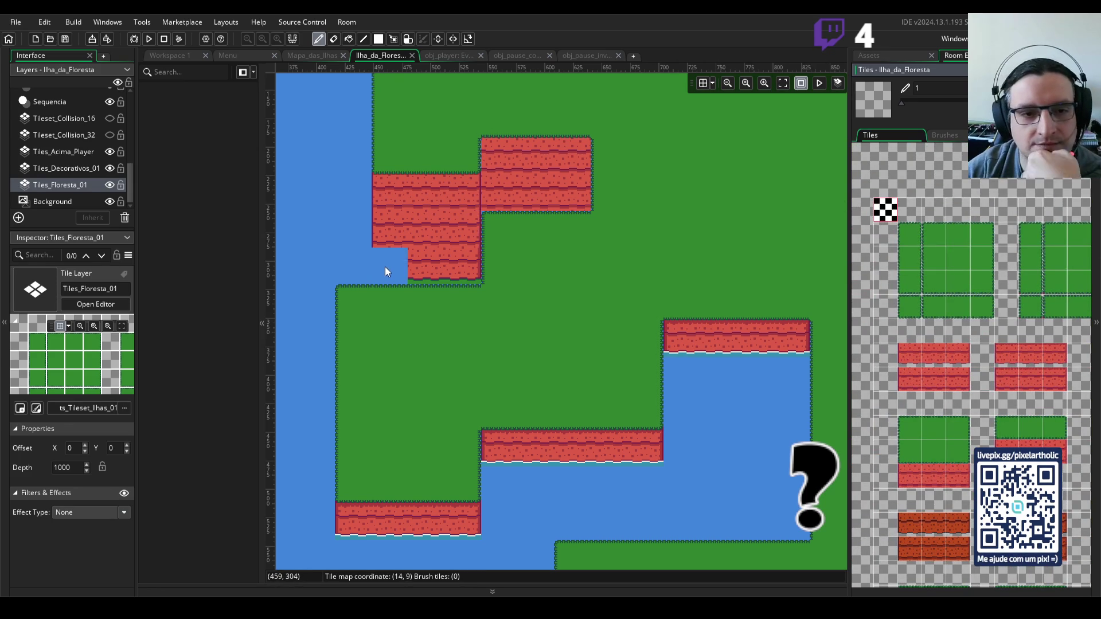
pyautogui.moveTo(385, 266); pyautogui.dragTo(460, 270)
pyautogui.moveTo(496, 208); pyautogui.dragTo(565, 200)
pyautogui.hotkey('ctrl', 'z')
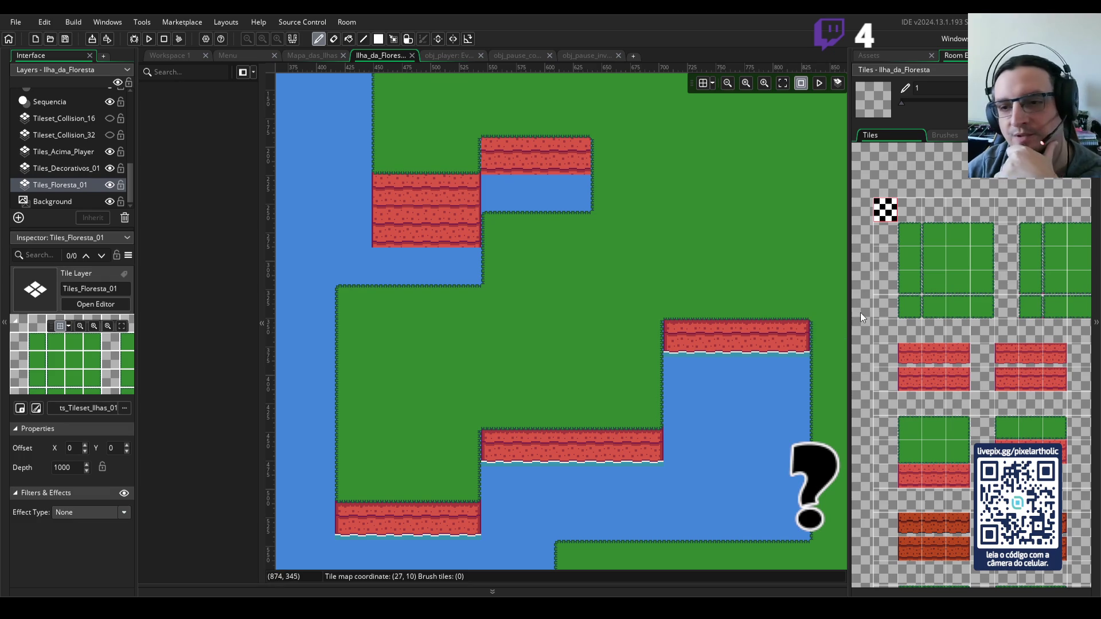
# - Paint three-tile red cliff edges along the left cliff's top row and atop the upper-right block
pyautogui.scroll(-2, 1013, 367)
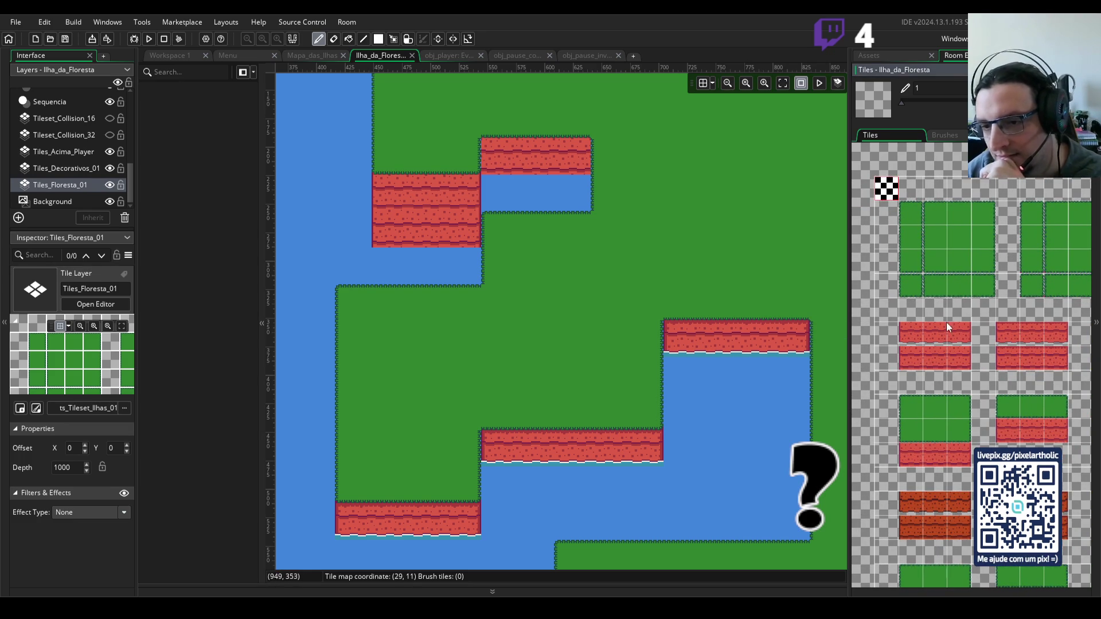
pyautogui.moveTo(1006, 329); pyautogui.dragTo(1060, 336)
pyautogui.click(430, 197)
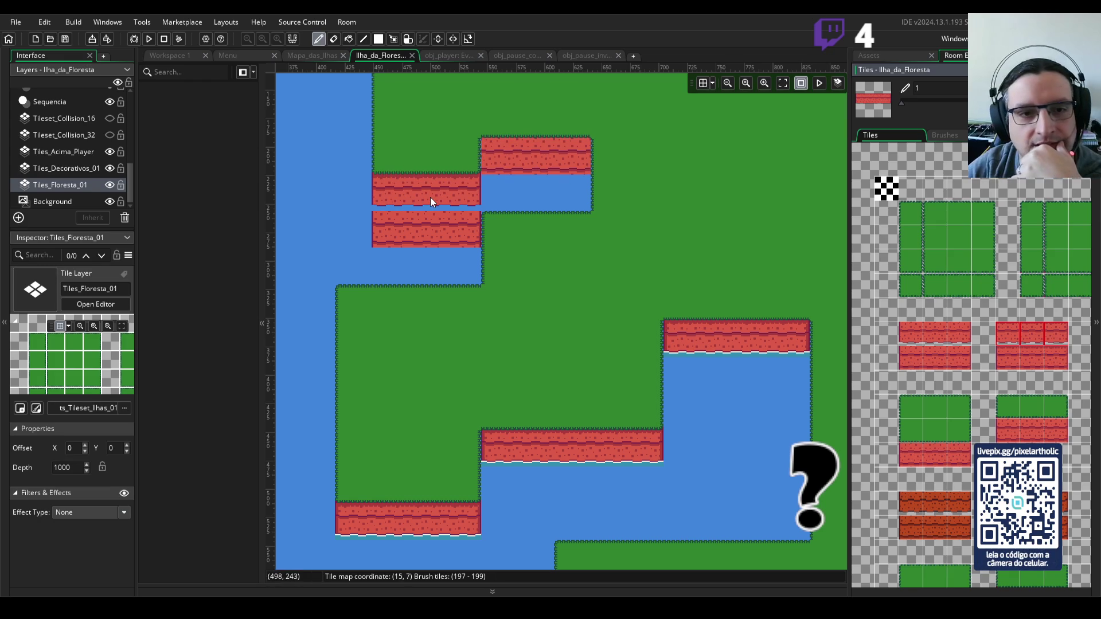
pyautogui.click(537, 169)
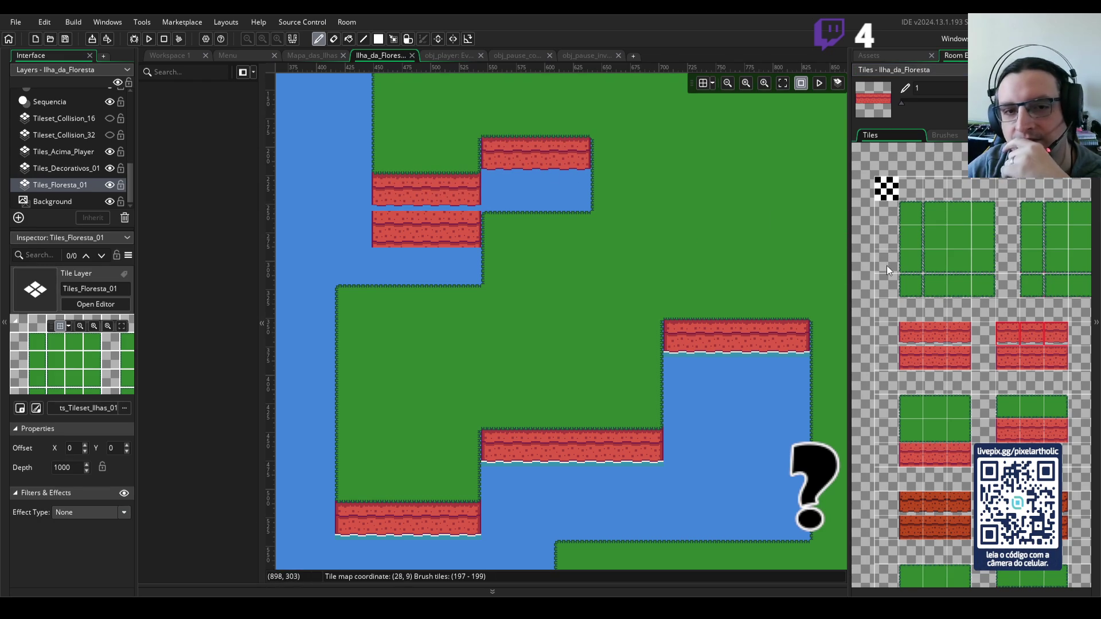
pyautogui.click(1031, 334)
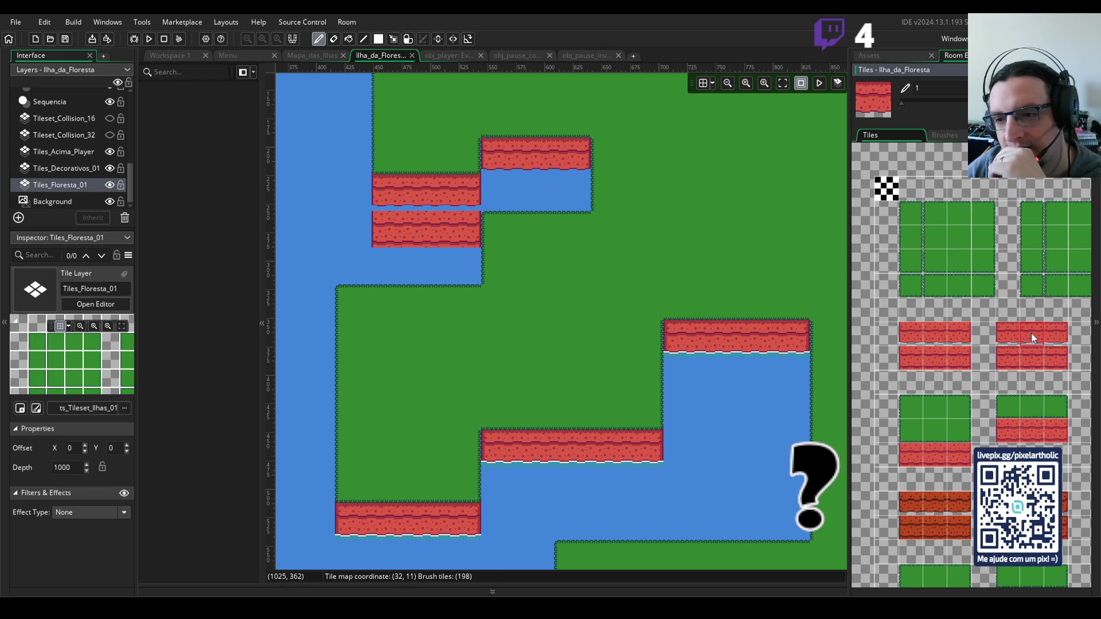
pyautogui.click(946, 336)
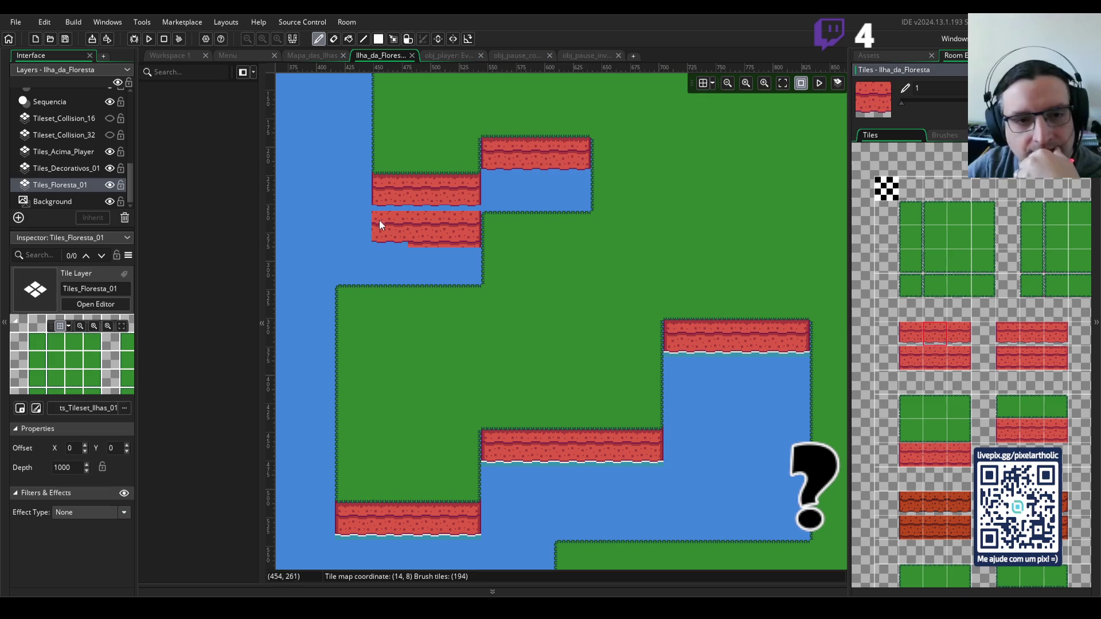
# - Erase the lower-left red tile row to water and view more of the island
pyautogui.click(888, 196)
pyautogui.moveTo(474, 229); pyautogui.dragTo(394, 229)
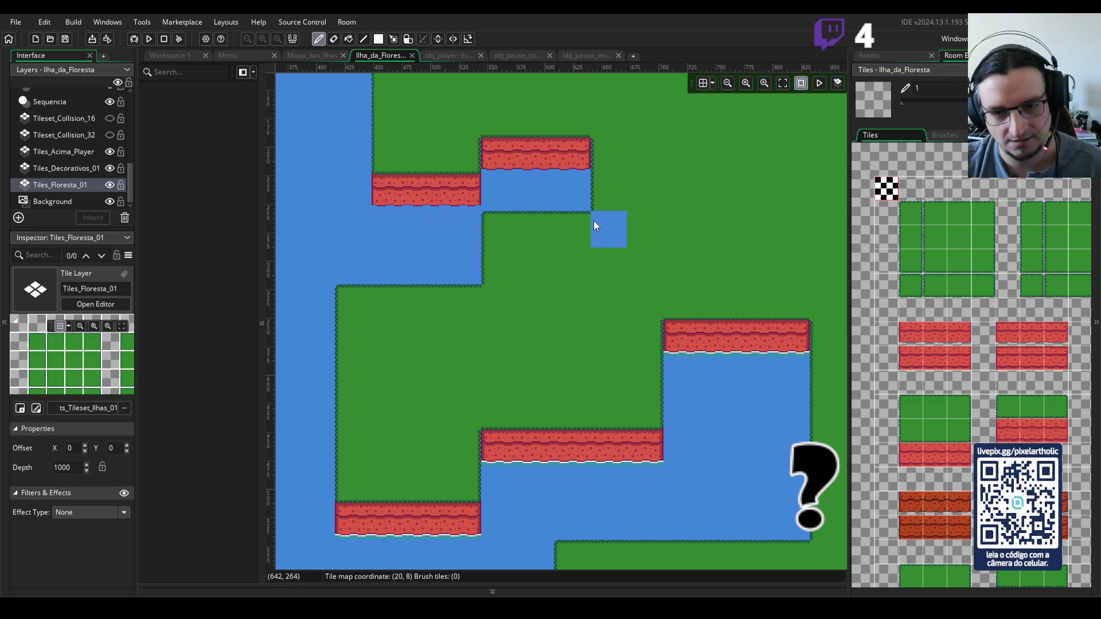
pyautogui.scroll(-5, 594, 228)
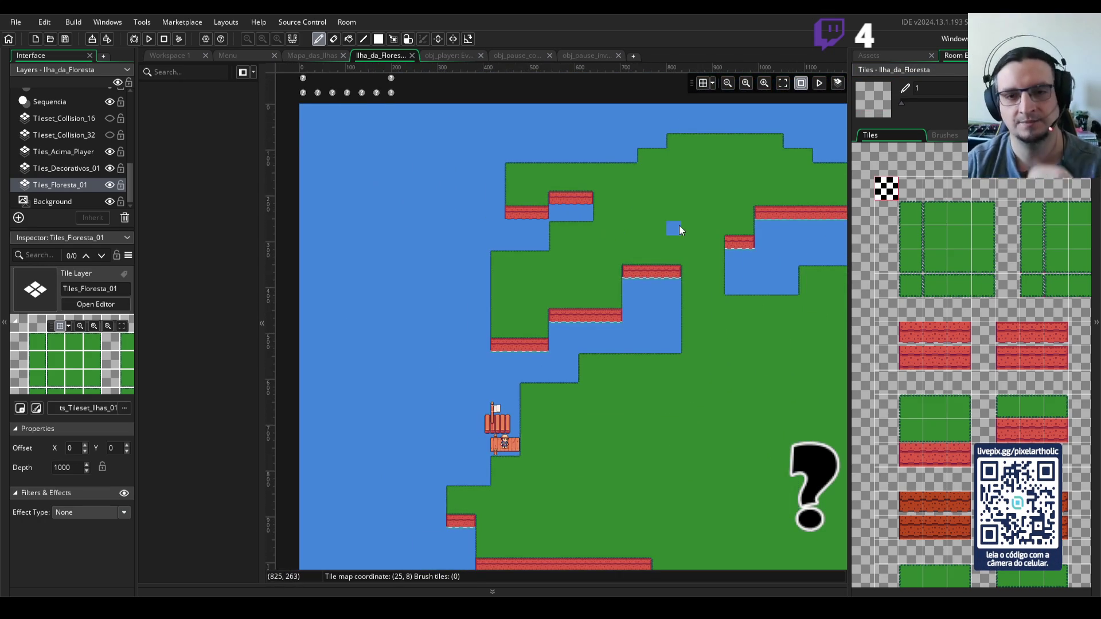
pyautogui.moveTo(679, 229); pyautogui.dragTo(491, 197)
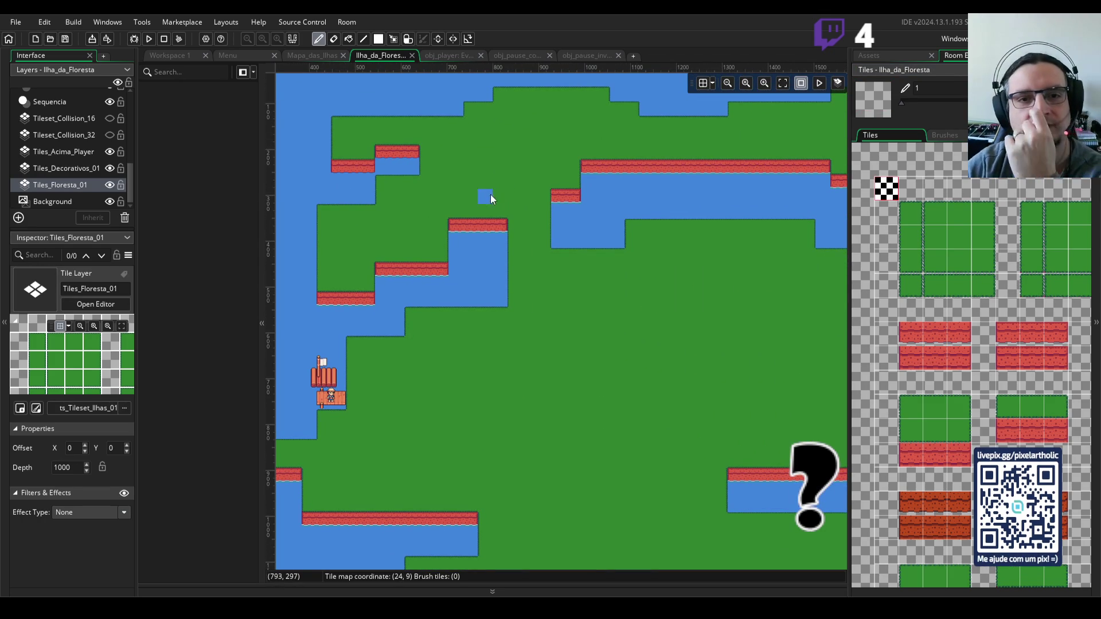
pyautogui.moveTo(755, 323); pyautogui.dragTo(698, 306)
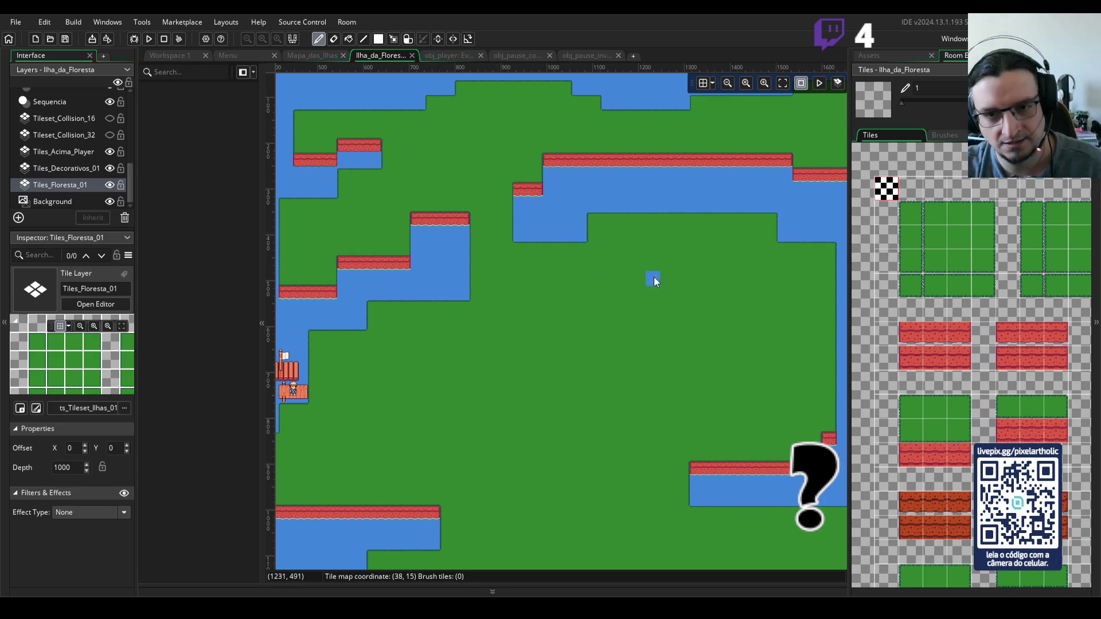
pyautogui.scroll(-3, 649, 293)
pyautogui.scroll(1, 791, 347)
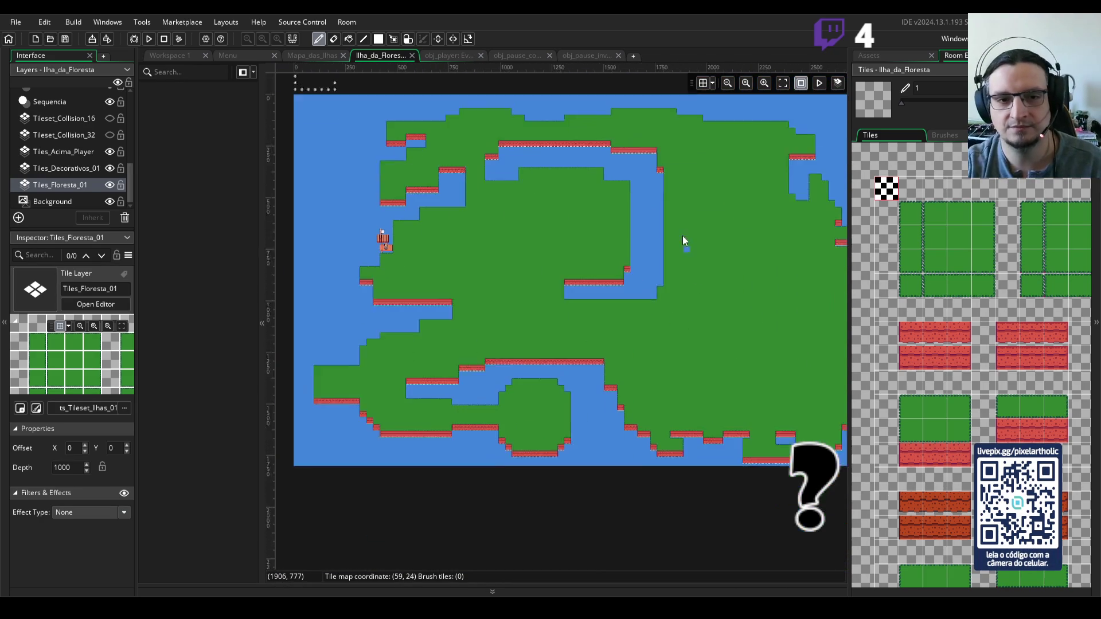
# - Show and select the Tileset_Collision_32 layer, undoing a stray collision tile
pyautogui.scroll(1, 643, 200)
pyautogui.scroll(-1, 607, 227)
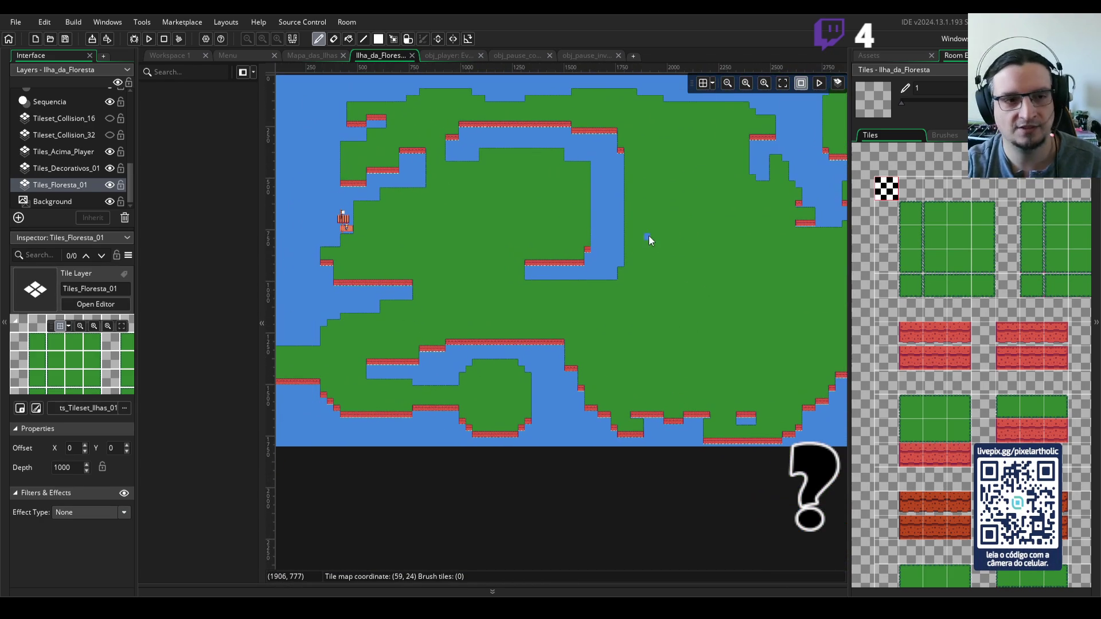
pyautogui.click(109, 135)
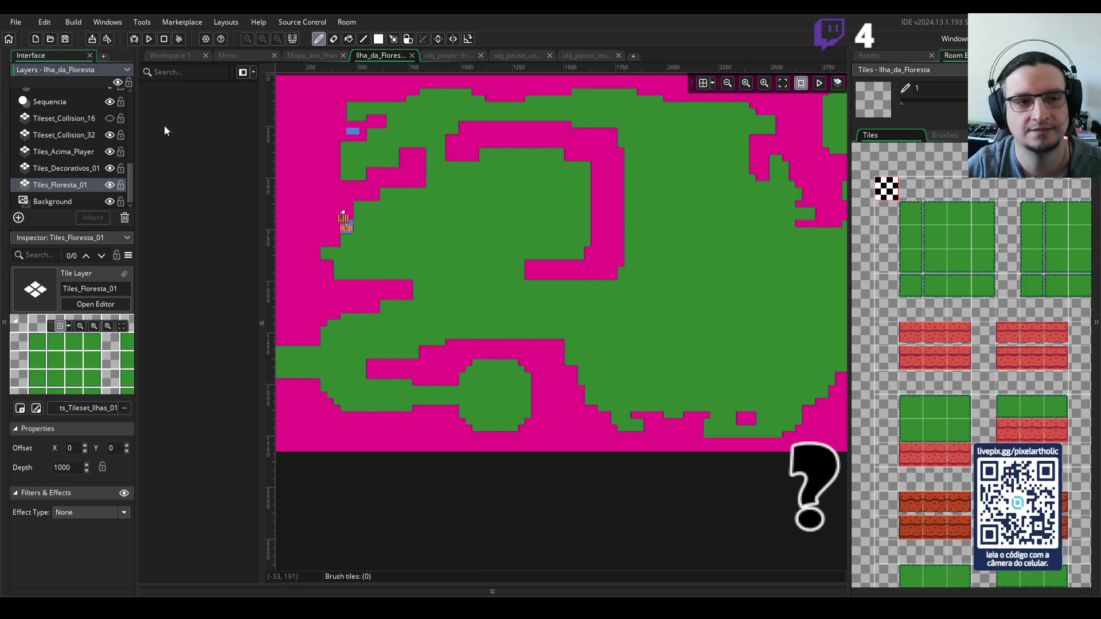
pyautogui.click(927, 209)
pyautogui.hotkey('ctrl', 'z')
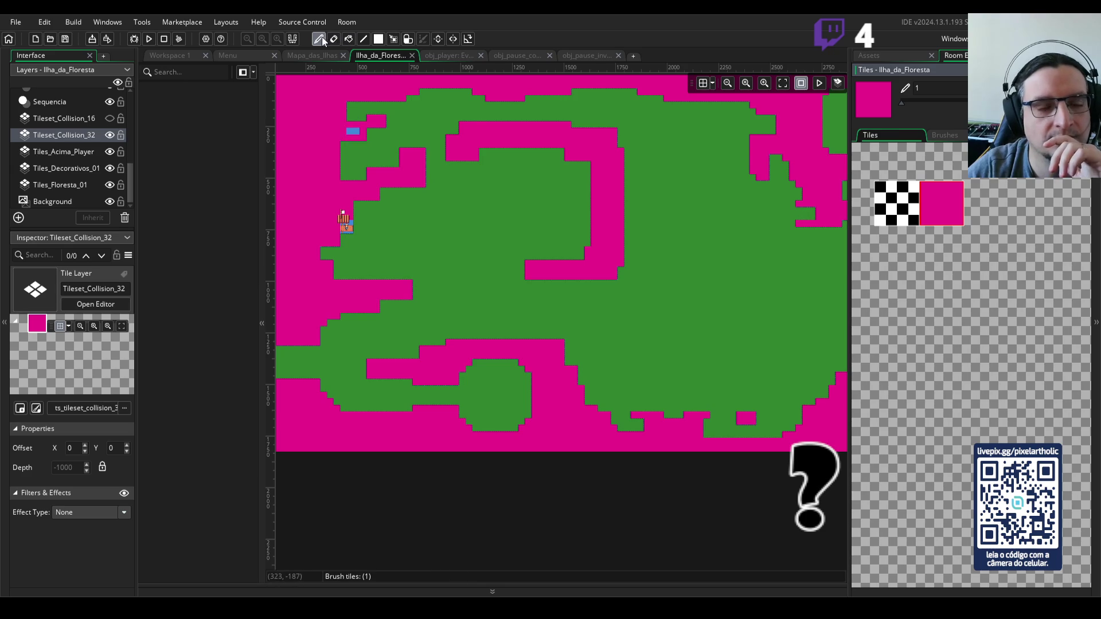
pyautogui.scroll(2, 340, 116)
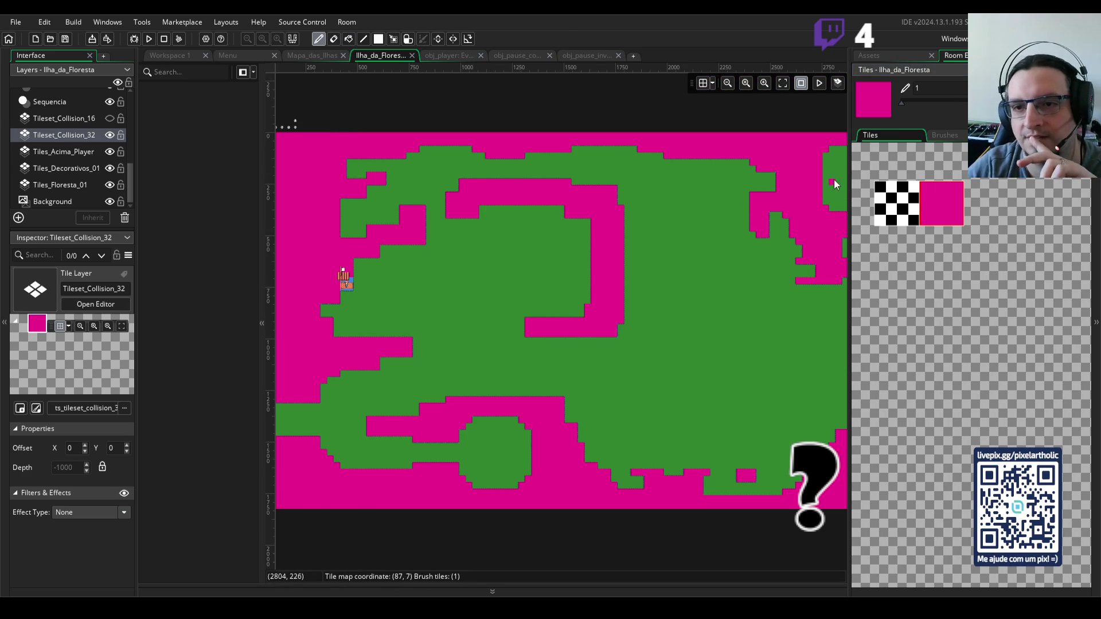
pyautogui.moveTo(850, 287); pyautogui.dragTo(955, 287)
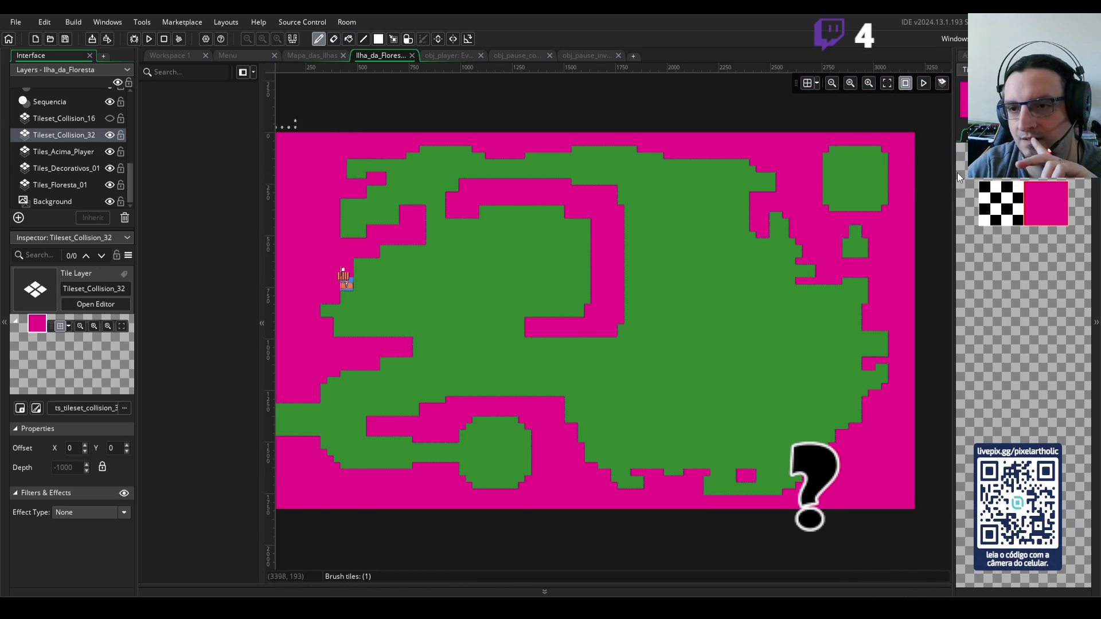
pyautogui.moveTo(957, 174); pyautogui.dragTo(897, 174)
# - In the asset list, expand Sprites > Tilesets and select spr_tileset_collision_32
pyautogui.click(916, 55)
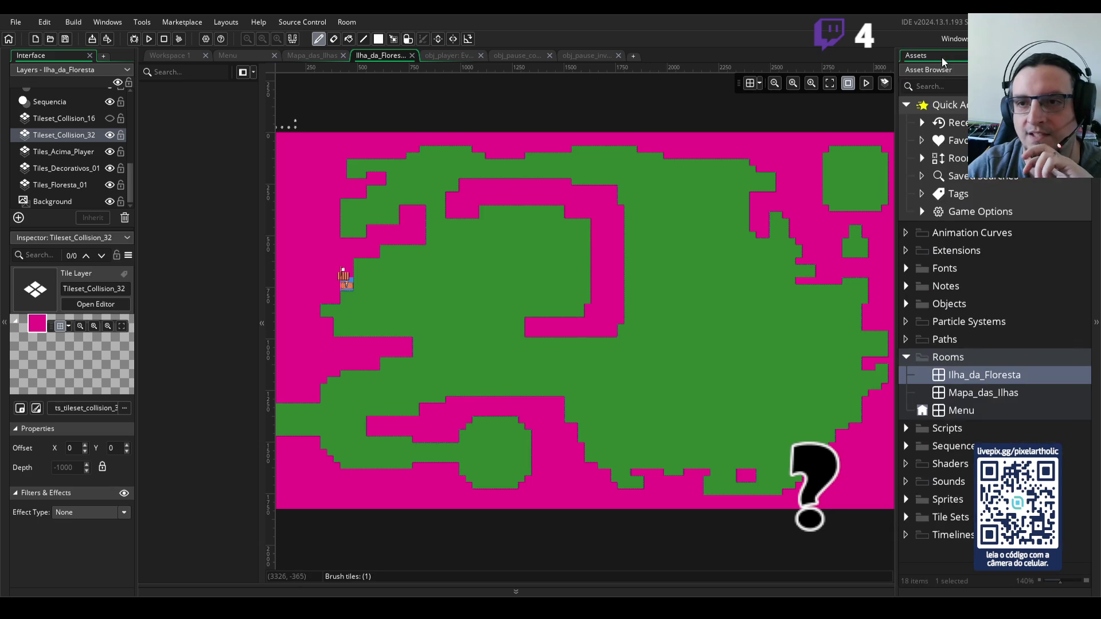
pyautogui.click(907, 501)
pyautogui.scroll(-5, 952, 476)
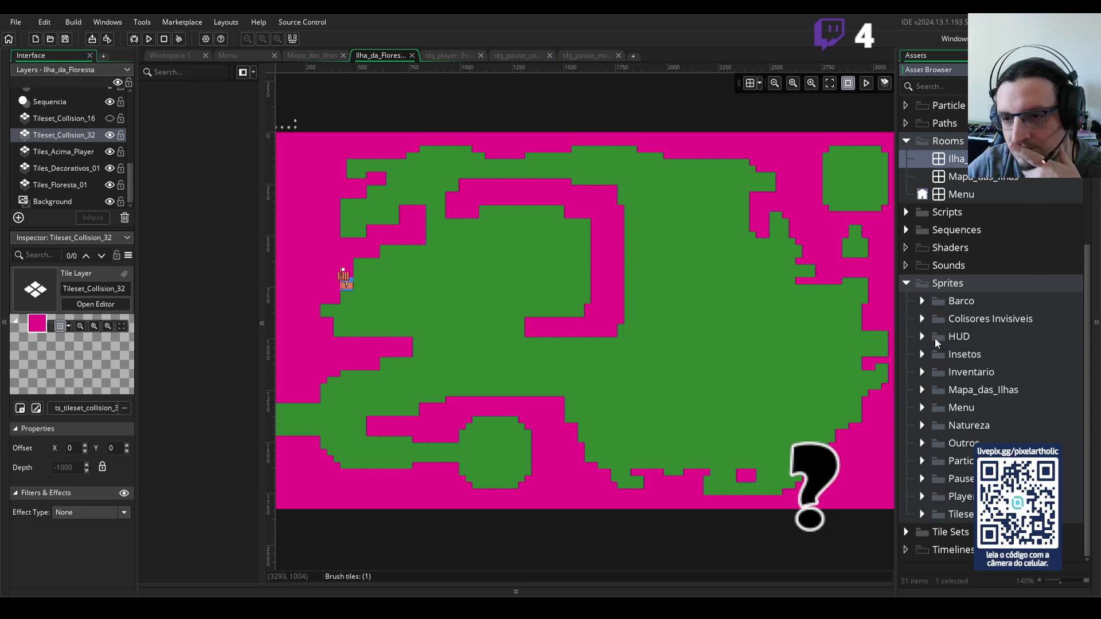
pyautogui.click(922, 320)
pyautogui.click(922, 320)
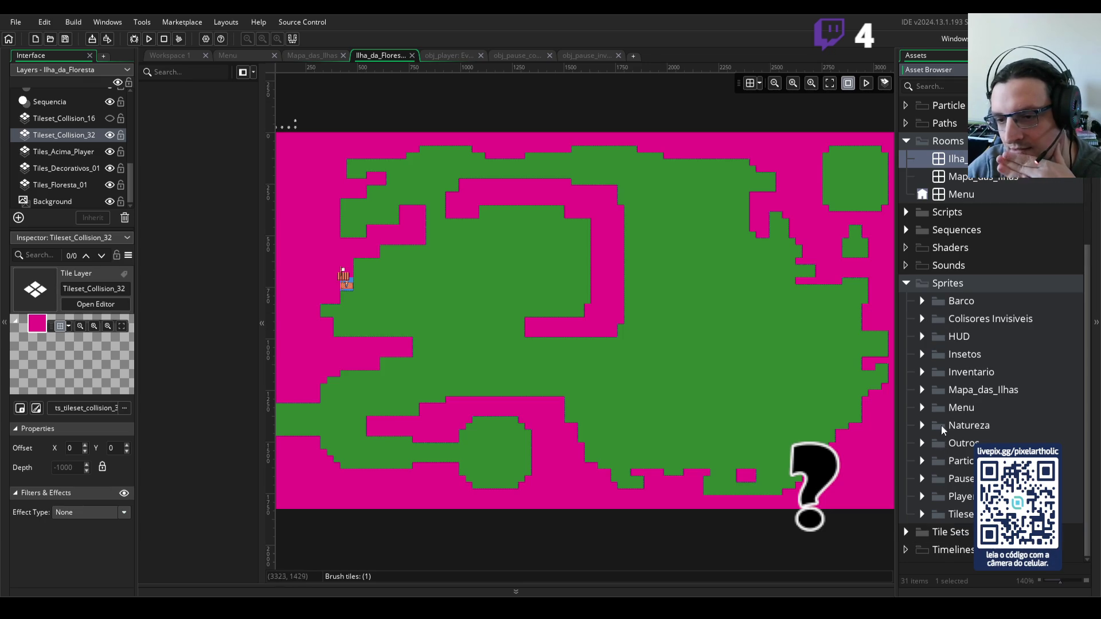
pyautogui.click(925, 514)
pyautogui.click(966, 480)
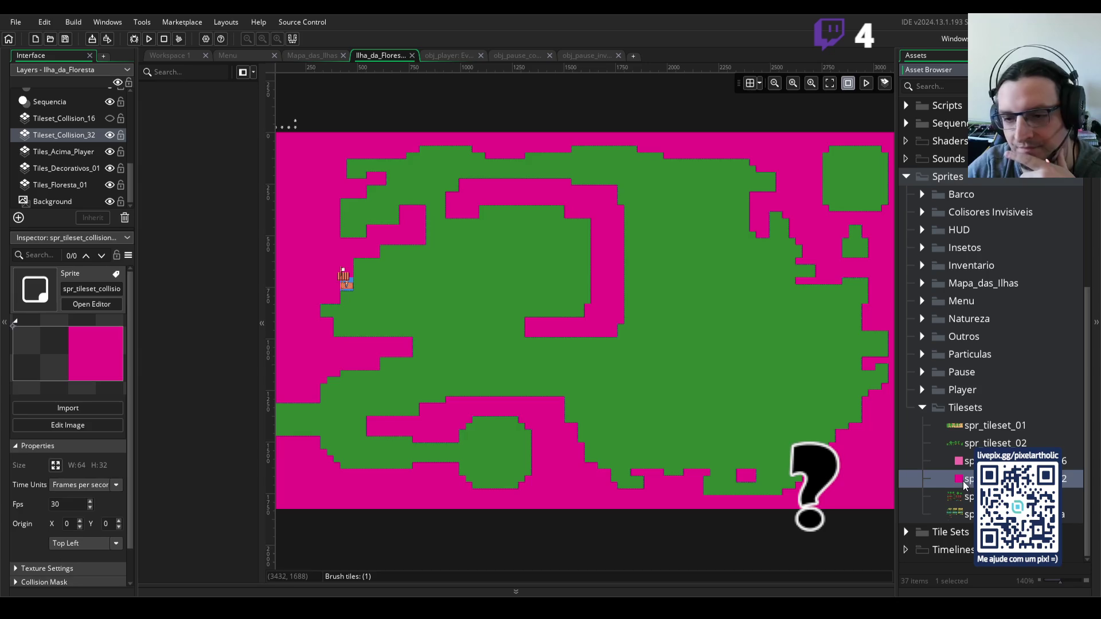
# - Flood-fill the spr_tileset_collision_32 tile with teal instead of magenta
pyautogui.doubleClick(965, 485)
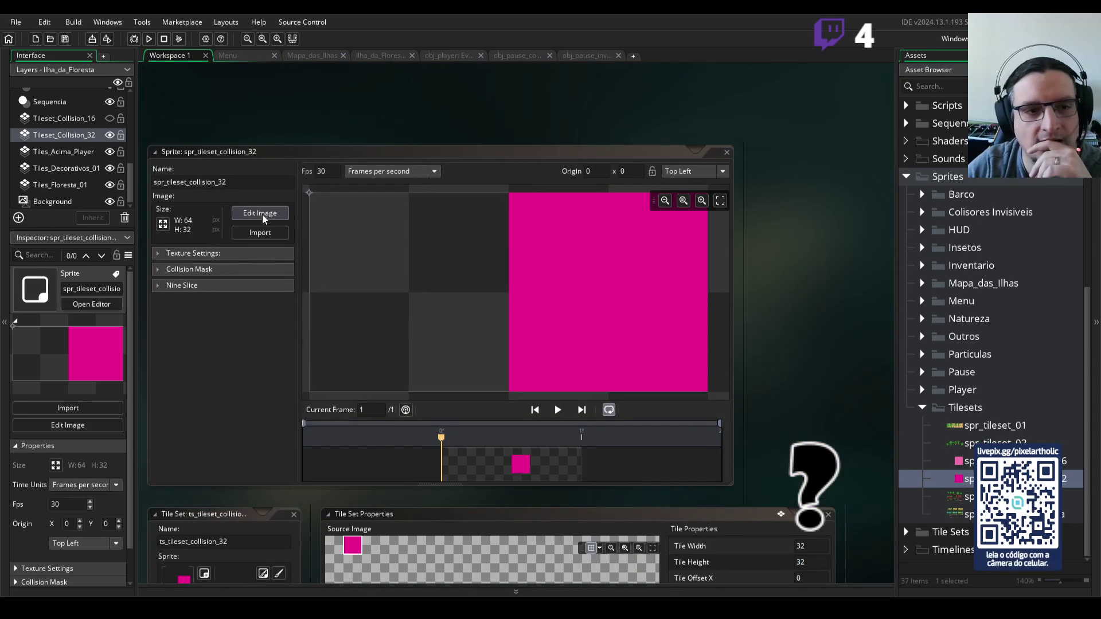
pyautogui.click(263, 216)
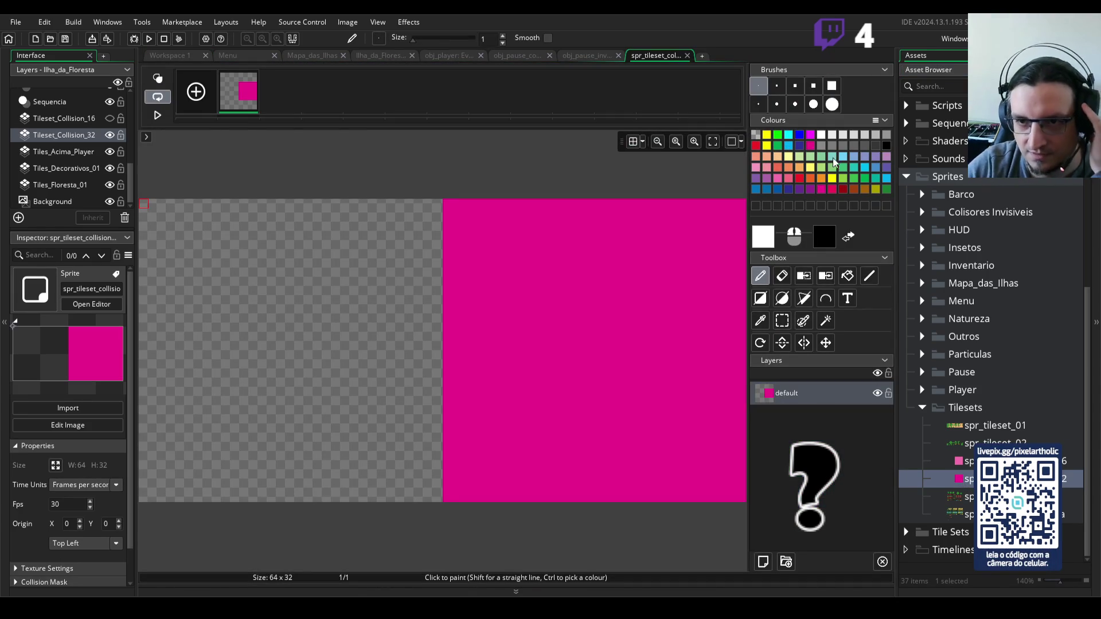
pyautogui.click(865, 168)
pyautogui.click(848, 276)
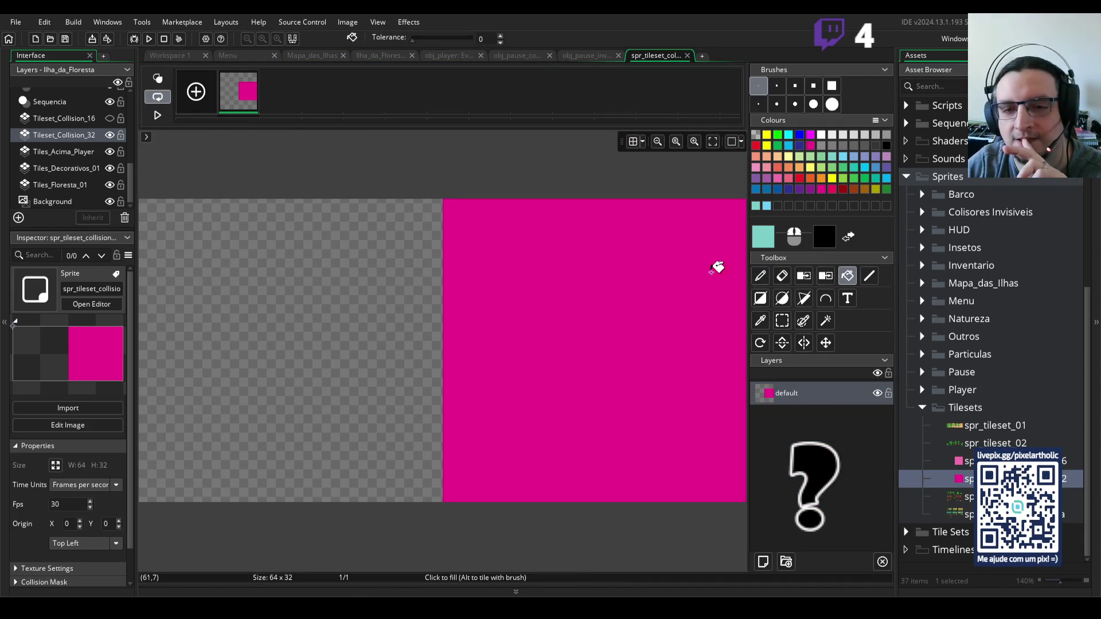
pyautogui.click(705, 270)
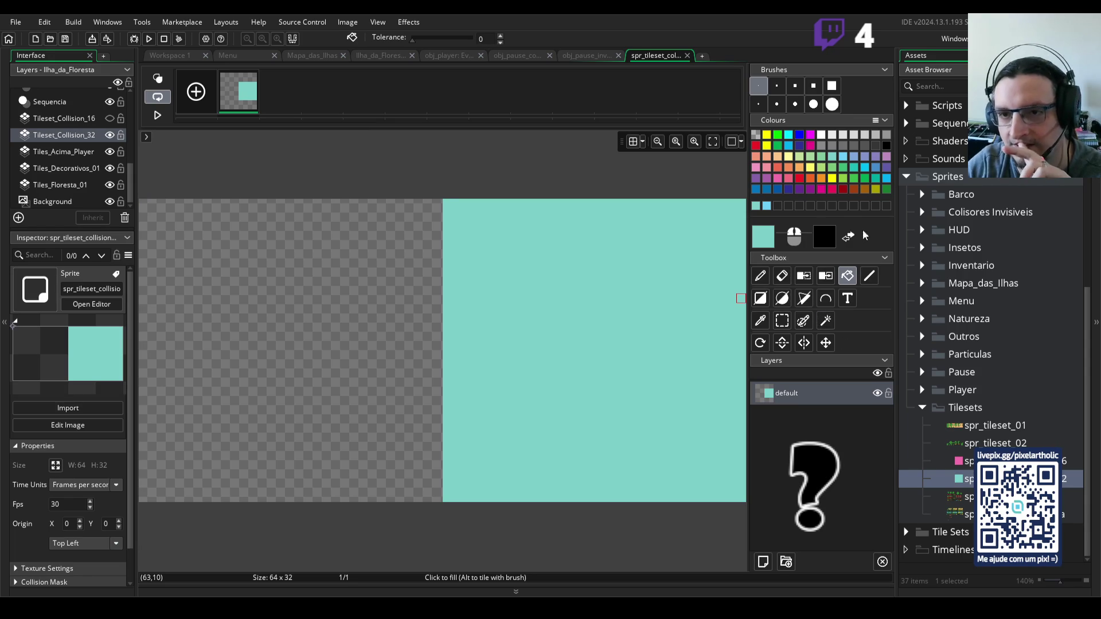
pyautogui.click(846, 161)
pyautogui.click(654, 238)
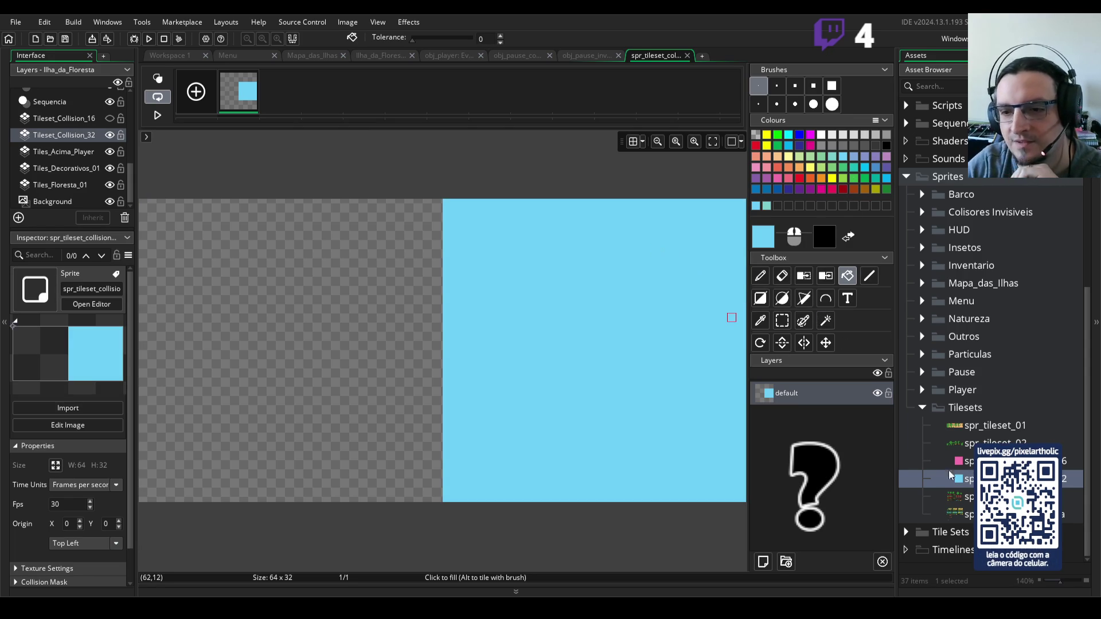
pyautogui.click(830, 160)
pyautogui.click(694, 241)
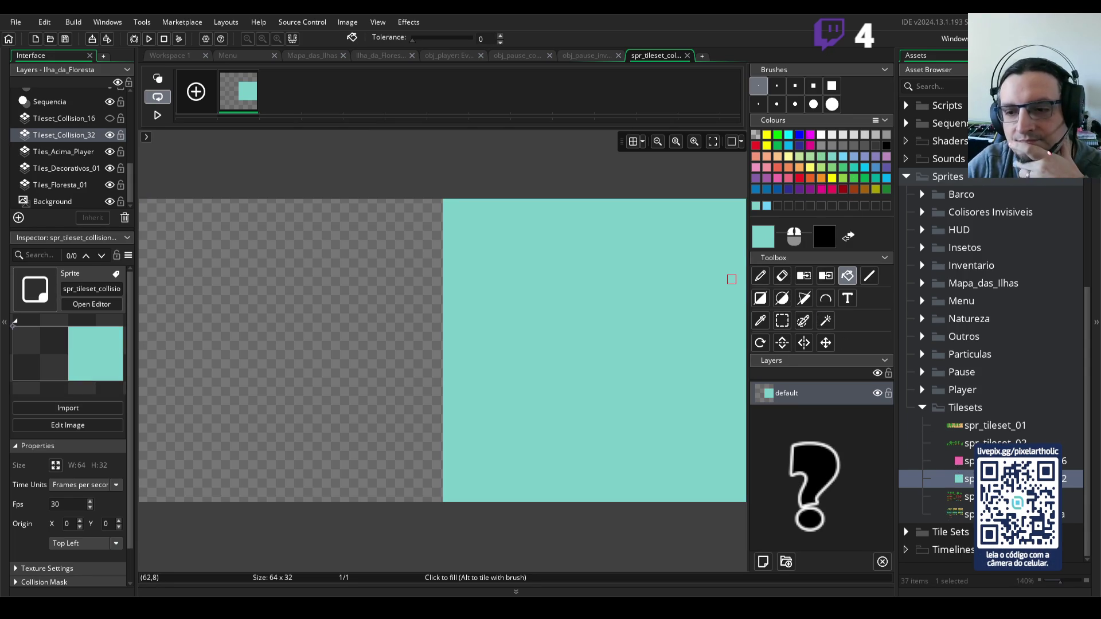
# - Check the 16-pixel collision sprite, return to Ilha_da_Floresta, then open spr_player_idle
pyautogui.doubleClick(959, 462)
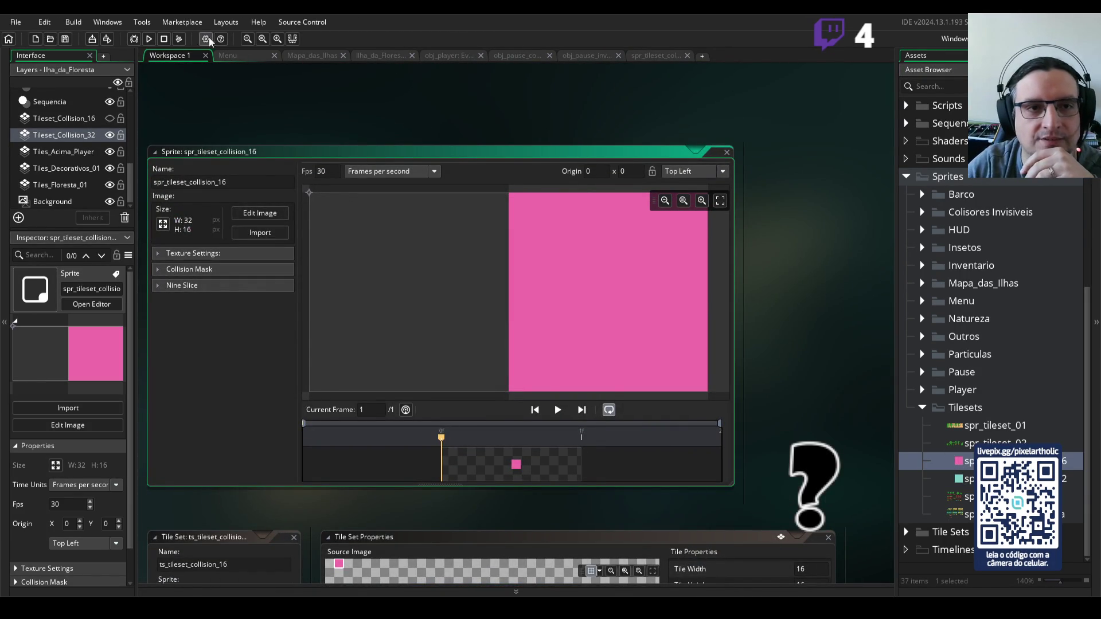
pyautogui.click(379, 57)
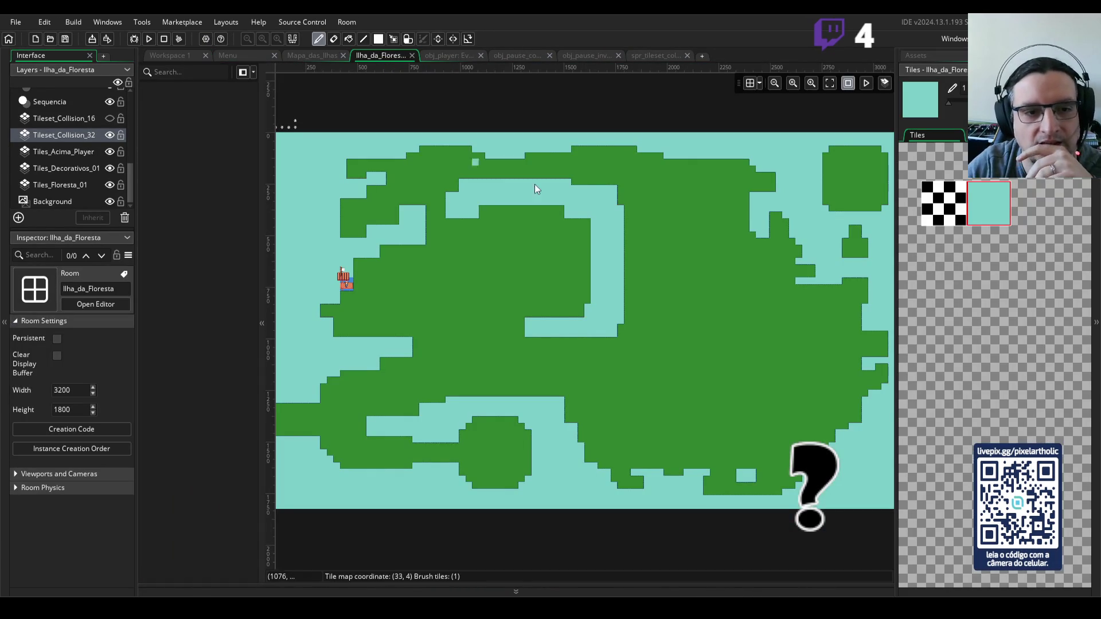
pyautogui.scroll(-2, 659, 233)
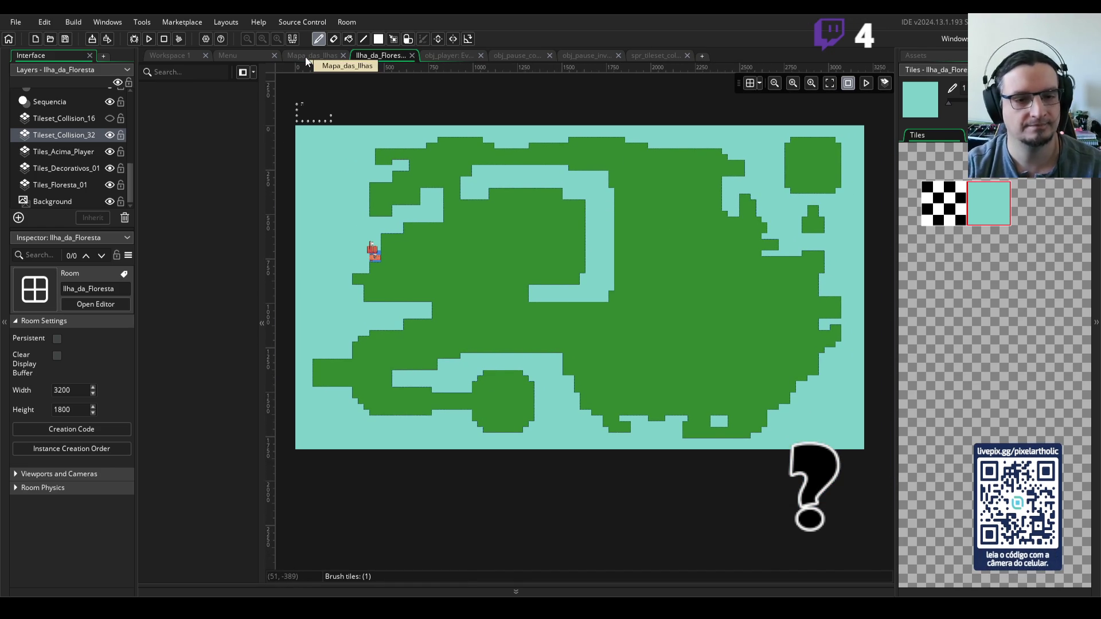
pyautogui.click(941, 56)
pyautogui.click(922, 408)
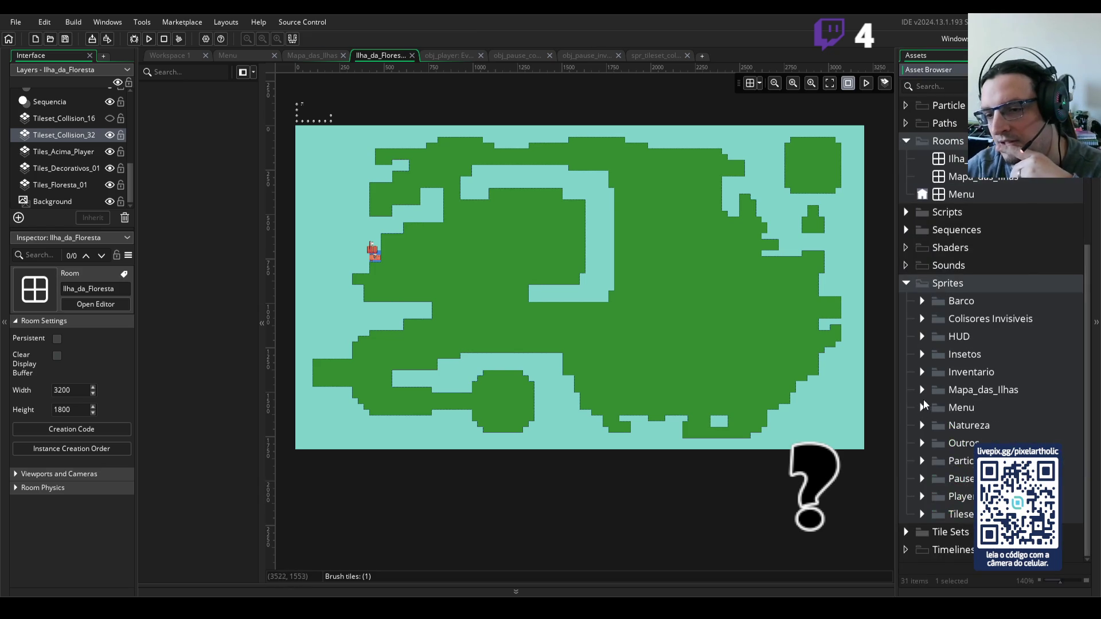
pyautogui.click(922, 496)
pyautogui.doubleClick(966, 480)
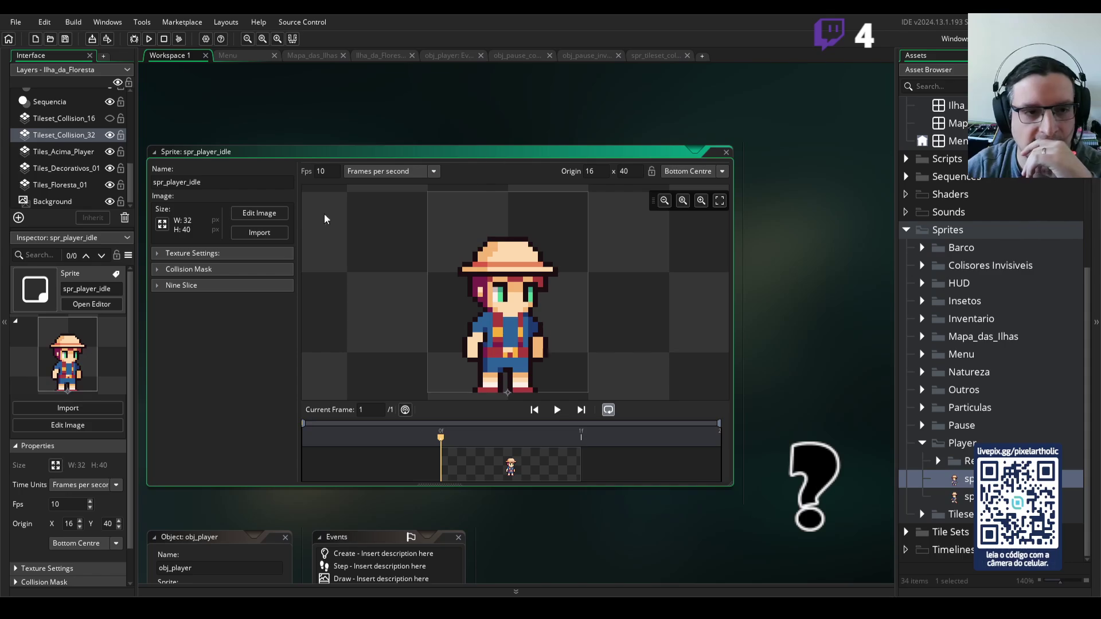
# - Drag spr_player_idle's collision mask to Left 10, Right 20, Top 25, Bottom 36
pyautogui.click(190, 269)
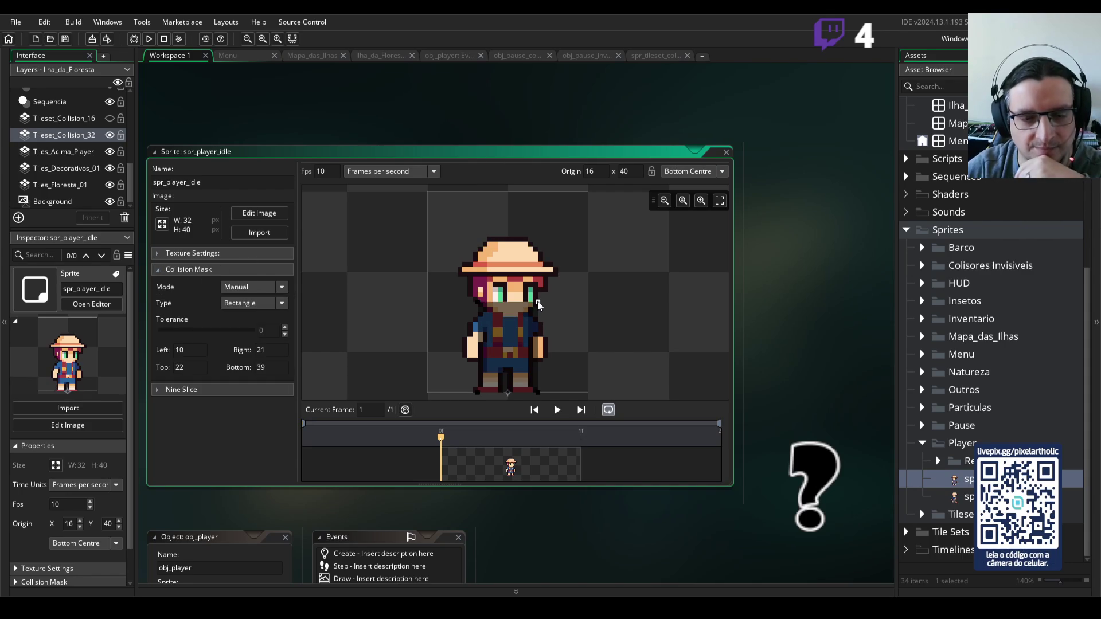
pyautogui.moveTo(537, 394); pyautogui.dragTo(530, 386)
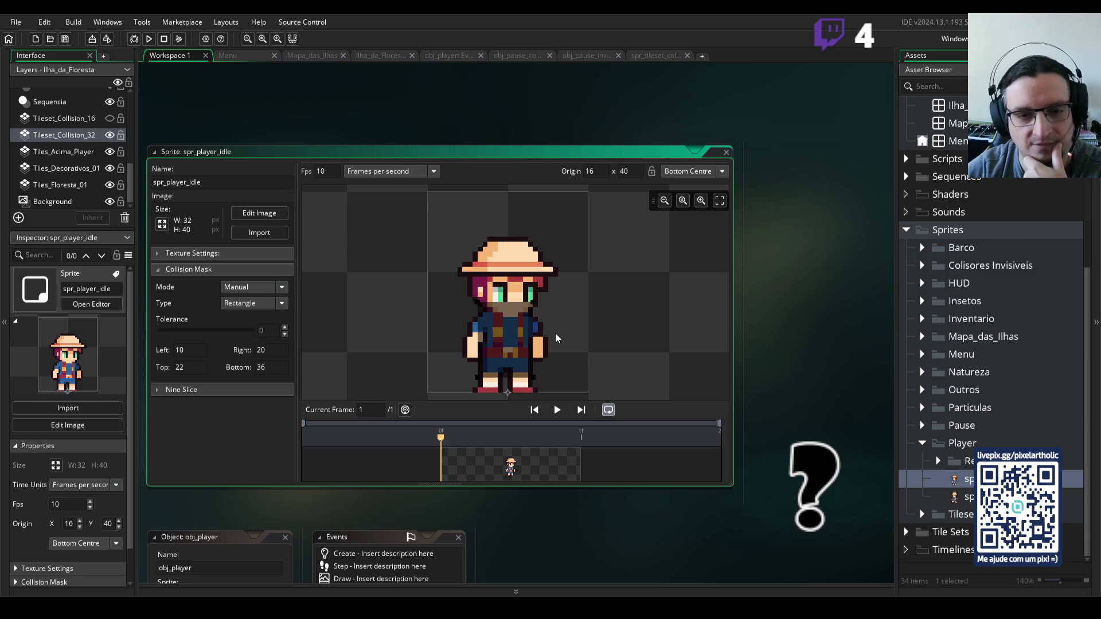
pyautogui.moveTo(531, 305); pyautogui.dragTo(534, 321)
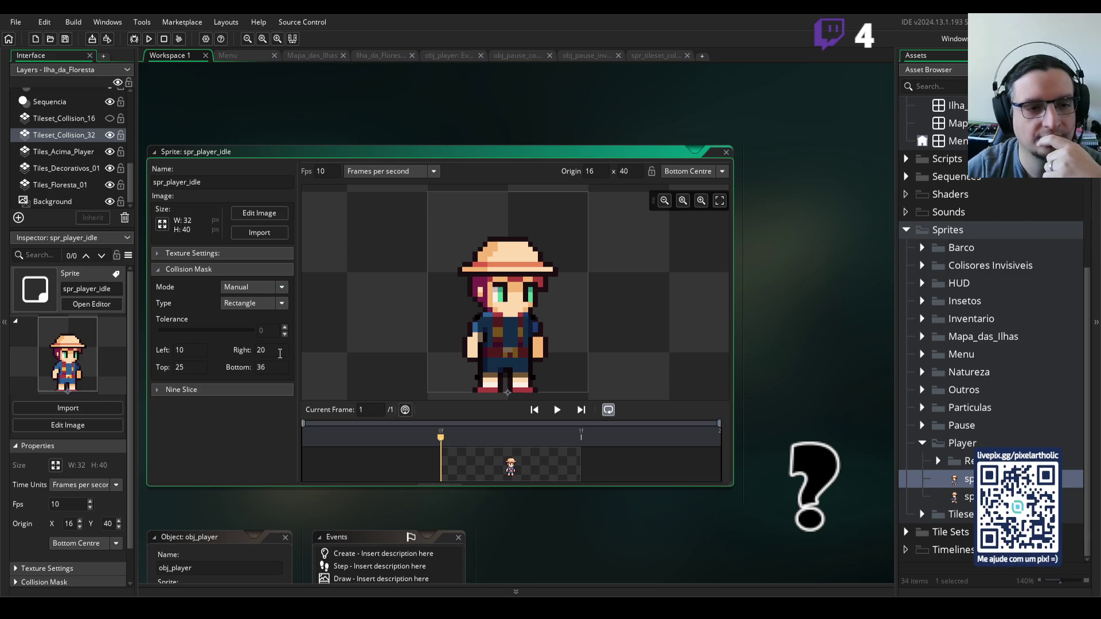
pyautogui.doubleClick(958, 502)
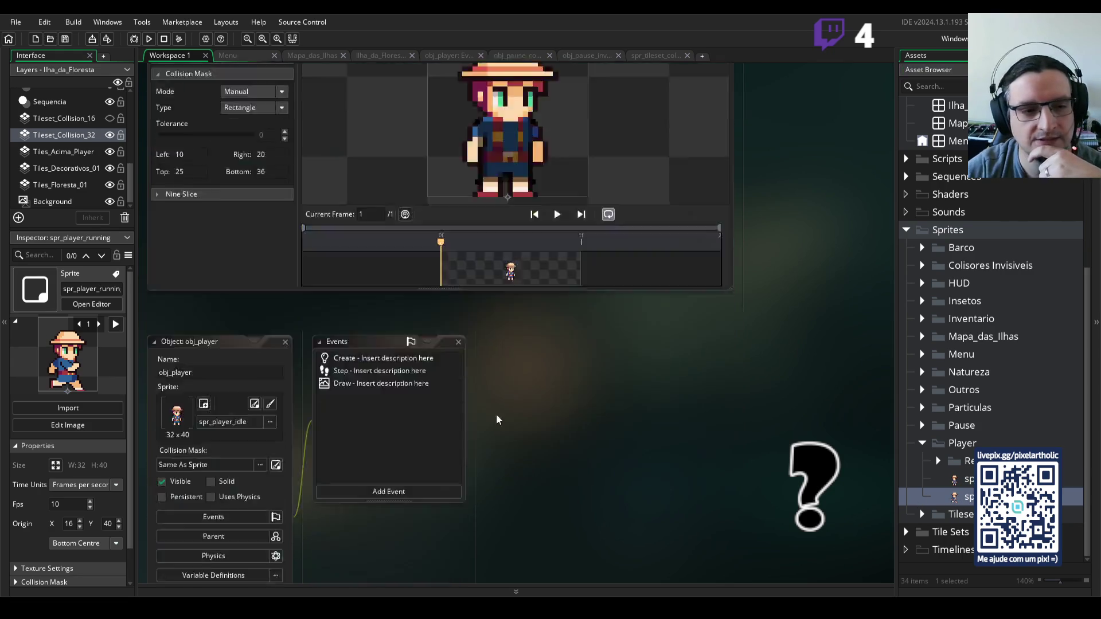
# - Set spr_player_running's mask to Top 25 and Bottom 36, then run the game
pyautogui.click(180, 269)
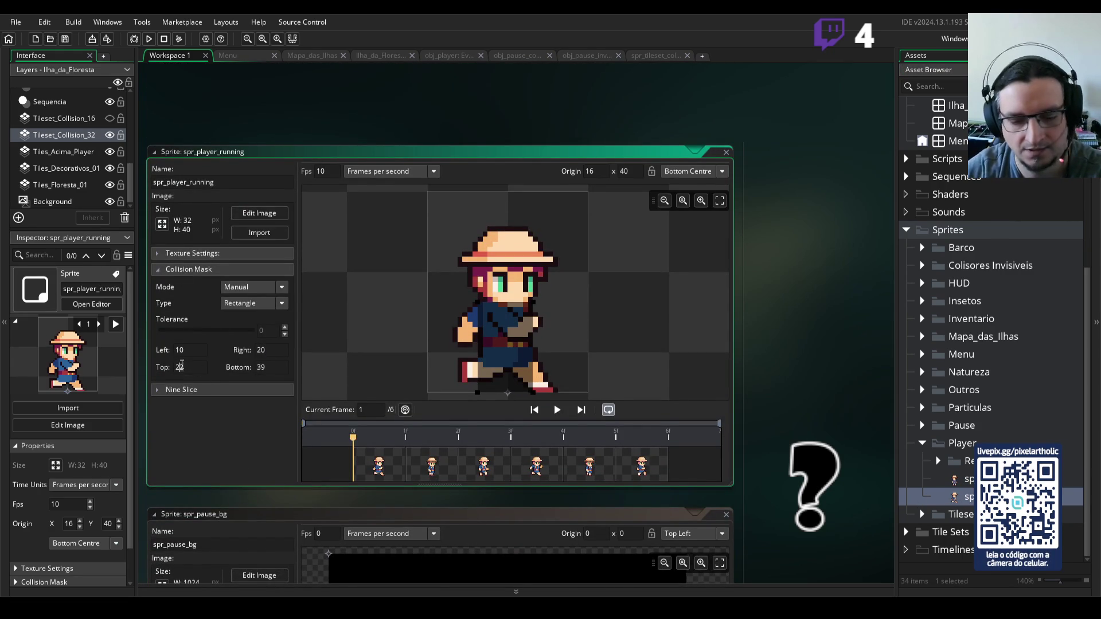
pyautogui.write('5')
pyautogui.doubleClick(263, 367)
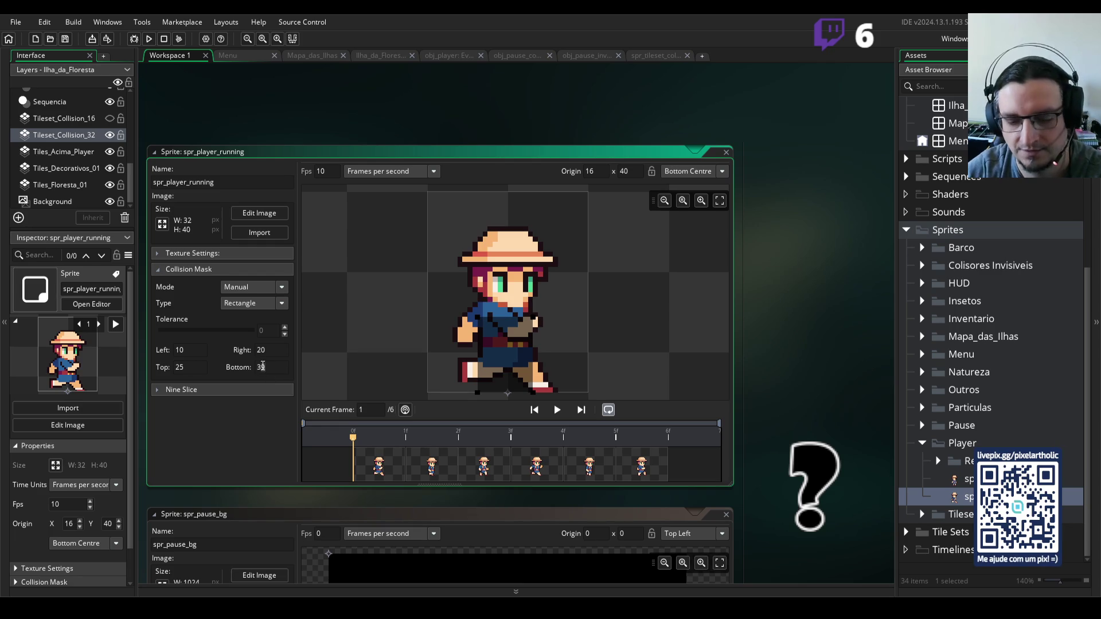
pyautogui.write('36')
pyautogui.click(269, 351)
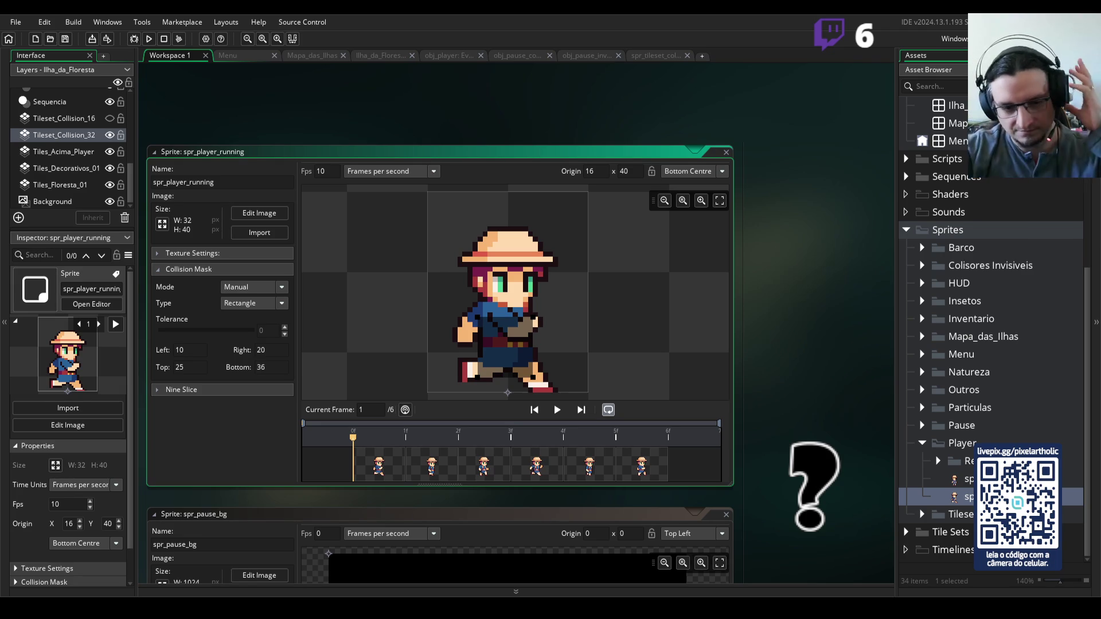
pyautogui.press('Return')
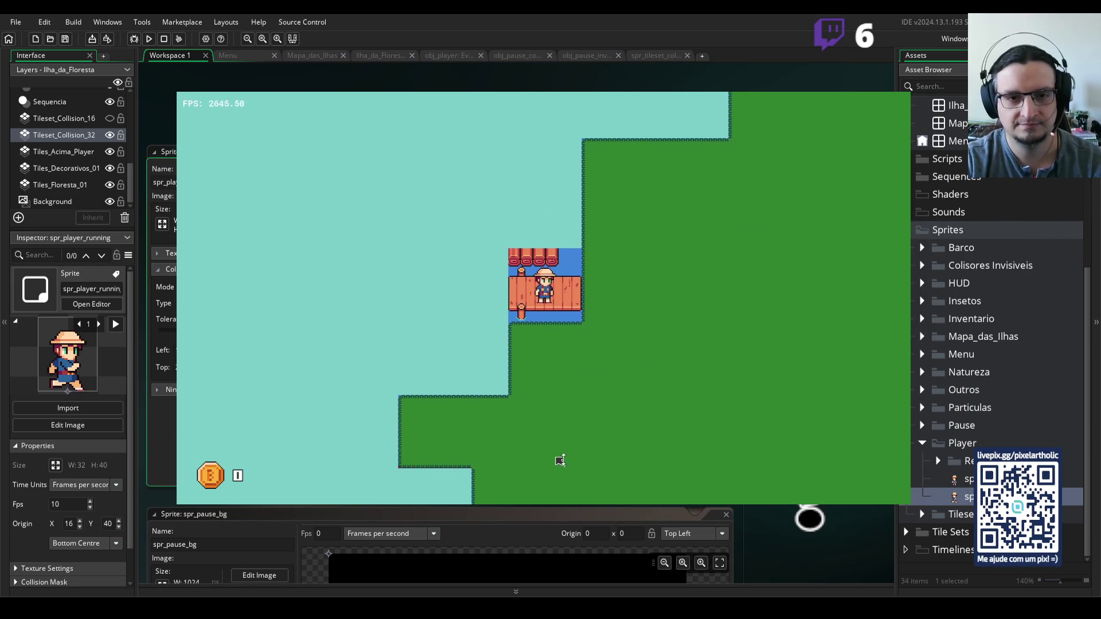
# - Restart the test run with F5 and start play from the Jogar title screen
pyautogui.press('Escape')
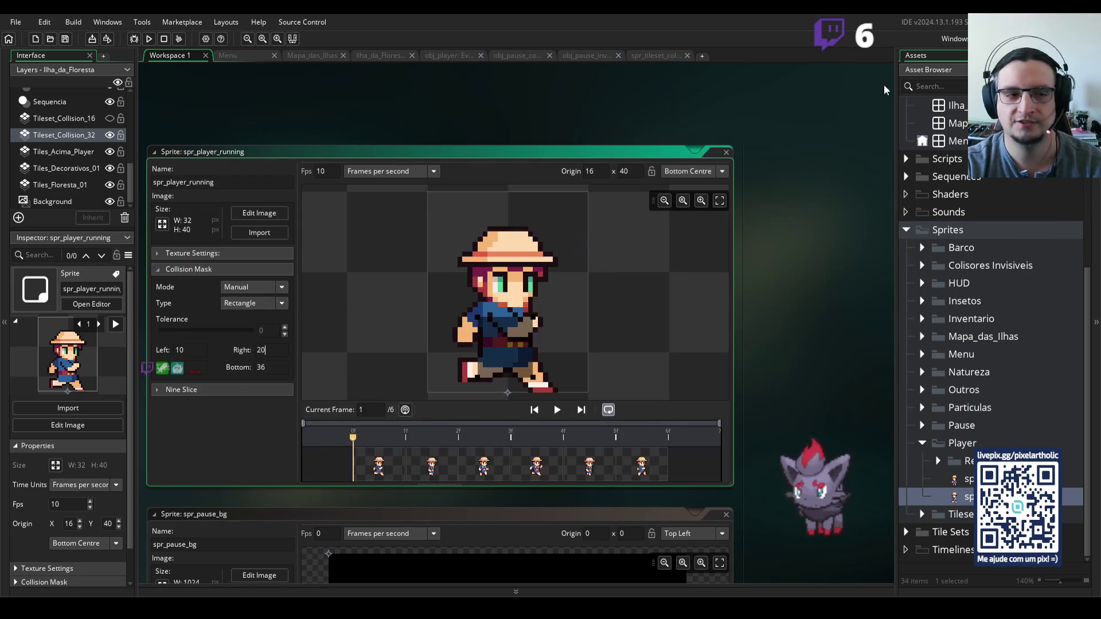
pyautogui.click(108, 135)
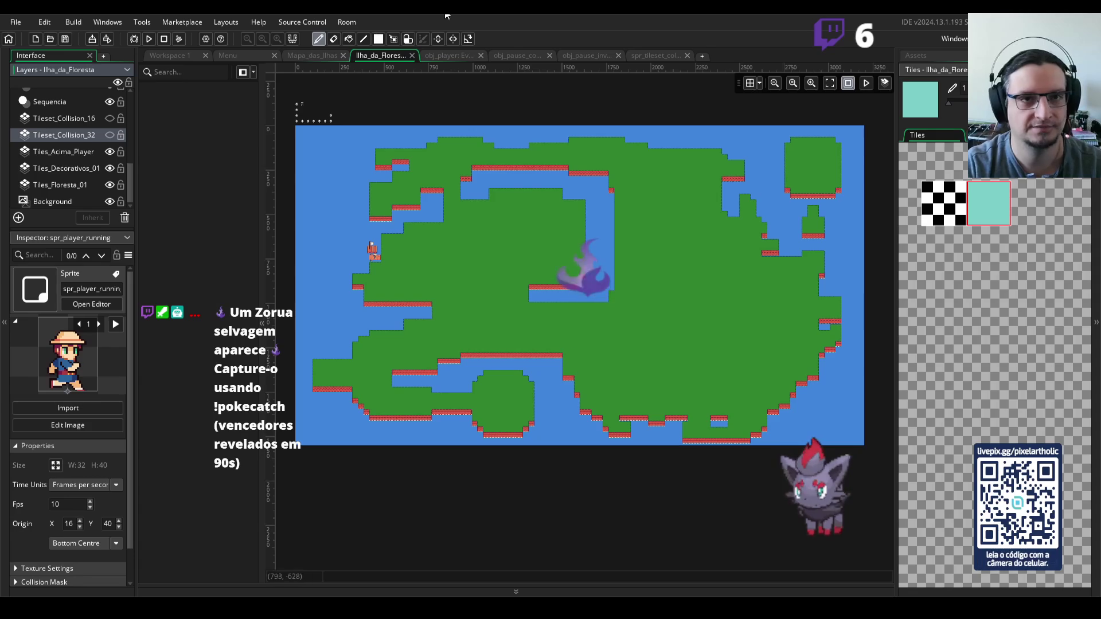
pyautogui.press('F5')
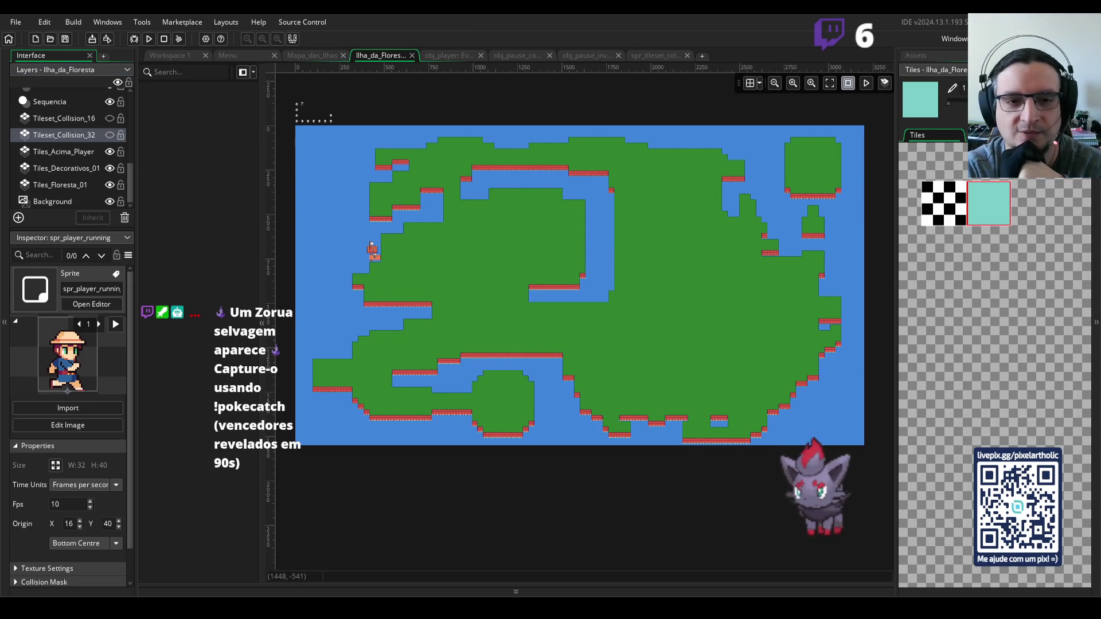
pyautogui.press('Return')
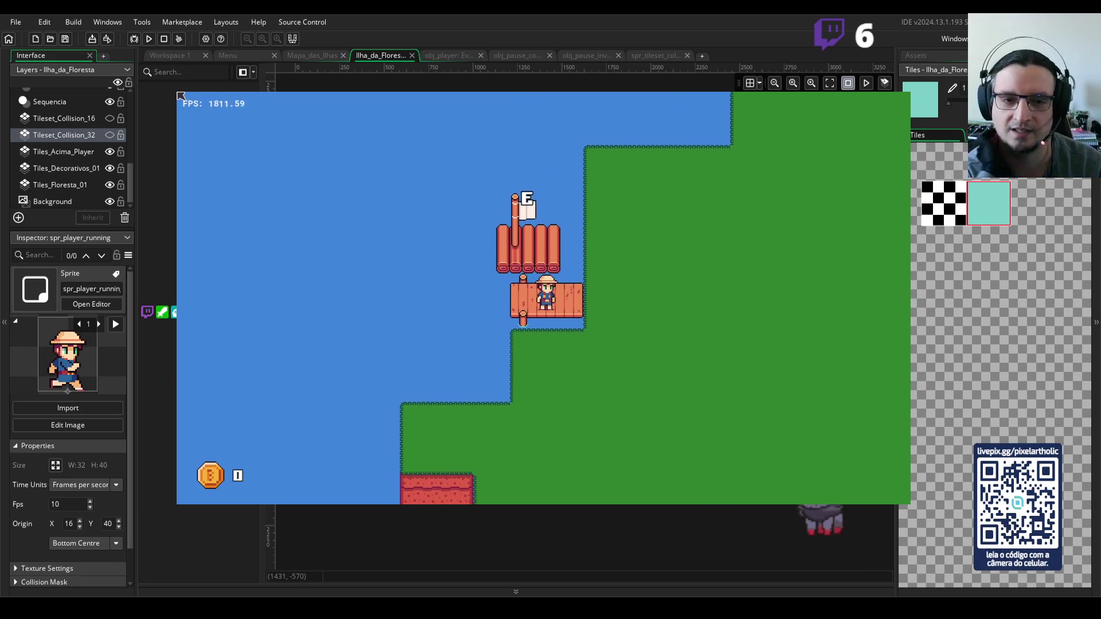
# - Walk the player off the raft, along the dock and grass onto the red cliff top, then close the game
pyautogui.press('Down')
pyautogui.press('Right')
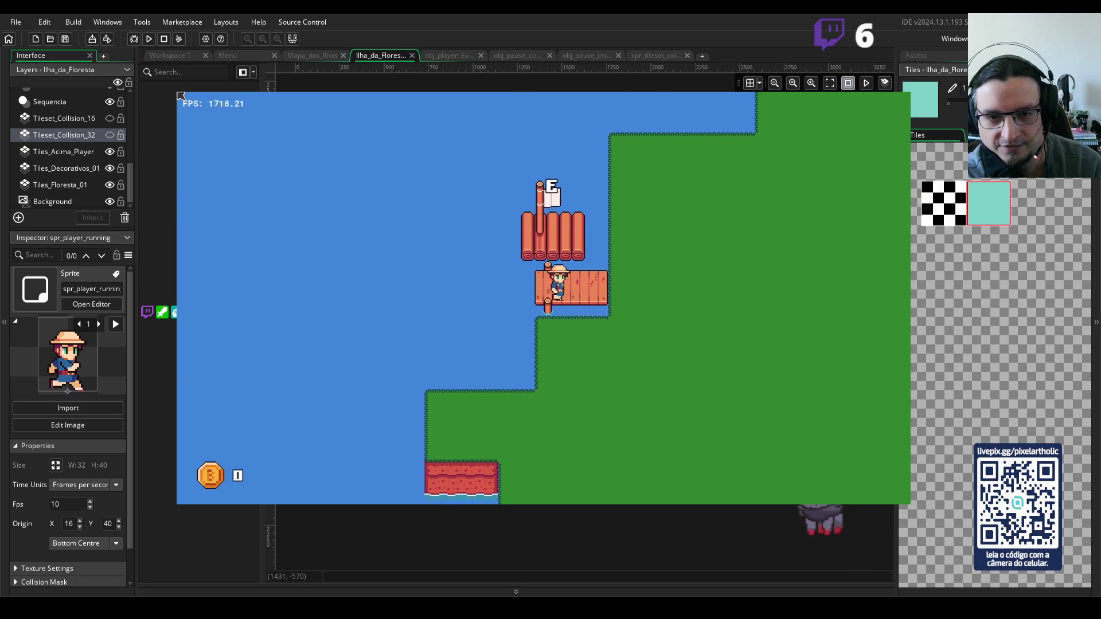
pyautogui.press('Left')
pyautogui.press('Right')
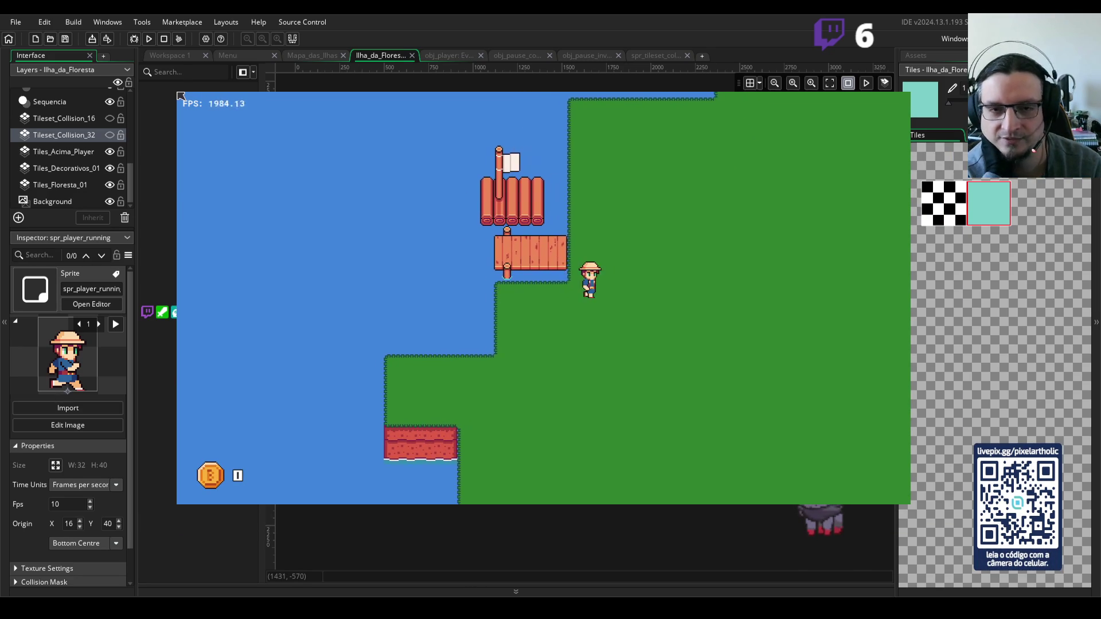
pyautogui.press('Up')
pyautogui.press('Up')
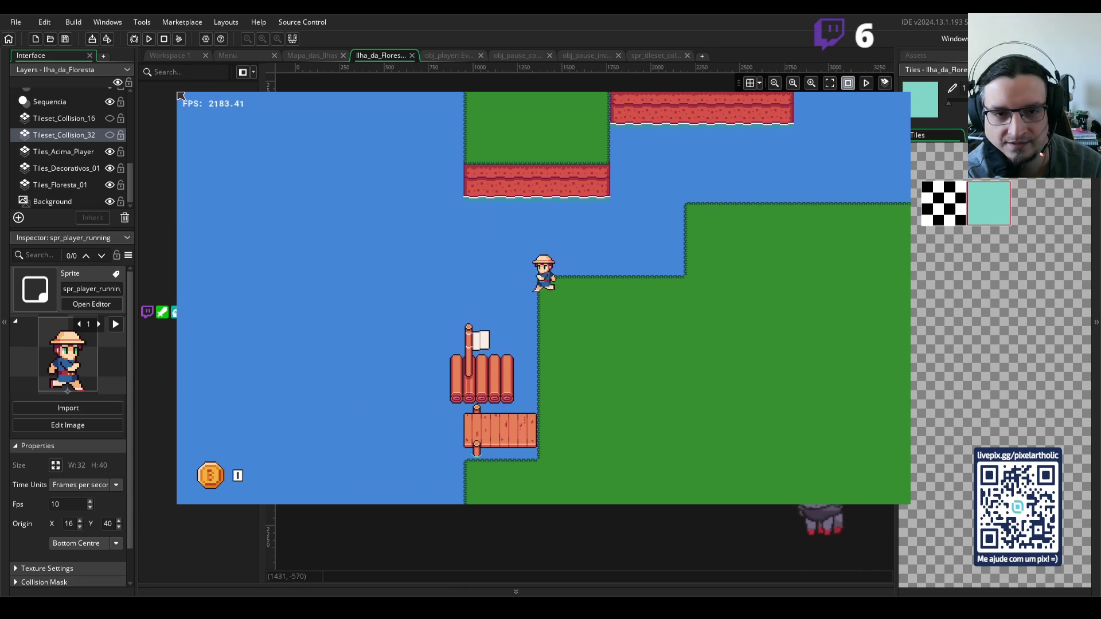
pyautogui.press('Right')
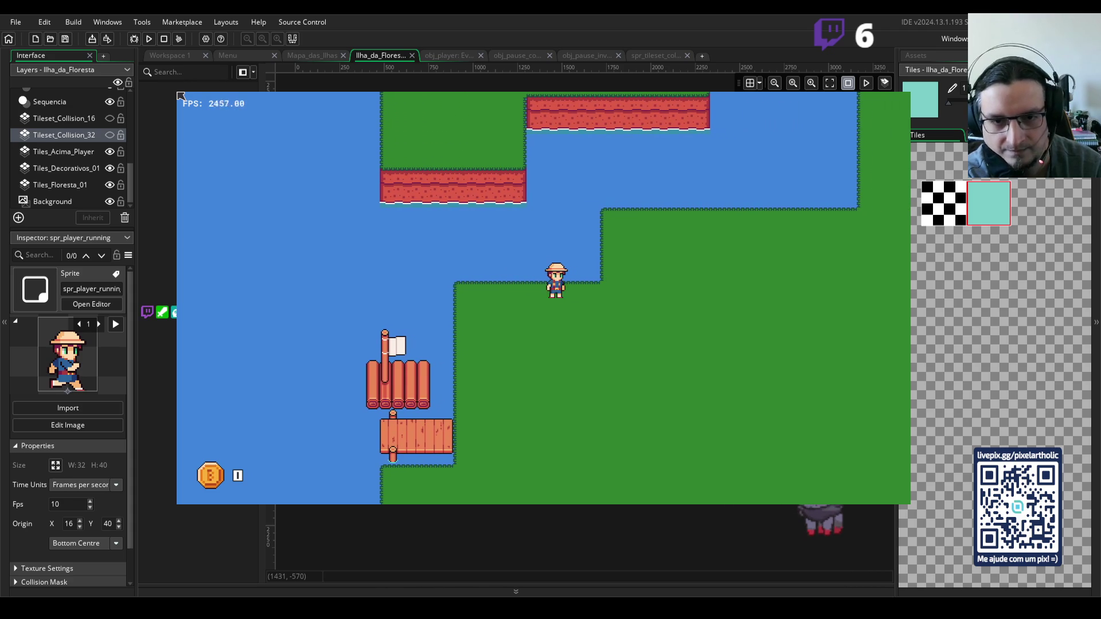
pyautogui.press('Down')
pyautogui.press('Left')
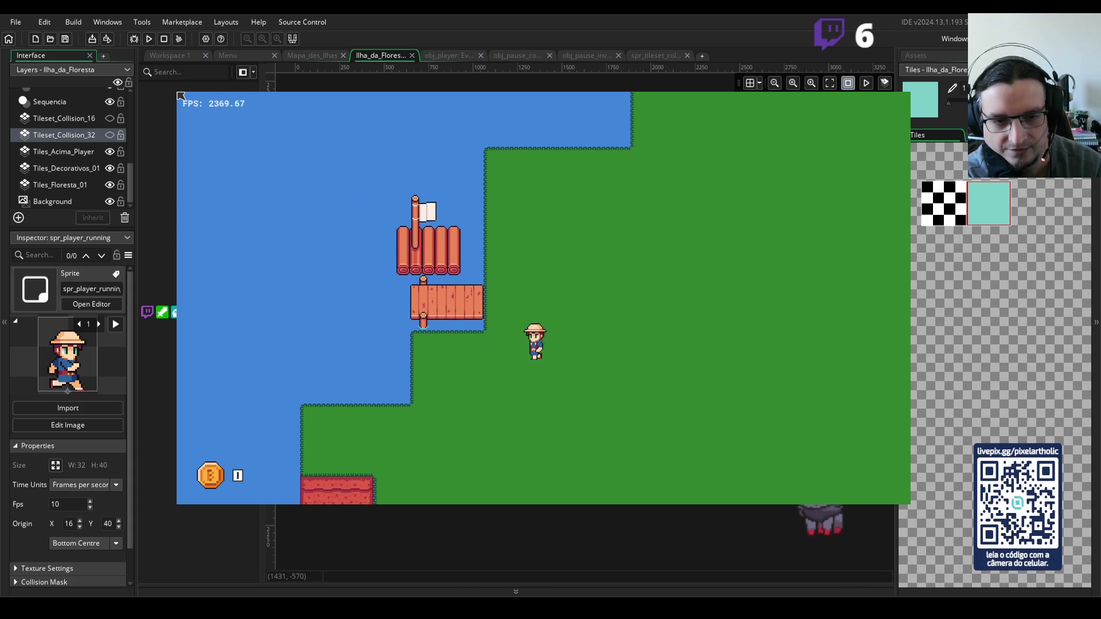
pyautogui.press('Left')
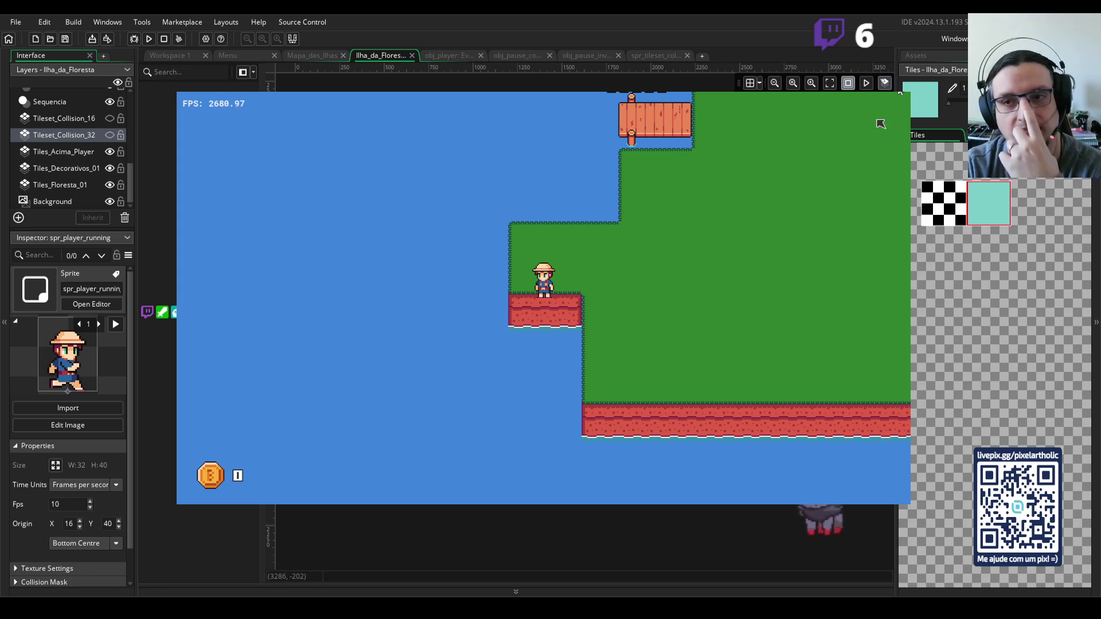
pyautogui.press('Escape')
pyautogui.click(925, 55)
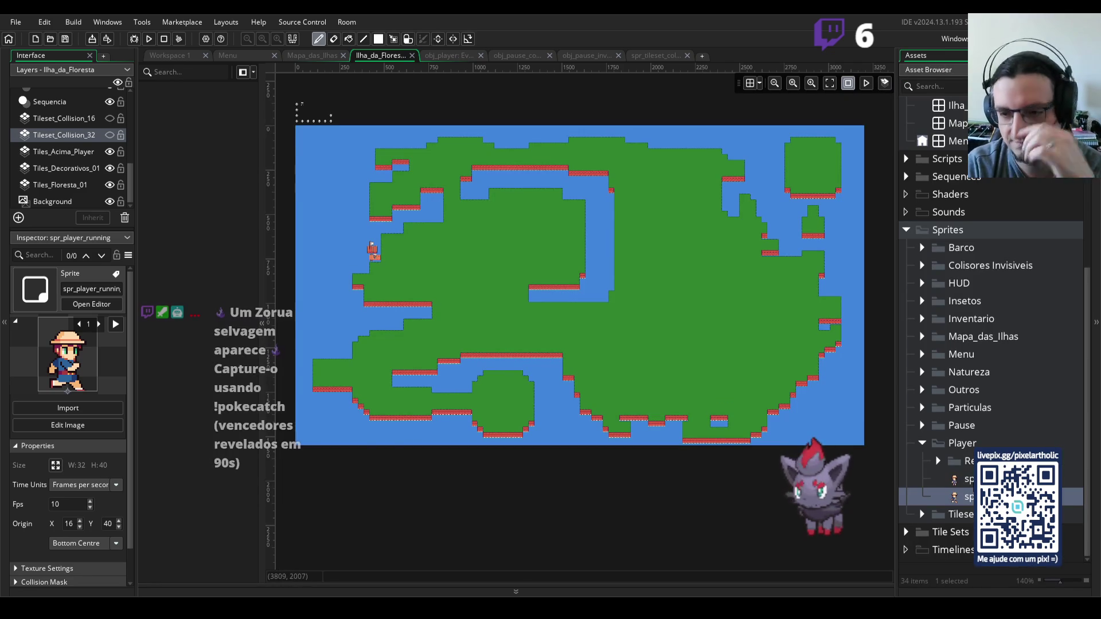
# - Drag spr_player_idle's mask to Top 27 and Bottom 41, then open spr_player_running
pyautogui.doubleClick(961, 480)
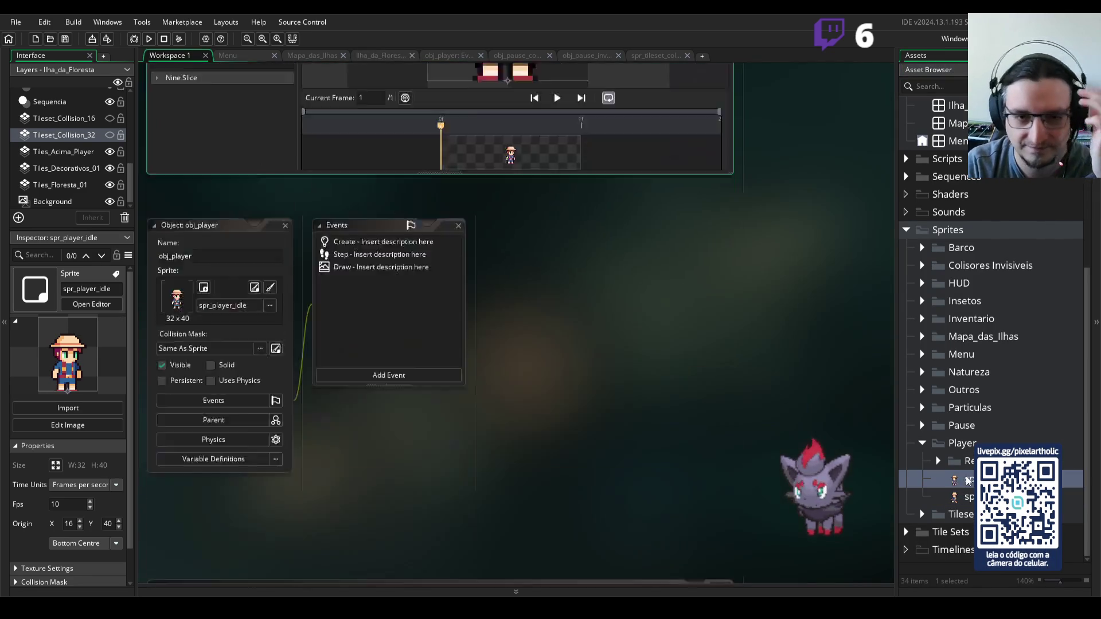
pyautogui.click(204, 270)
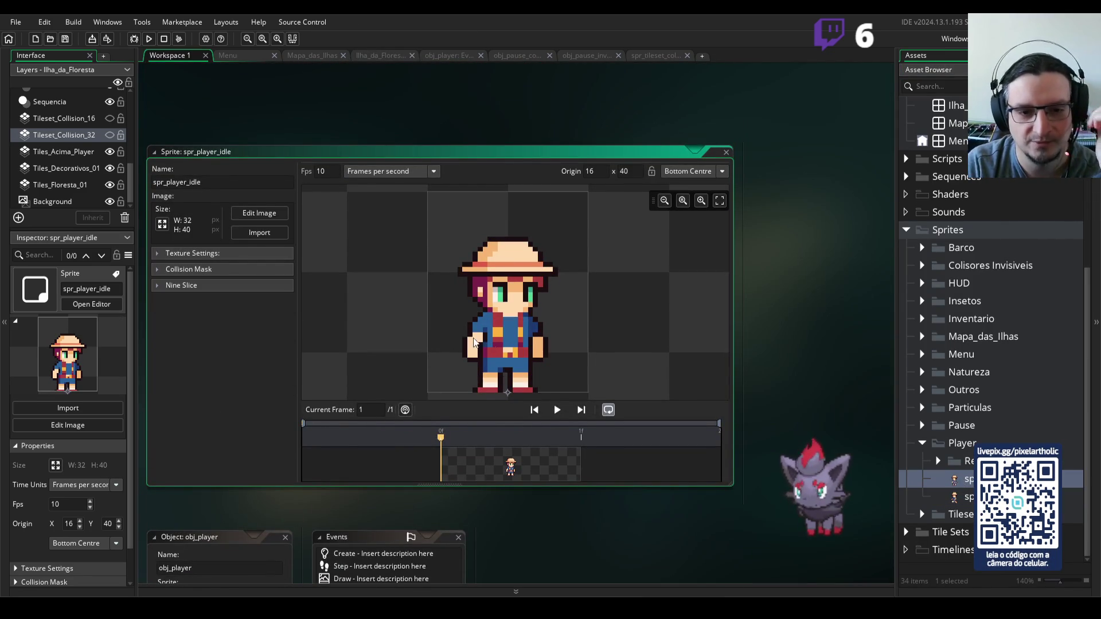
pyautogui.click(191, 269)
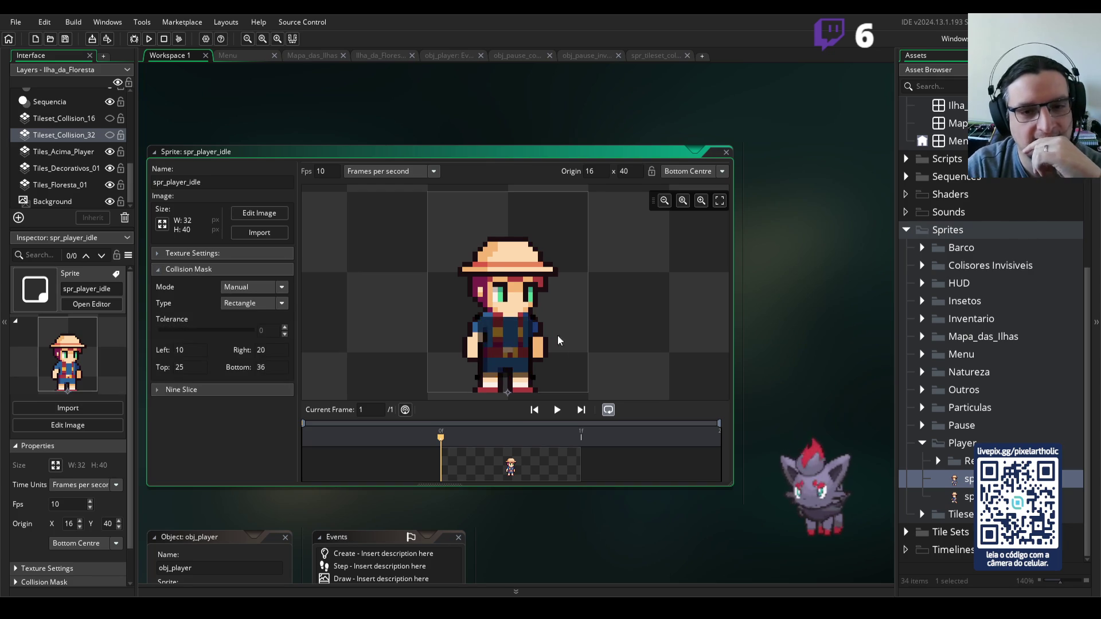
pyautogui.moveTo(555, 308); pyautogui.dragTo(552, 339)
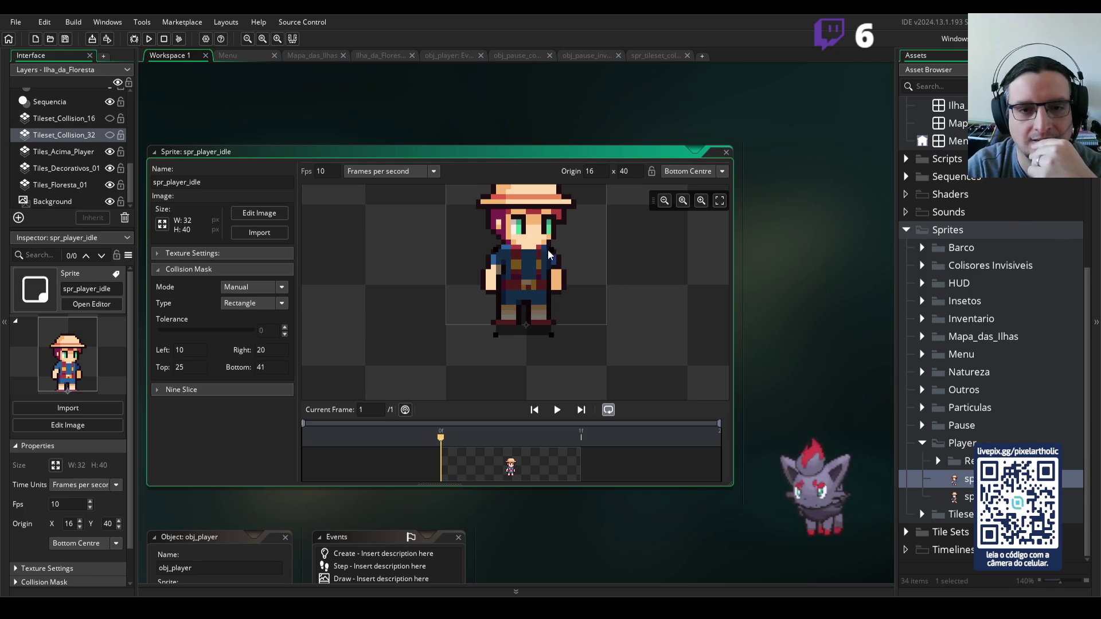
pyautogui.moveTo(551, 251); pyautogui.dragTo(552, 263)
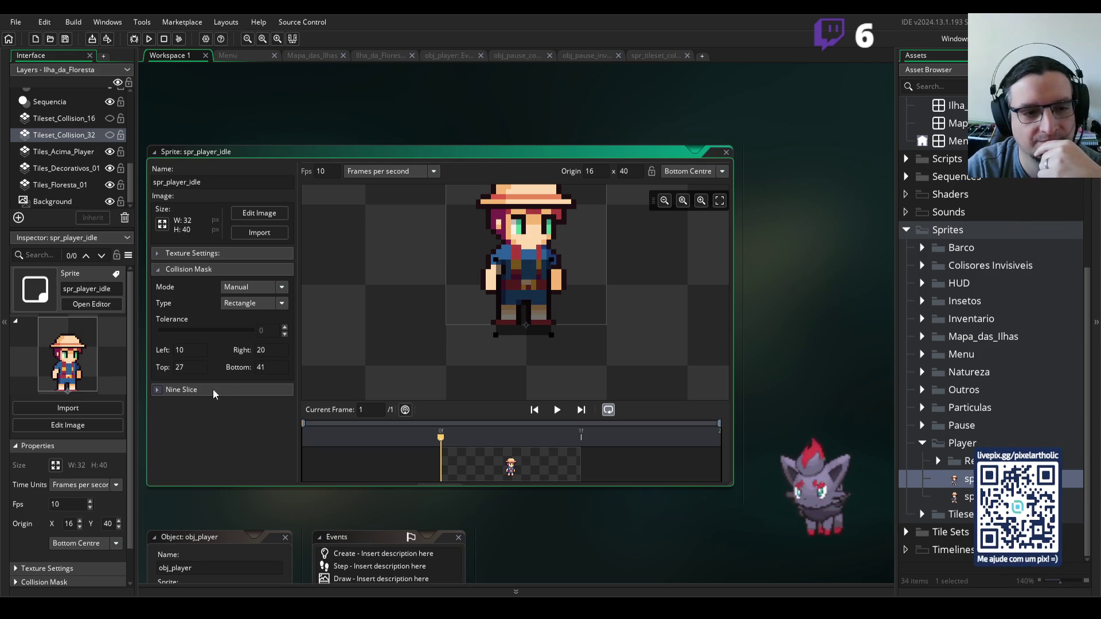
pyautogui.click(953, 498)
pyautogui.doubleClick(953, 498)
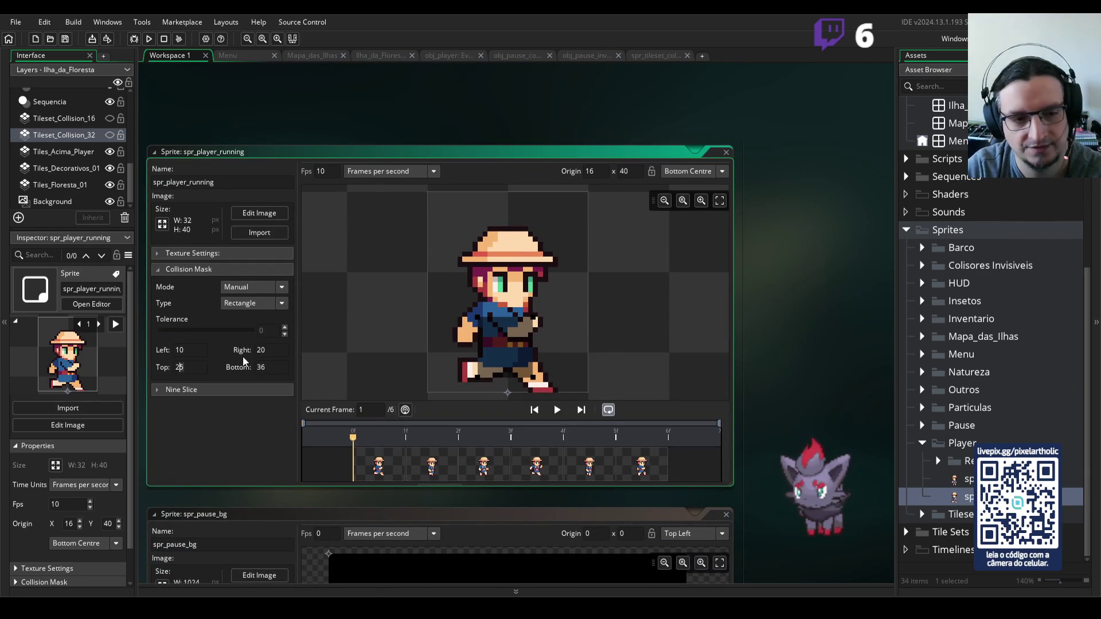
# - Enter Top 27 and Bottom 41 in spr_player_running's mask and start a new test game
pyautogui.write('7')
pyautogui.press('Tab')
pyautogui.write('41')
pyautogui.press('Return')
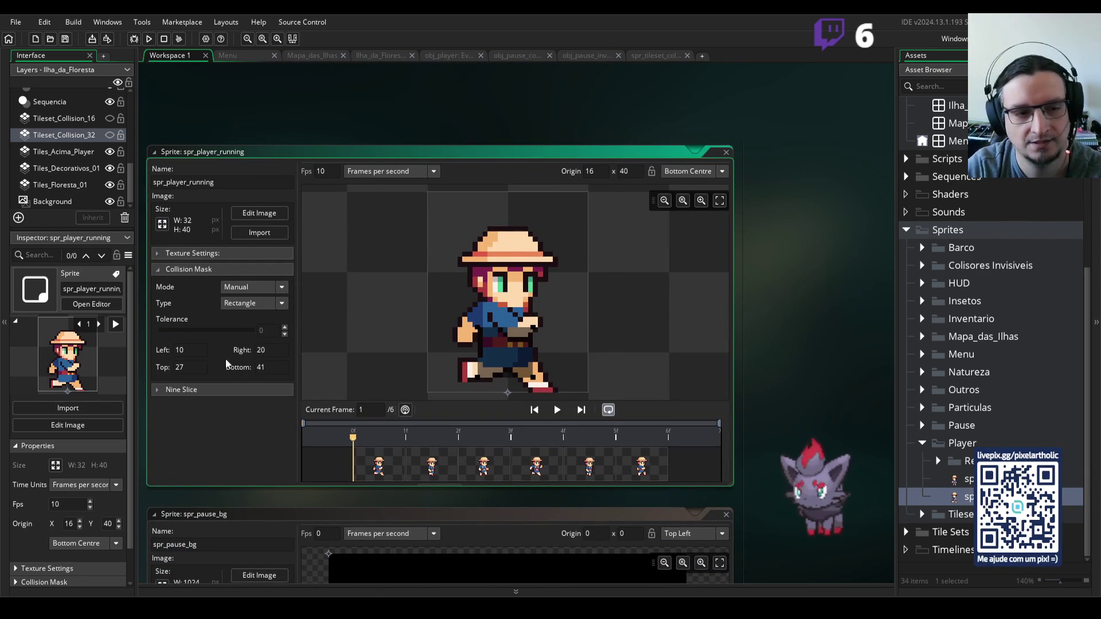
pyautogui.click(189, 368)
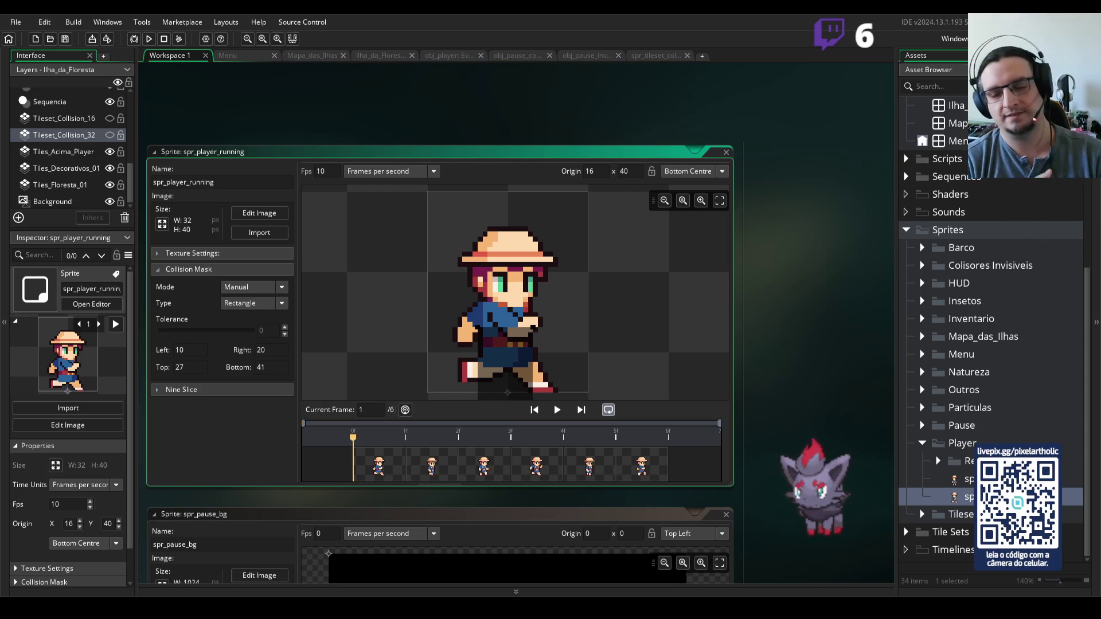
pyautogui.press('Return')
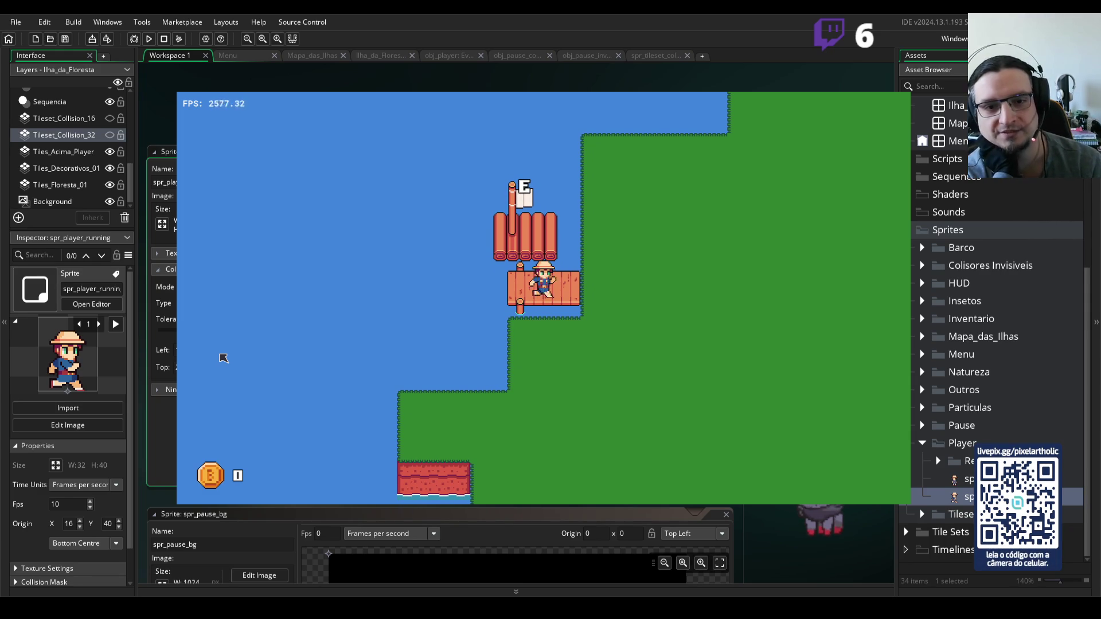
# - Walk the player back and forth between the raft and the grass to test the new masks
pyautogui.press('Right')
pyautogui.press('Left')
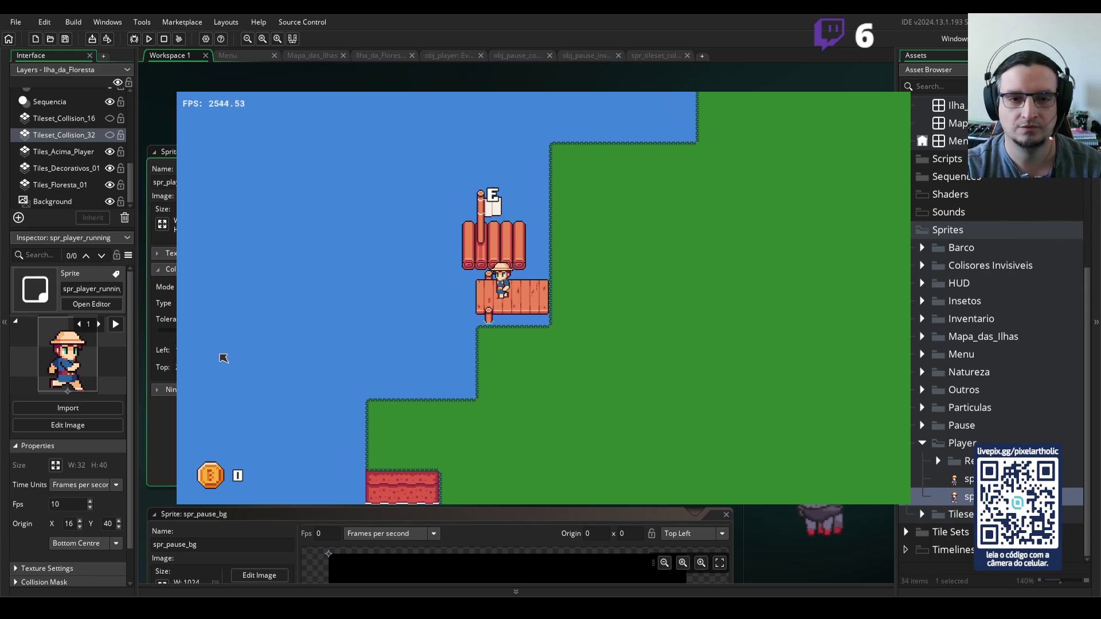
pyautogui.press('Right')
pyautogui.press('Left')
pyautogui.press('Right')
pyautogui.press('Left')
pyautogui.press('Right')
pyautogui.press('Left')
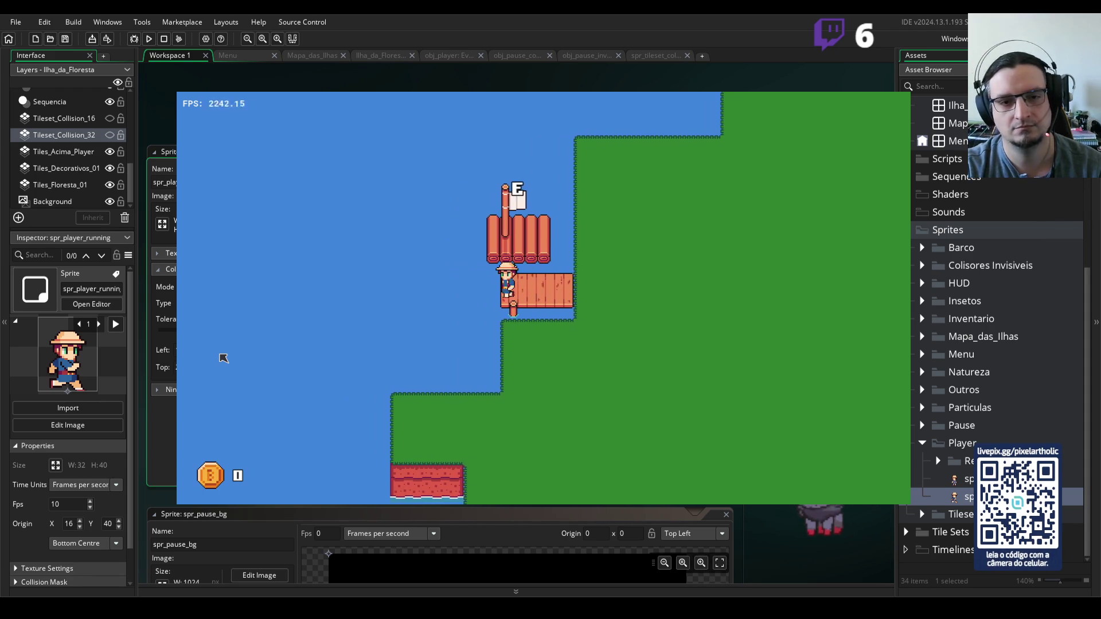
# - Walk the player along the raft onto the dock, then quit back to the Ilha_da_Floresta room
pyautogui.press('Up')
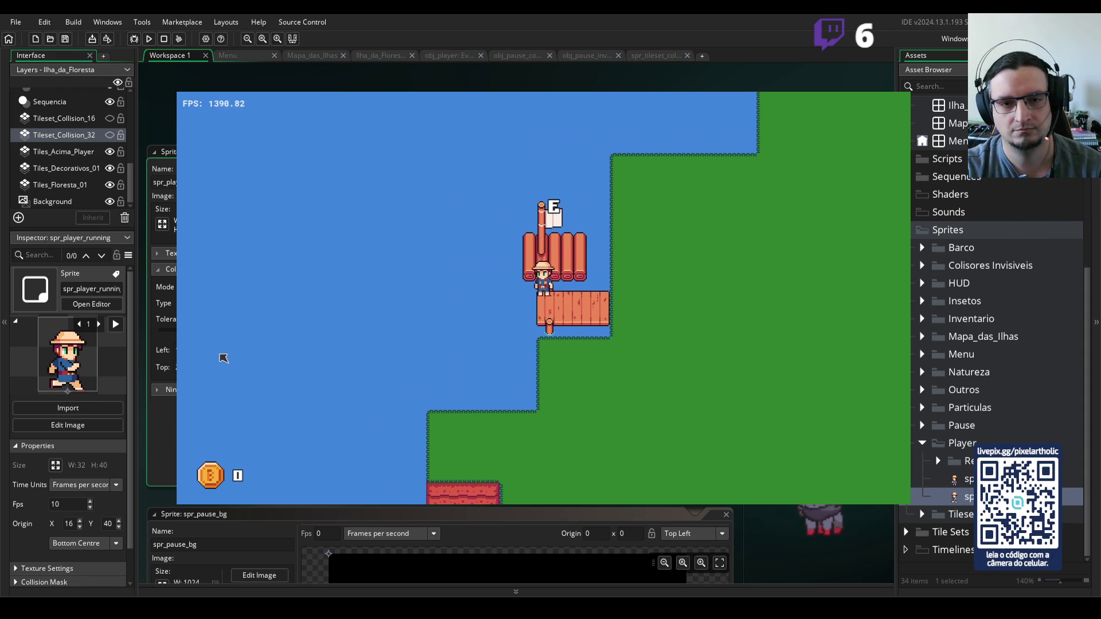
pyautogui.press('Right')
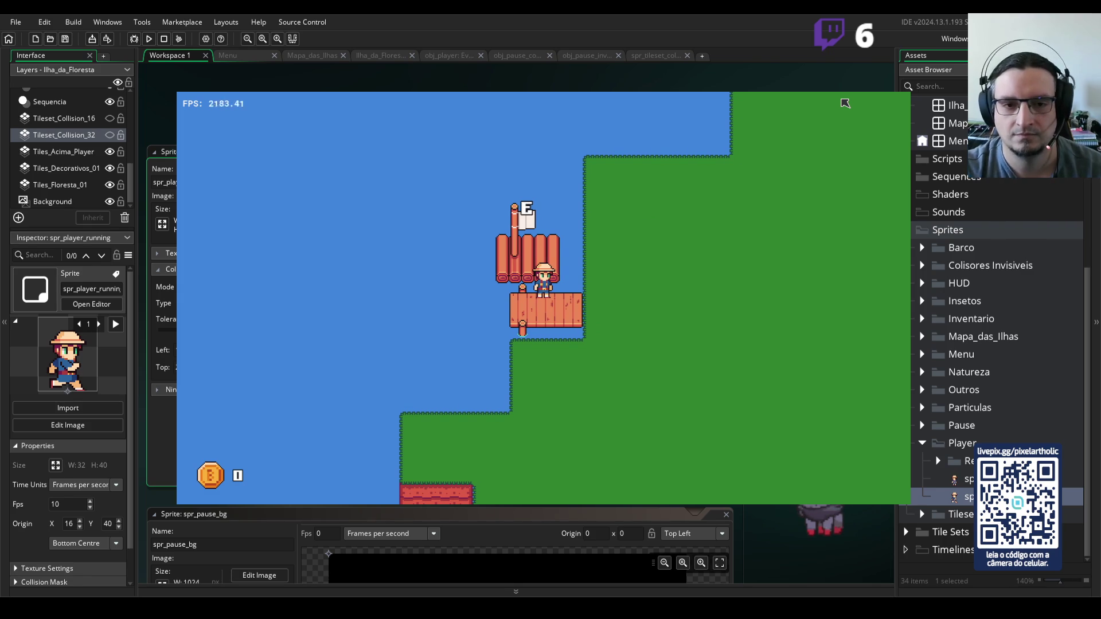
pyautogui.press('Down')
pyautogui.press('Escape')
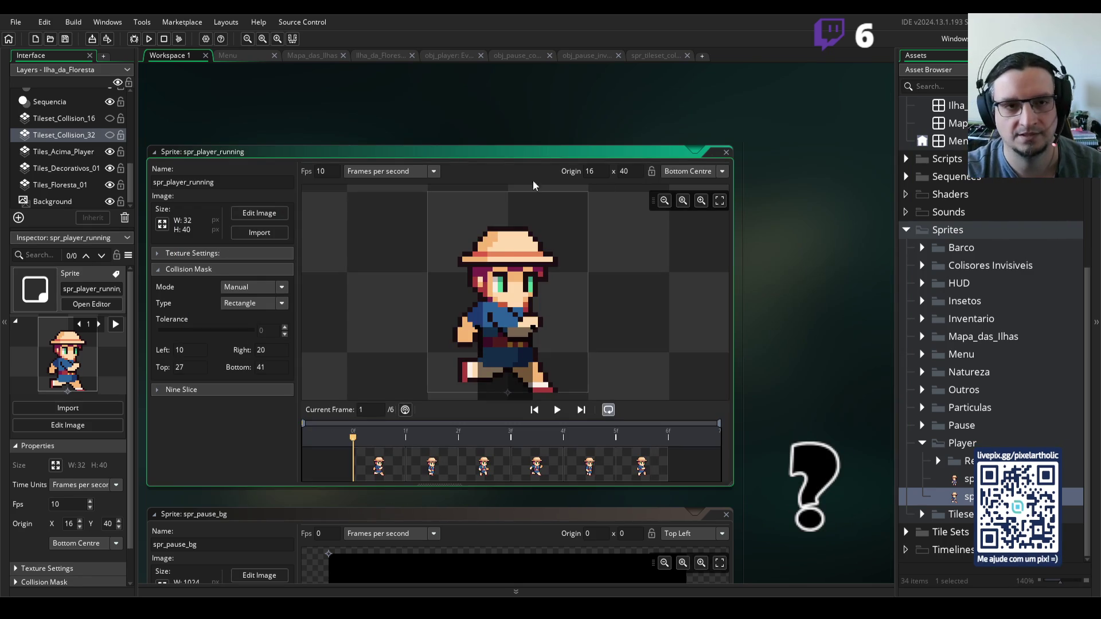
pyautogui.click(378, 54)
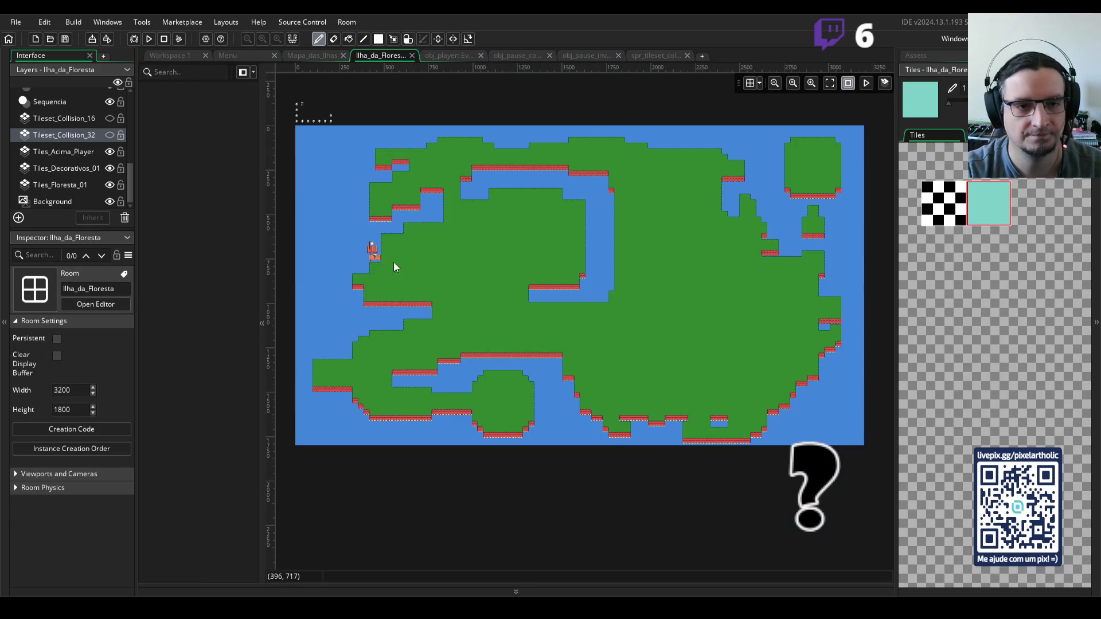
# - Zoom in on the raft and show the Tileset_Collision_32 and Tileset_Collision_16 layers
pyautogui.scroll(5, 393, 267)
pyautogui.moveTo(312, 206); pyautogui.dragTo(582, 226)
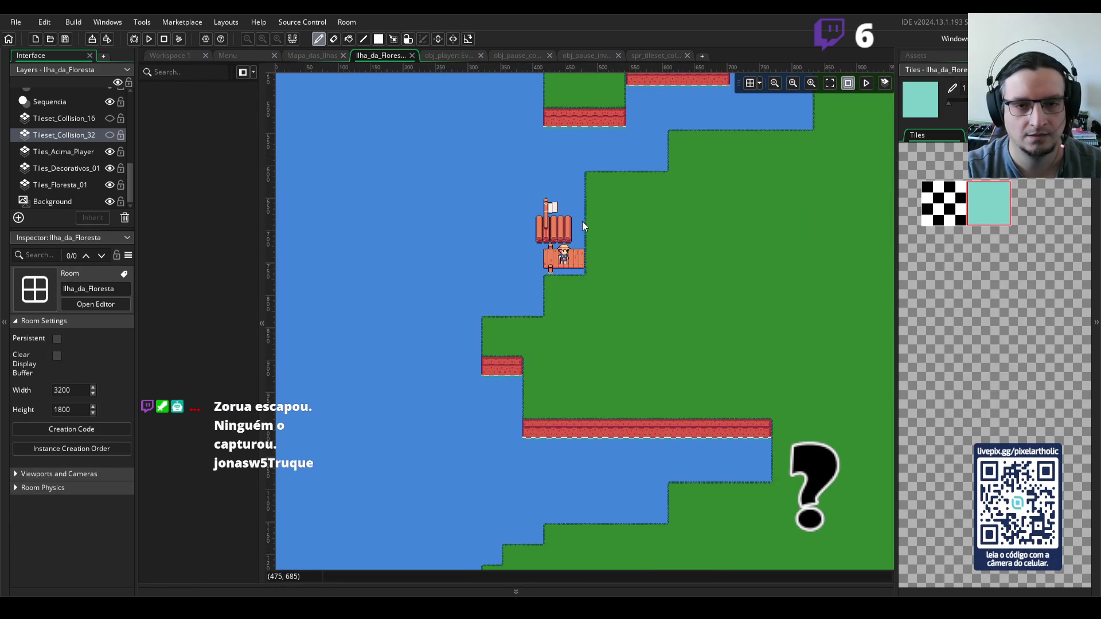
pyautogui.scroll(2, 569, 249)
pyautogui.click(110, 136)
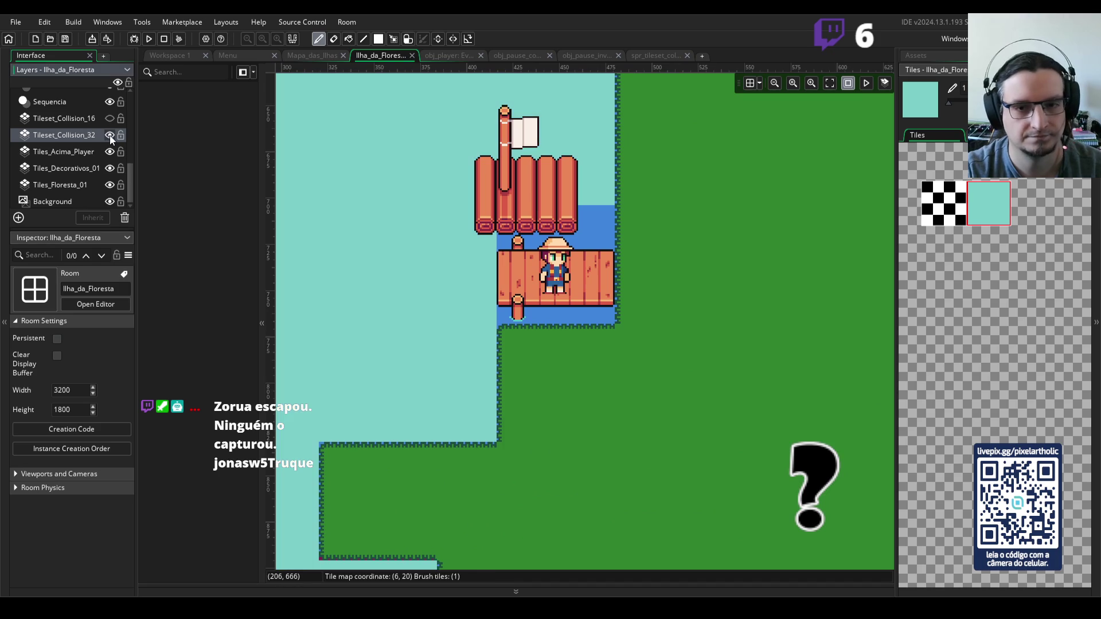
pyautogui.click(110, 118)
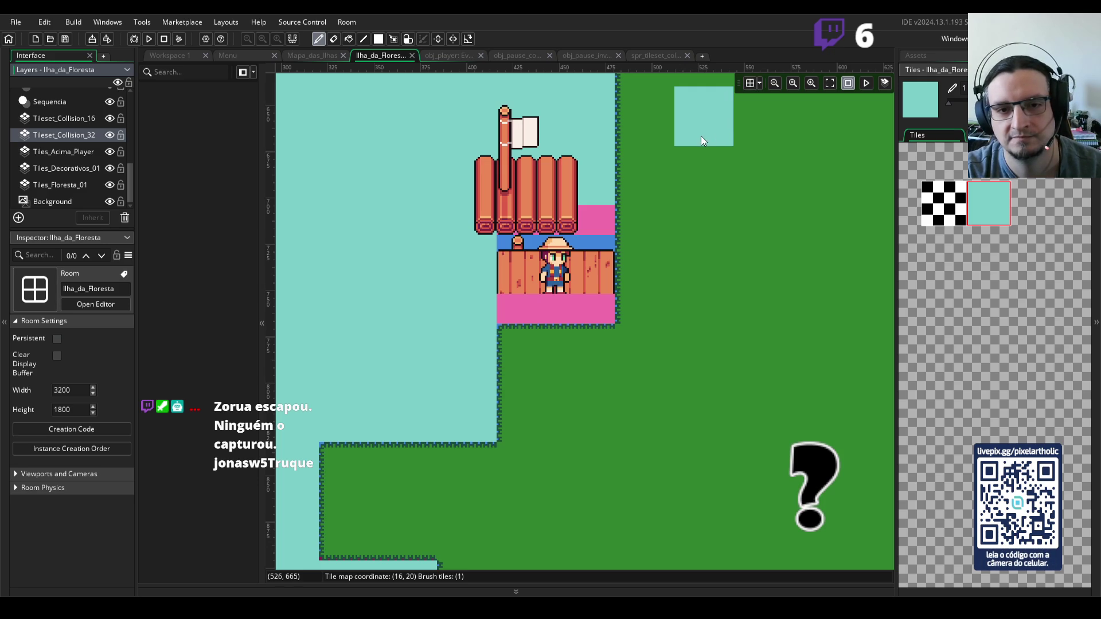
# - Toggle Tileset_Collision_32 off and back on to compare, then run the game
pyautogui.scroll(-3, 697, 241)
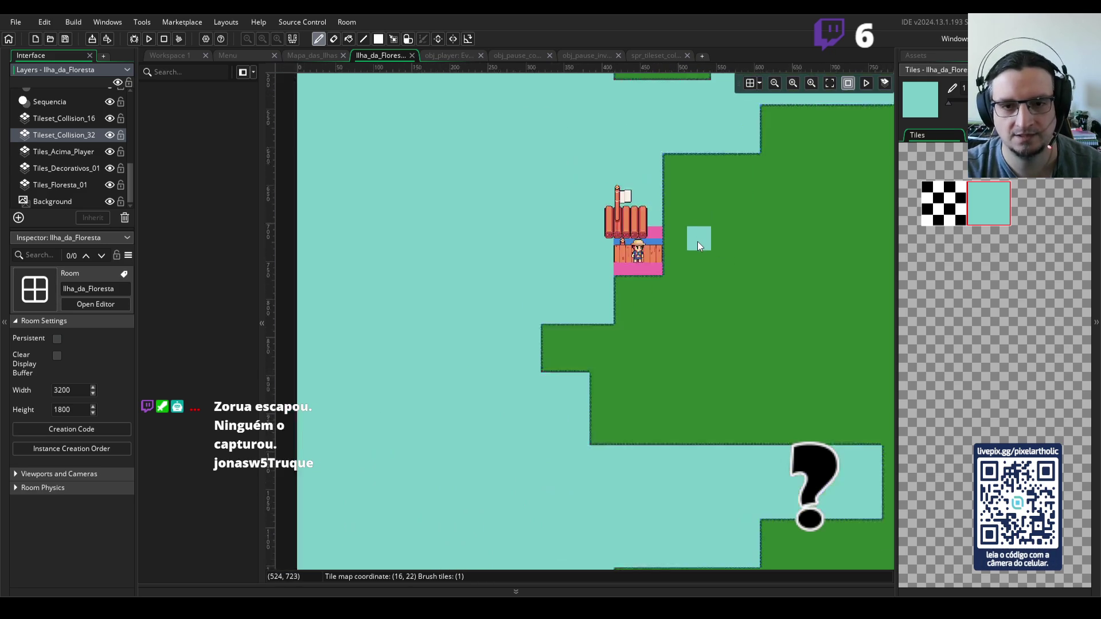
pyautogui.click(110, 135)
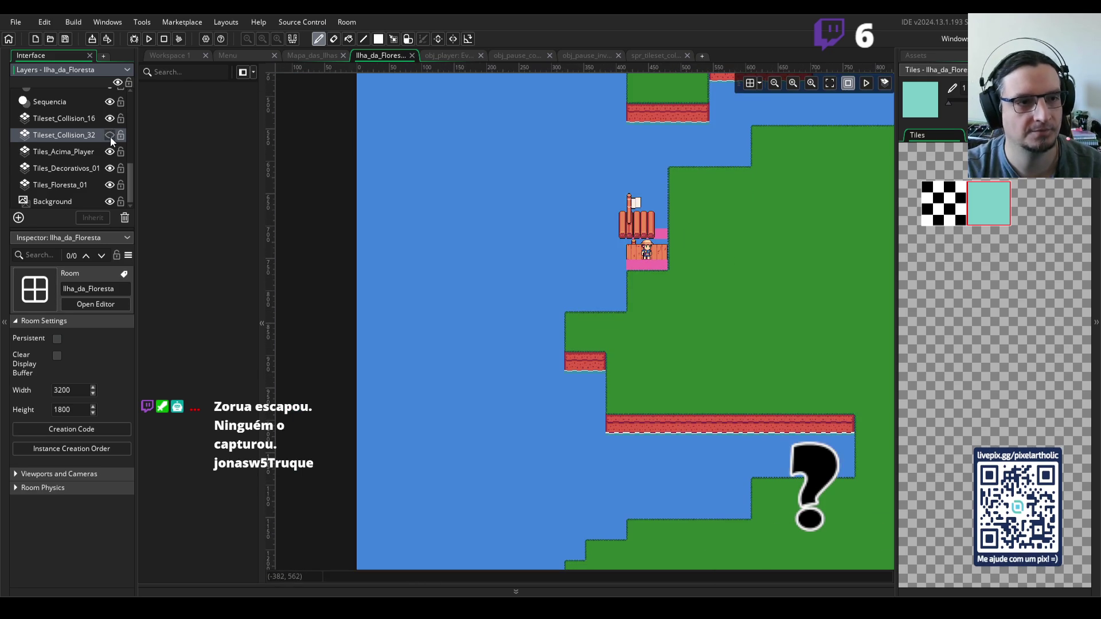
pyautogui.click(109, 136)
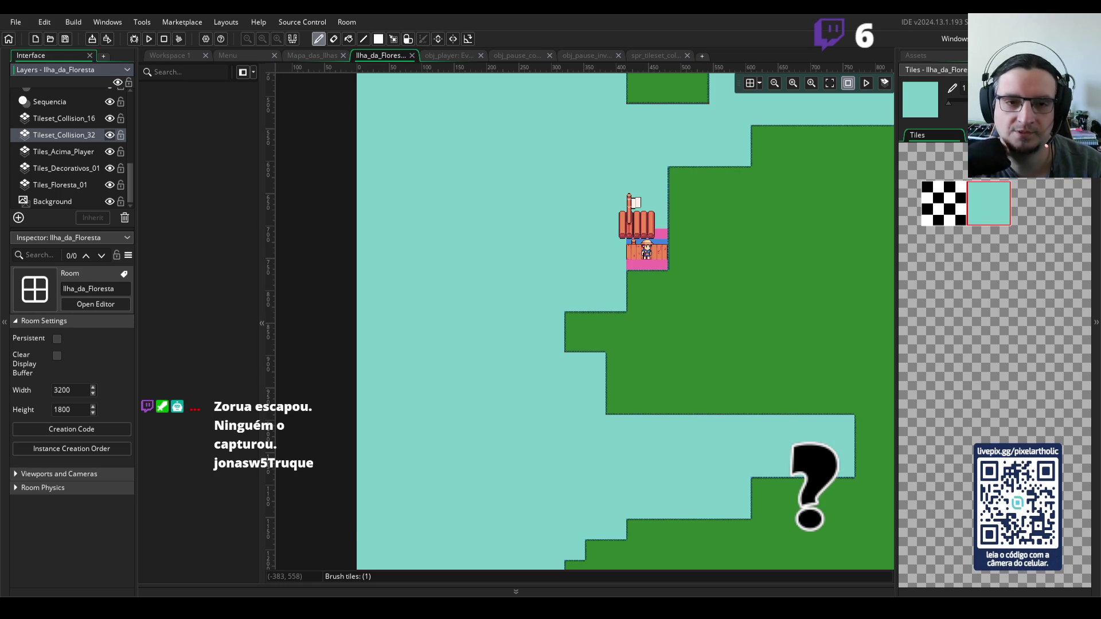
pyautogui.press('Return')
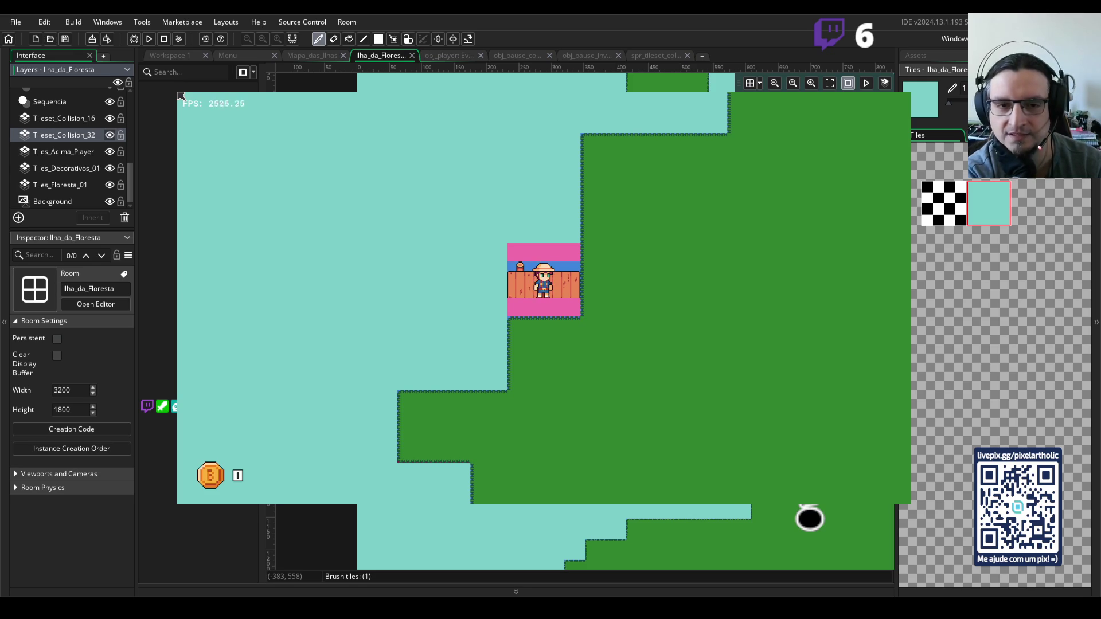
# - Walk the player from the dock up and right onto the grass edge
pyautogui.press('space')
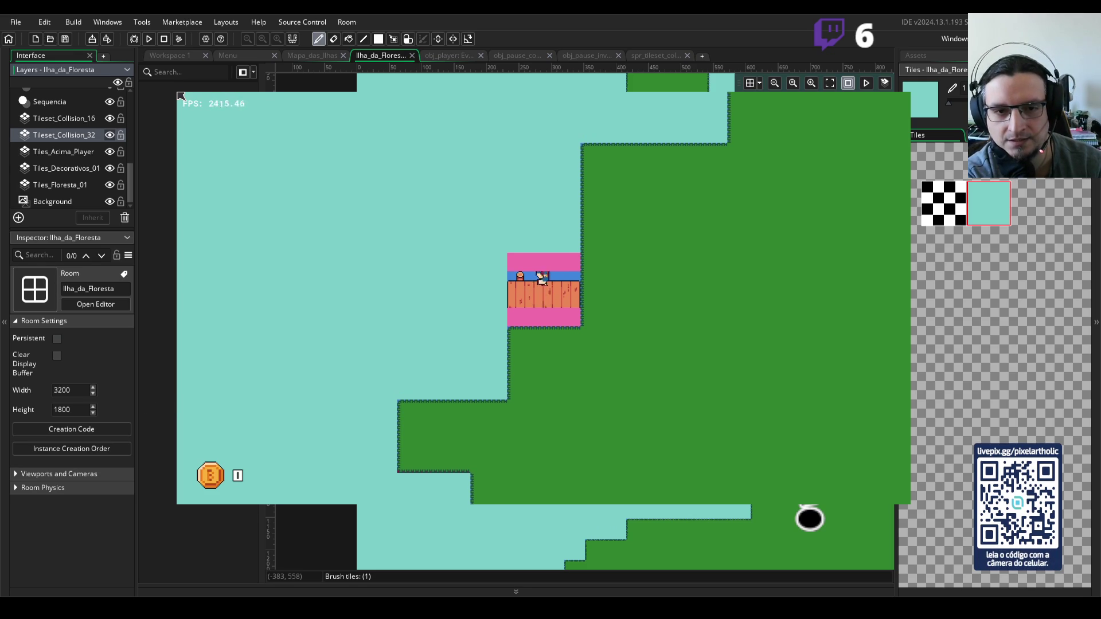
pyautogui.press('Right')
pyautogui.press('Up')
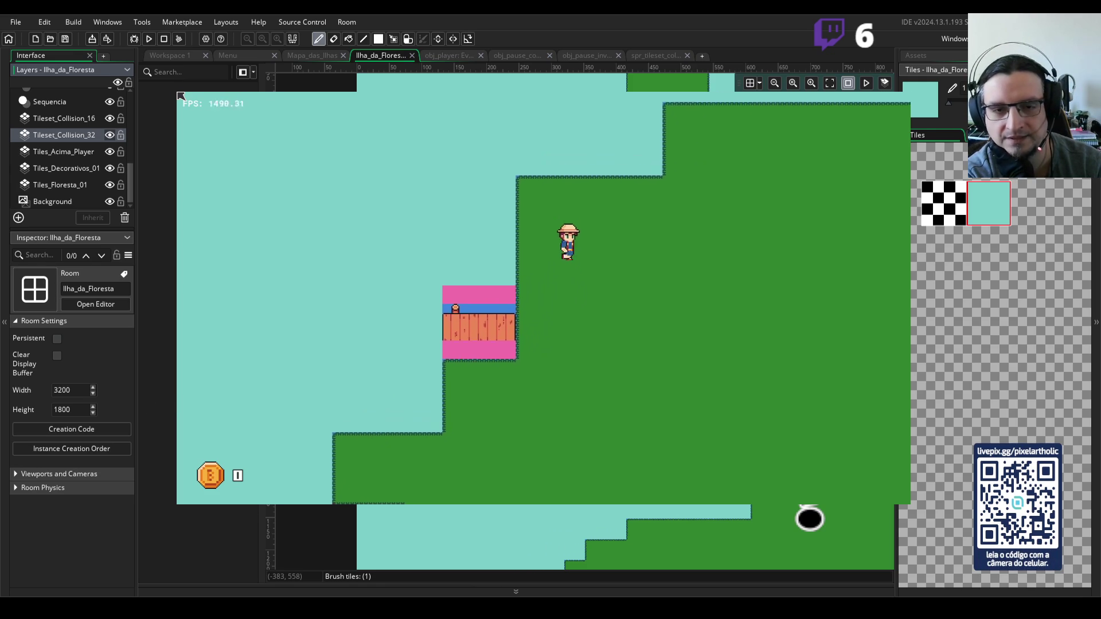
pyautogui.press('Up')
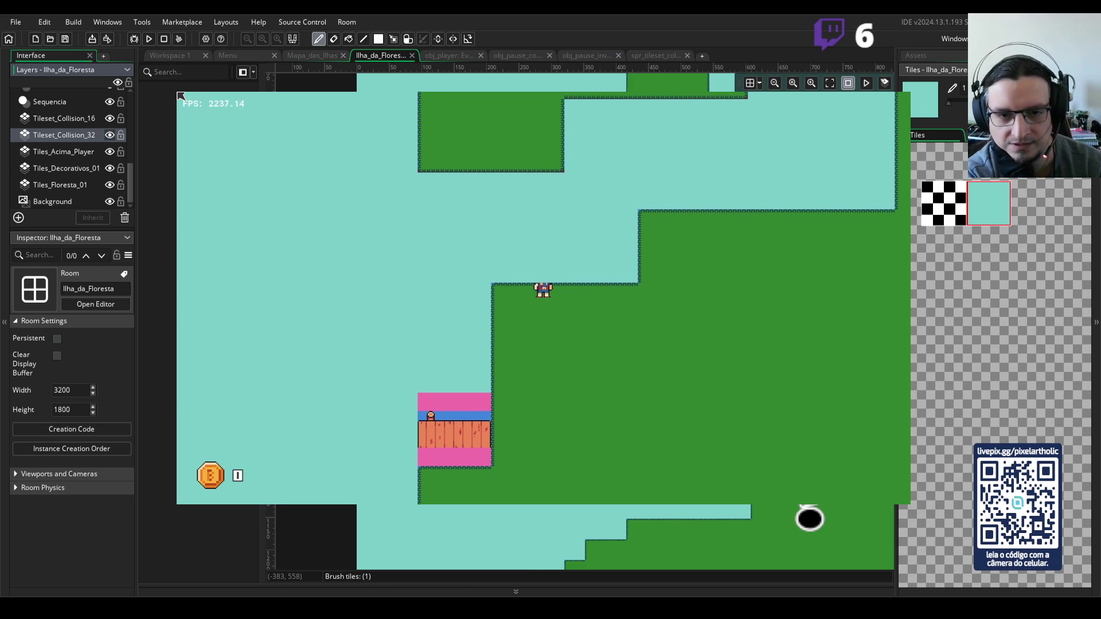
# - Walk the player back into the dock, quit the game, and open the spr_player_idle sprite
pyautogui.press('Down')
pyautogui.press('Left')
pyautogui.press('Right')
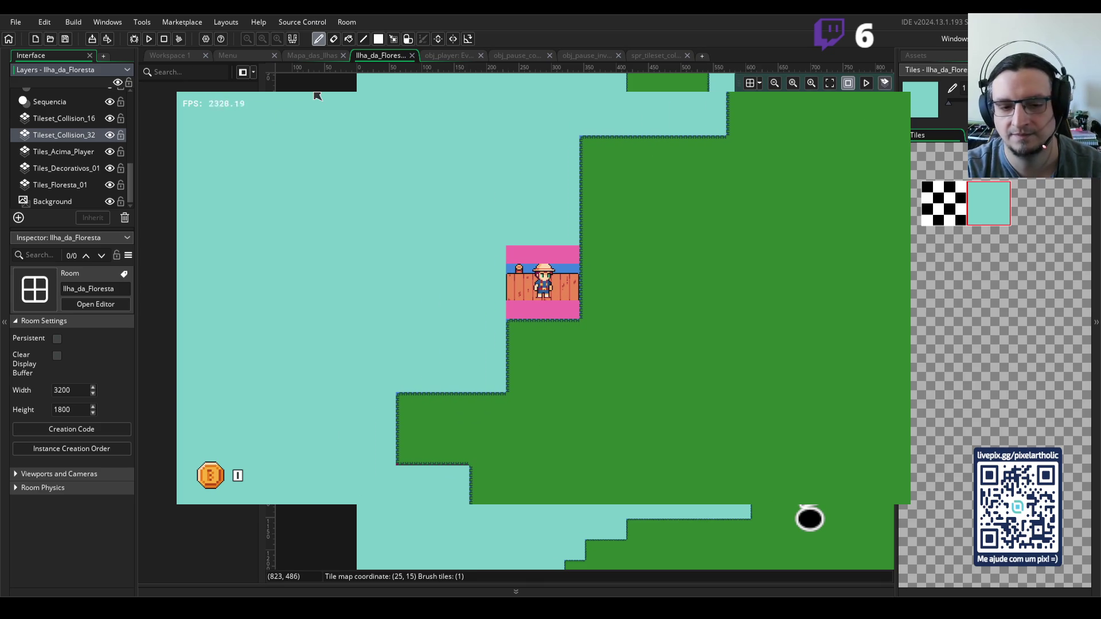
pyautogui.press('Escape')
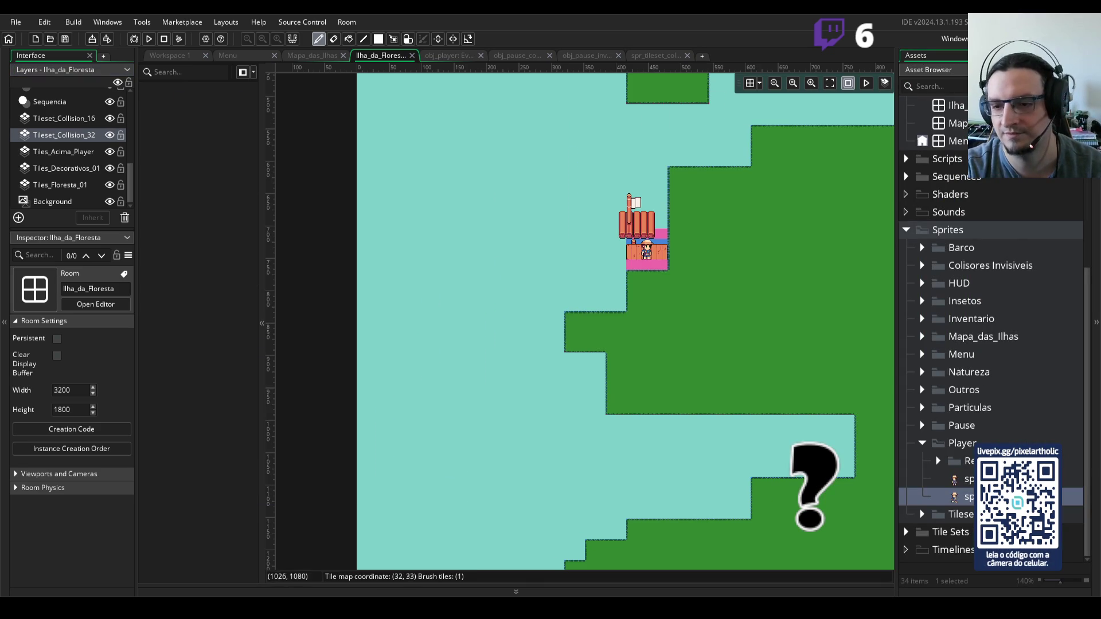
pyautogui.doubleClick(955, 479)
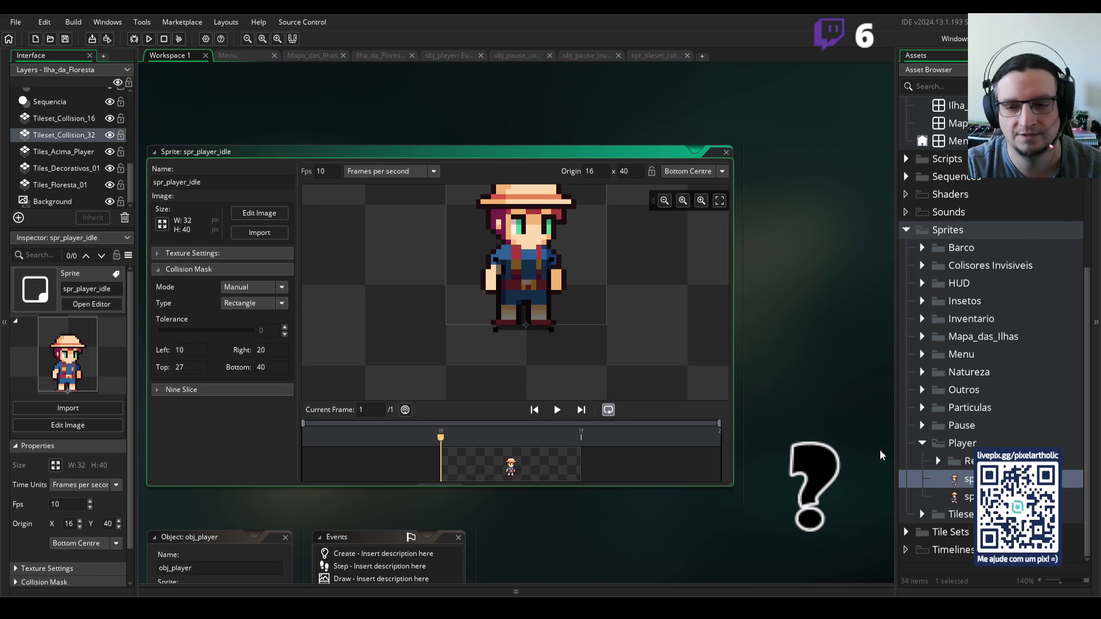
# - Set spr_player_running's collision mask bottom to 39, then start and quit a quick test run
pyautogui.doubleClick(955, 498)
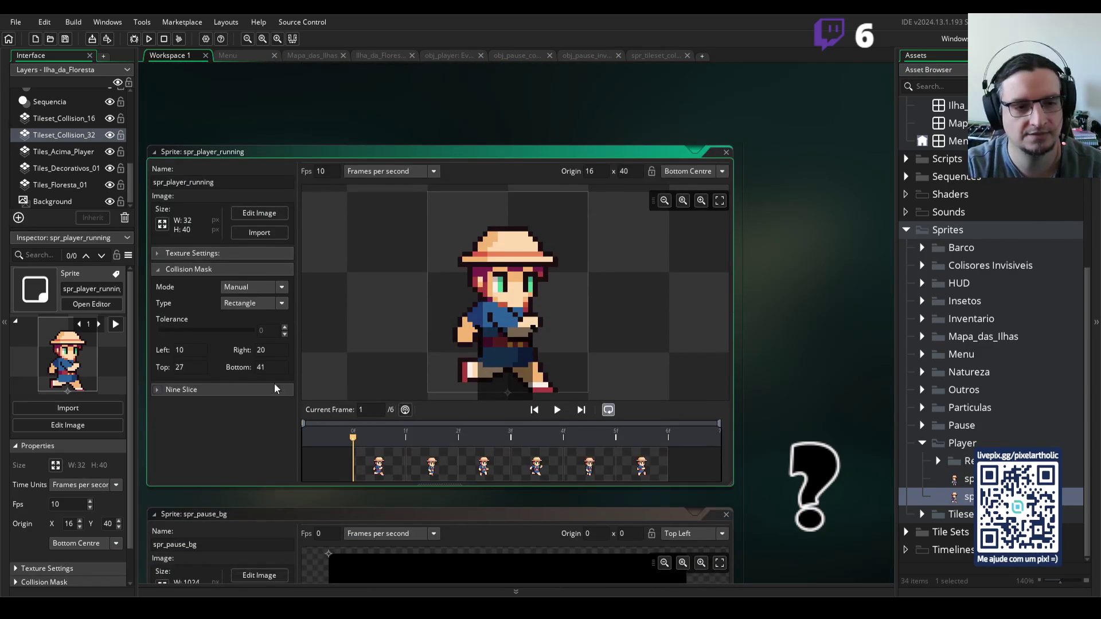
pyautogui.doubleClick(261, 367)
pyautogui.write('40')
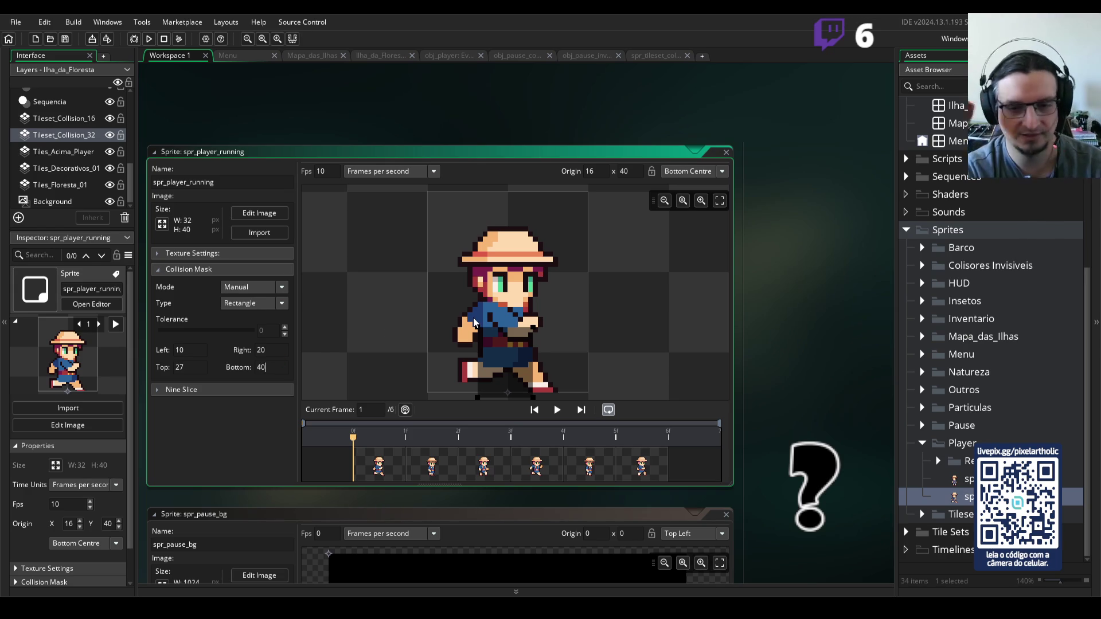
pyautogui.press('Return')
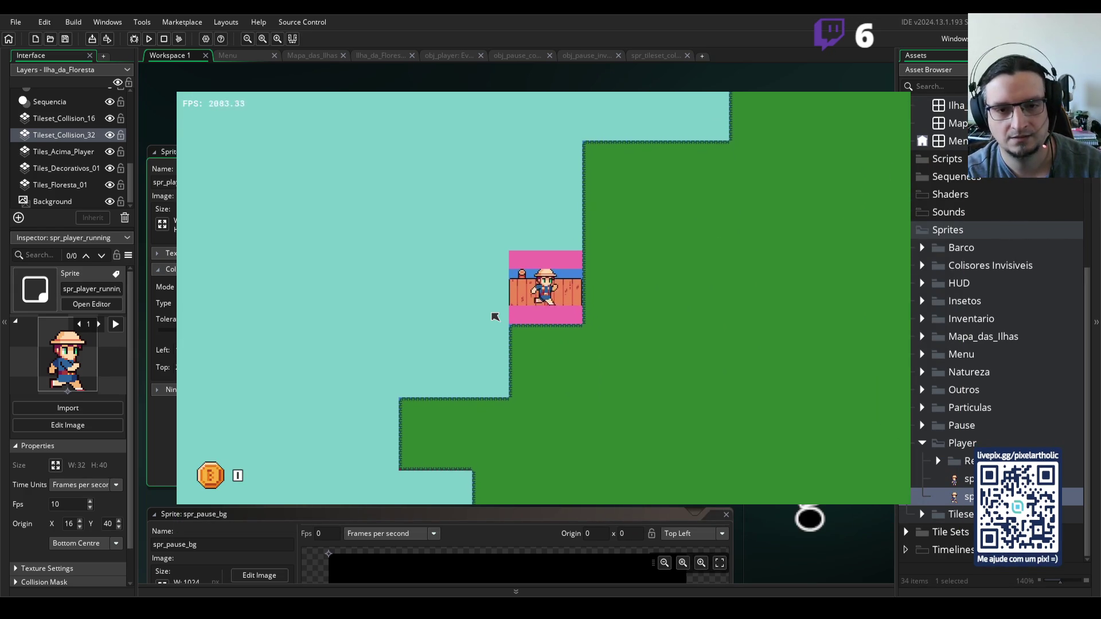
pyautogui.press('Escape')
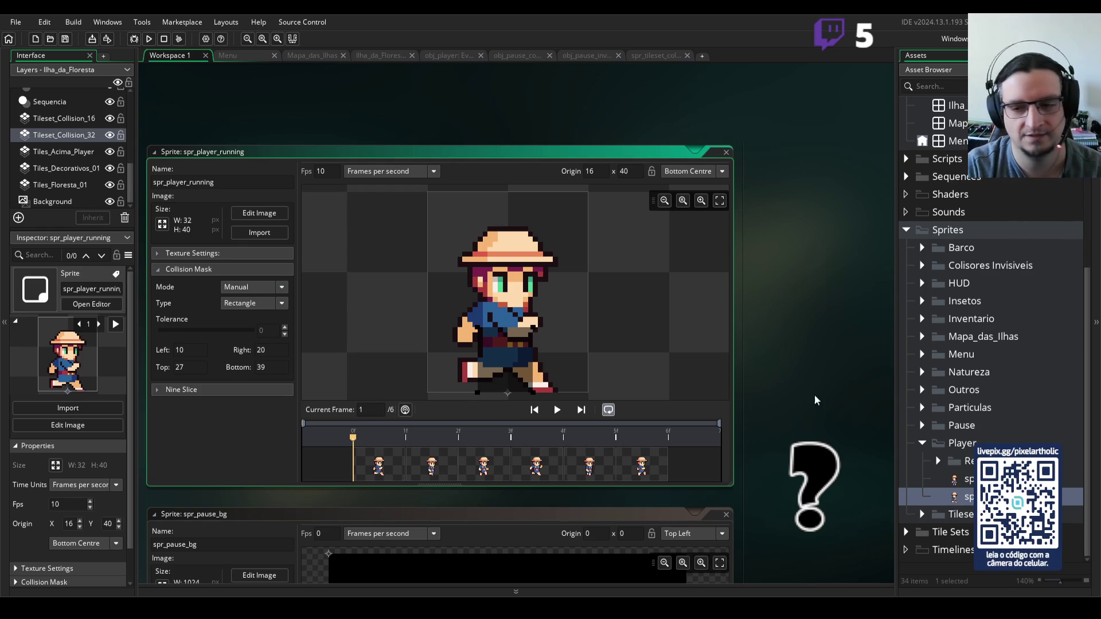
# - Set spr_player_idle's collision mask bottom to 39 and start the first level in a test run
pyautogui.doubleClick(954, 481)
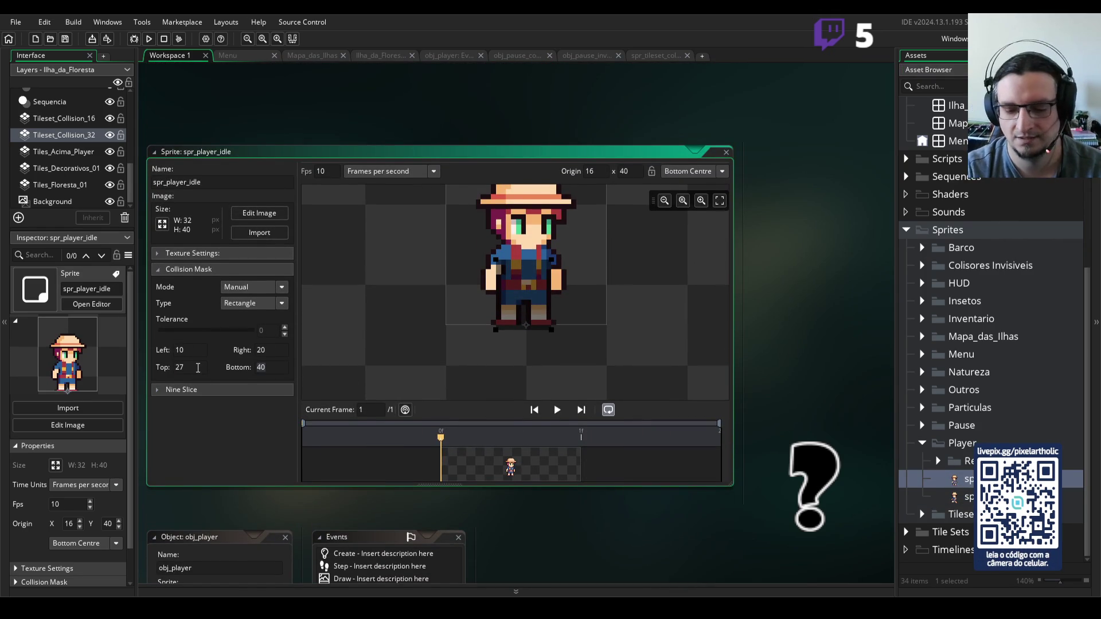
pyautogui.write('39')
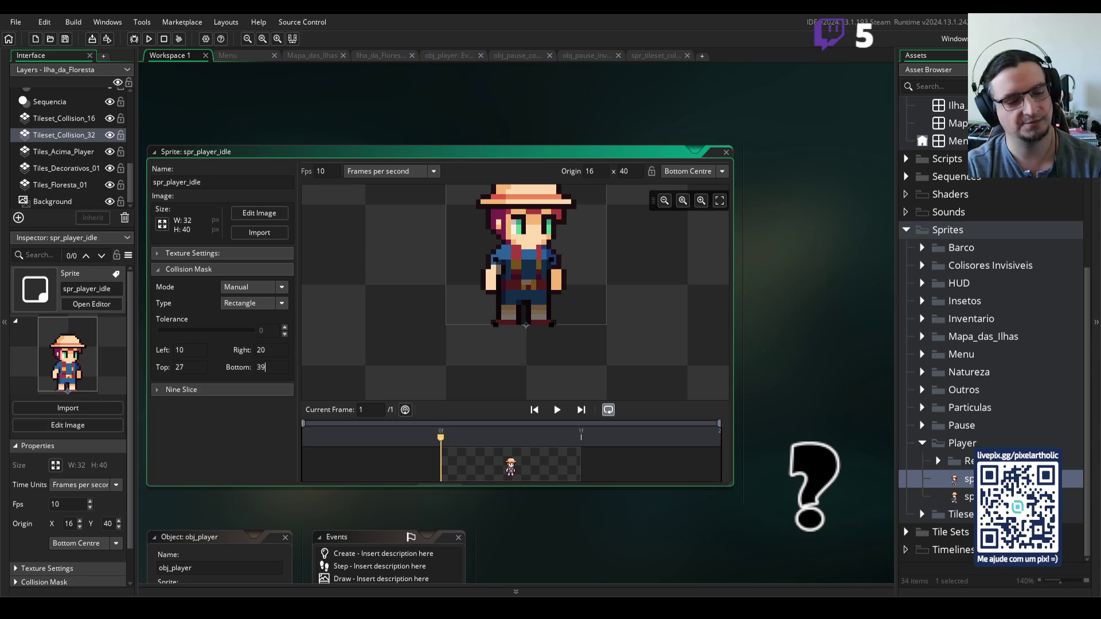
pyautogui.press('Return')
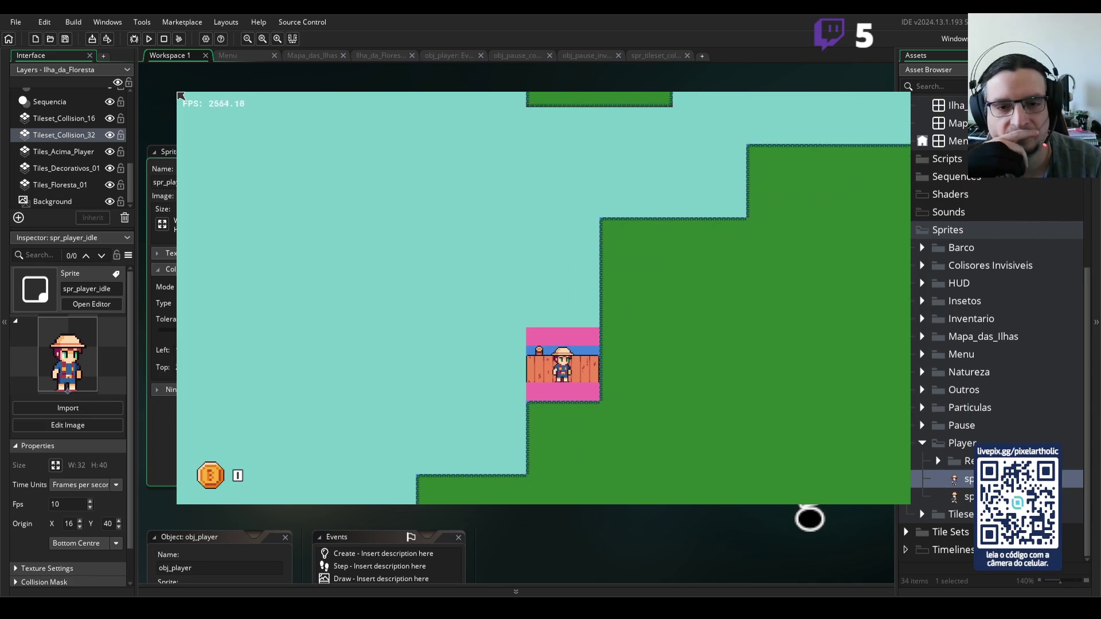
# - Walk the player off the dock onto the grass, then back up past the dock
pyautogui.press('Right')
pyautogui.press('Down')
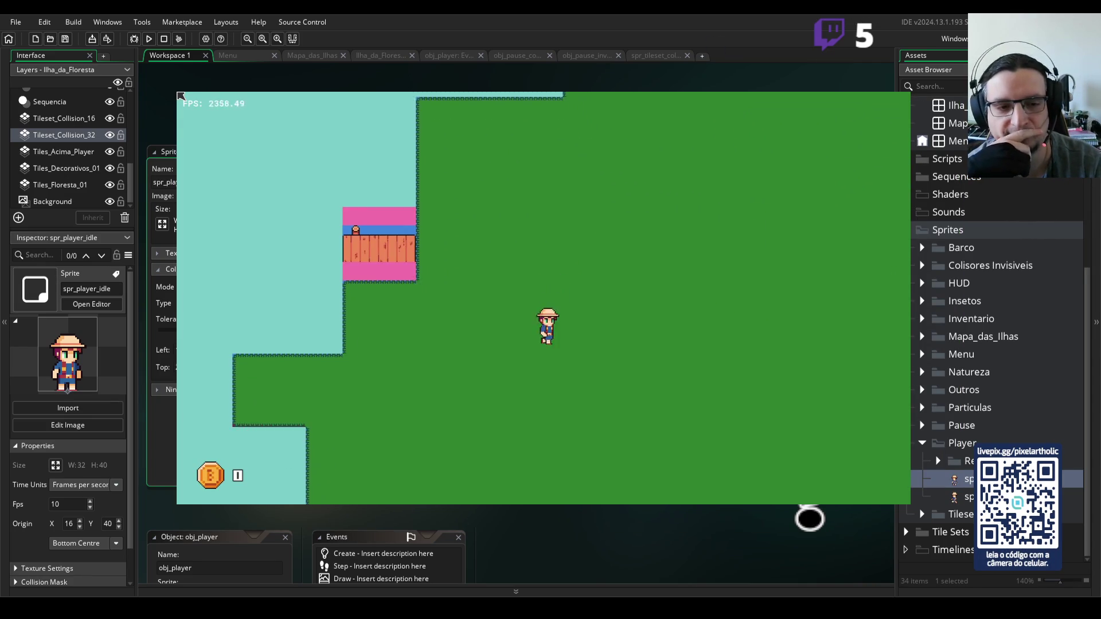
pyautogui.press('Left')
pyautogui.press('Left')
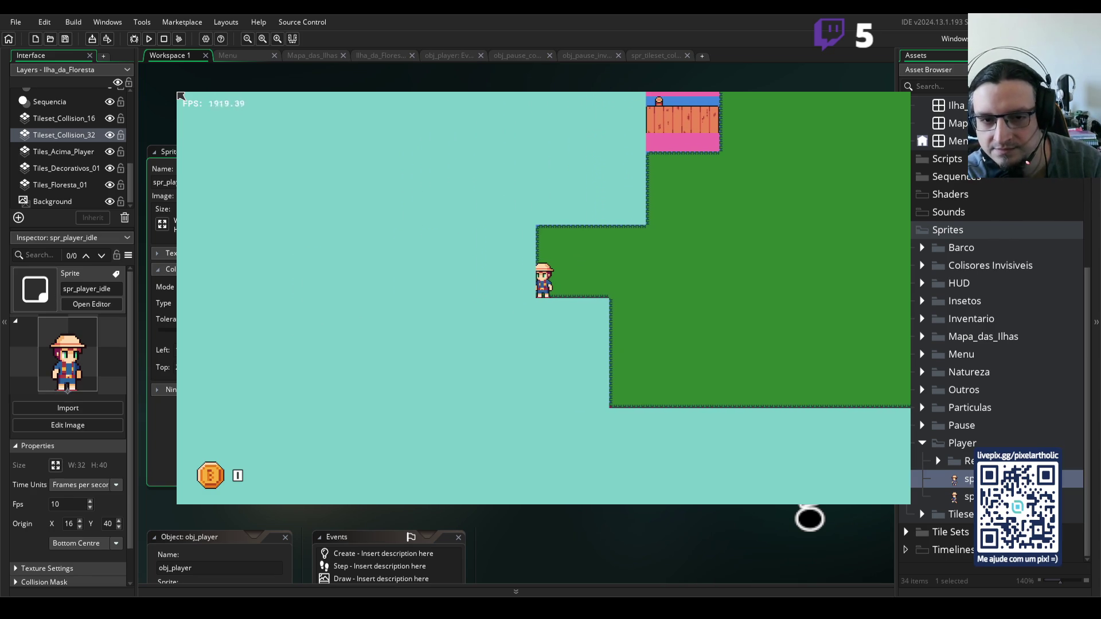
pyautogui.press('Right')
pyautogui.press('Up')
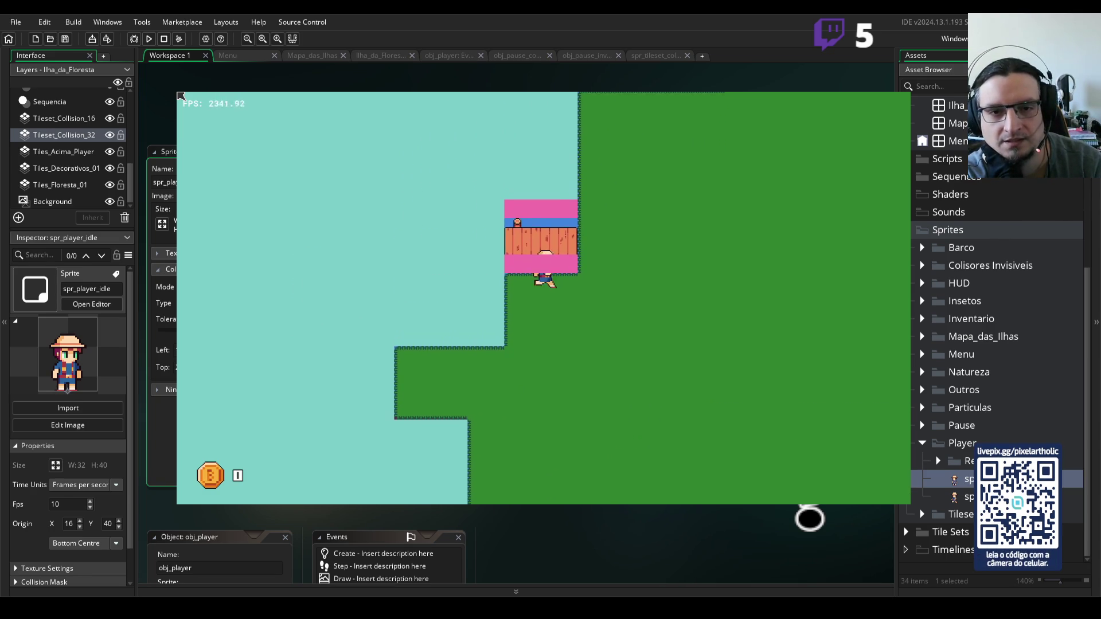
pyautogui.press('Right')
pyautogui.press('Up')
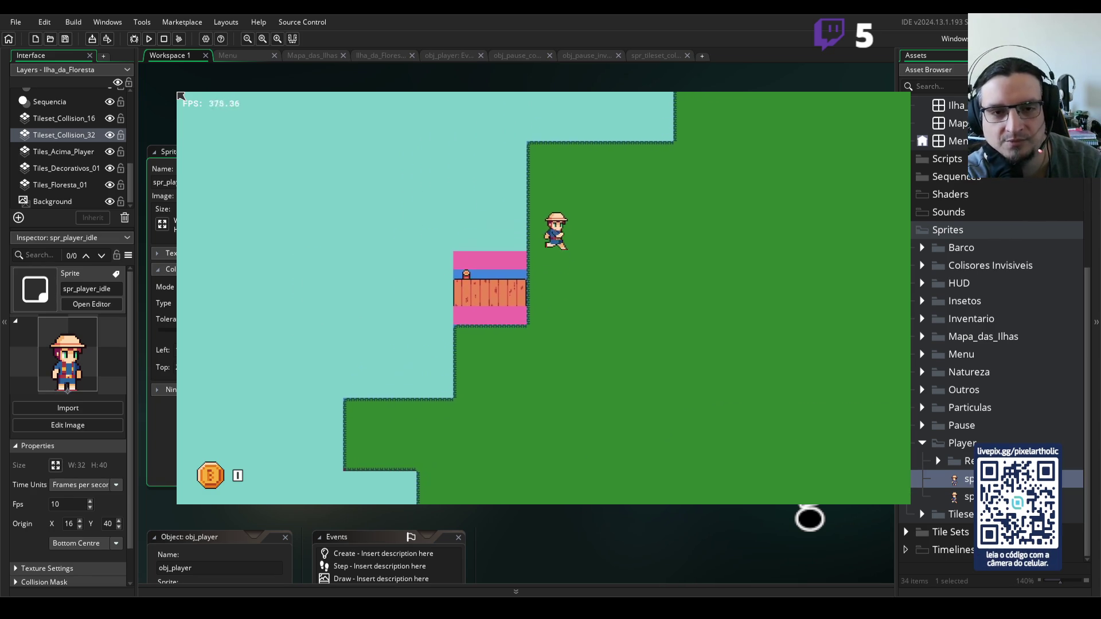
# - Step the player between the dock and the grass ledge a few more times, then quit the game
pyautogui.press('Left')
pyautogui.press('Down')
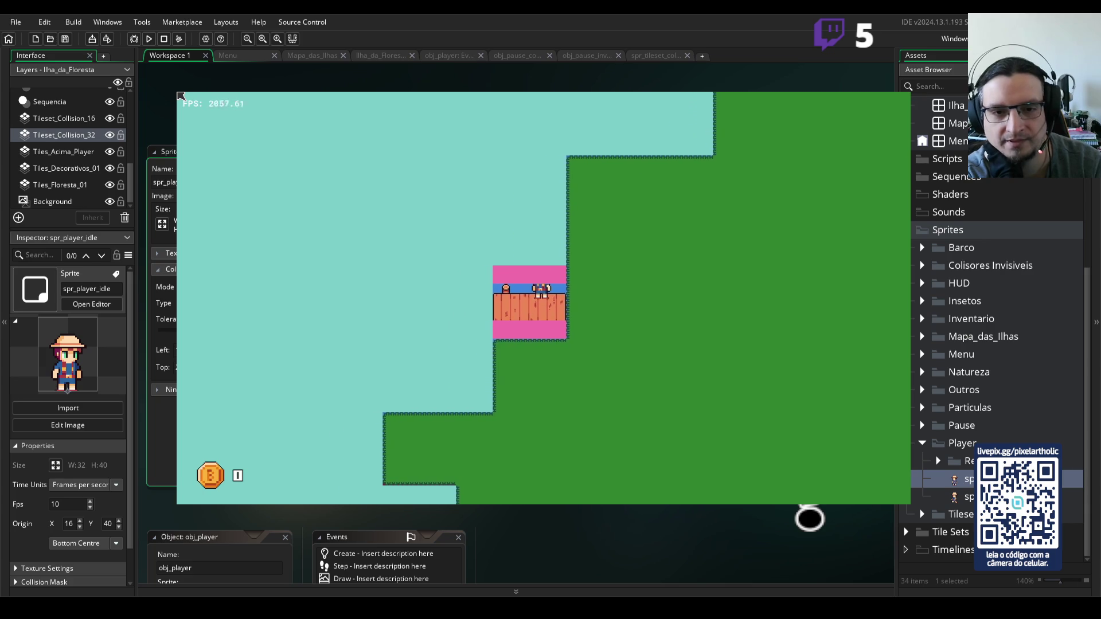
pyautogui.press('Right')
pyautogui.press('Up')
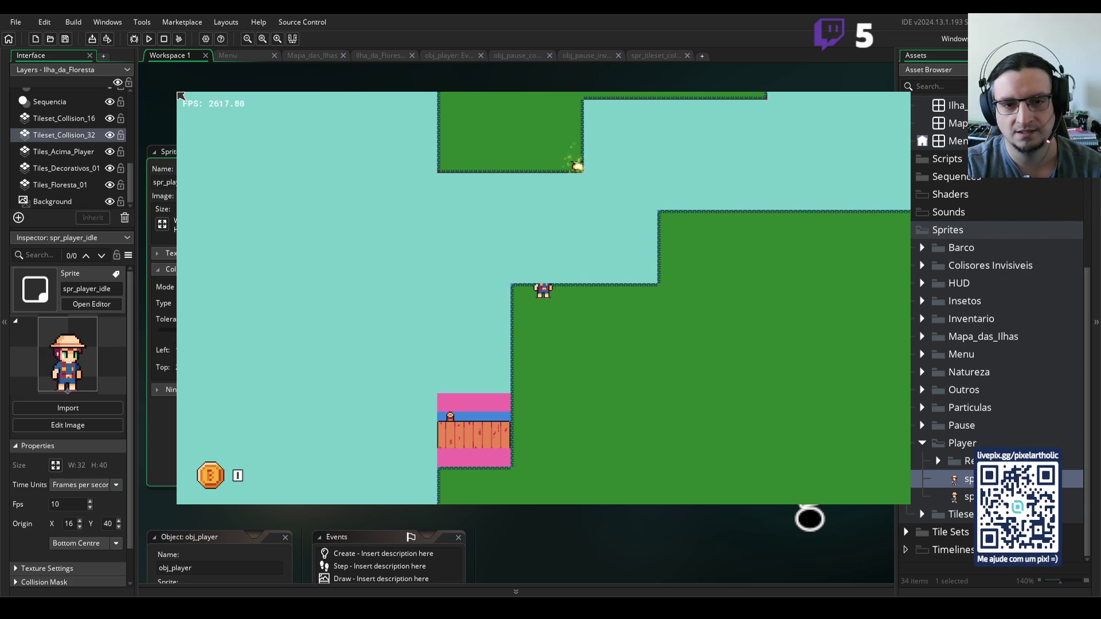
pyautogui.press('Down')
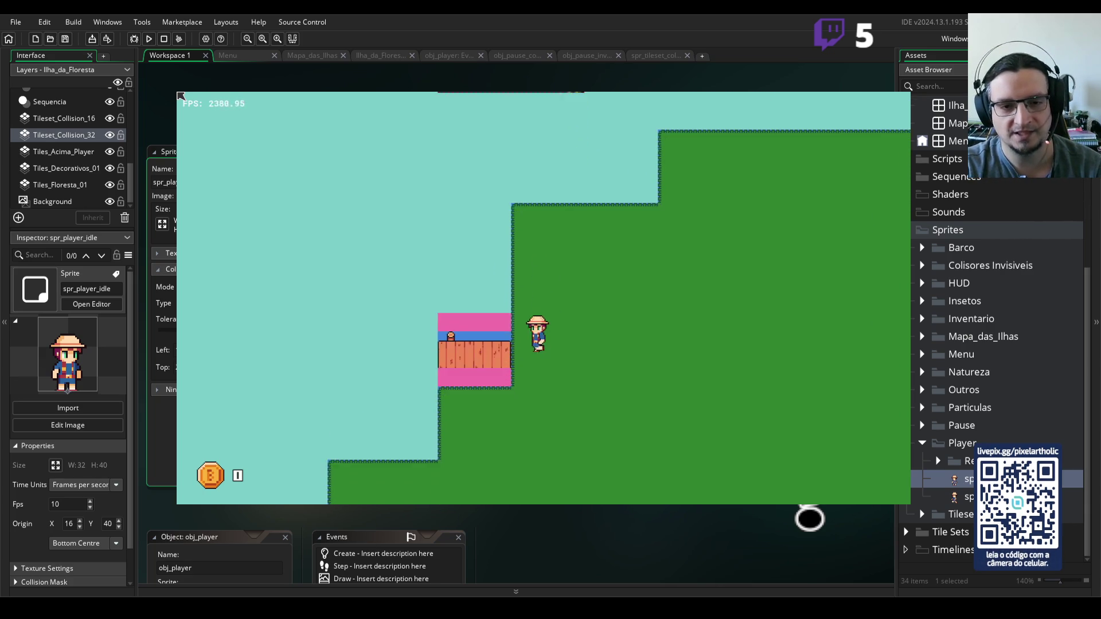
pyautogui.press('Left')
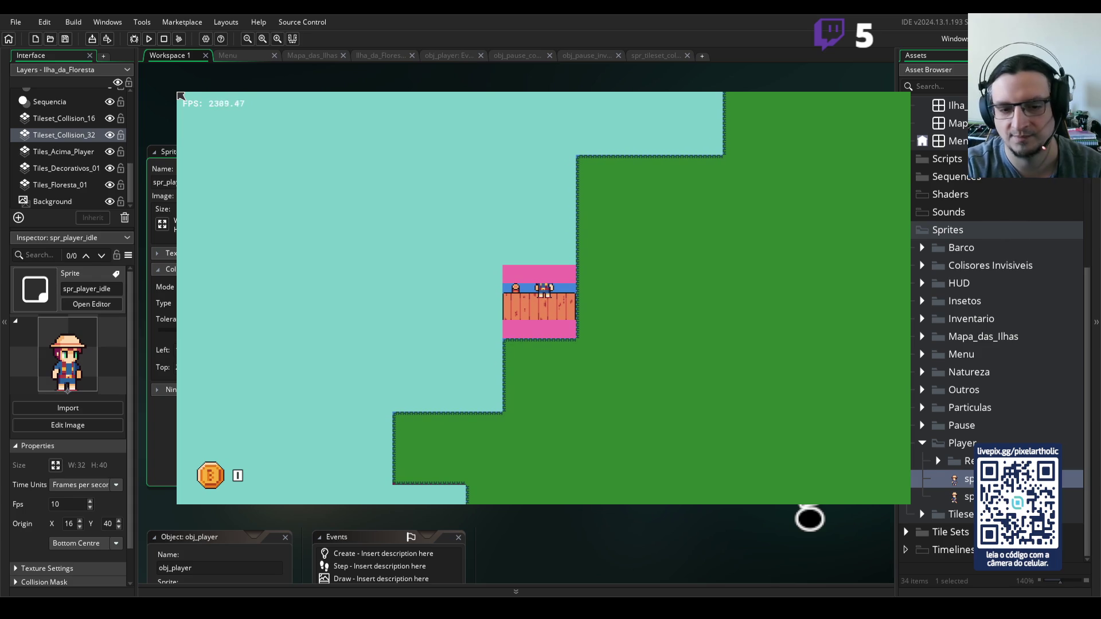
pyautogui.press('Escape')
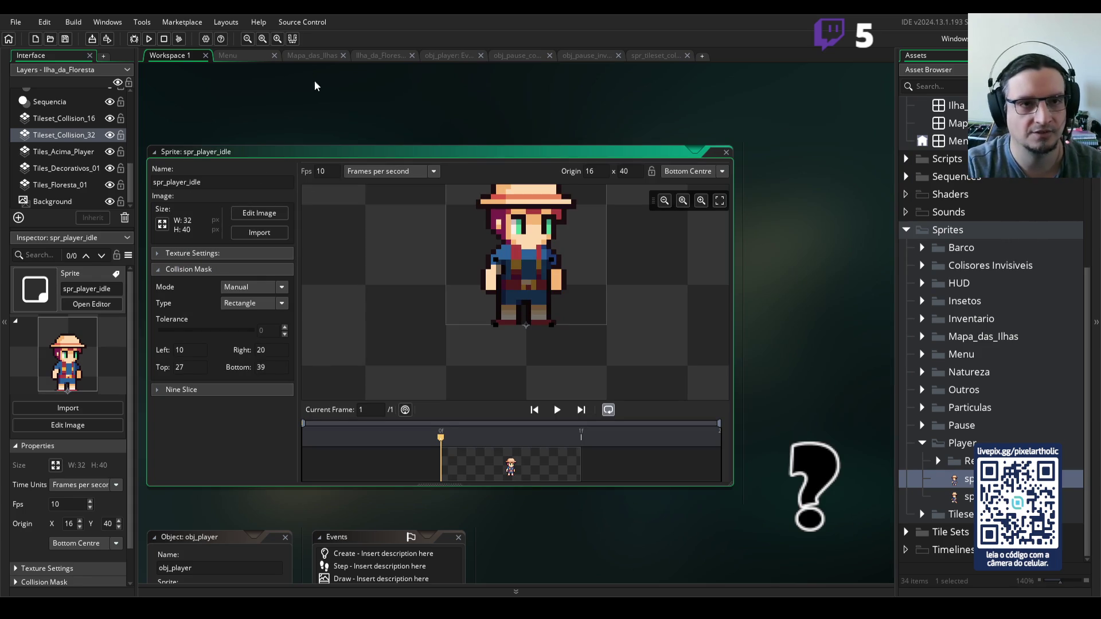
# - In the Ilha_da_Floresta room, toggle the Tileset_Collision_32 tiles off and back on
pyautogui.click(376, 55)
pyautogui.click(109, 135)
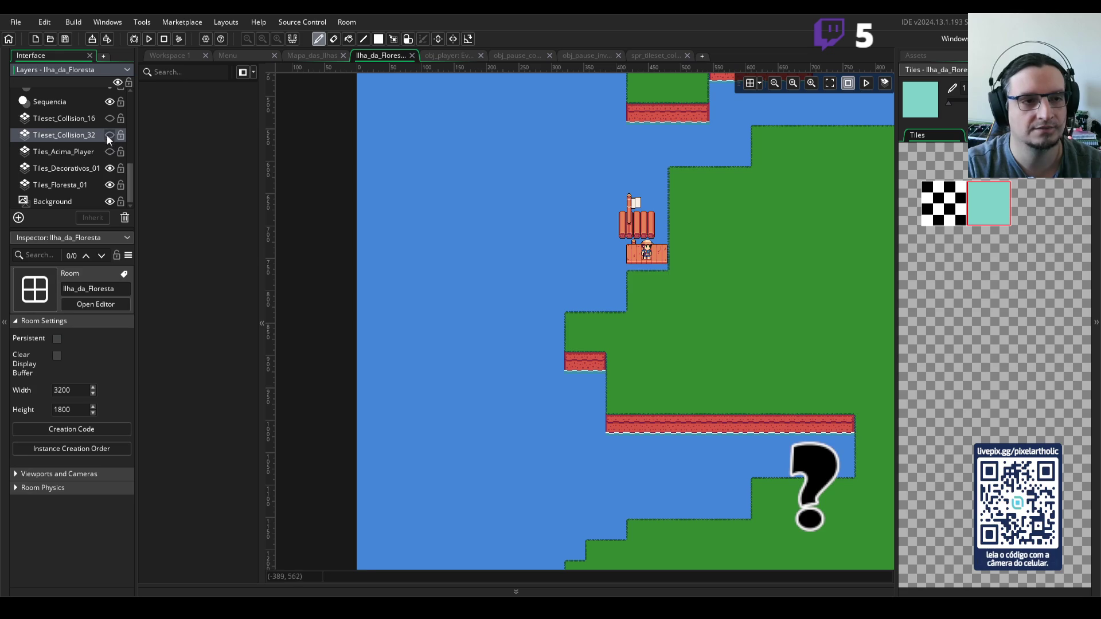
pyautogui.click(109, 134)
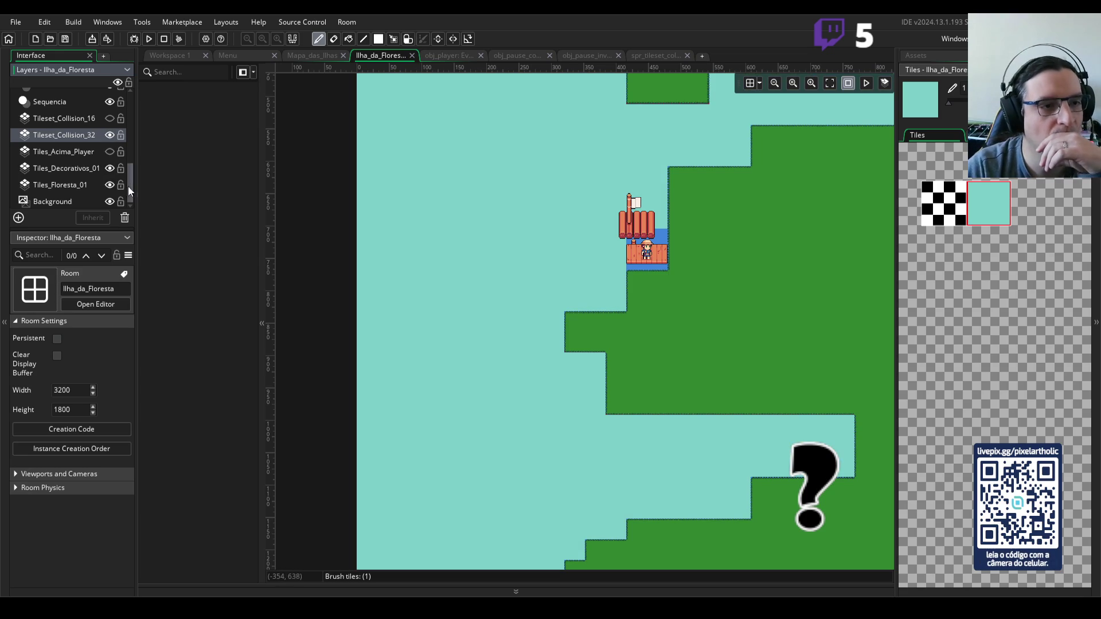
# - Select and show the Tiles_Acima_Player layer and unlock its depth value for editing
pyautogui.click(73, 152)
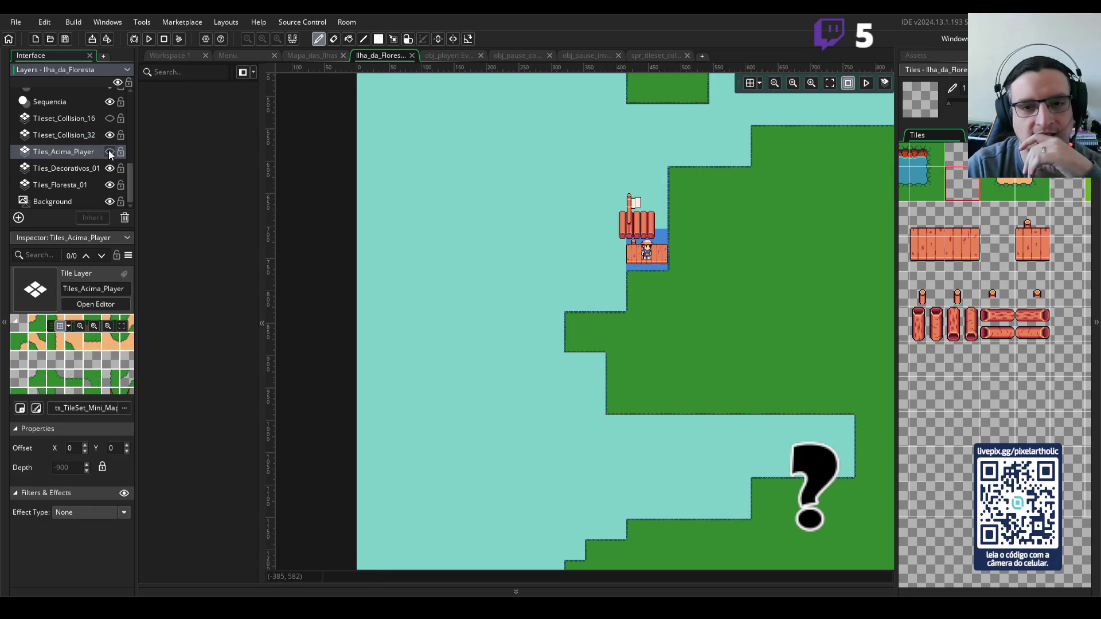
pyautogui.click(108, 152)
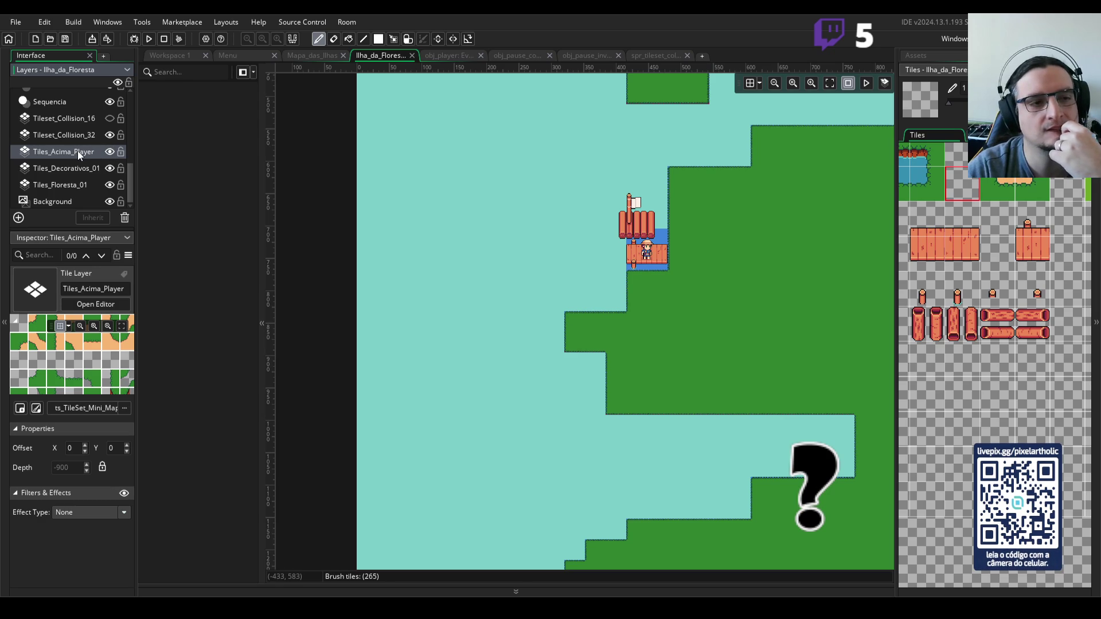
pyautogui.click(105, 469)
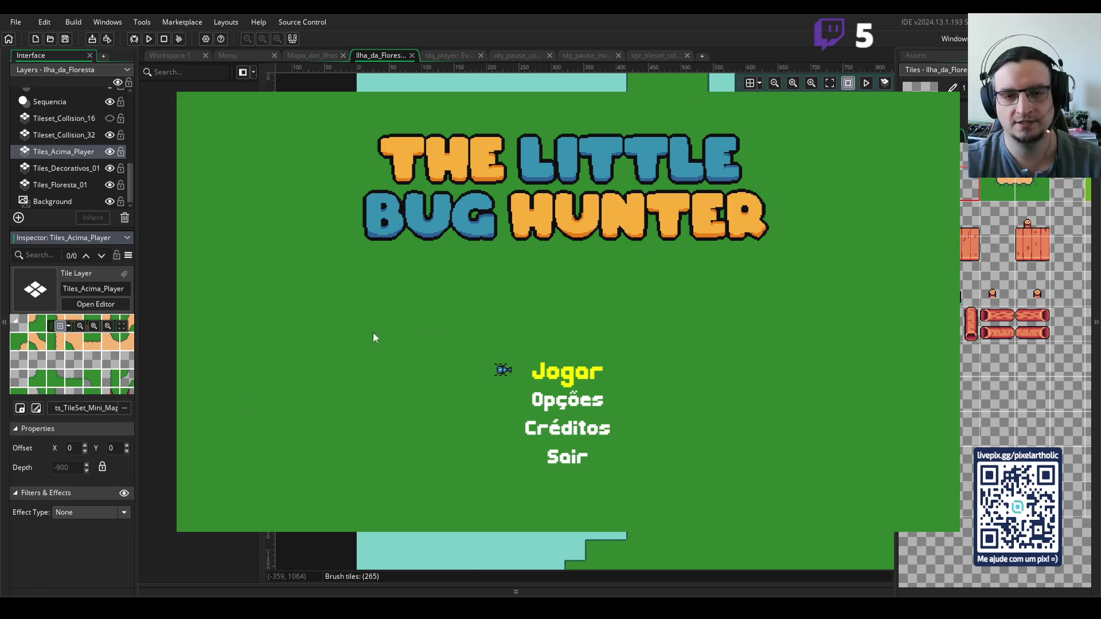
# - Close the title screen, hide the Tileset_Collision_32 tiles, and start playing from the title menu
pyautogui.press('Escape')
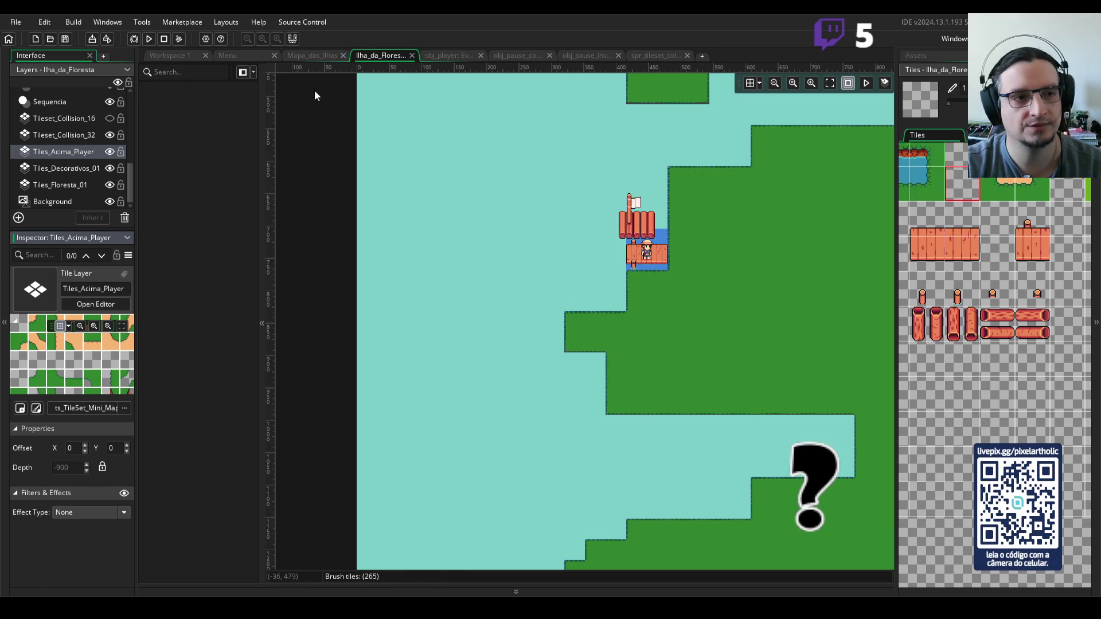
pyautogui.click(110, 135)
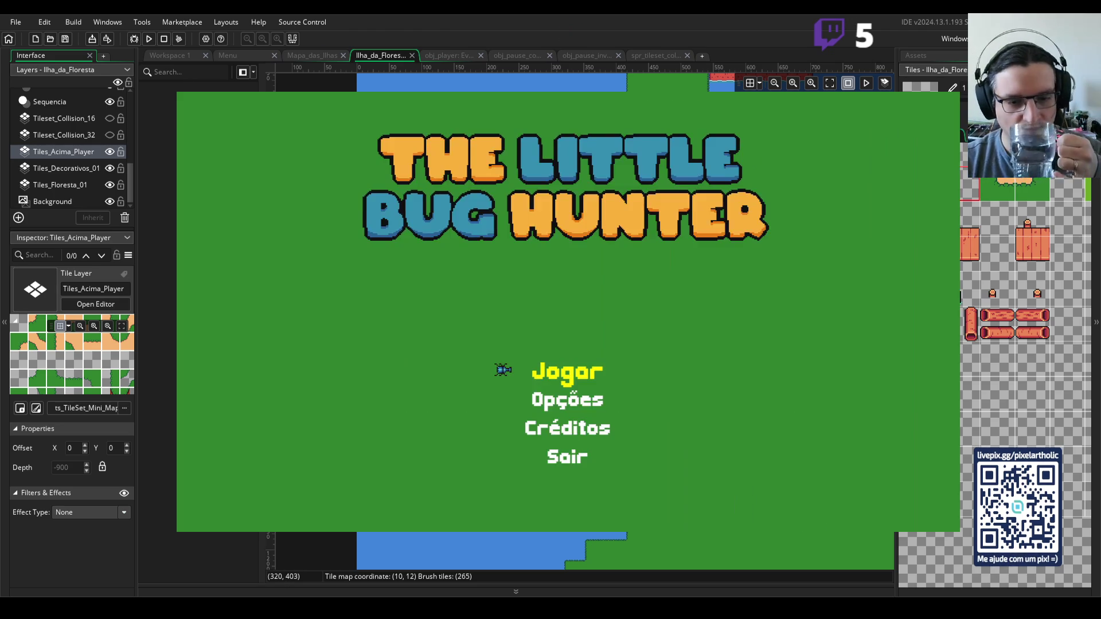
pyautogui.press('Return')
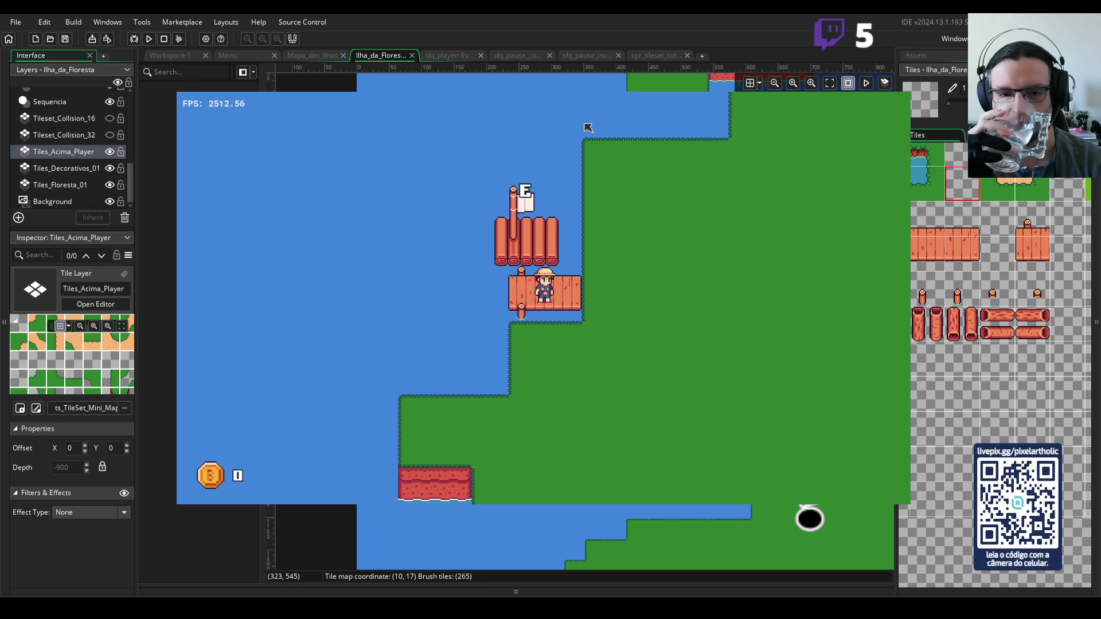
# - Walk the player between the dock and grass and down off the dock's edge, then quit
pyautogui.press('Right')
pyautogui.press('Left')
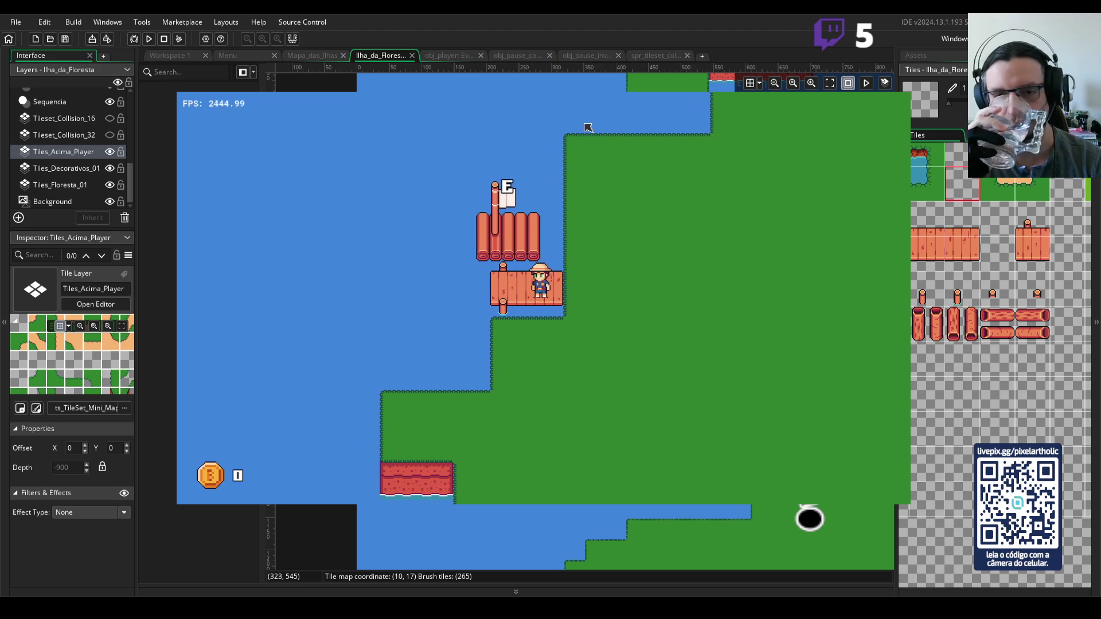
pyautogui.press('Right')
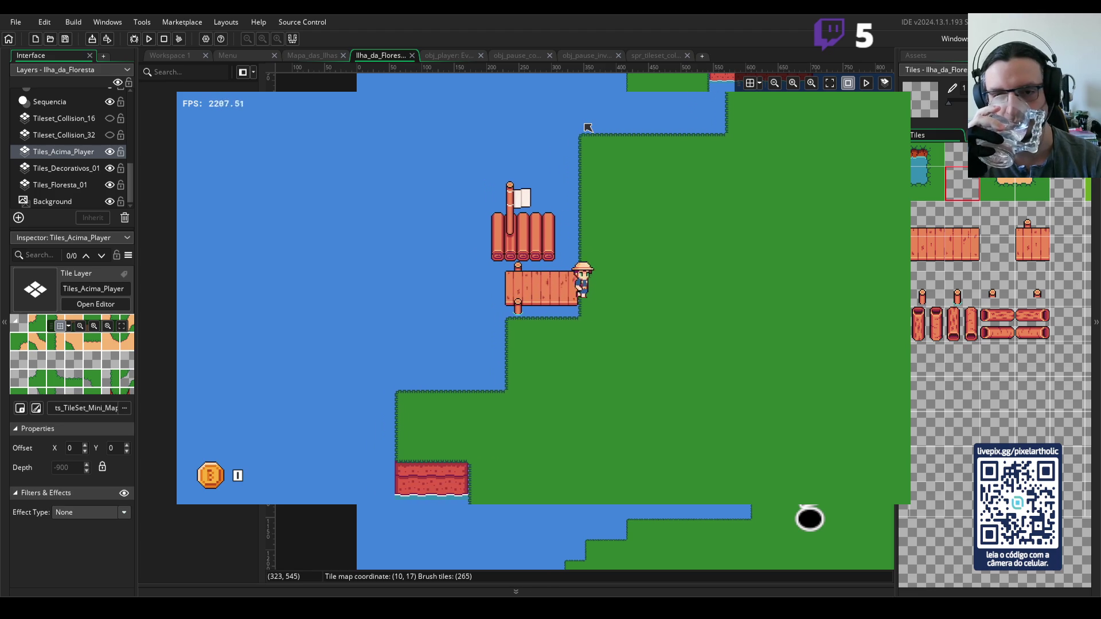
pyautogui.press('Down')
pyautogui.press('Left')
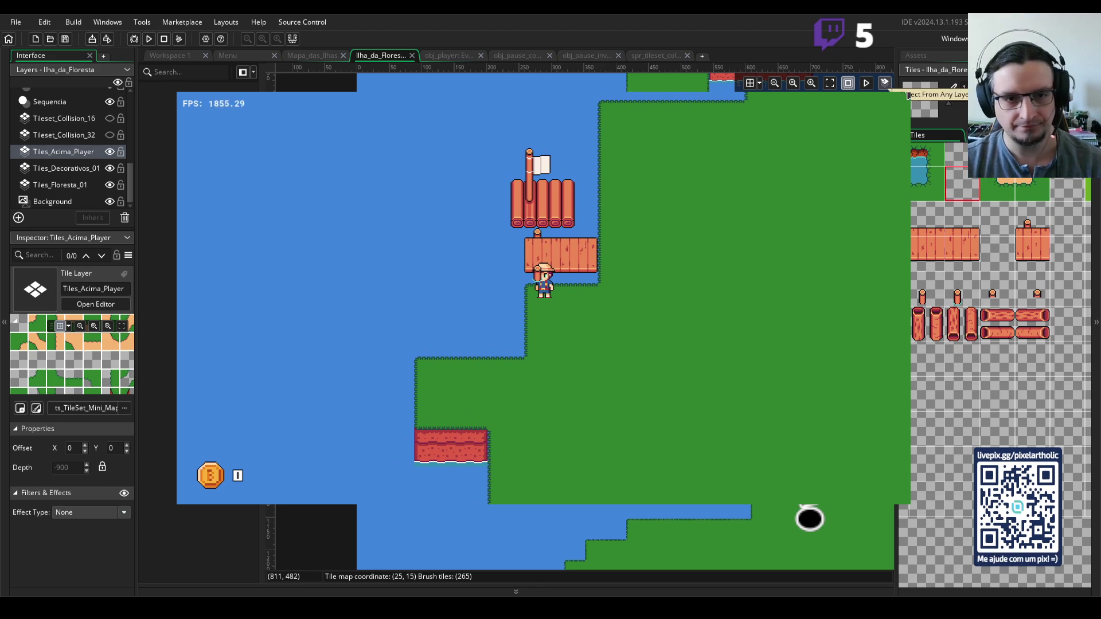
pyautogui.press('Escape')
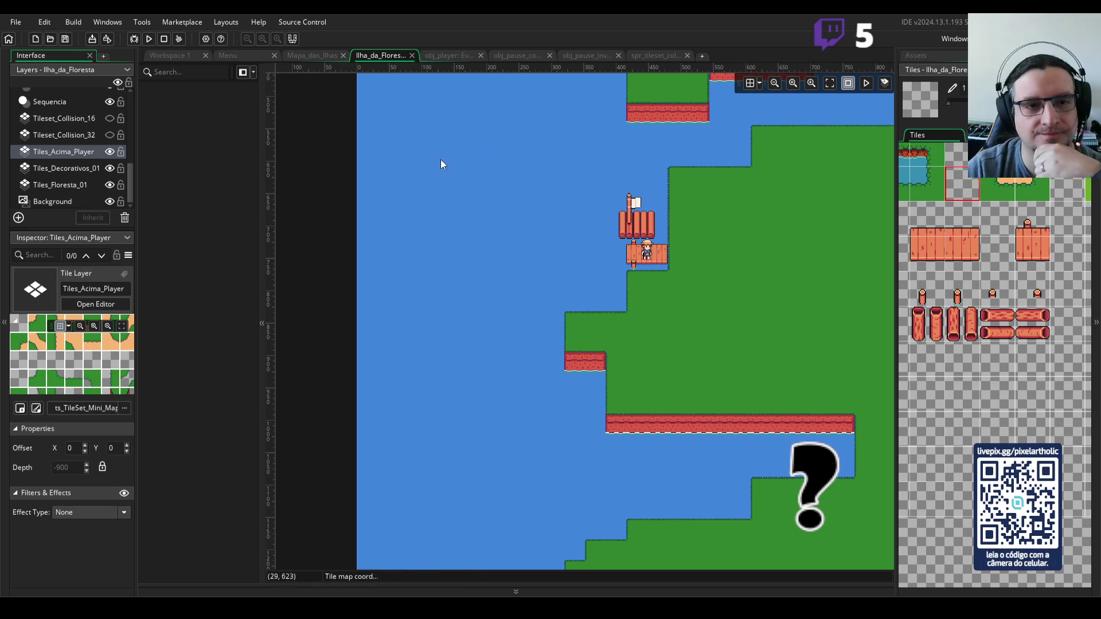
# - Scroll the room view to the dock area and pick the empty tile as the brush
pyautogui.click(77, 151)
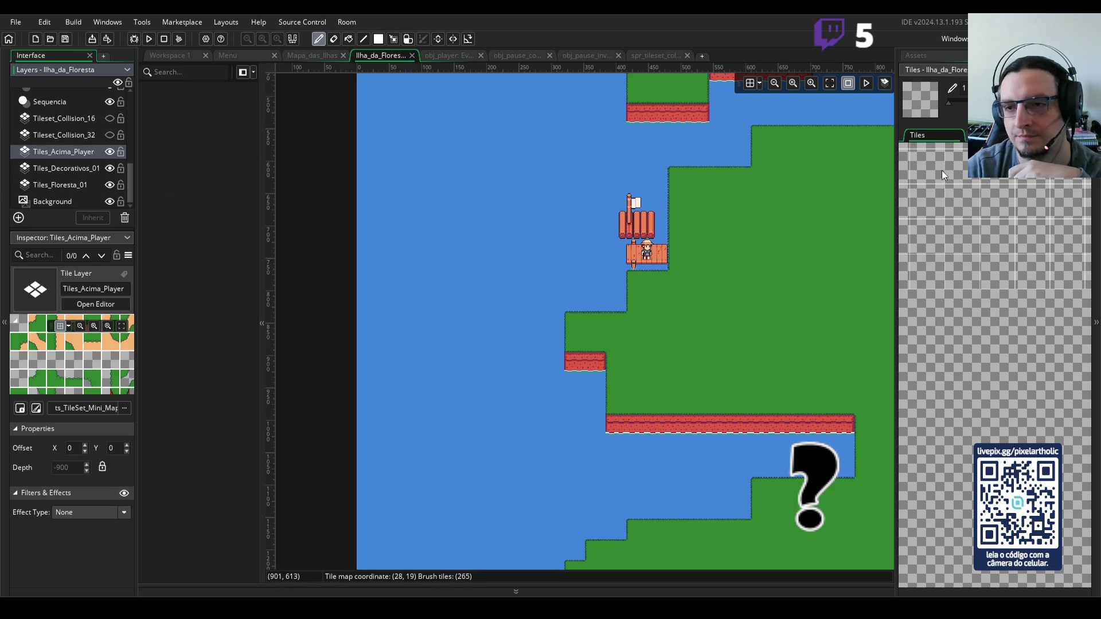
pyautogui.scroll(5, 952, 183)
pyautogui.hscroll(-5, 952, 184)
pyautogui.scroll(3, 1004, 315)
pyautogui.hscroll(-3, 1033, 344)
pyautogui.click(1017, 206)
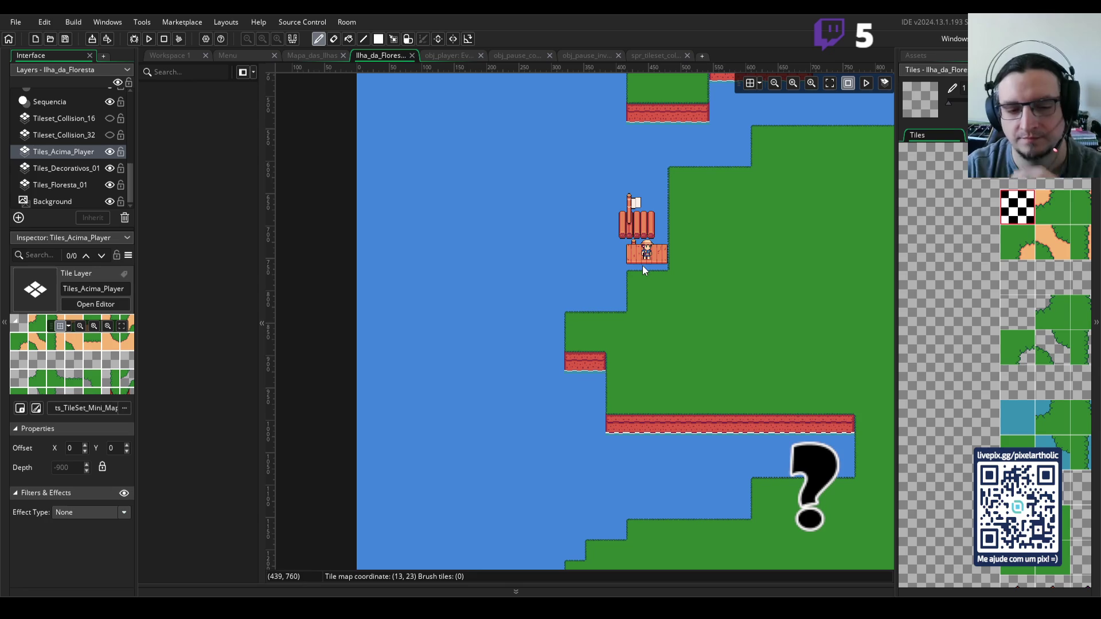
# - On Tiles_Decorativos_01, paint a left post tile at the dock's lower-left, then undo it
pyautogui.click(59, 168)
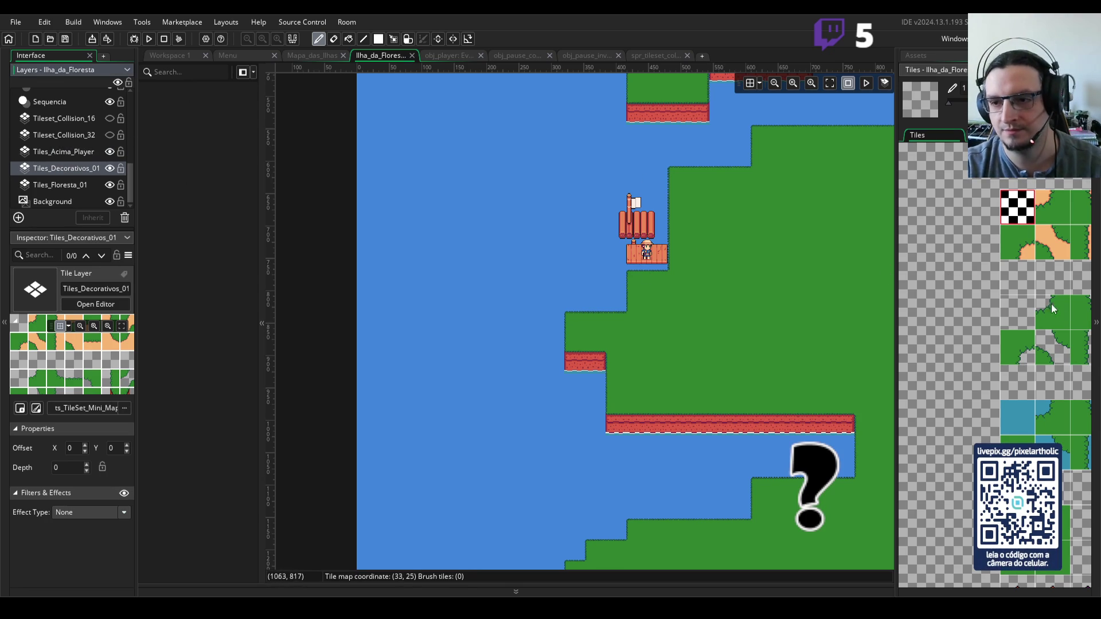
pyautogui.hscroll(3, 1051, 304)
pyautogui.scroll(-5, 987, 371)
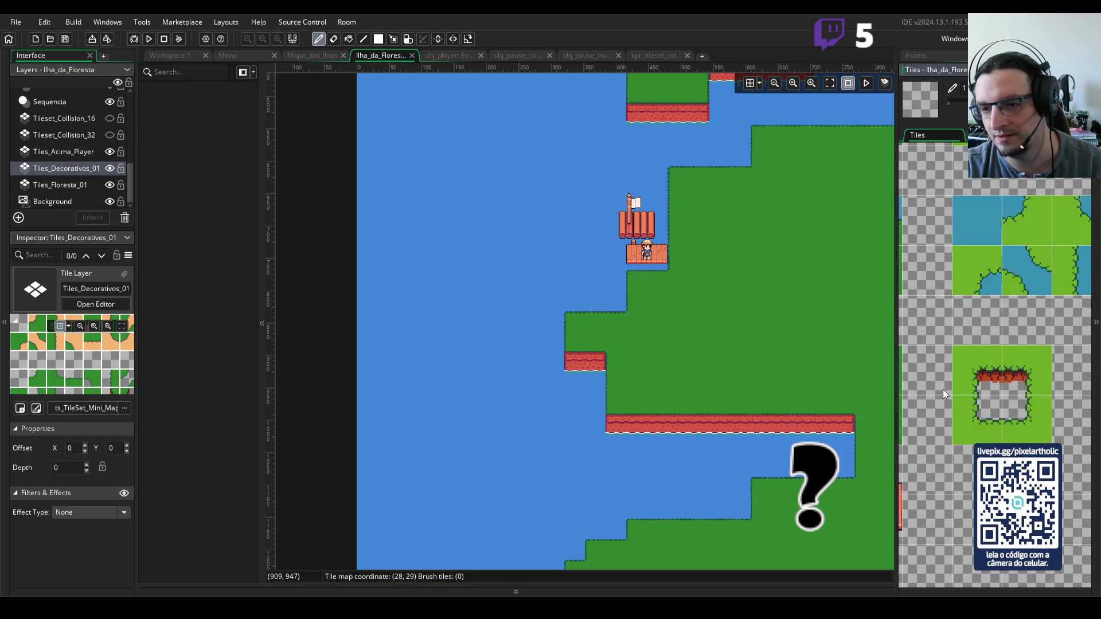
pyautogui.click(935, 418)
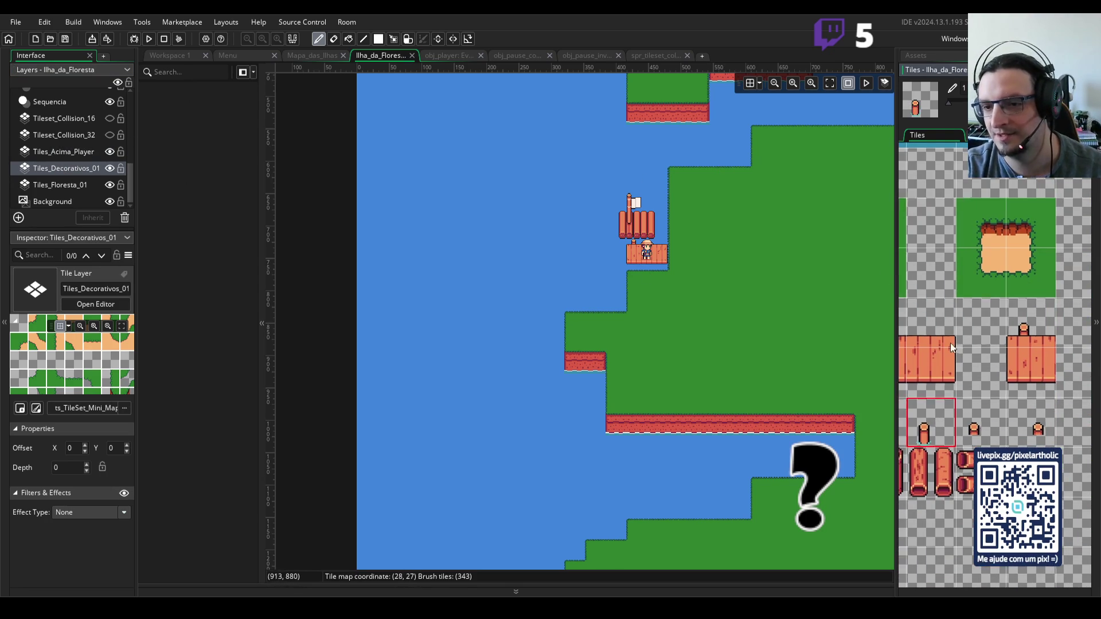
pyautogui.moveTo(951, 343); pyautogui.dragTo(1047, 300)
pyautogui.click(638, 266)
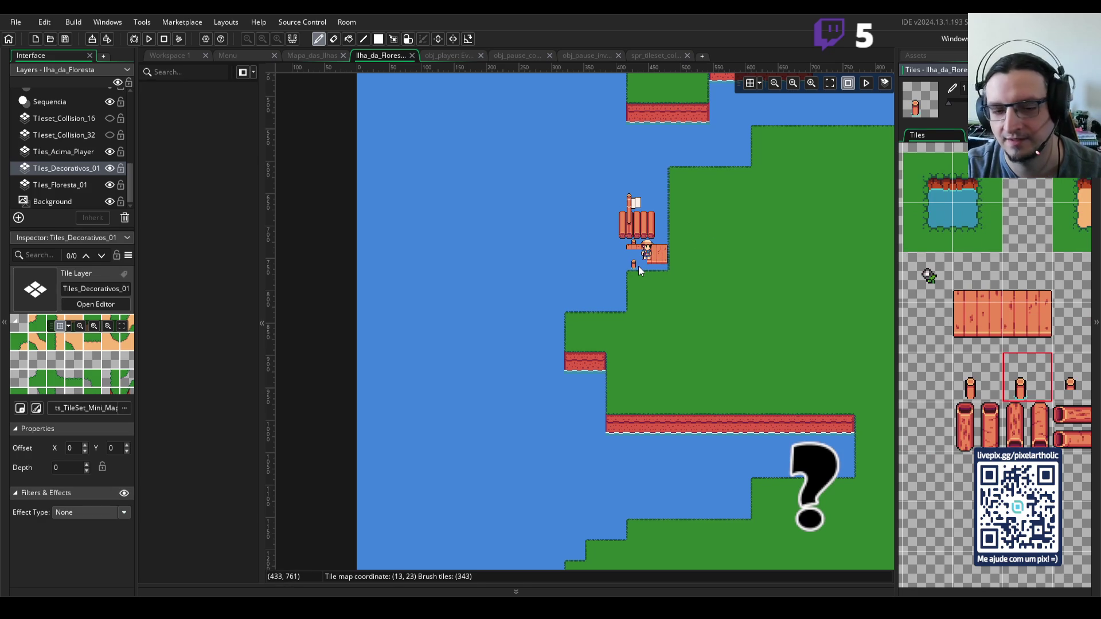
pyautogui.hotkey('ctrl', 'z')
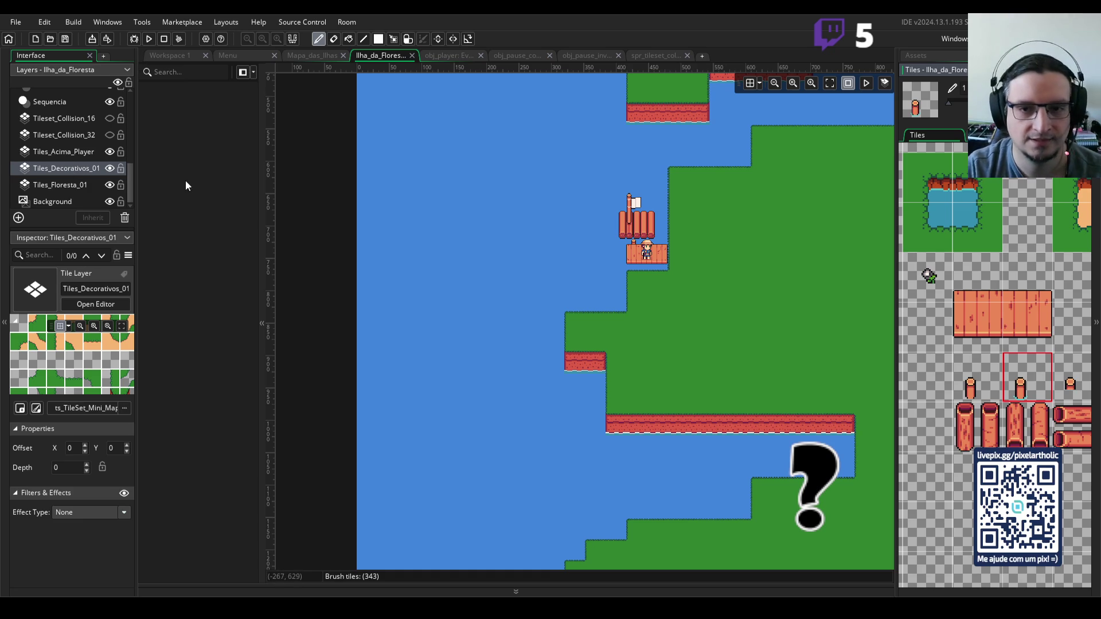
pyautogui.scroll(3, 79, 137)
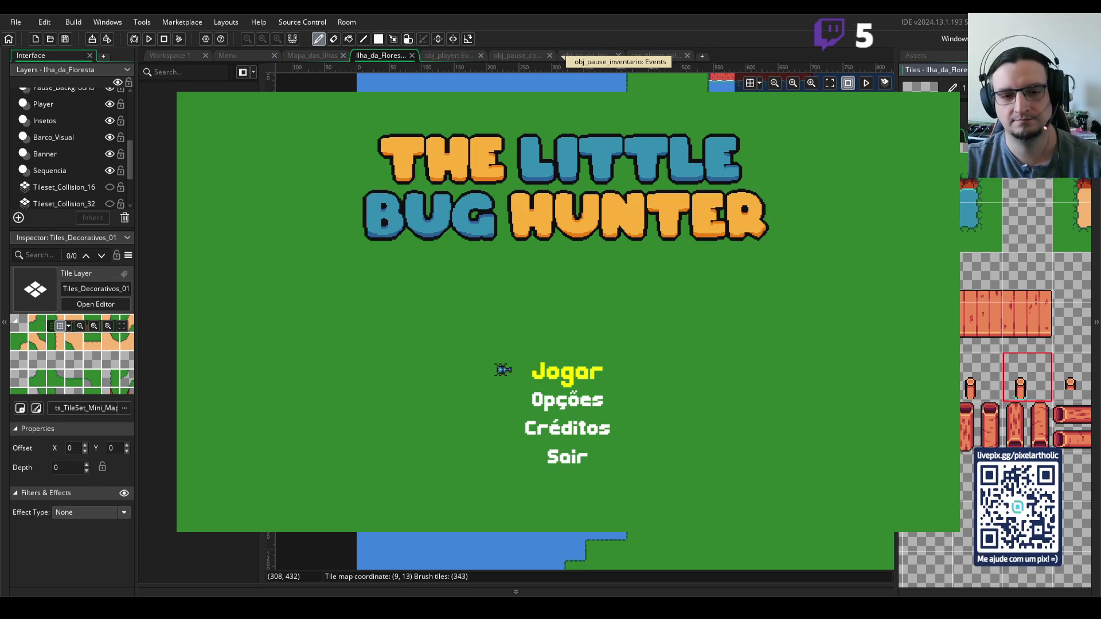
# - Start the game and walk the player off the raft, up and right across the grass
pyautogui.press('Return')
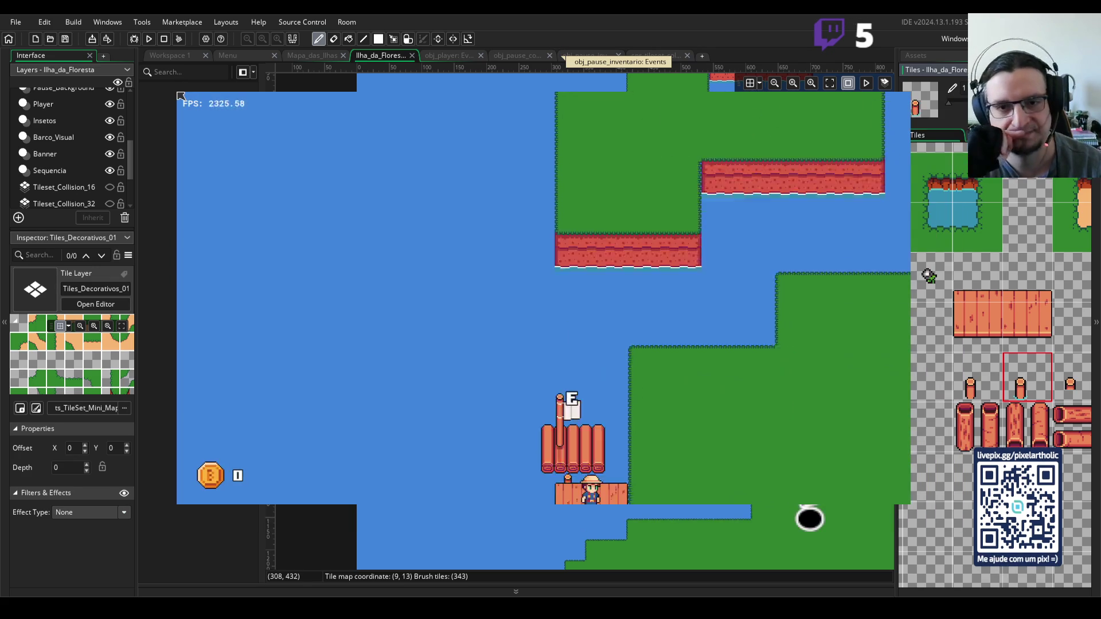
pyautogui.press('Right')
pyautogui.press('Up')
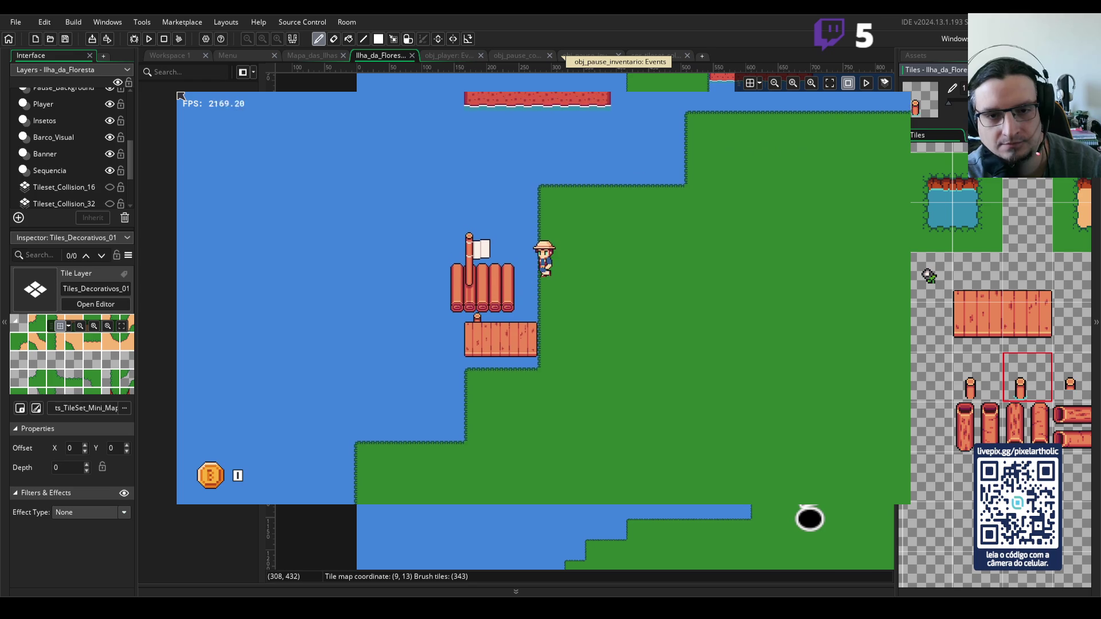
pyautogui.press('Up')
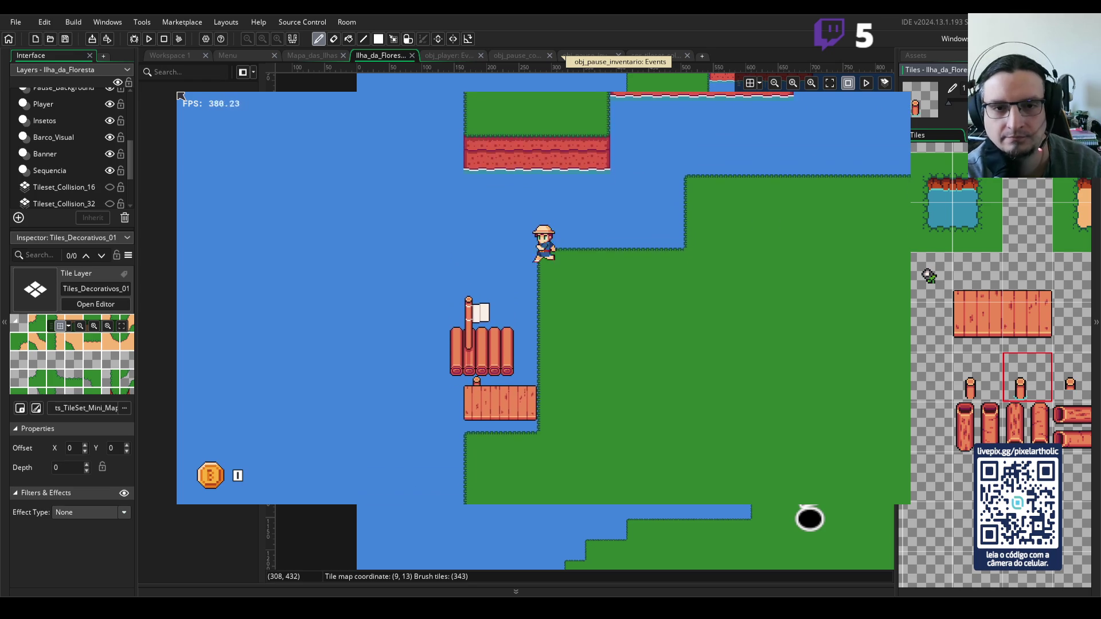
pyautogui.press('Right')
pyautogui.press('Right')
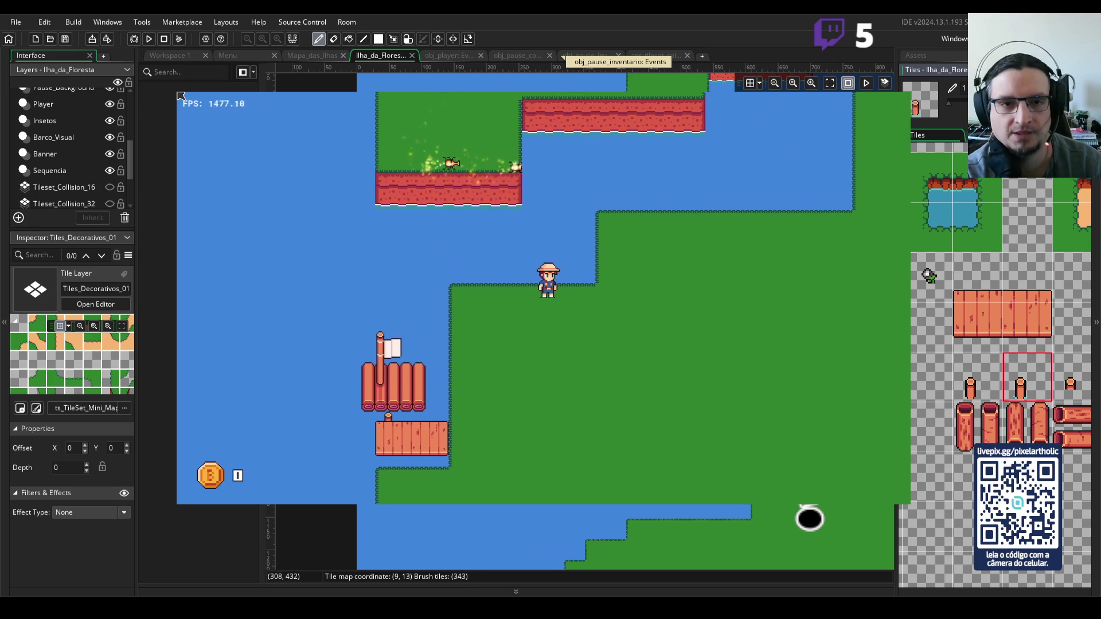
pyautogui.press('Up')
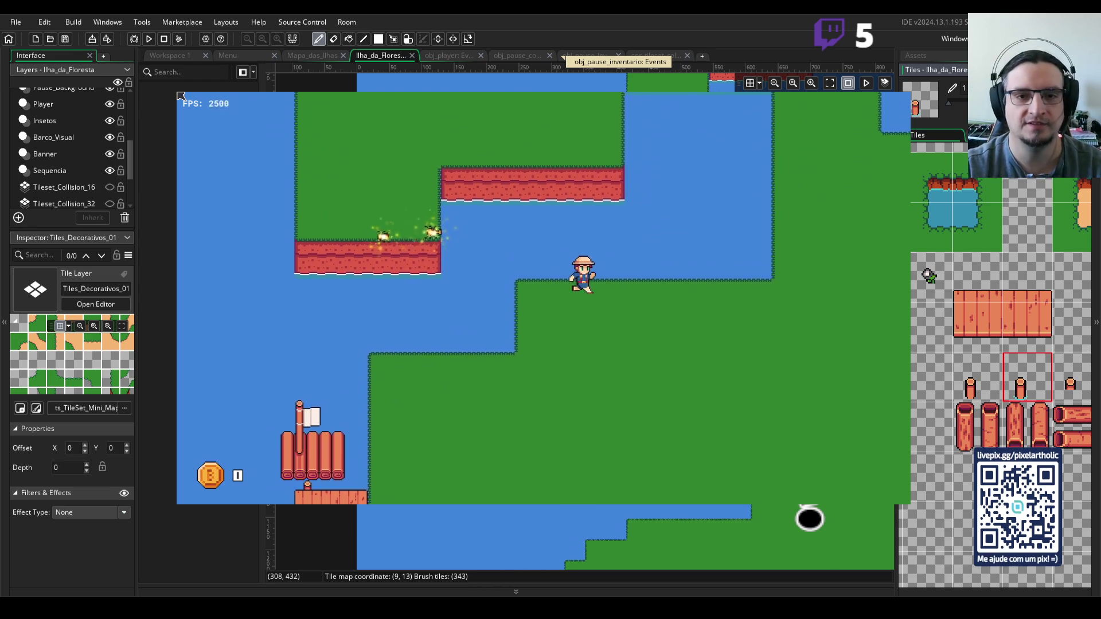
pyautogui.press('Up')
pyautogui.press('Right')
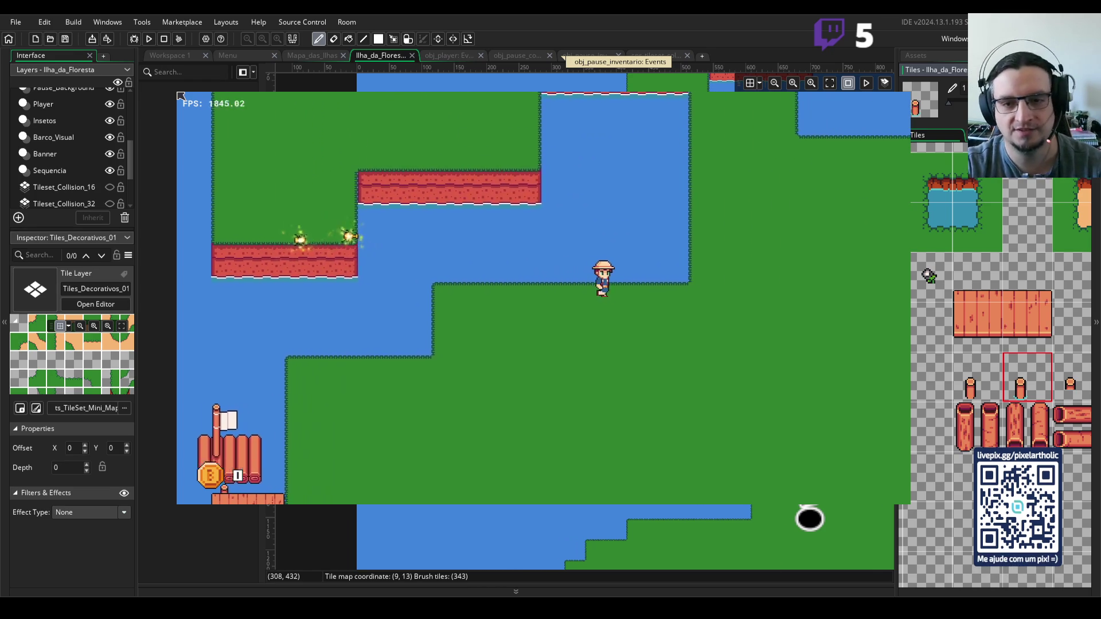
pyautogui.press('Up')
# - Walk the player up toward the water, then back down and across the island
pyautogui.press('Left')
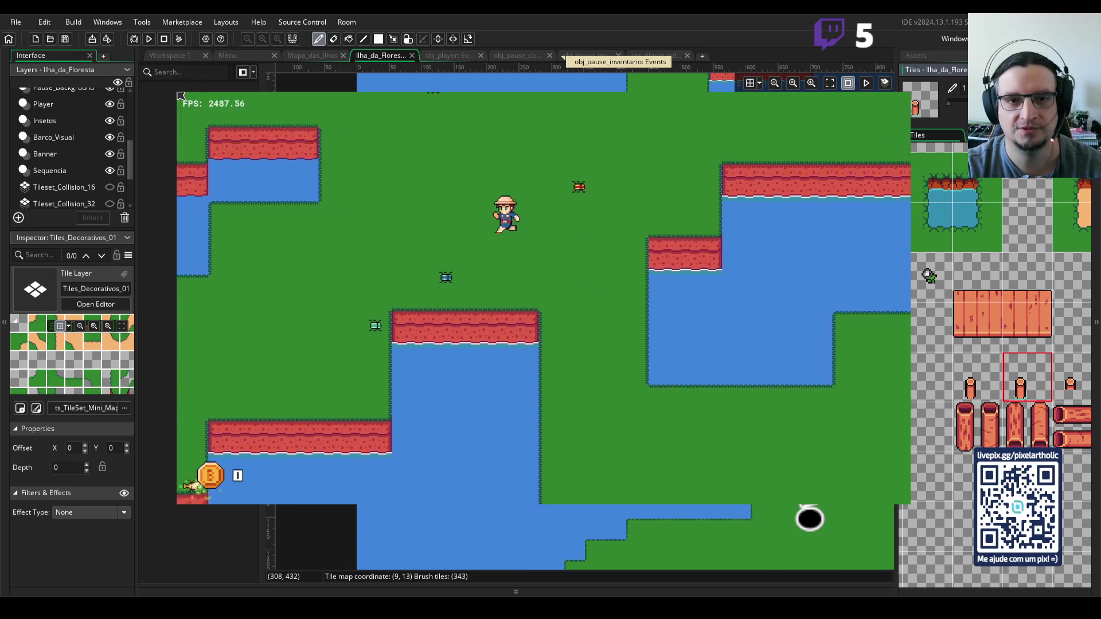
pyautogui.press('Down')
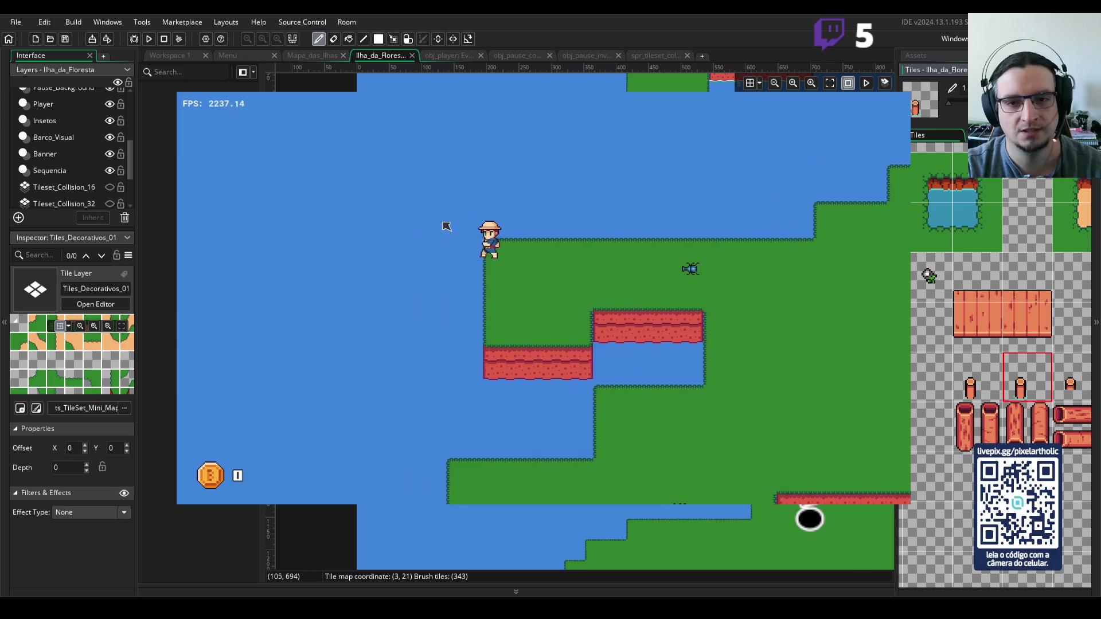
pyautogui.press('Left')
pyautogui.press('Right')
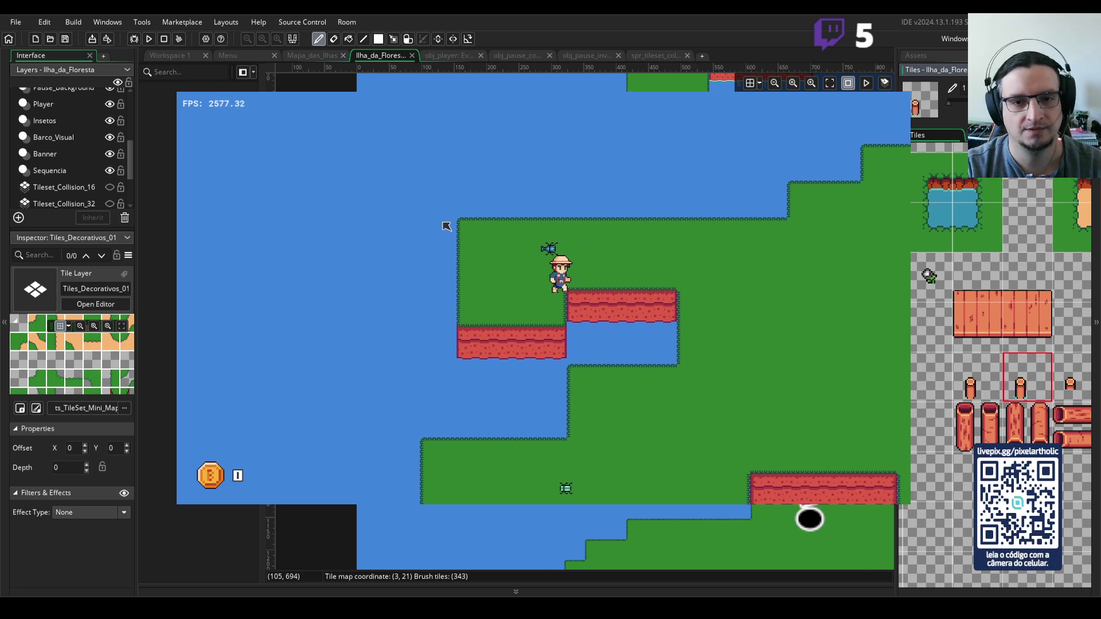
pyautogui.press('Down')
pyautogui.press('Down')
pyautogui.press('Left')
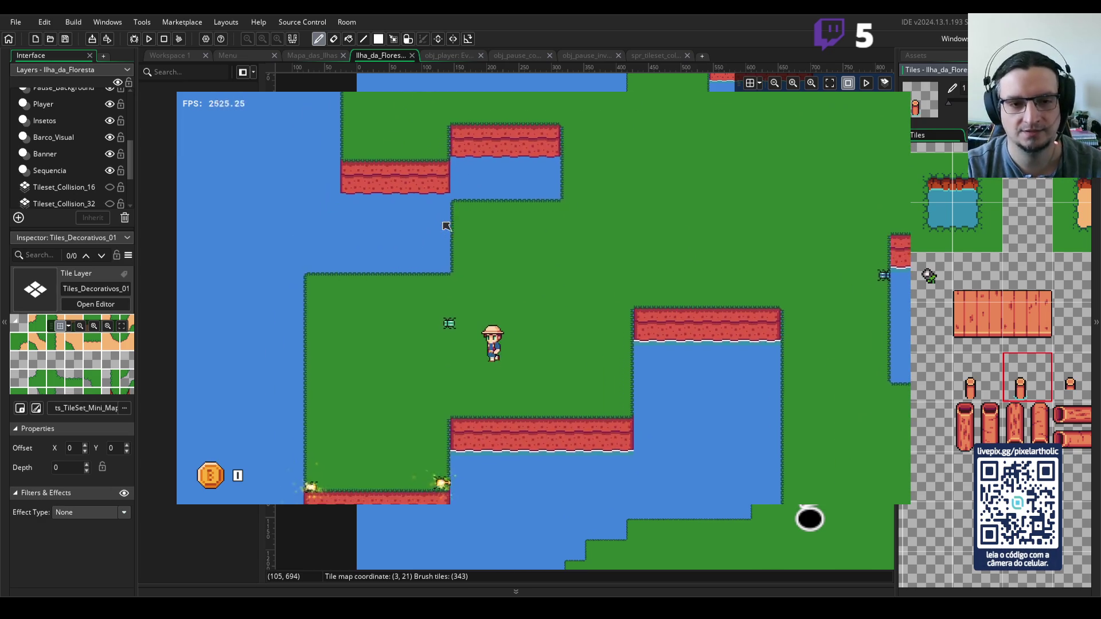
pyautogui.press('Up')
pyautogui.press('Up')
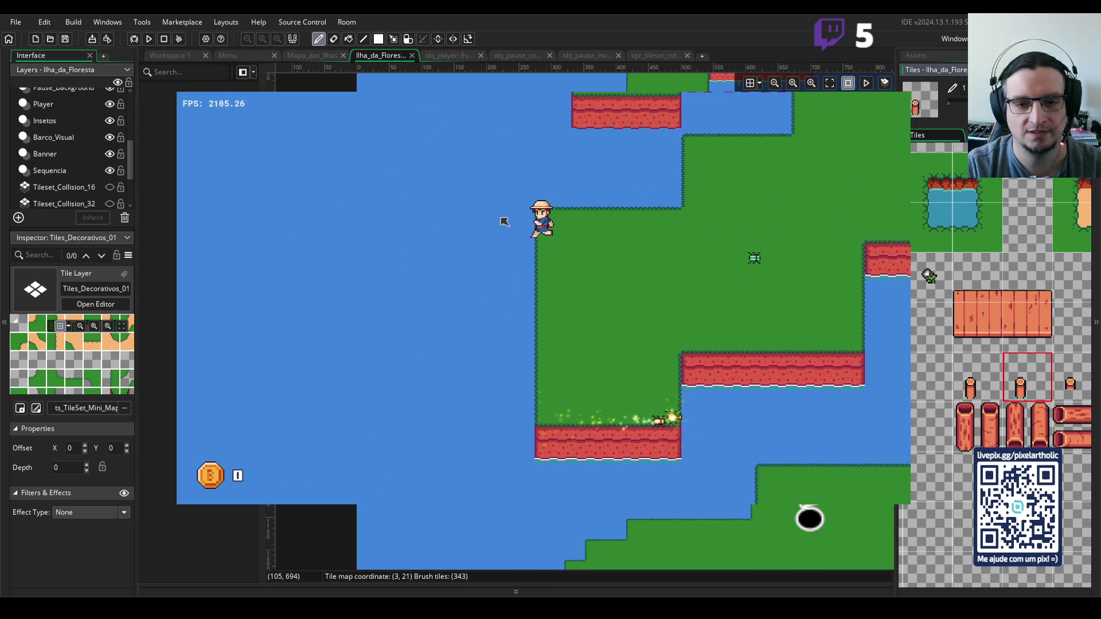
# - Zigzag the player right across the grass, moving up and down
pyautogui.press('Right')
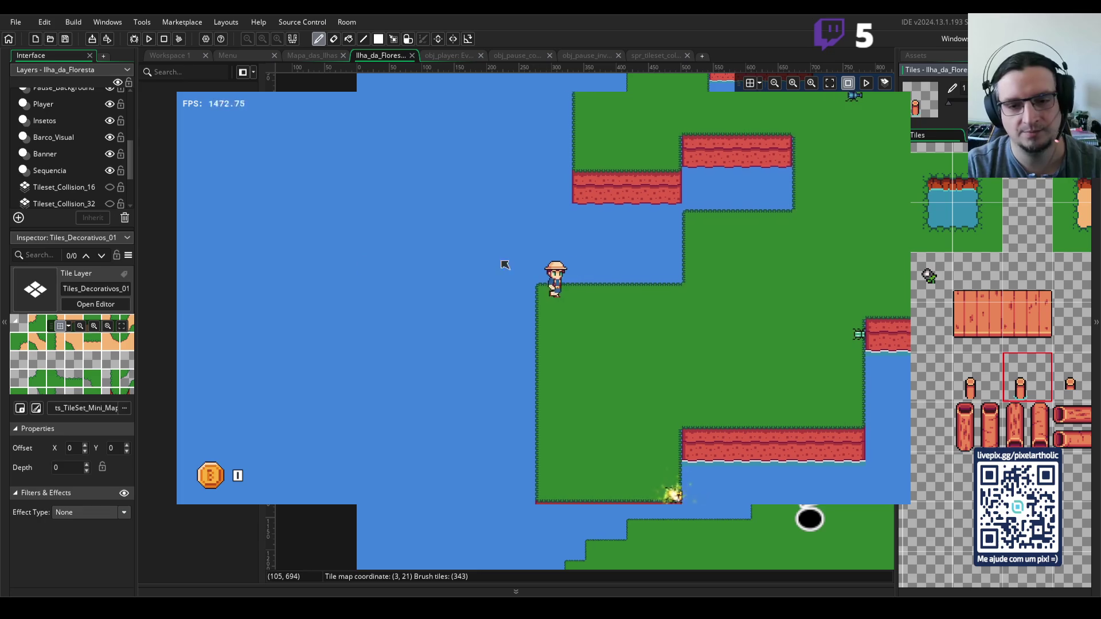
pyautogui.press('Up')
pyautogui.press('Up')
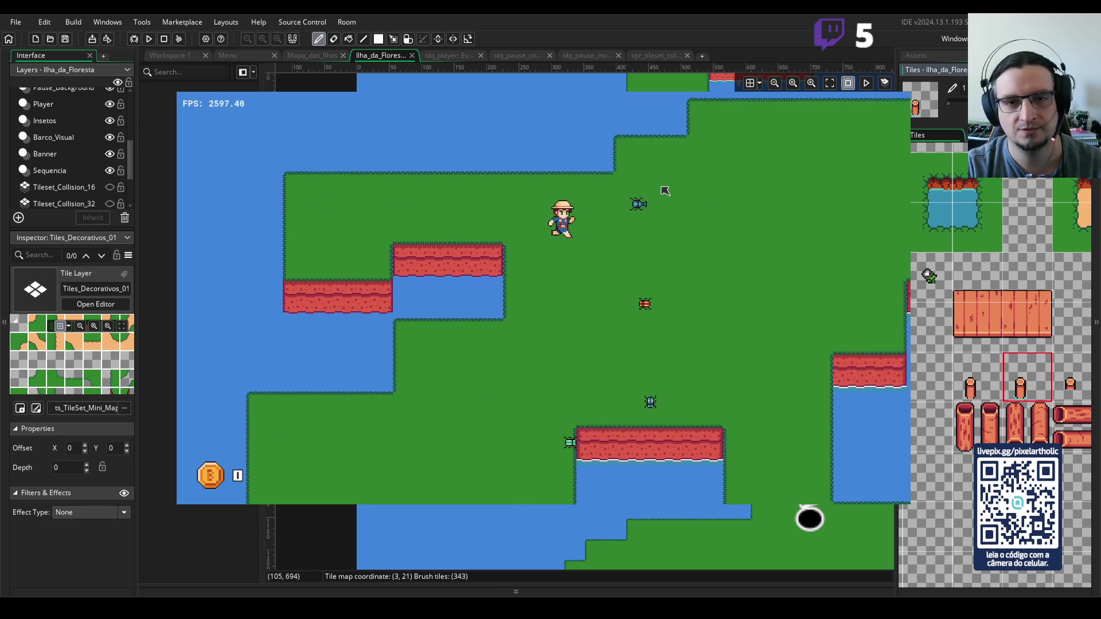
pyautogui.press('Right')
pyautogui.press('Right')
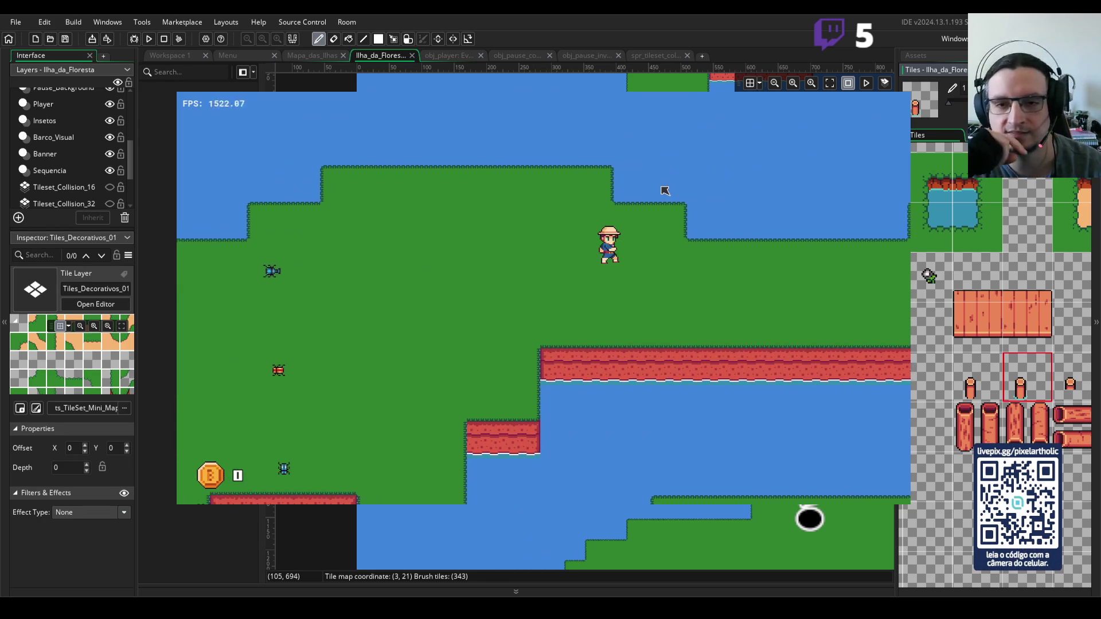
pyautogui.press('Down')
pyautogui.press('Right')
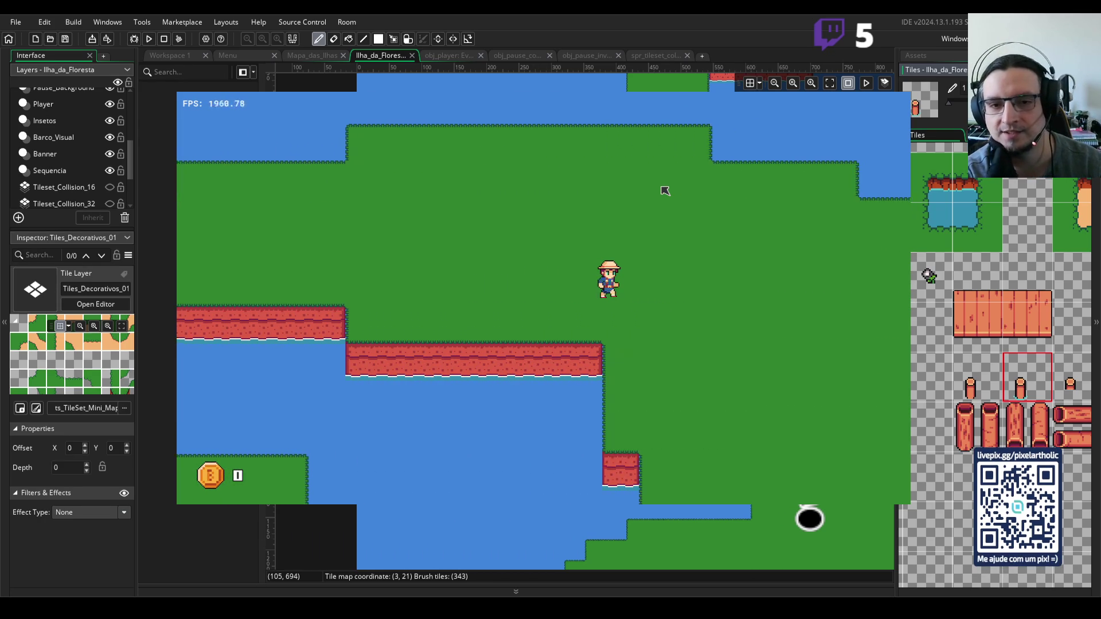
pyautogui.press('Down')
pyautogui.press('Up')
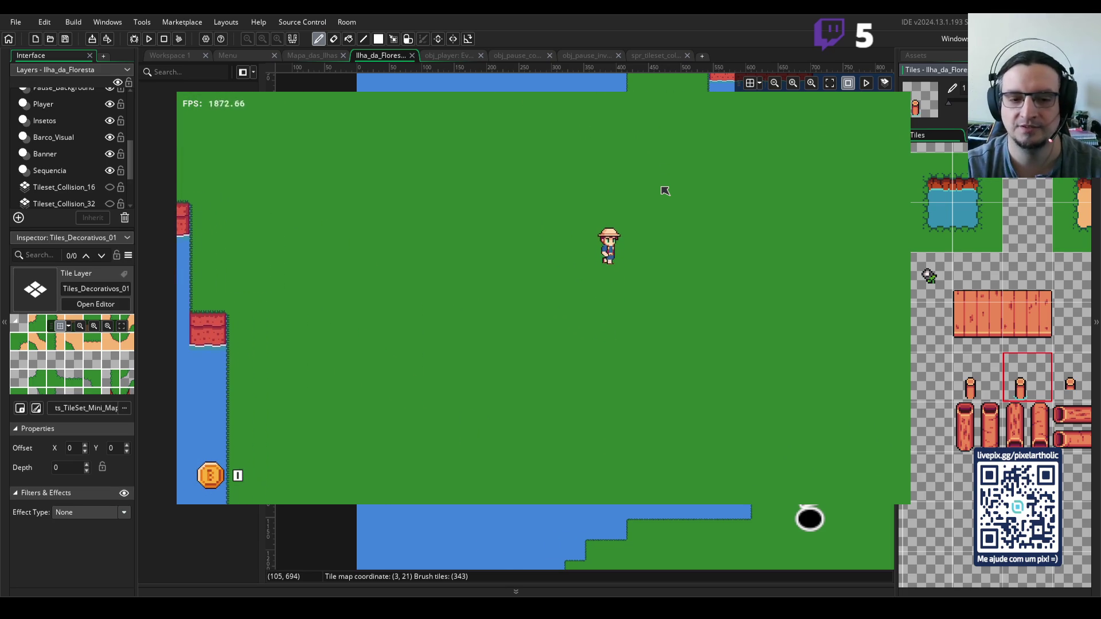
pyautogui.press('Down')
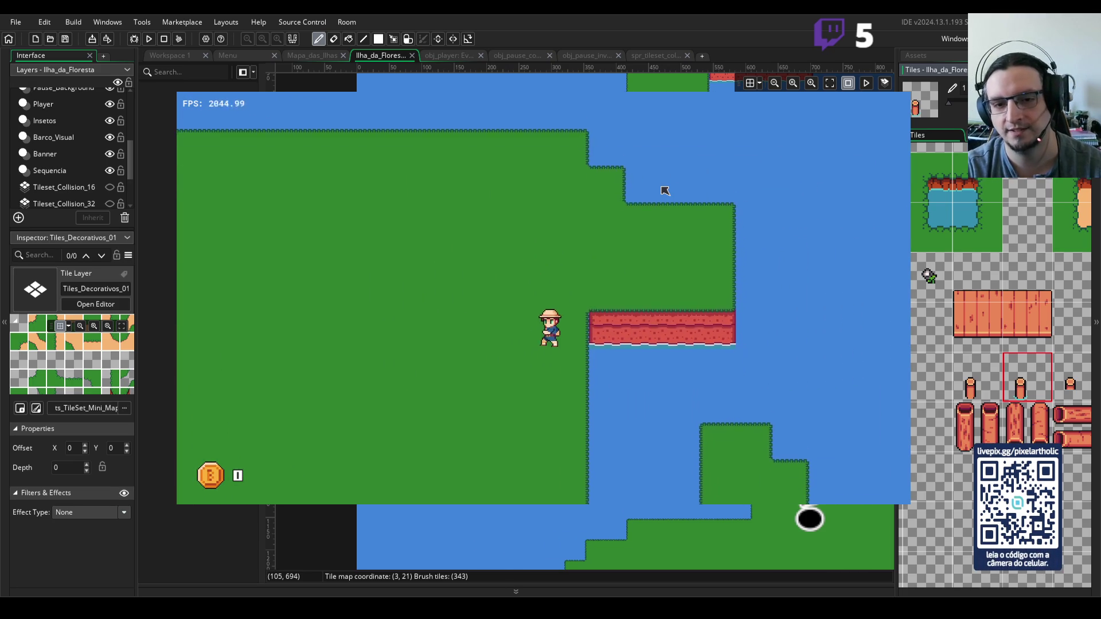
# - Walk the player right toward the cliffs, alternating up and down along their edges
pyautogui.press('Right')
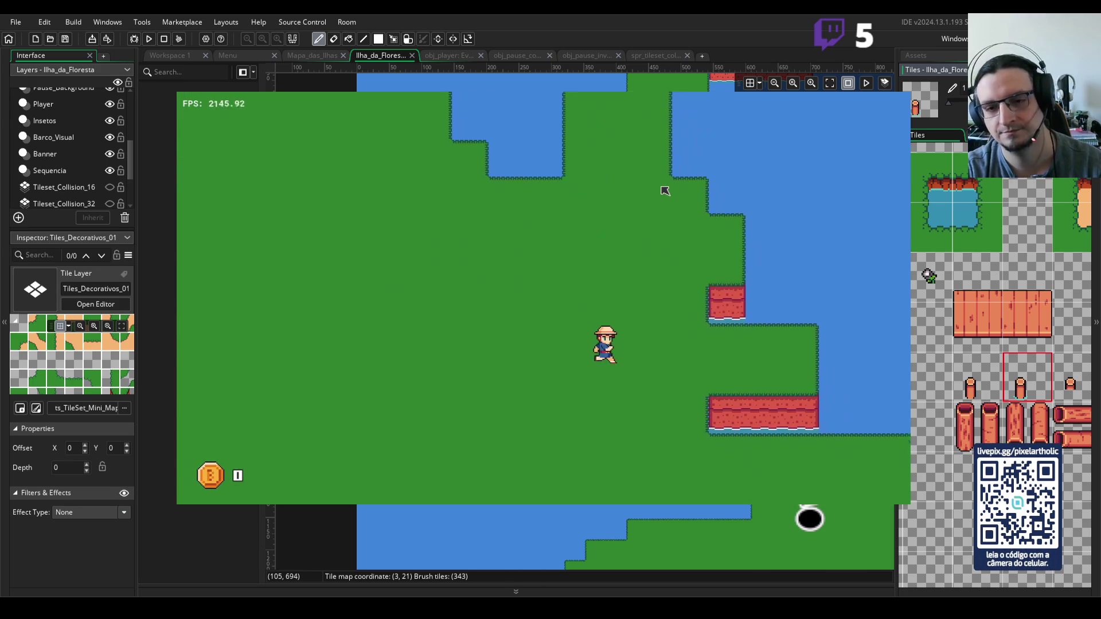
pyautogui.press('Up')
pyautogui.press('Right')
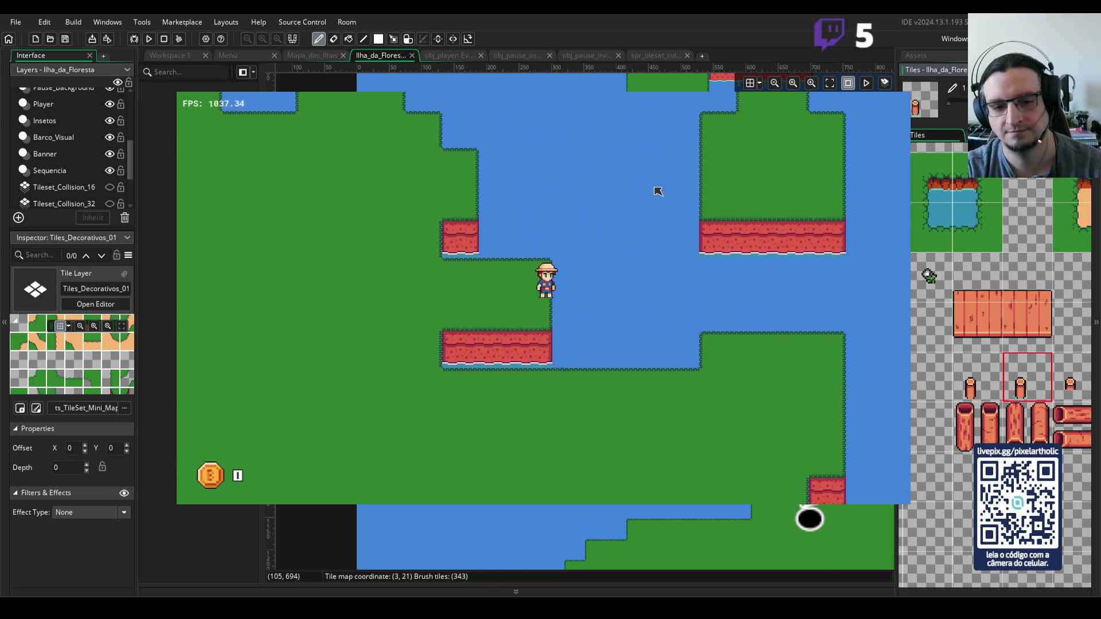
pyautogui.press('Down')
pyautogui.press('Right')
pyautogui.press('Up')
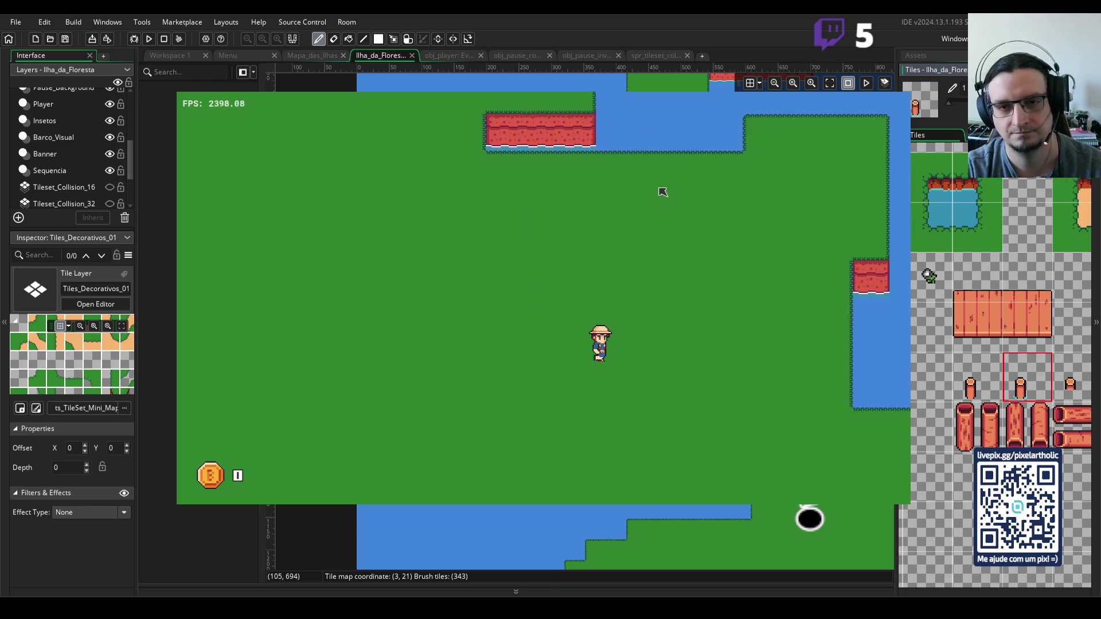
pyautogui.press('Right')
pyautogui.press('Down')
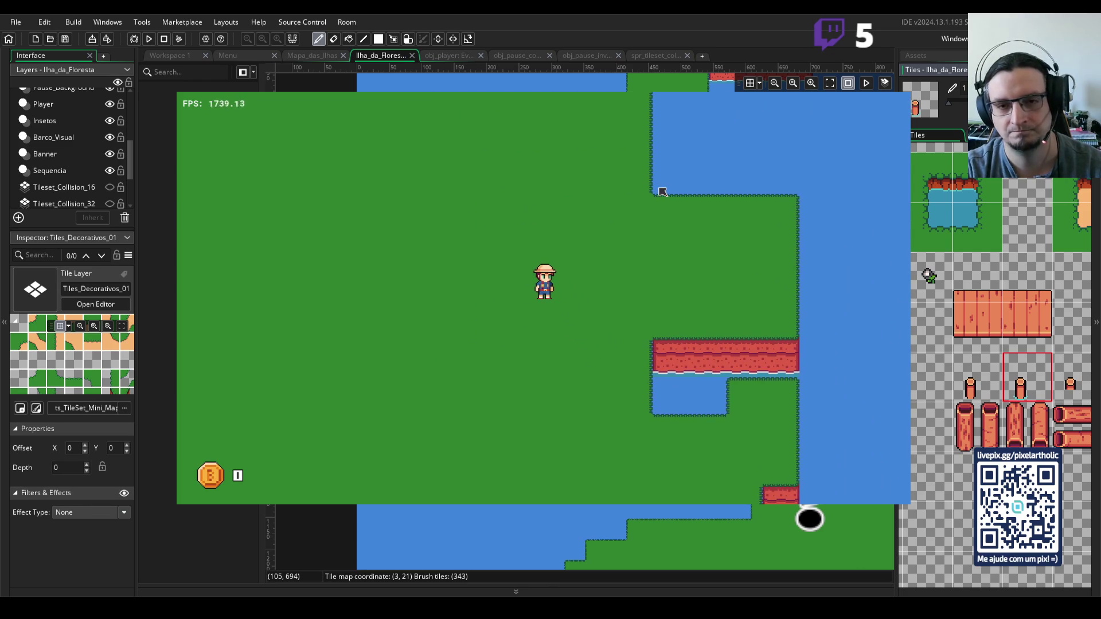
# - Walk the player down past the cliffs, stepping between the lower and upper ledges
pyautogui.press('Down')
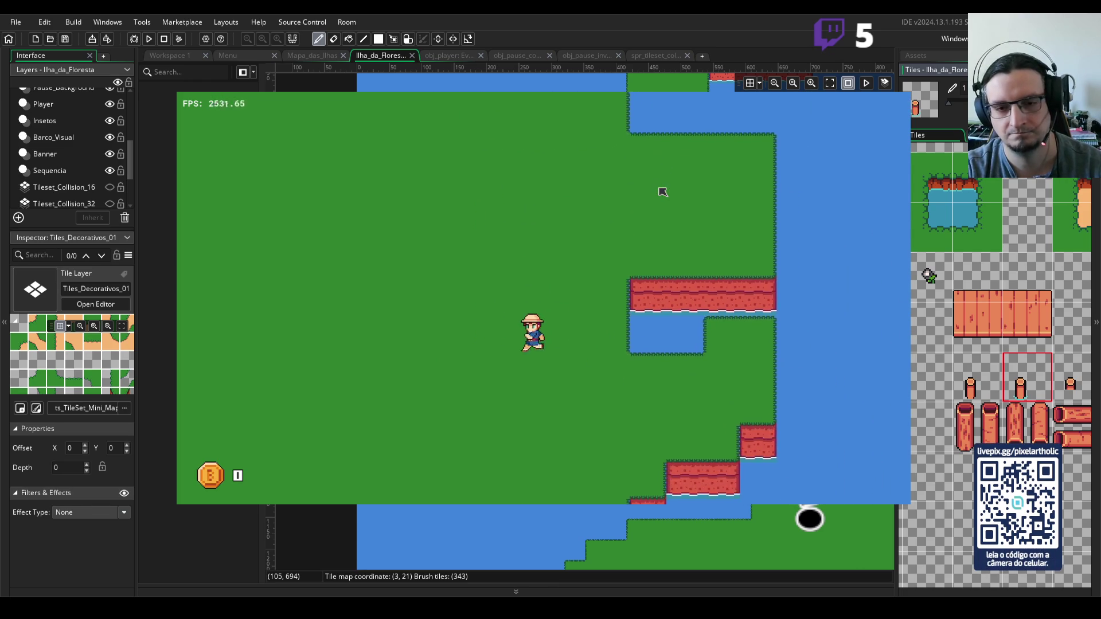
pyautogui.press('Down')
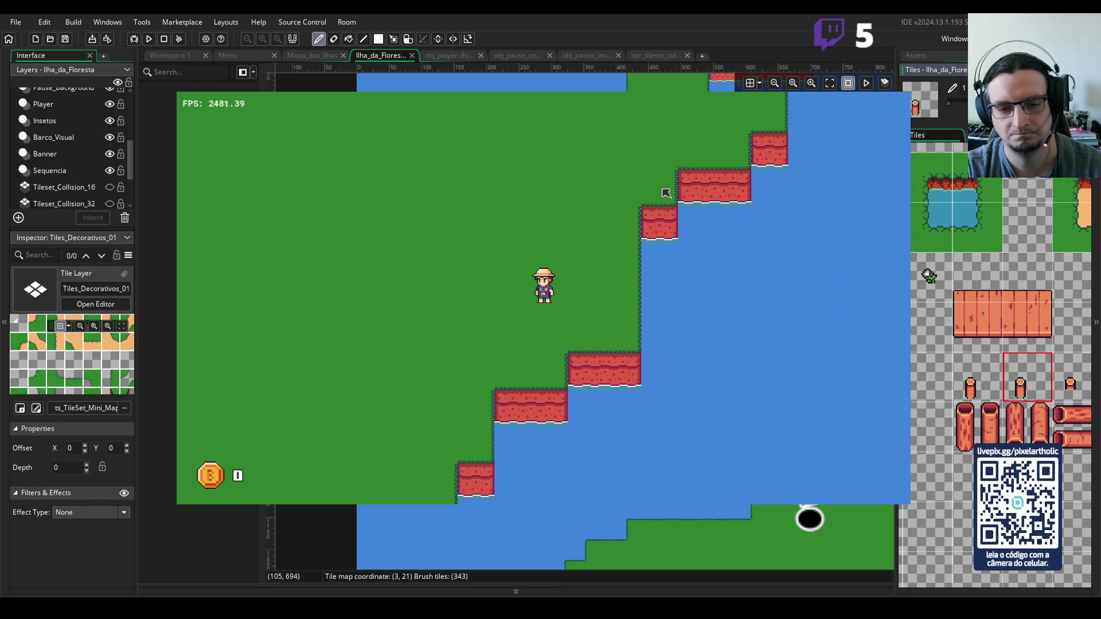
pyautogui.press('Down')
pyautogui.press('Left')
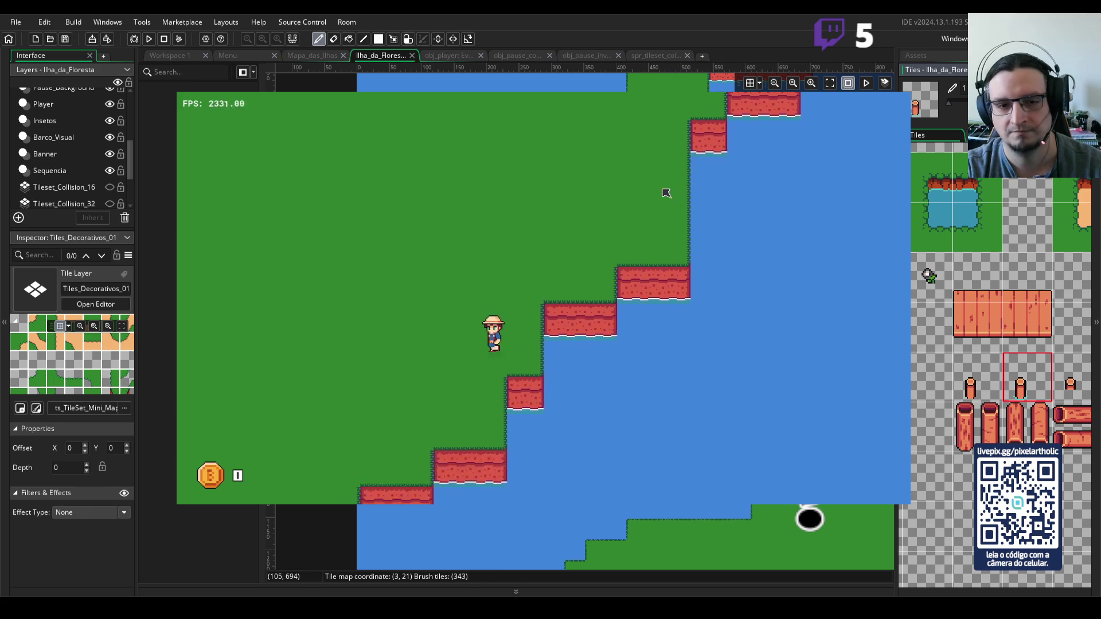
pyautogui.press('Down')
pyautogui.press('Left')
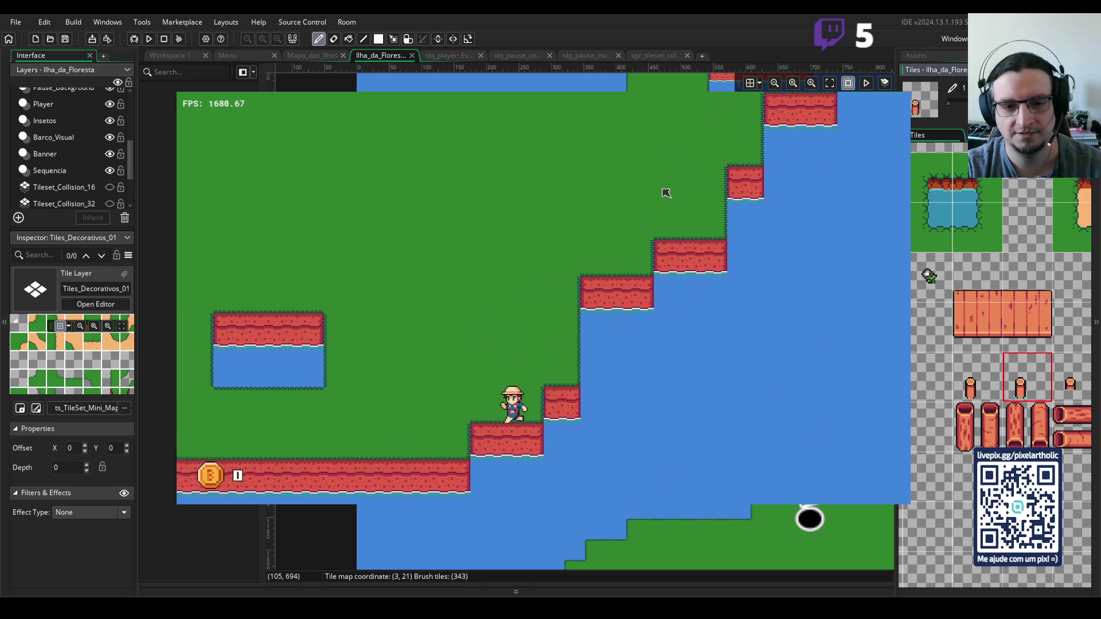
pyautogui.press('Left')
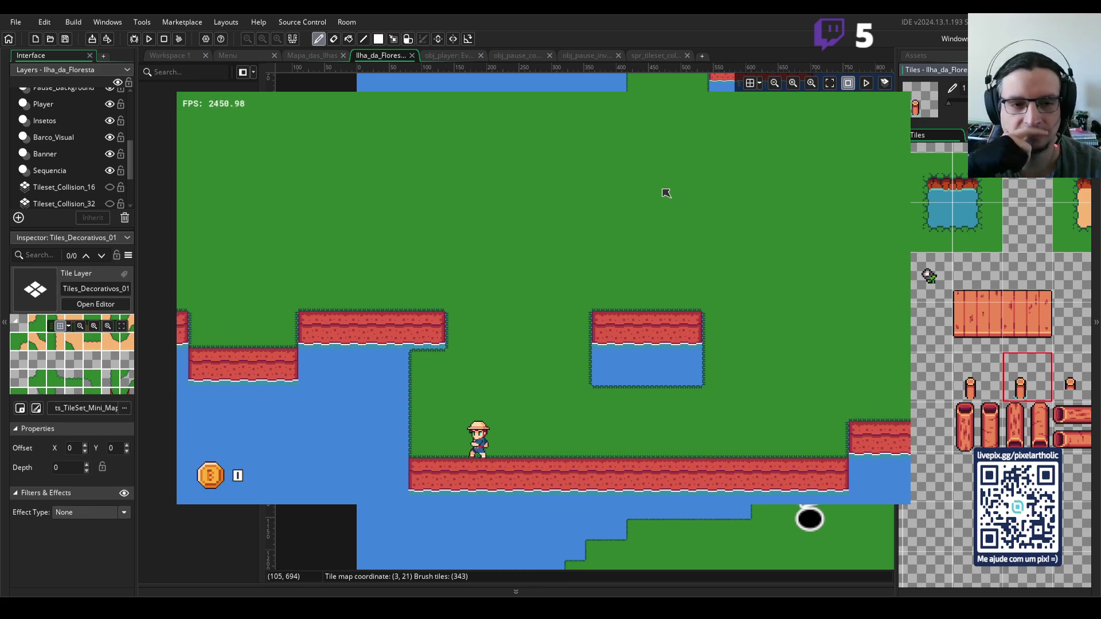
pyautogui.press('Up')
pyautogui.press('Left')
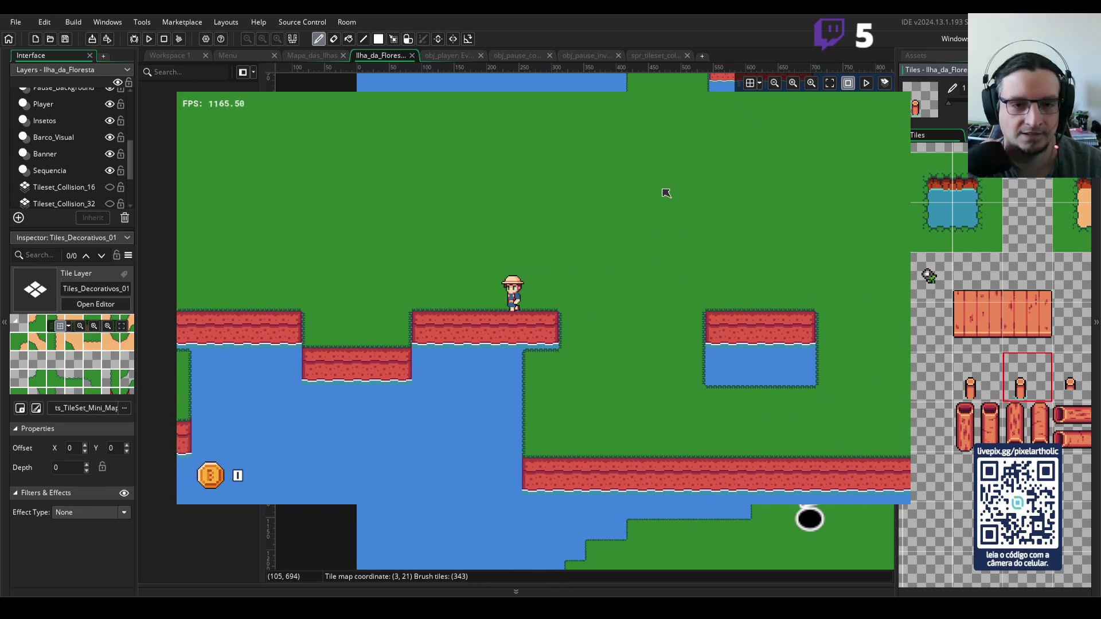
pyautogui.press('Left')
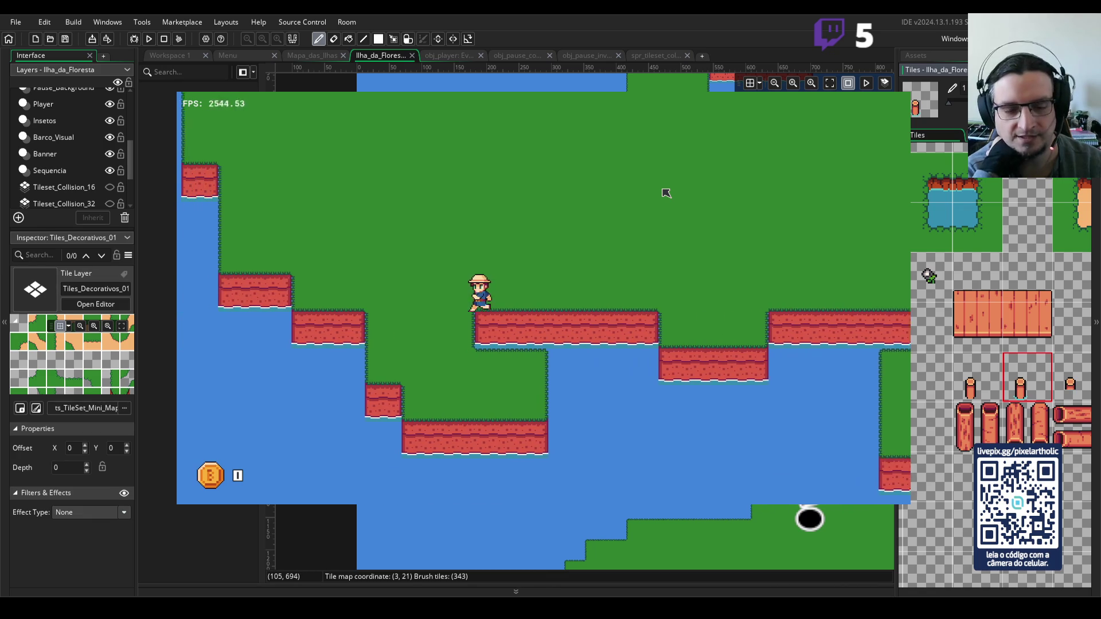
pyautogui.press('Down')
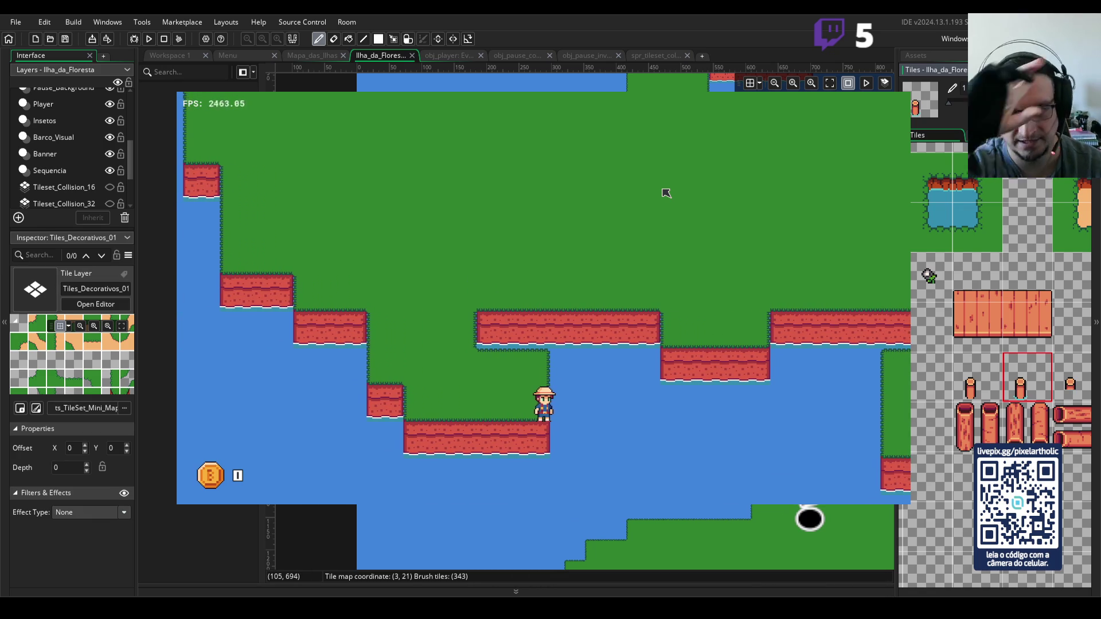
# - Walk the player back up past the cliffs, then left, right and down across the grass
pyautogui.press('Left')
pyautogui.press('Up')
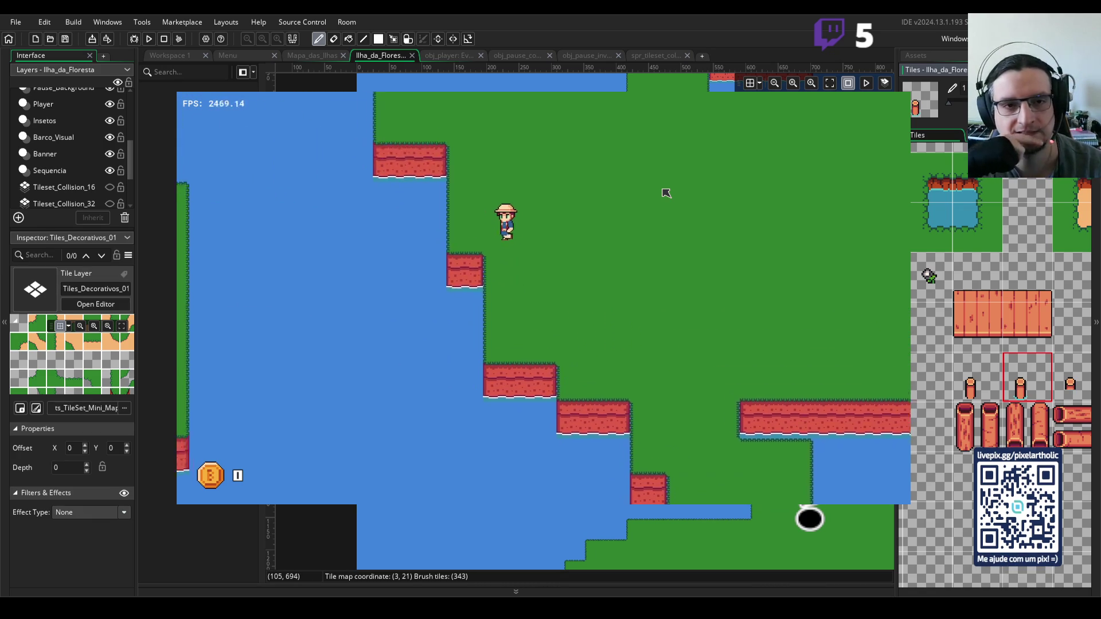
pyautogui.press('Up')
pyautogui.press('Right')
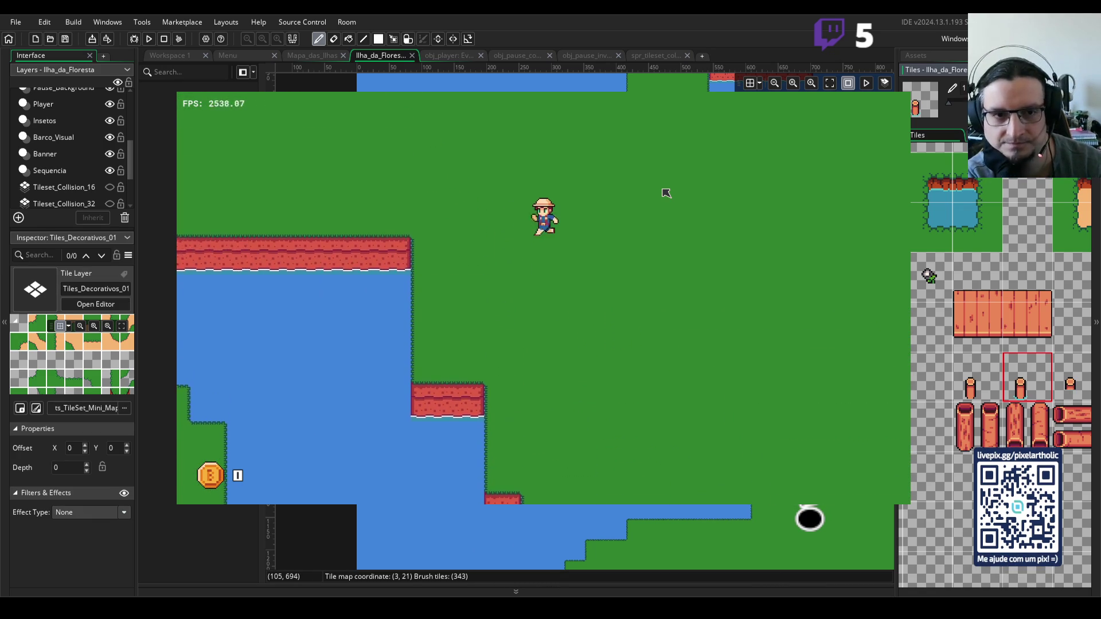
pyautogui.press('Up')
pyautogui.press('Left')
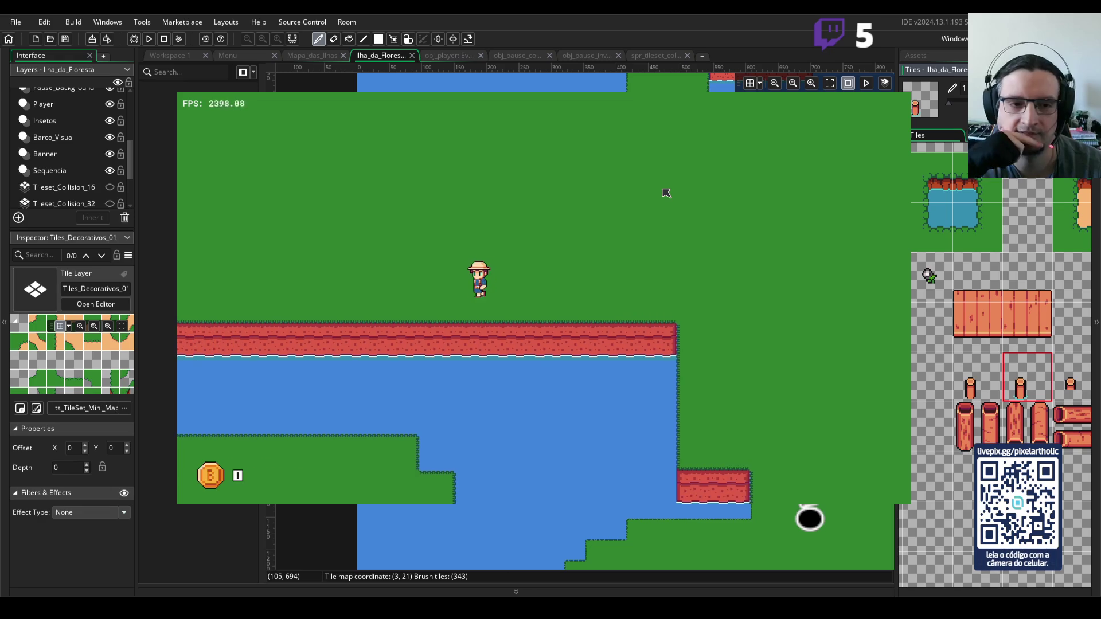
pyautogui.press('Right')
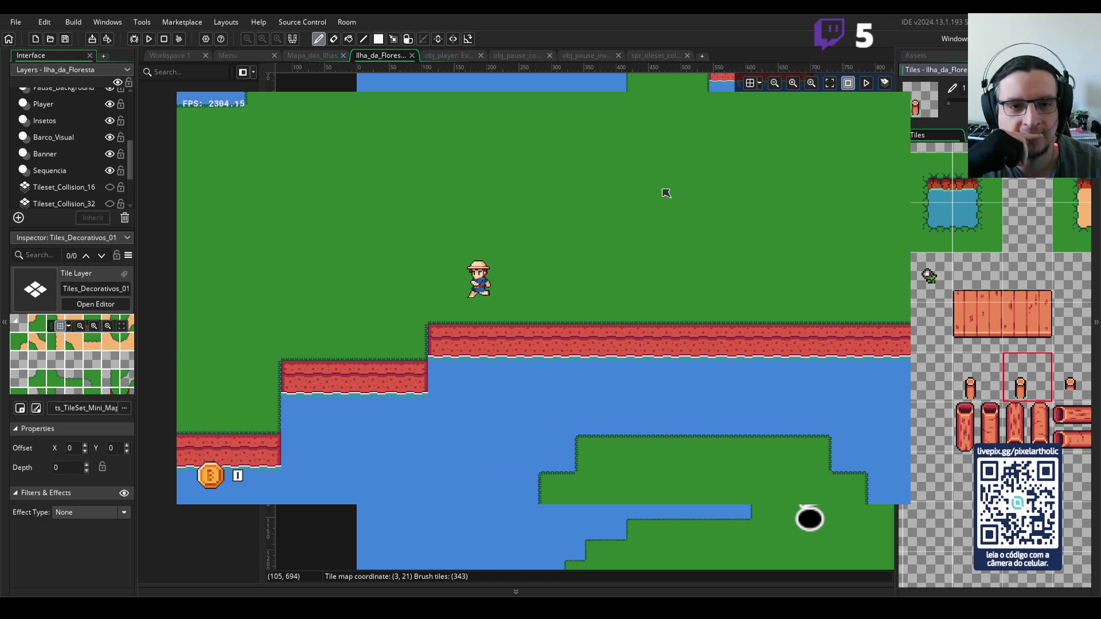
pyautogui.press('Left')
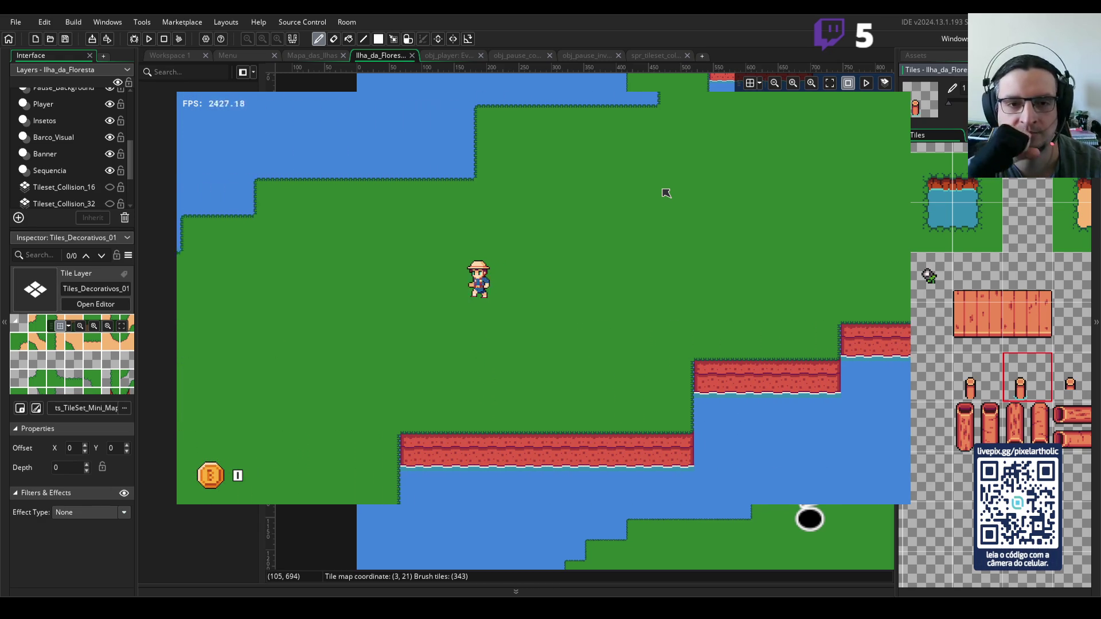
pyautogui.press('Left')
pyautogui.press('Down')
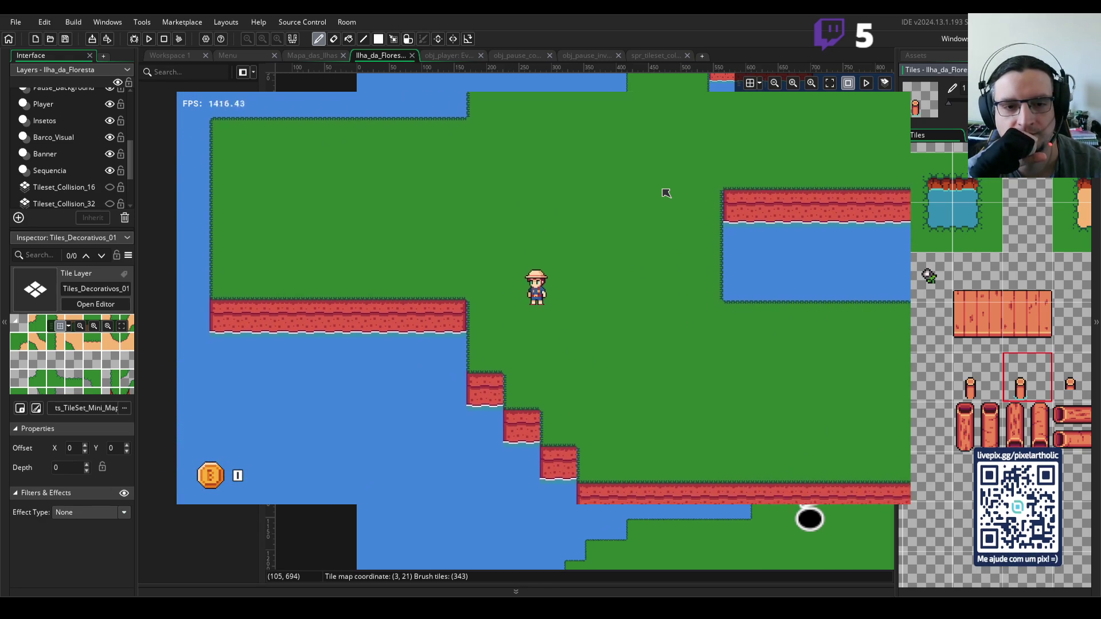
pyautogui.press('Right')
pyautogui.press('Down')
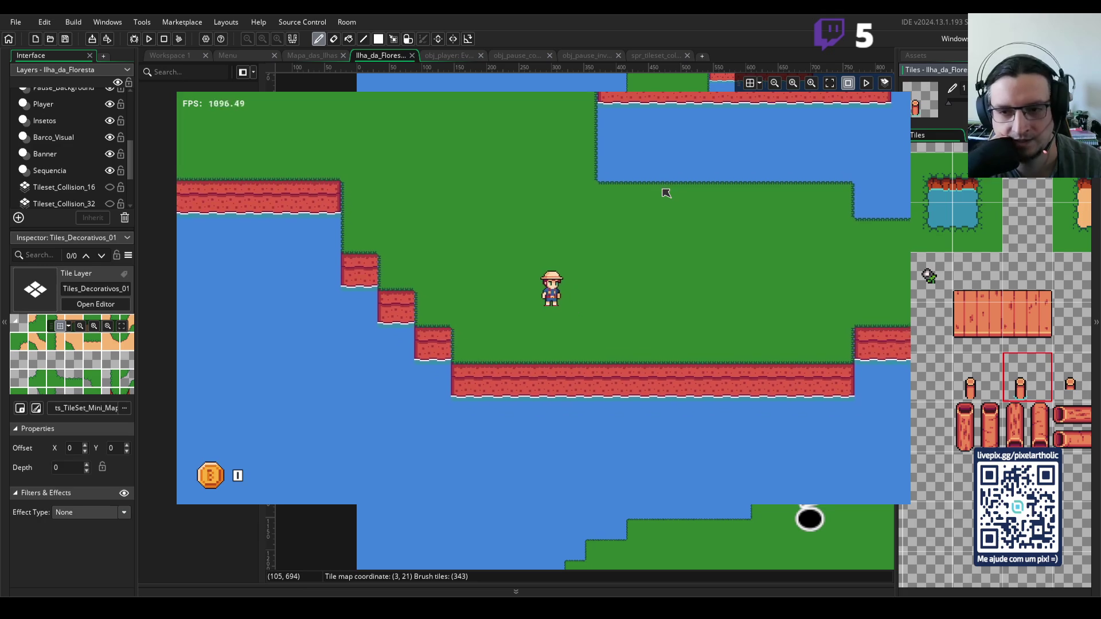
# - Walk the player right across the grassy island, then down toward the south edge and back up
pyautogui.press('Right')
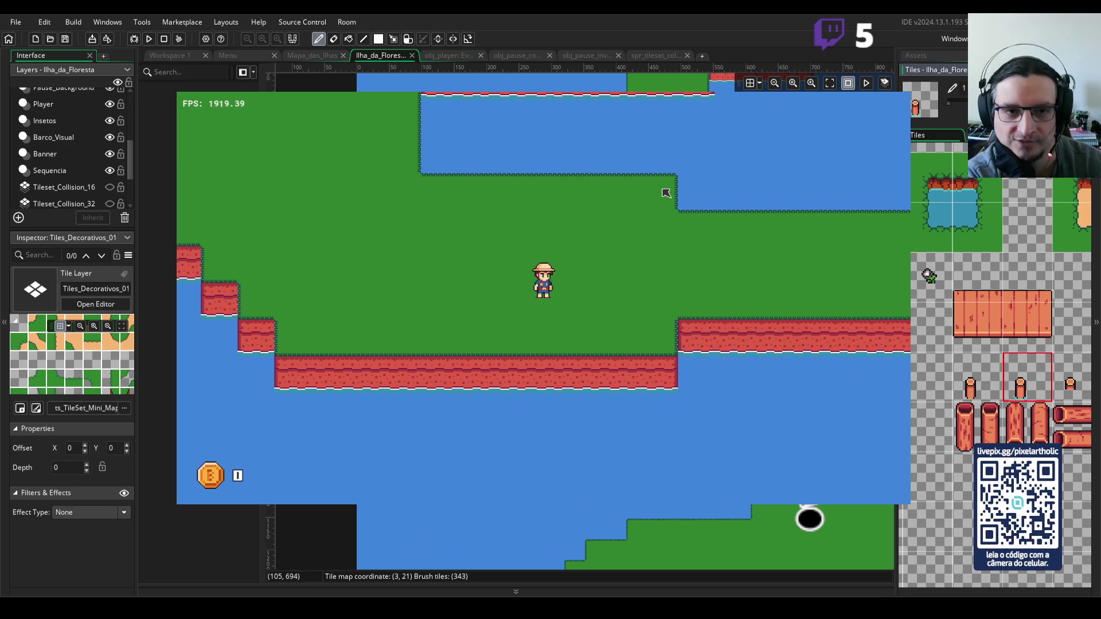
pyautogui.press('Right')
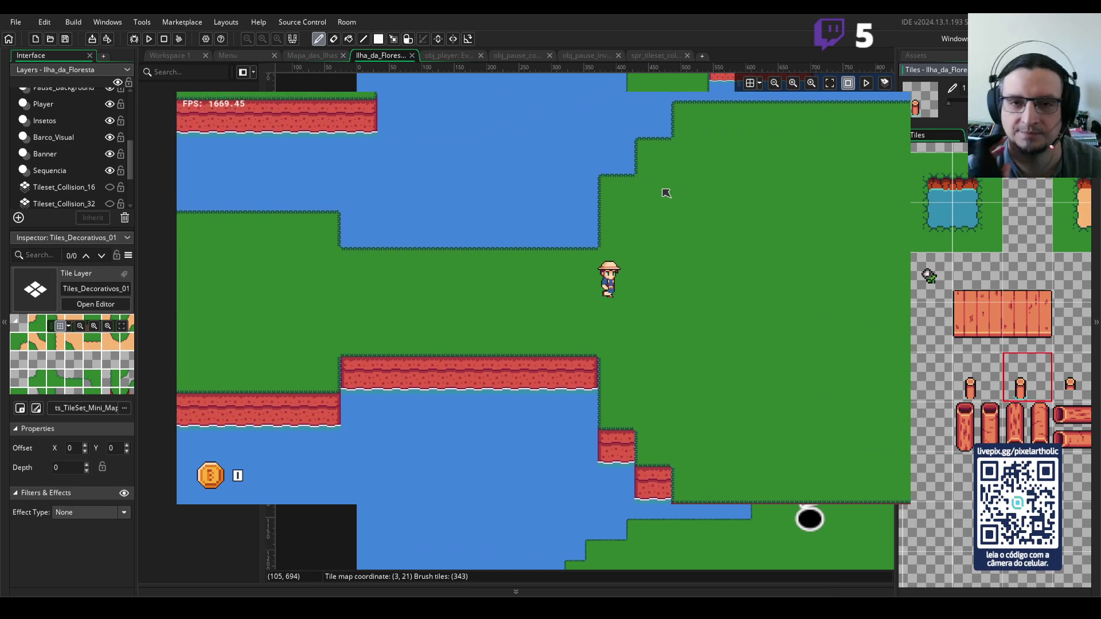
pyautogui.press('Right')
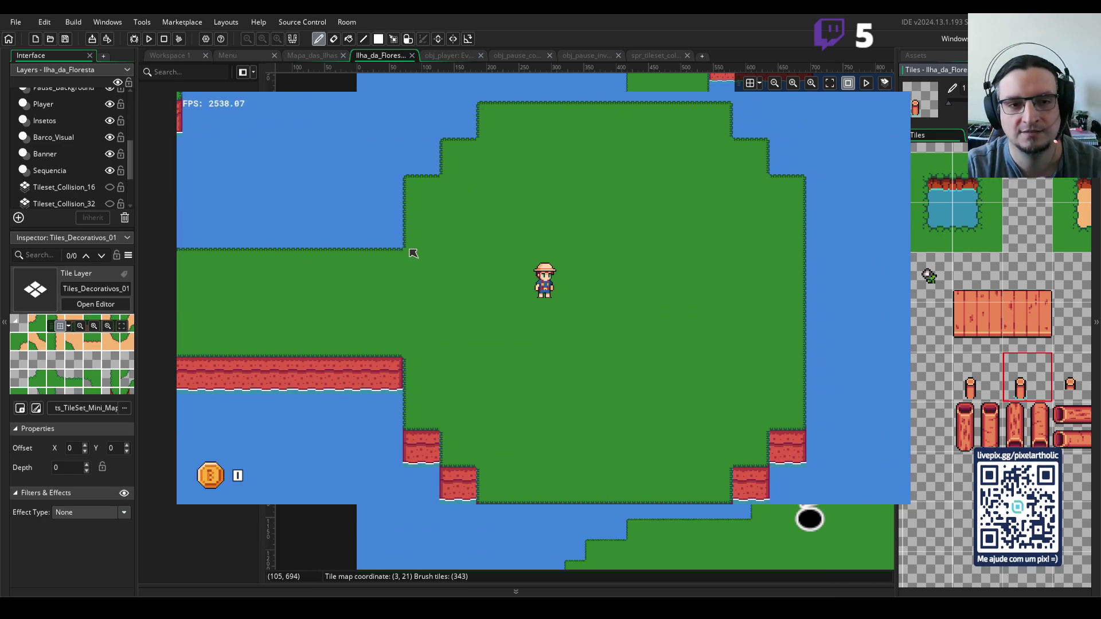
pyautogui.press('Right')
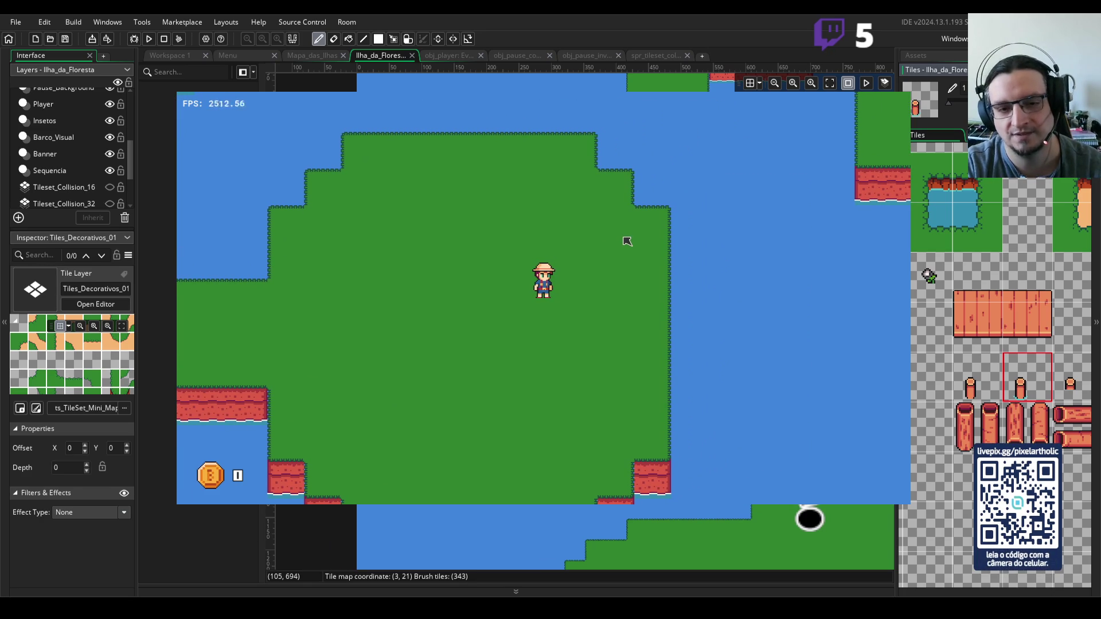
pyautogui.press('Down')
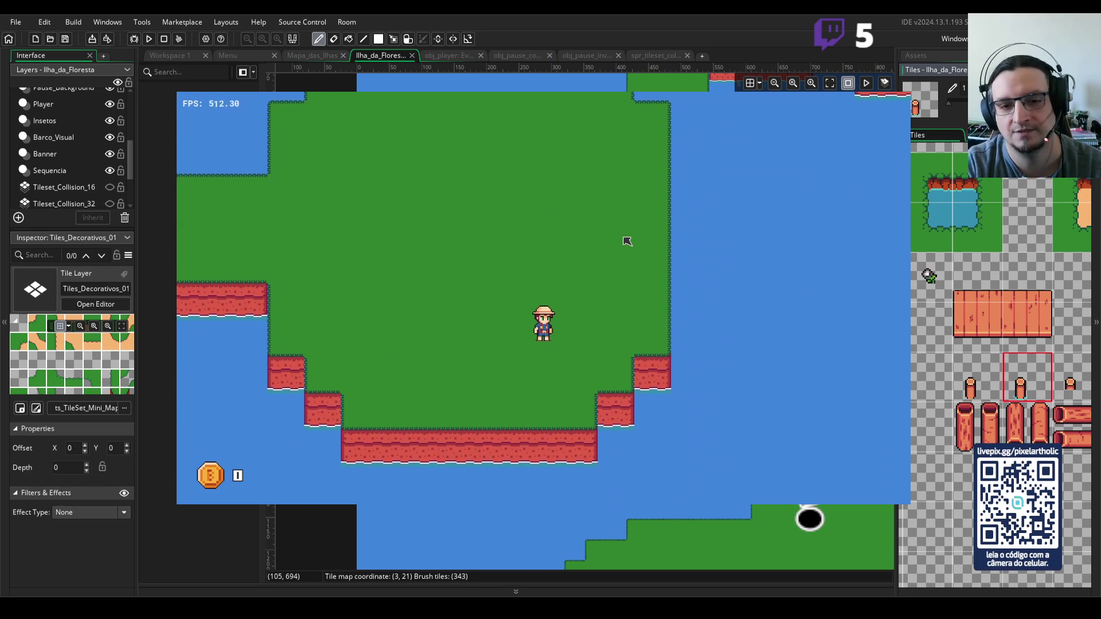
pyautogui.press('Up')
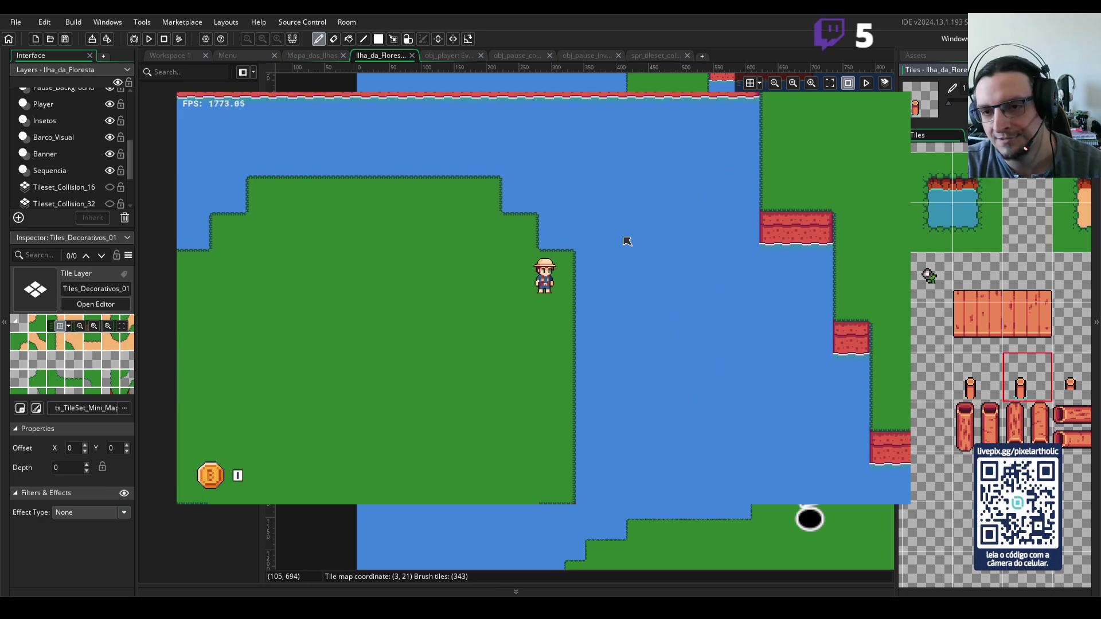
# - Walk the player left, up and around to the grass beside the log raft and dock
pyautogui.press('Left')
pyautogui.press('Down')
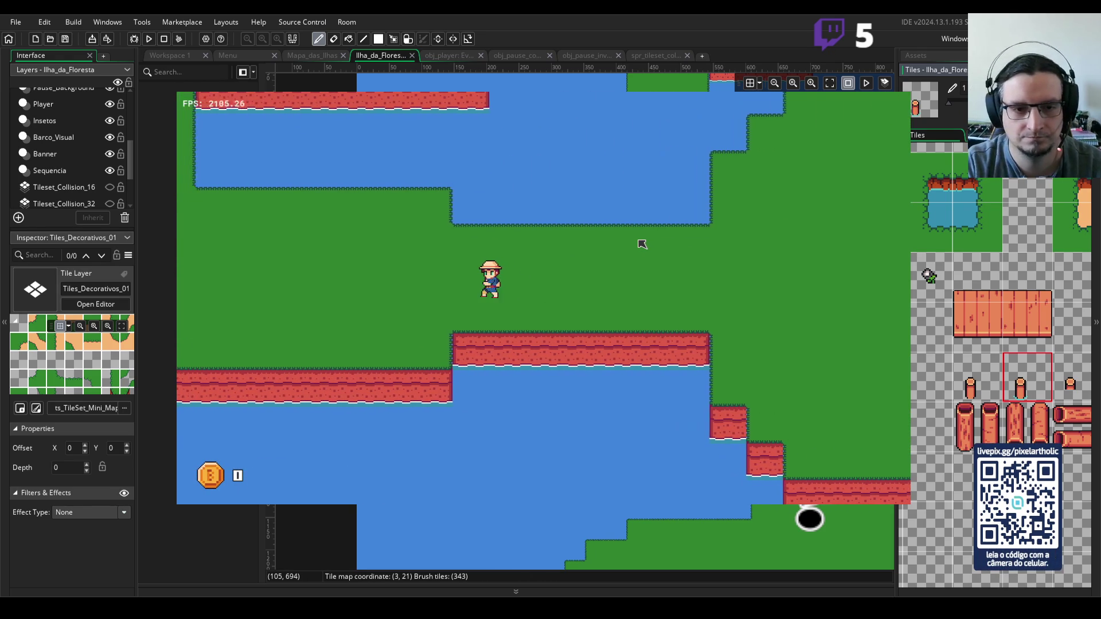
pyautogui.press('Up')
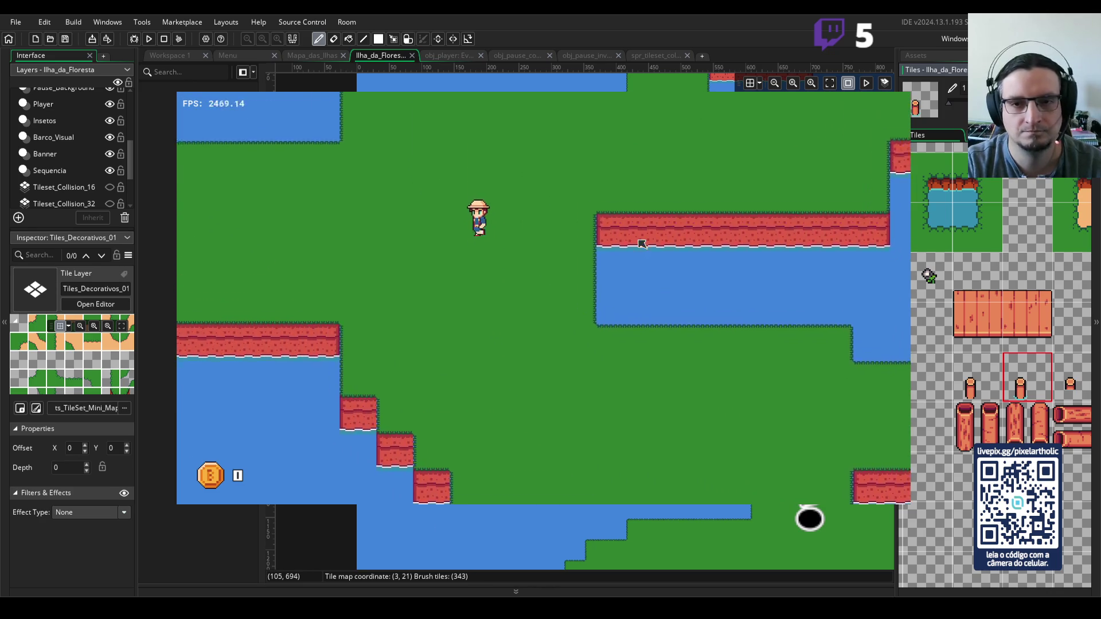
pyautogui.press('Right')
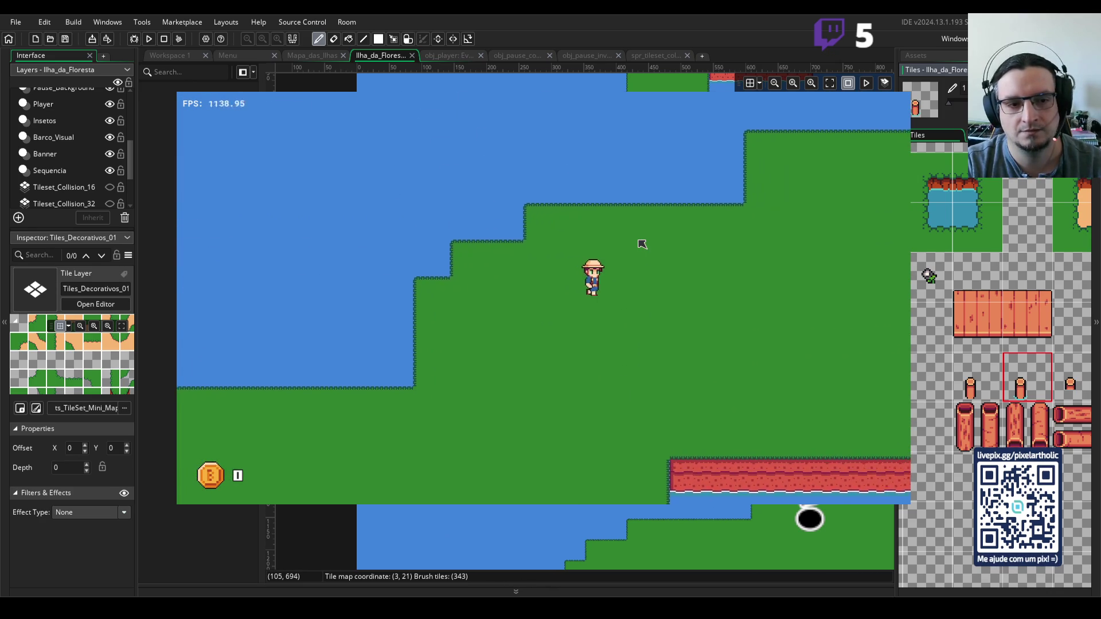
pyautogui.press('Down')
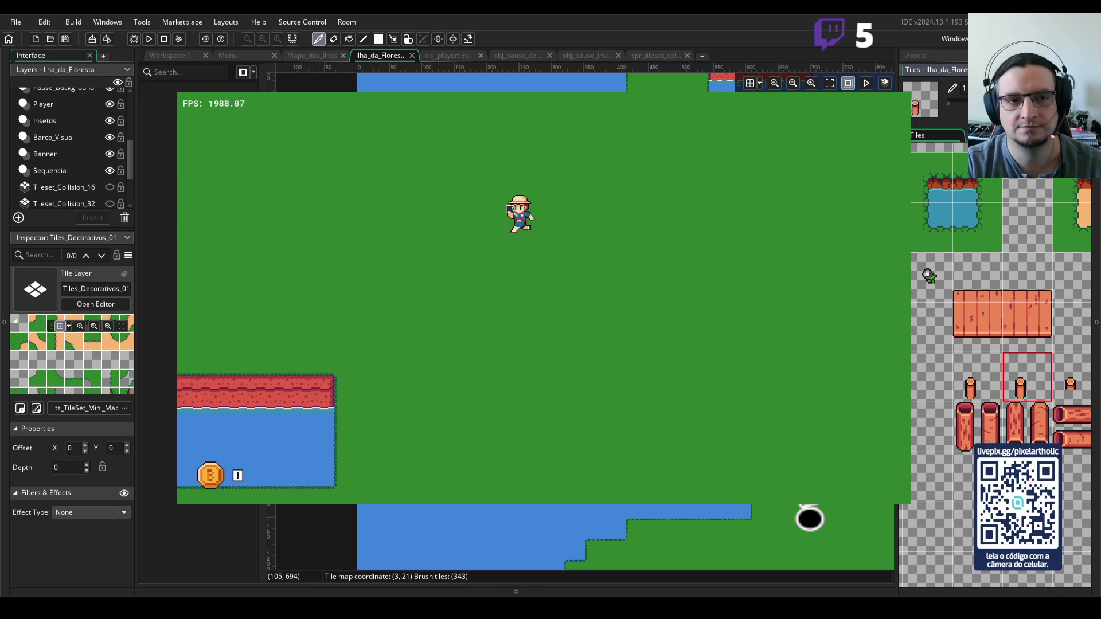
pyautogui.press('Left')
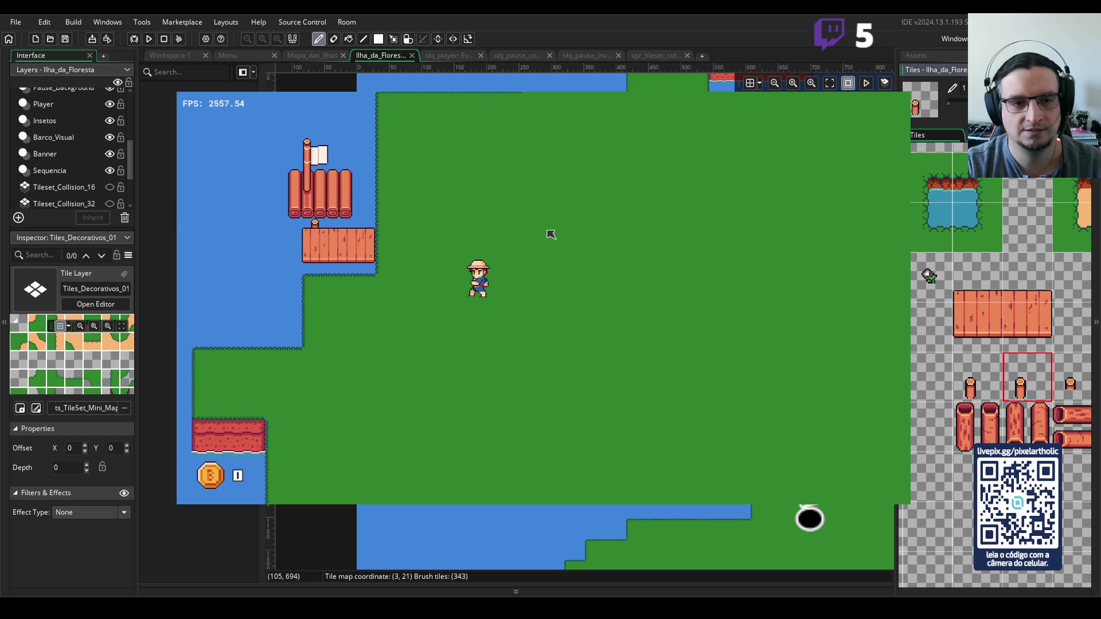
pyautogui.press('Up')
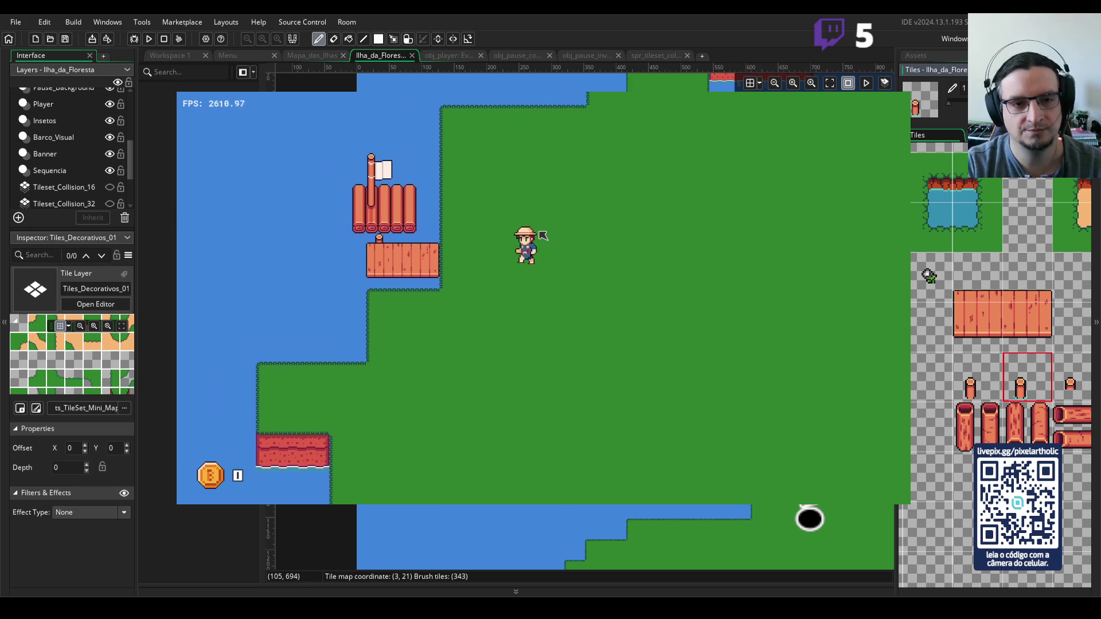
# - Open the Inventário and Venda book with I, cycle its tabs, close and reopen it, then quit with Escape
pyautogui.press('i')
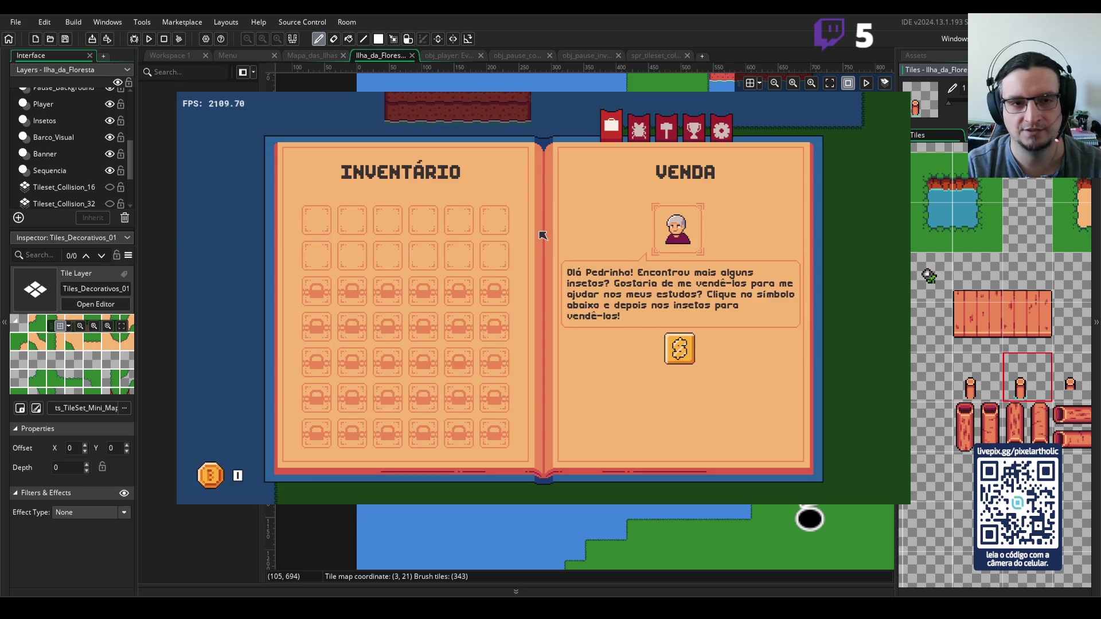
pyautogui.press('Right')
pyautogui.press('Right')
pyautogui.press('Right')
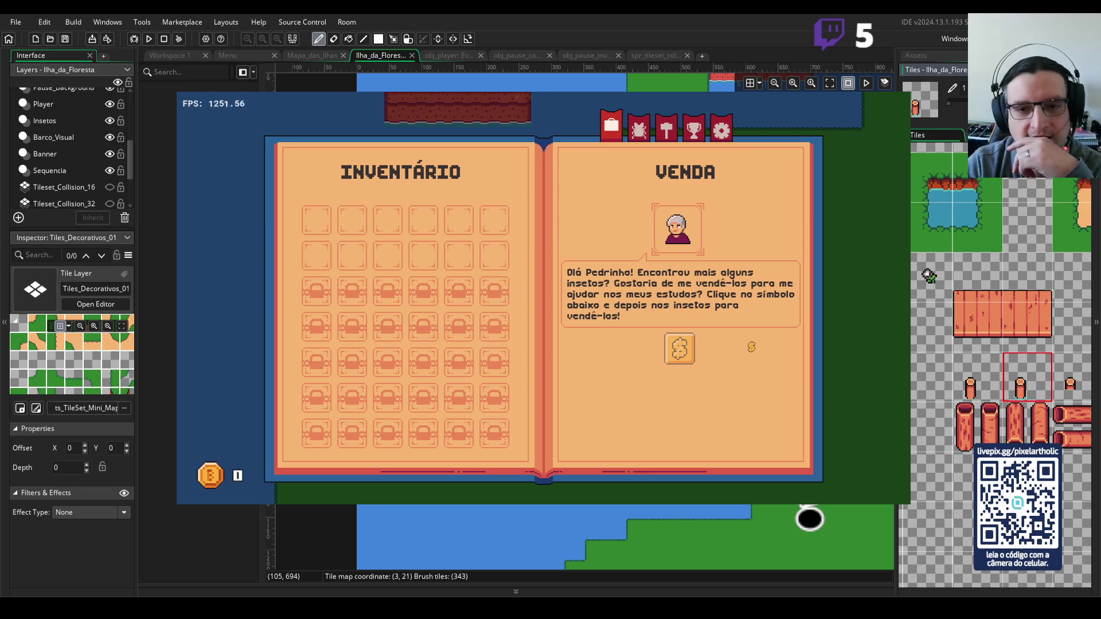
pyautogui.press('i')
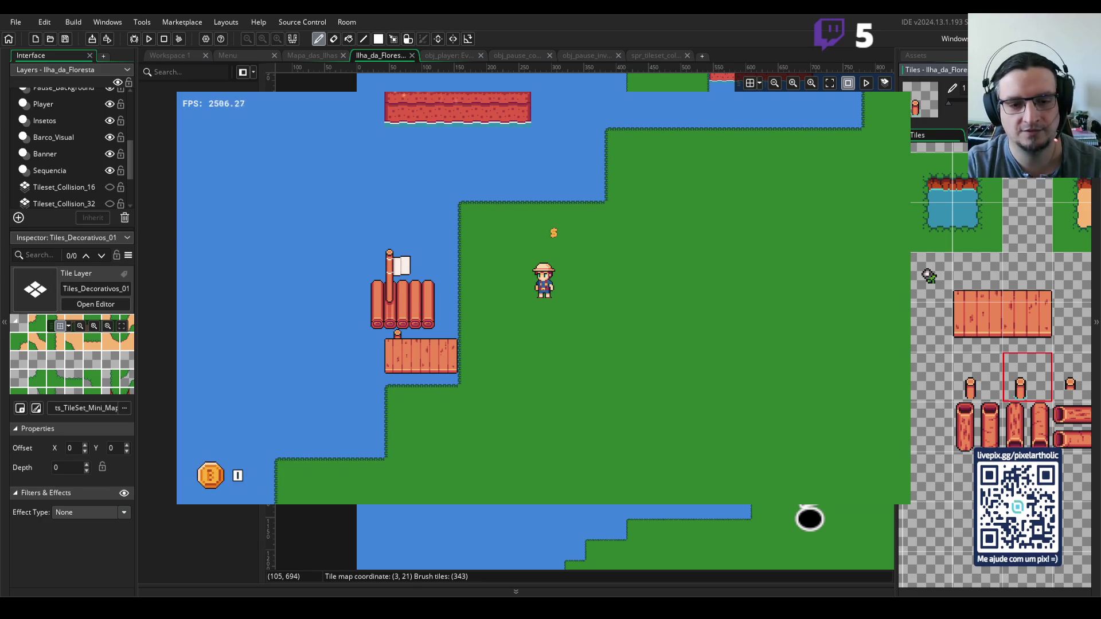
pyautogui.press('i')
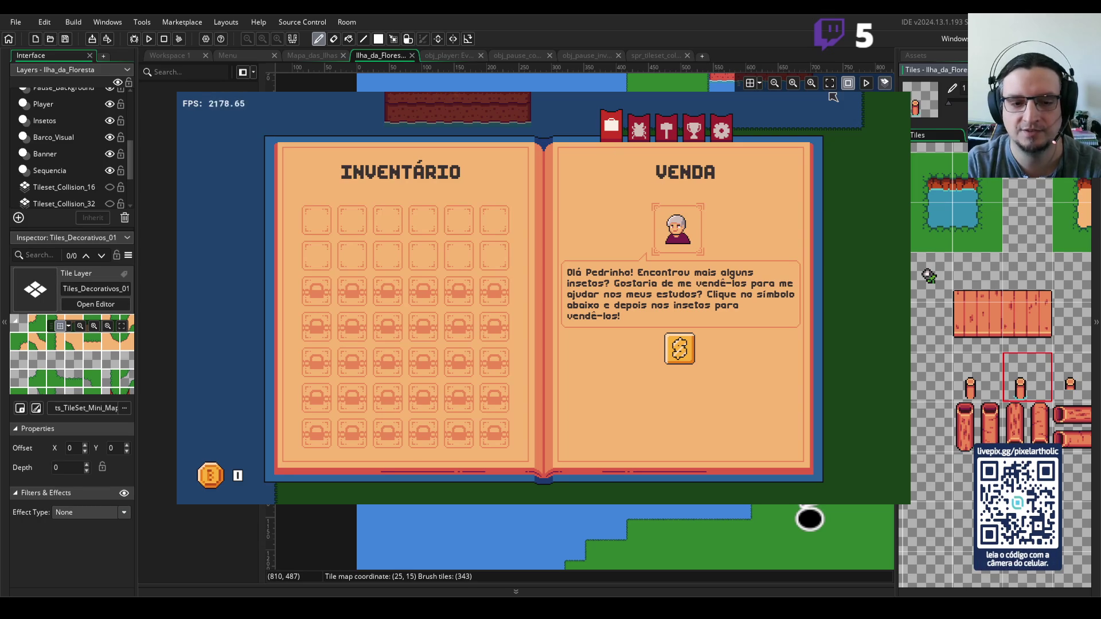
pyautogui.press('Escape')
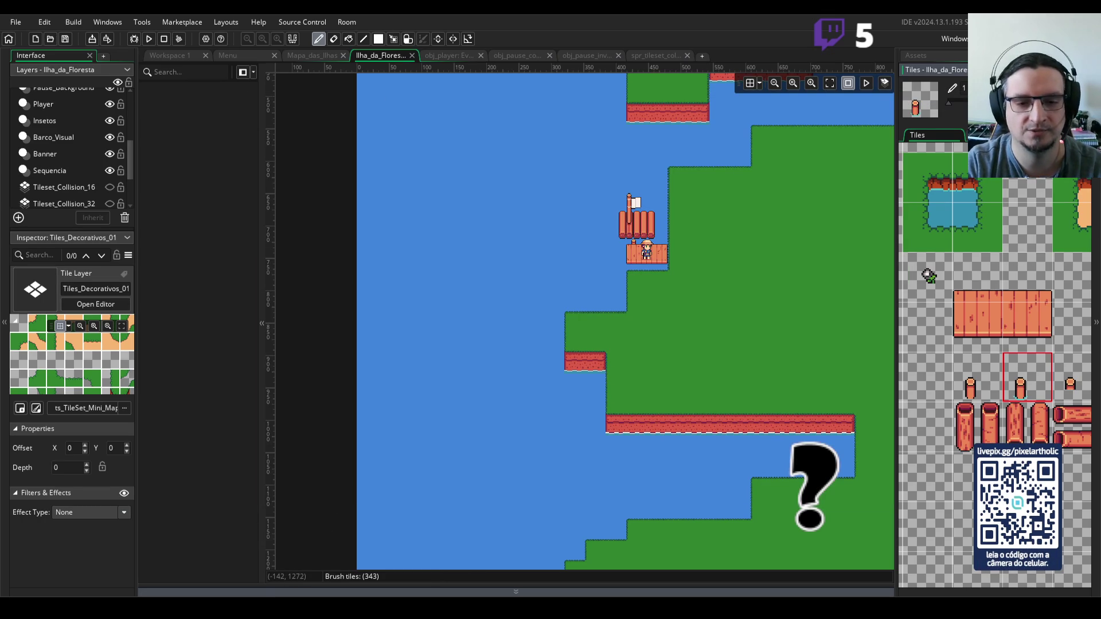
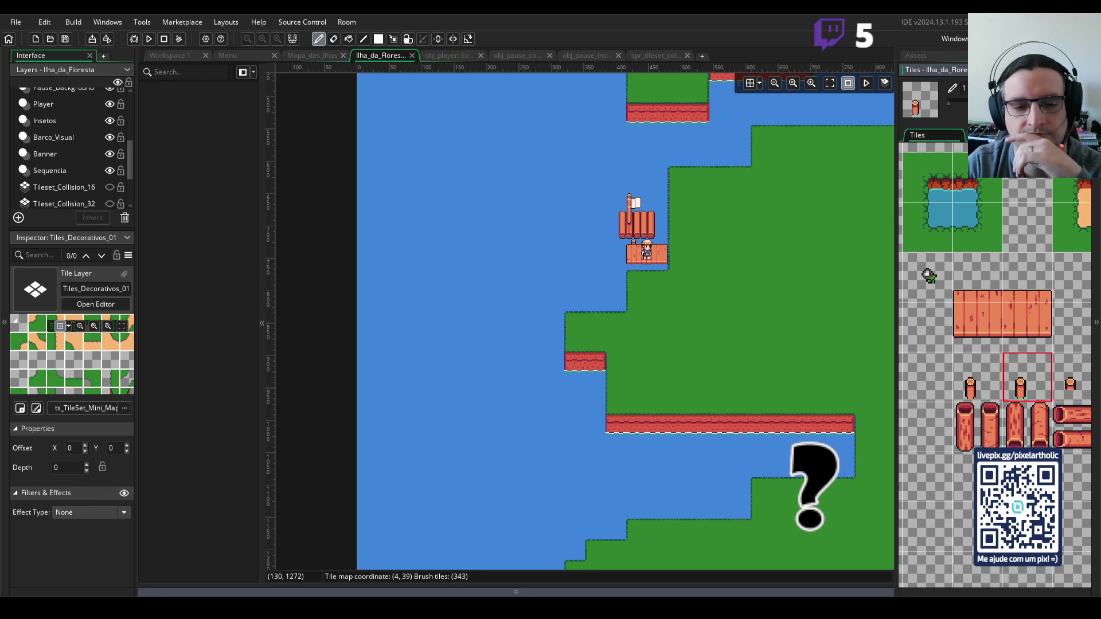
# - Select the Pause_Upgrades layer and fit the whole Ilha_da_Floresta room map in the view
pyautogui.hotkey('alt', 'Tab')
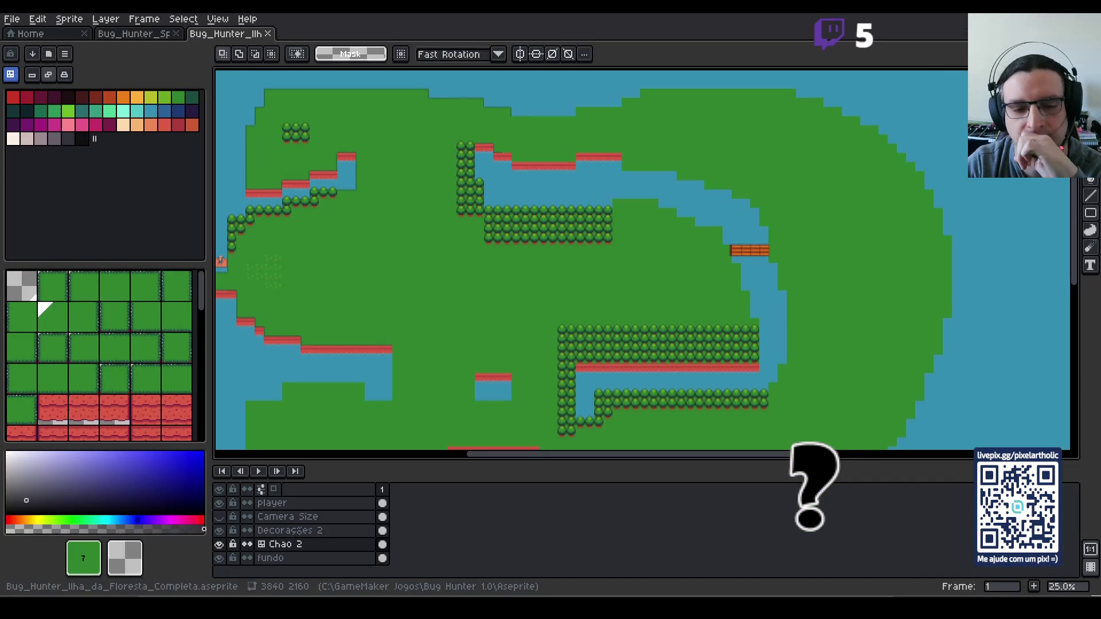
pyautogui.hotkey('alt', 'Tab')
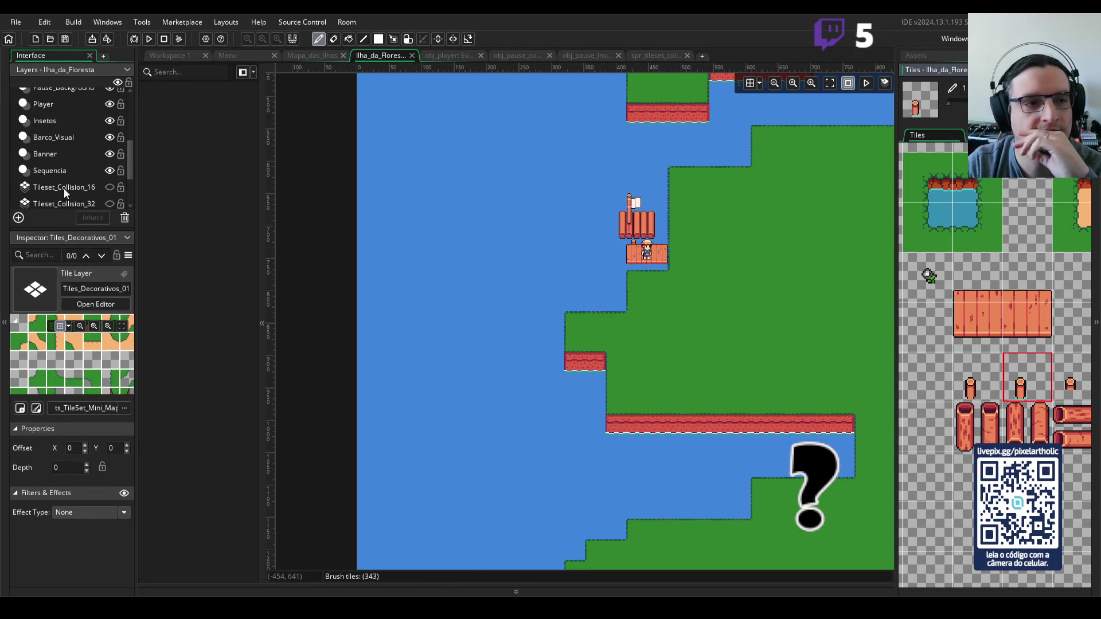
pyautogui.scroll(-3, 64, 185)
pyautogui.scroll(5, 89, 158)
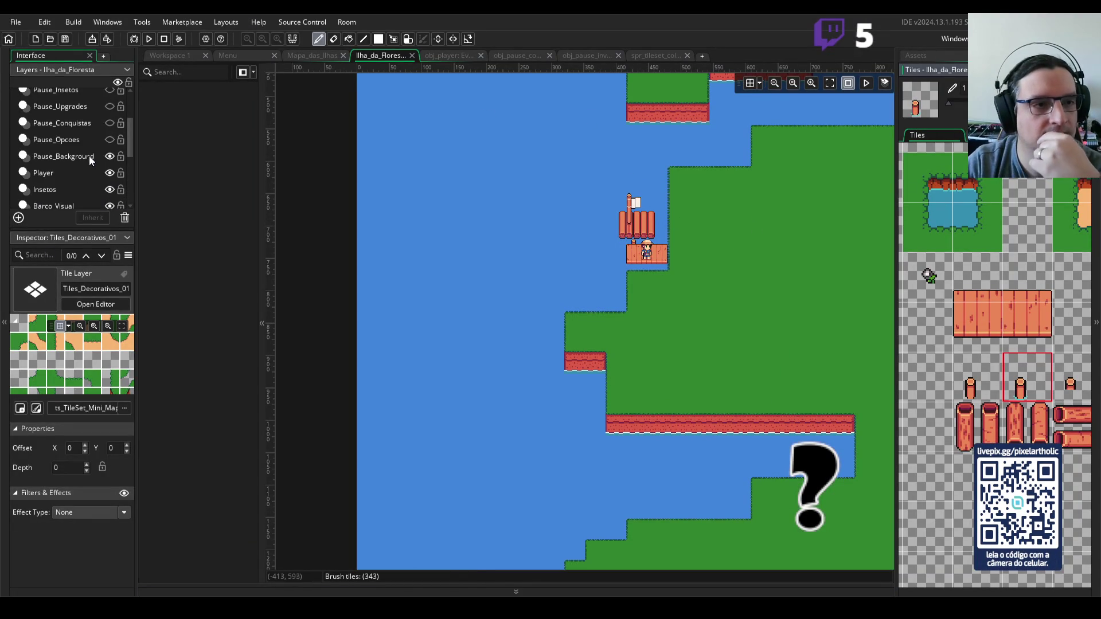
pyautogui.click(60, 106)
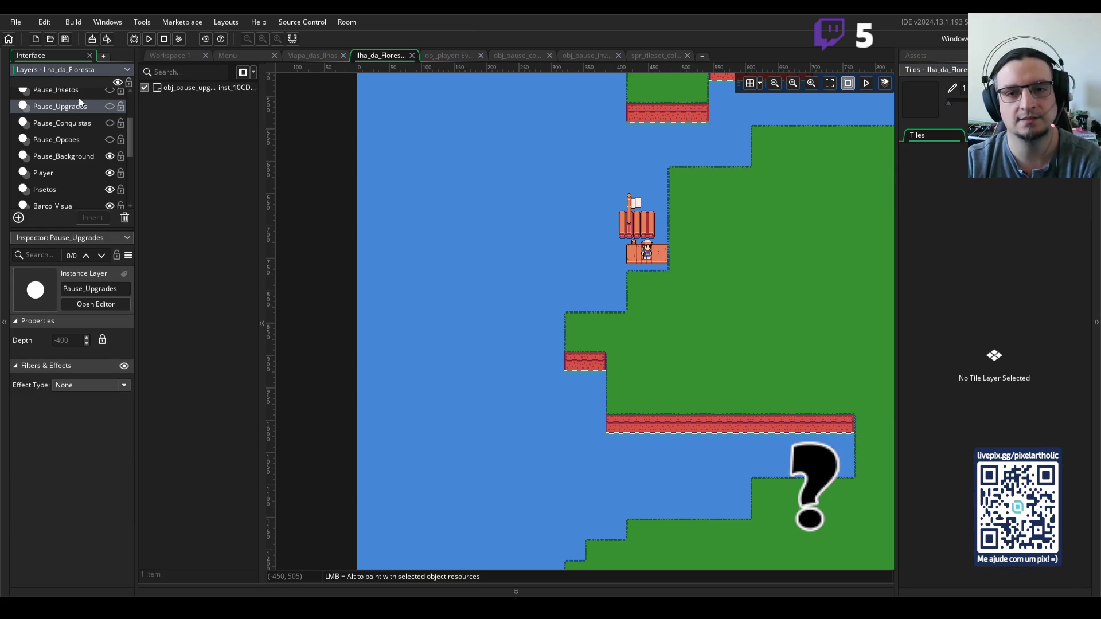
pyautogui.click(830, 83)
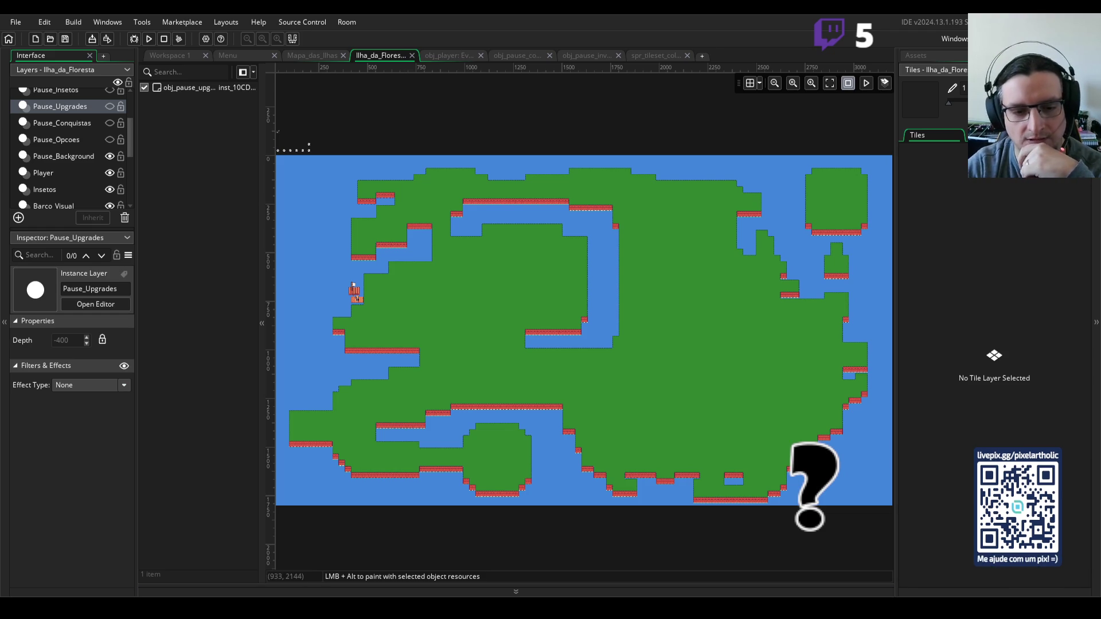
pyautogui.hotkey('alt', 'Tab')
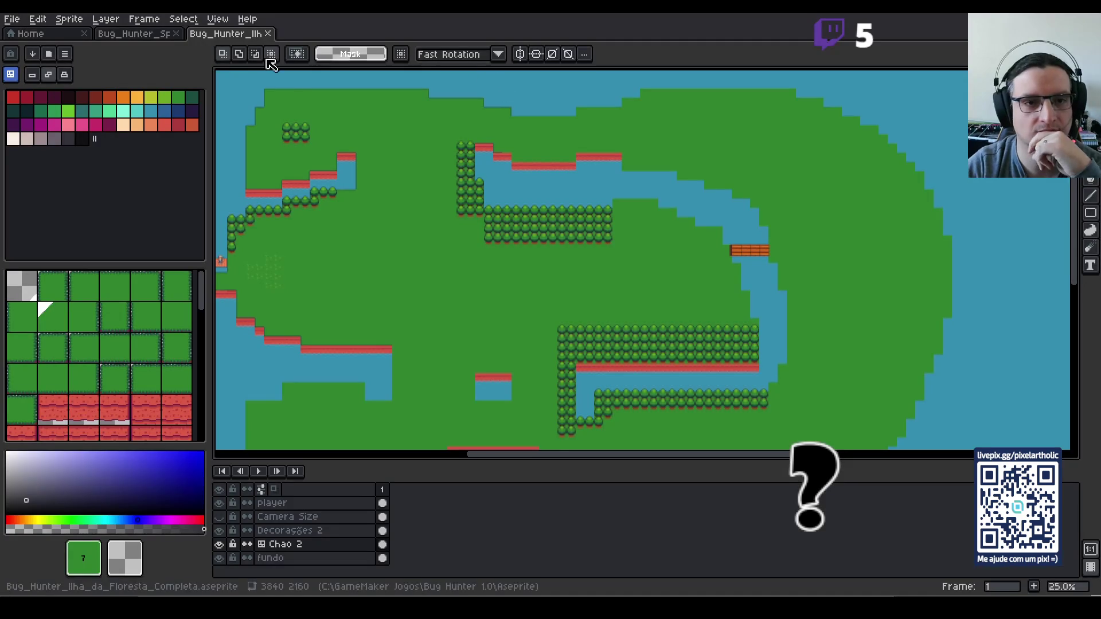
# - Look over the island map and sprite sheet documents, toggling the timeline to inspect layers
pyautogui.moveTo(340, 205); pyautogui.dragTo(648, 211)
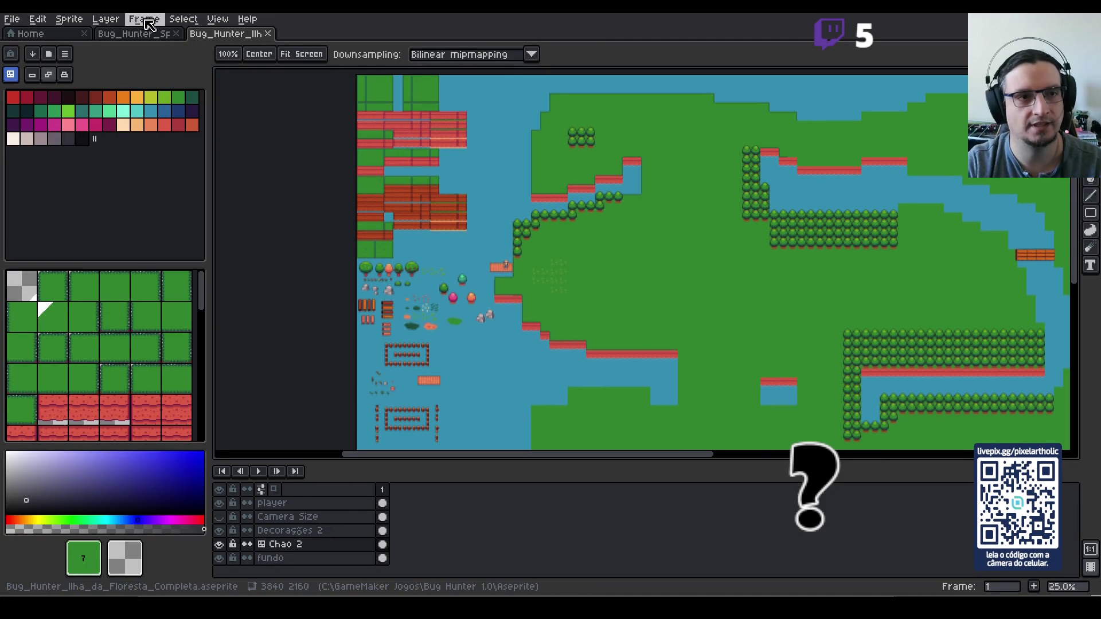
pyautogui.click(135, 33)
pyautogui.scroll(-1, 442, 181)
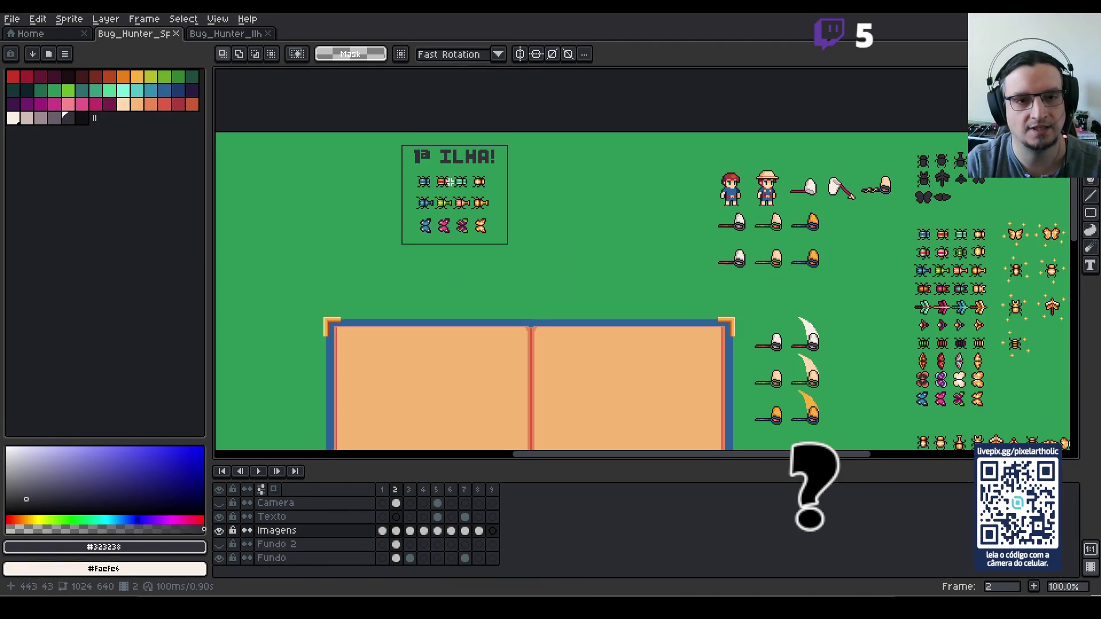
pyautogui.click(212, 35)
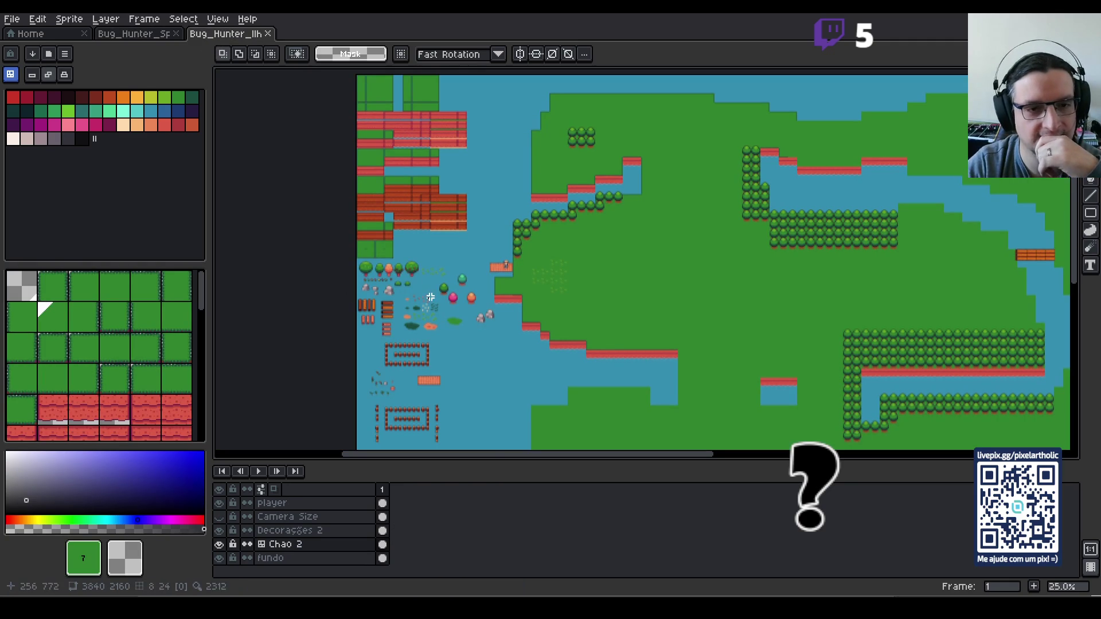
pyautogui.press('Tab')
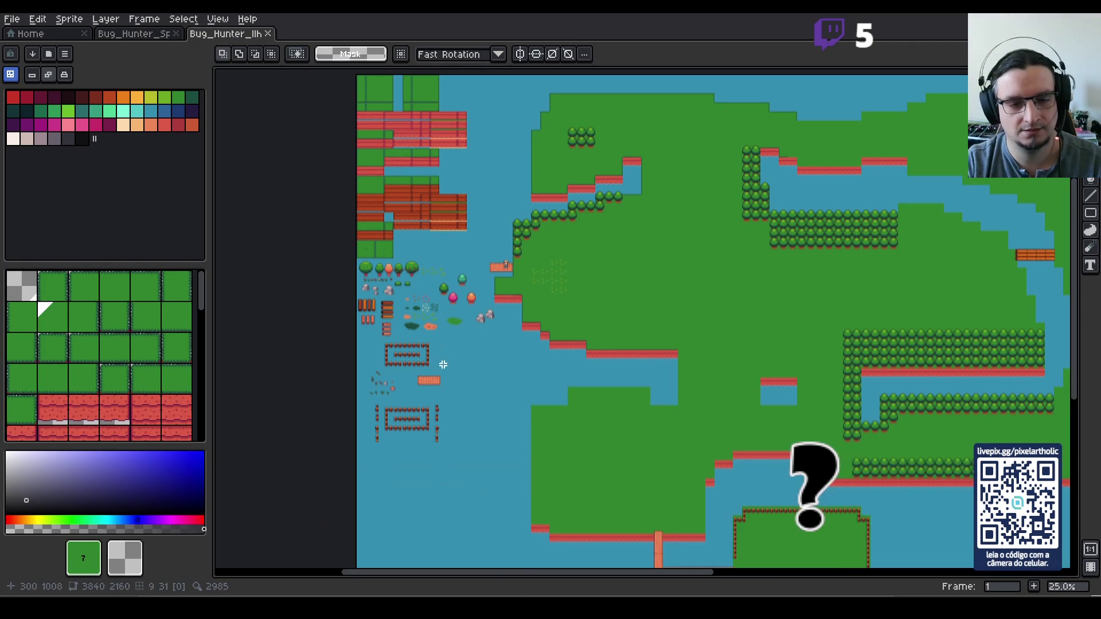
pyautogui.scroll(-3, 454, 310)
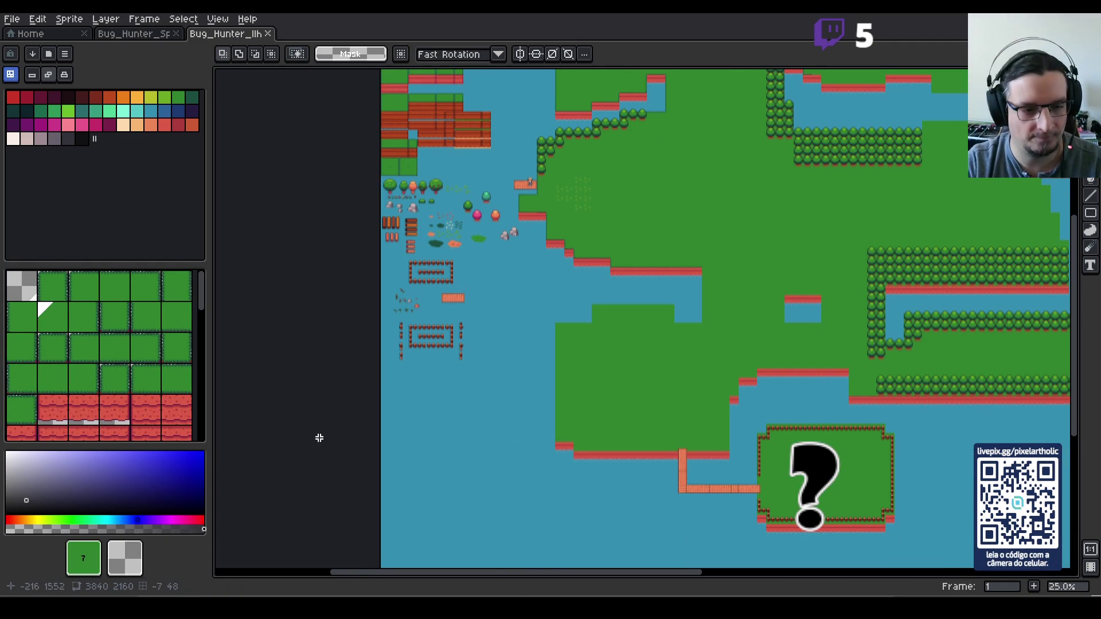
pyautogui.press('Tab')
pyautogui.click(285, 529)
pyautogui.press('Tab')
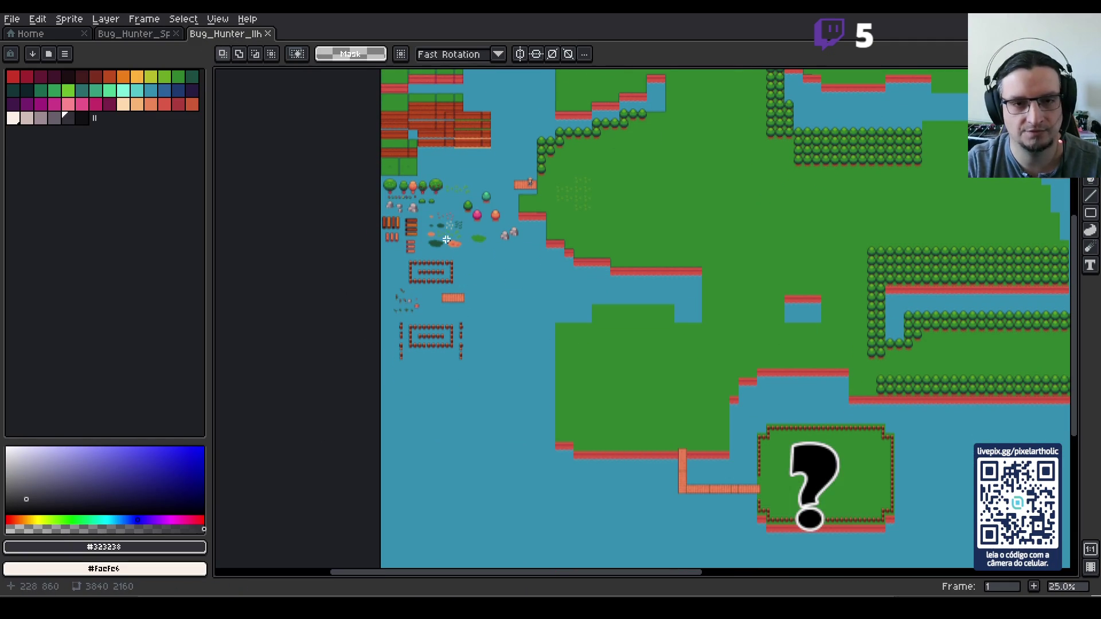
pyautogui.scroll(-1, 572, 259)
pyautogui.press('Tab')
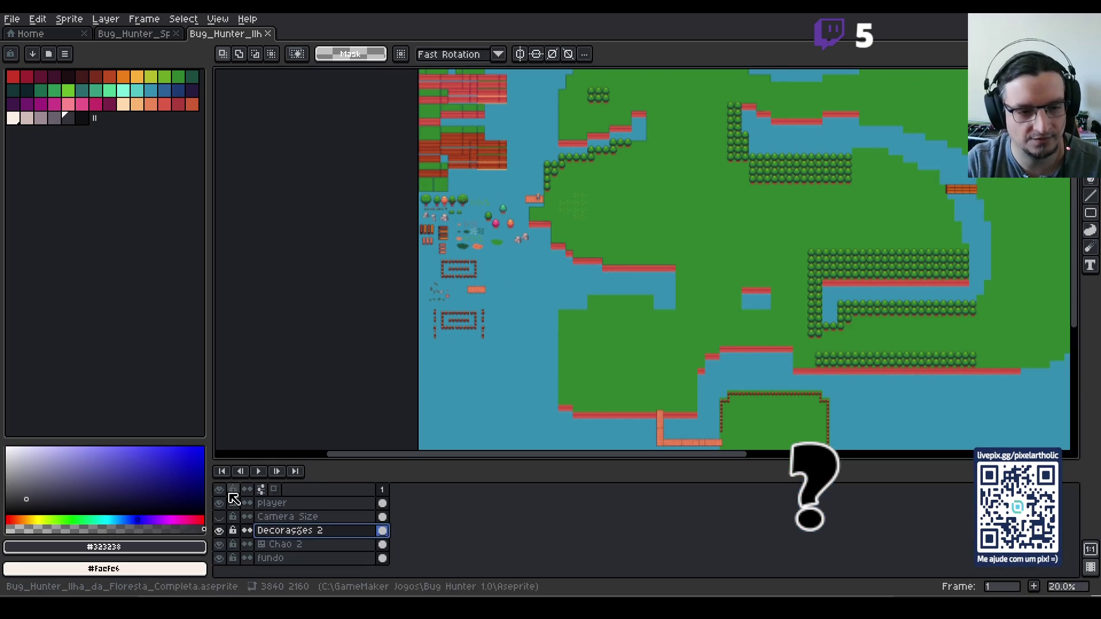
# - Hide the Chao 2 ground and player layers on the island map
pyautogui.click(220, 544)
pyautogui.moveTo(223, 514); pyautogui.dragTo(223, 508)
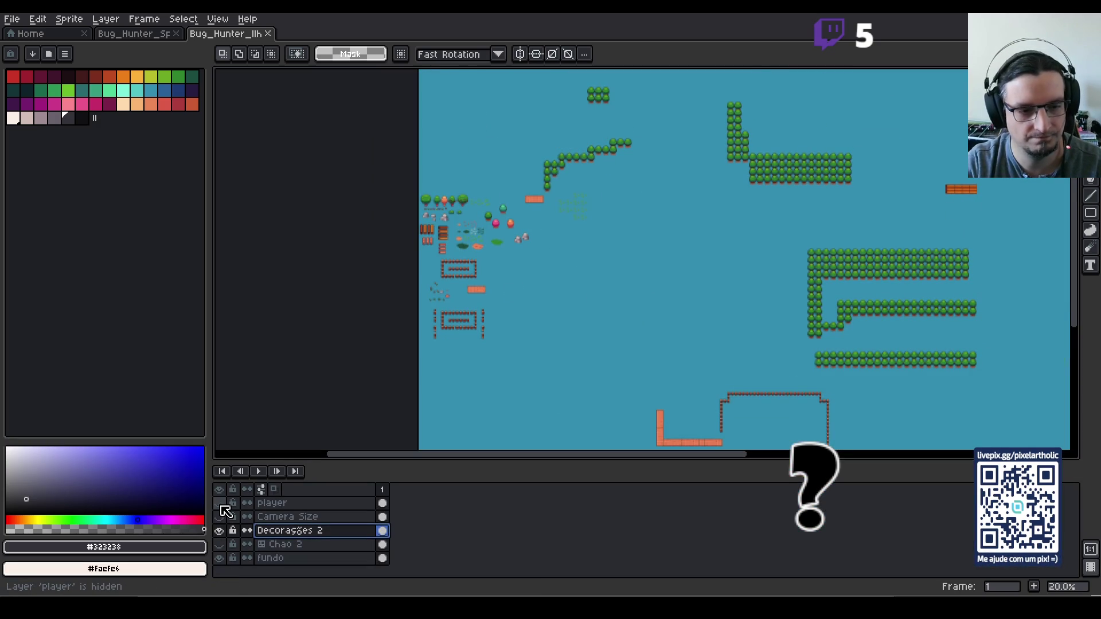
pyautogui.click(219, 558)
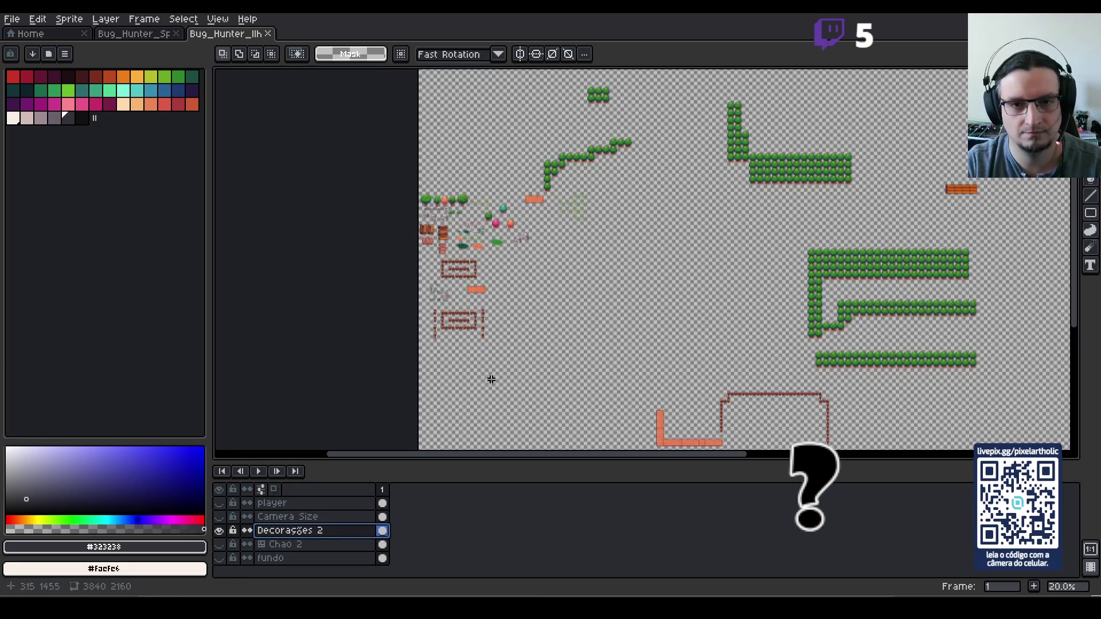
pyautogui.click(220, 532)
pyautogui.click(220, 532)
pyautogui.click(219, 559)
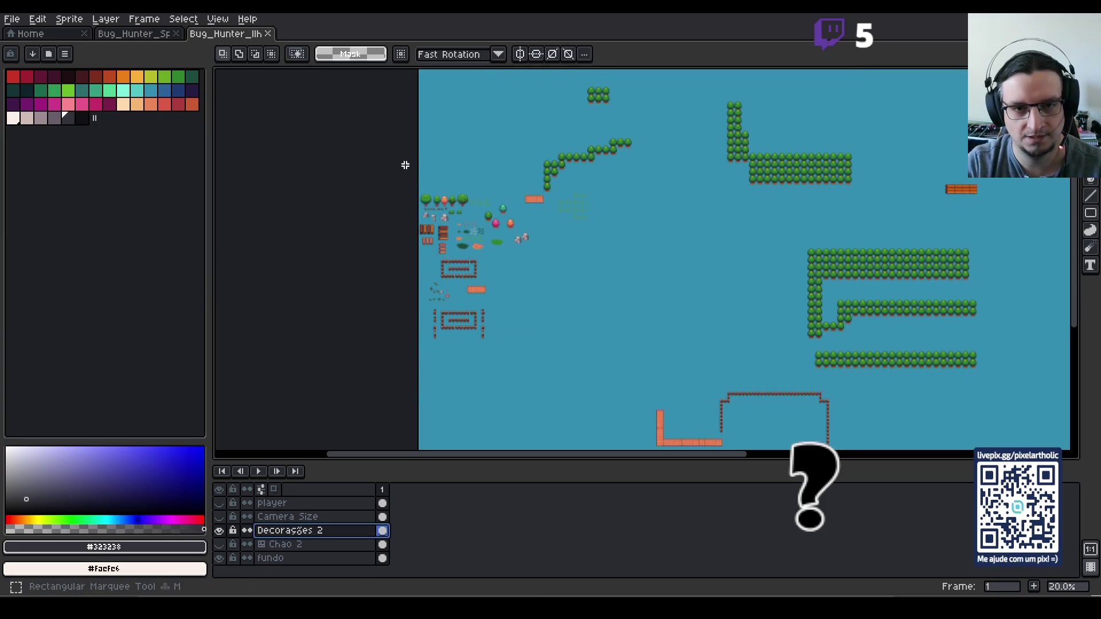
# - Marquee-select the decoration block, then create a new blank 496×816 sprite
pyautogui.moveTo(401, 162)
pyautogui.mouseDown()
pyautogui.moveTo(534, 373)
pyautogui.moveTo(534, 351)
pyautogui.mouseUp()
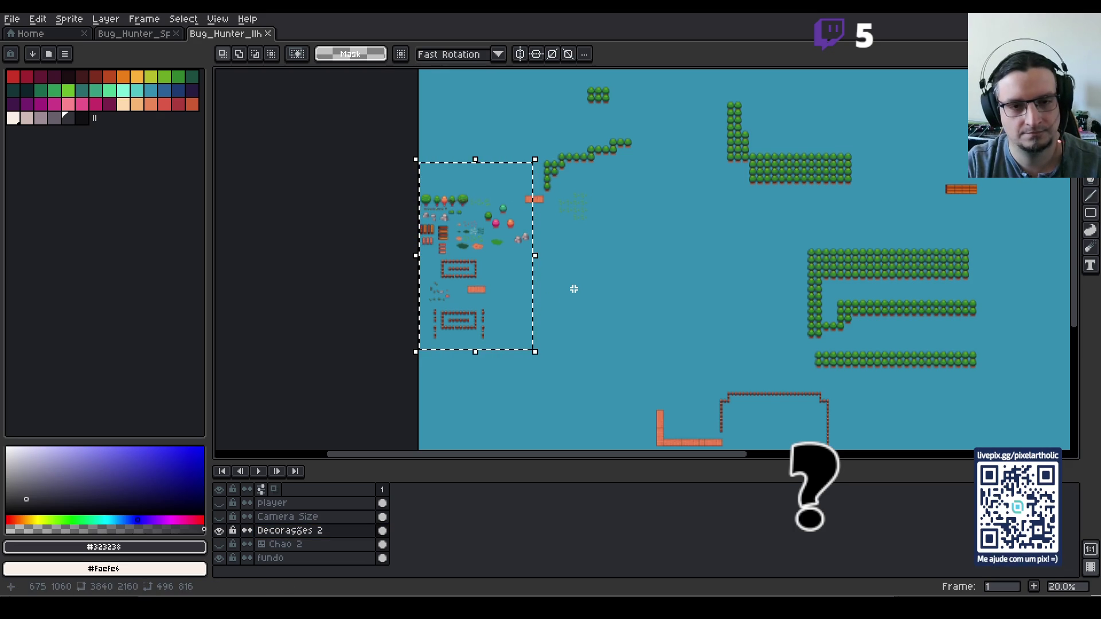
pyautogui.click(574, 289)
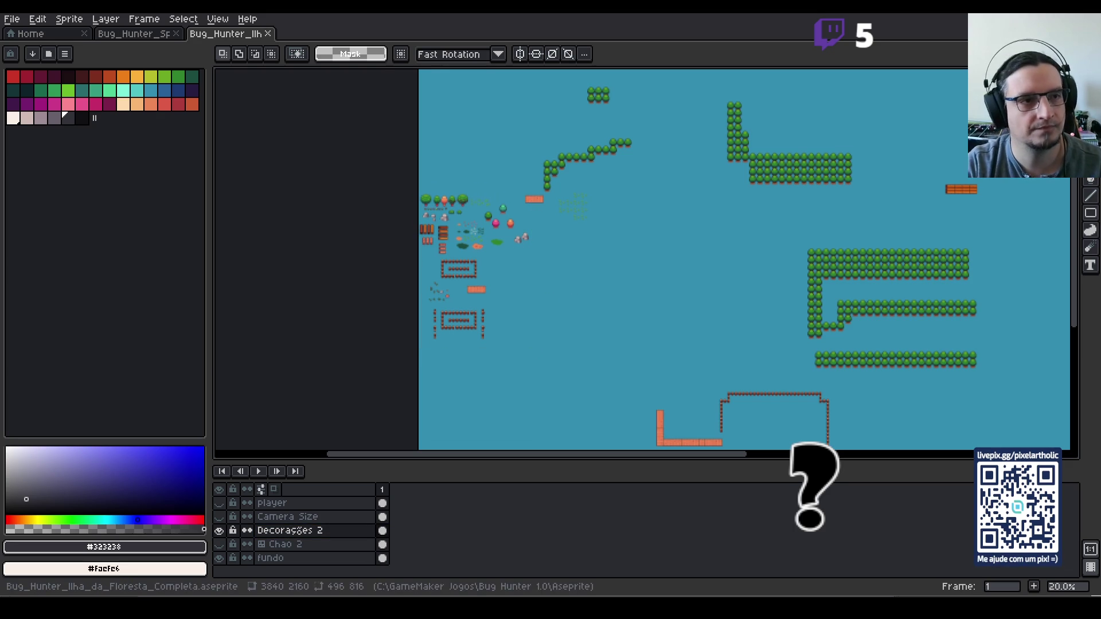
pyautogui.click(11, 19)
pyautogui.click(37, 39)
pyautogui.press('Return')
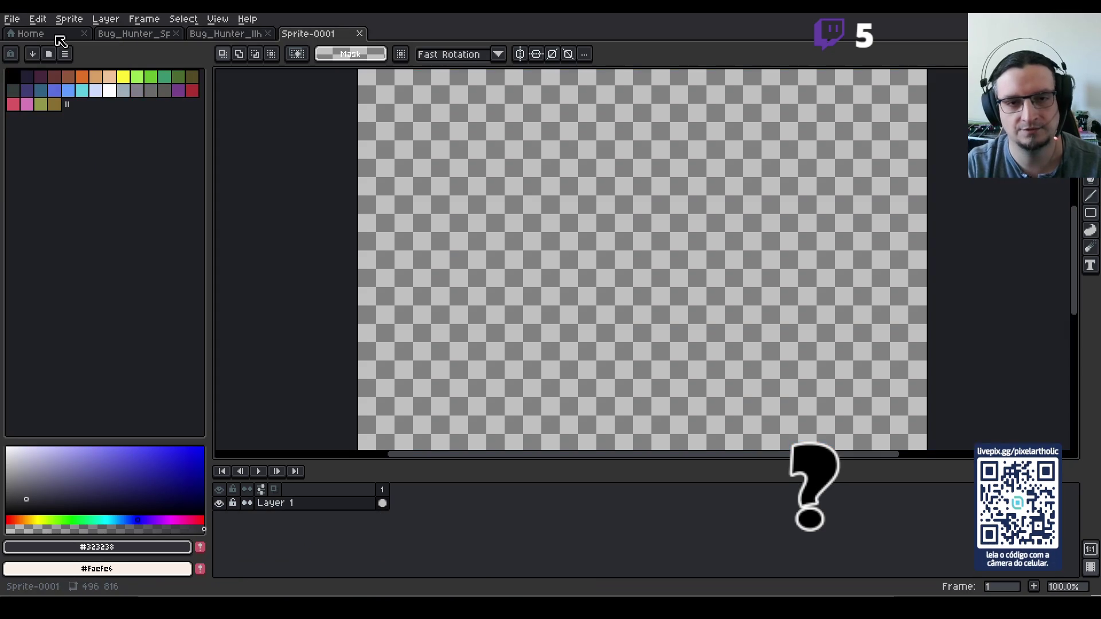
# - Paste the decorations and widen the new sprite's canvas to 1060×816
pyautogui.scroll(-2, 462, 174)
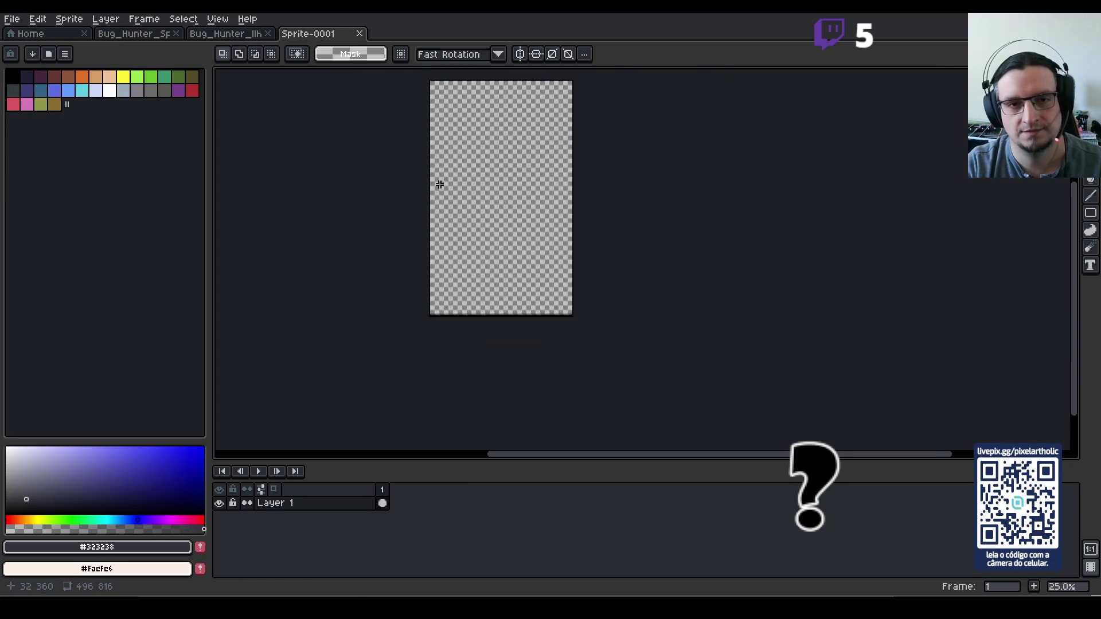
pyautogui.hotkey('ctrl', 'v')
pyautogui.hotkey('ctrl', 'alt', 'c')
pyautogui.moveTo(572, 193); pyautogui.dragTo(733, 191)
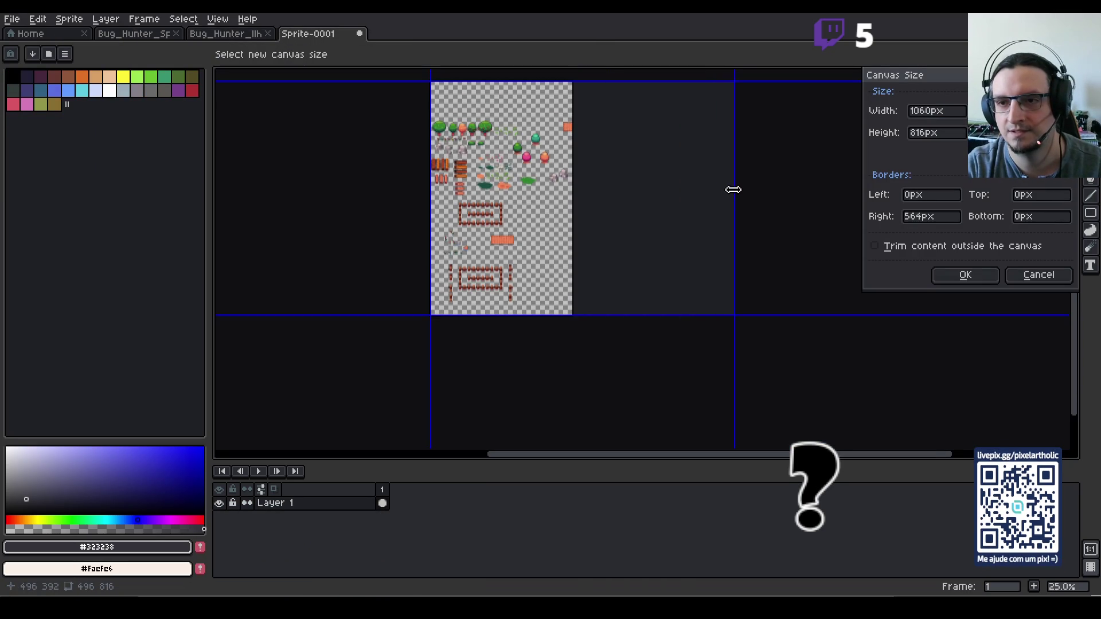
pyautogui.click(941, 275)
# - Add a second layer and move Layer 1 above it
pyautogui.click(276, 505)
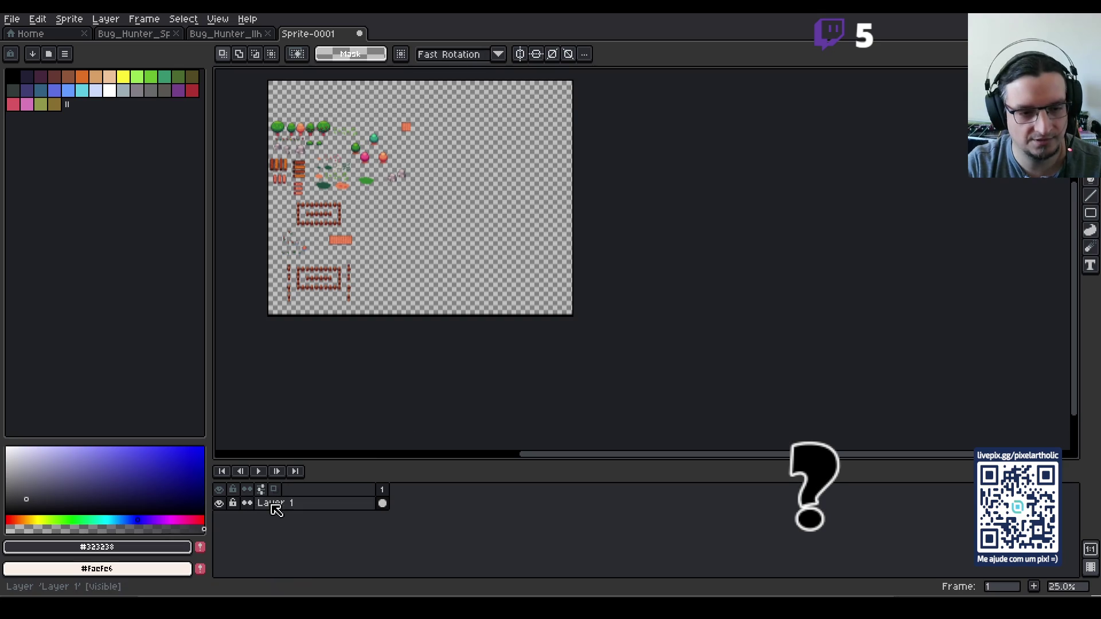
pyautogui.hotkey('shift', 'n')
pyautogui.click(276, 518)
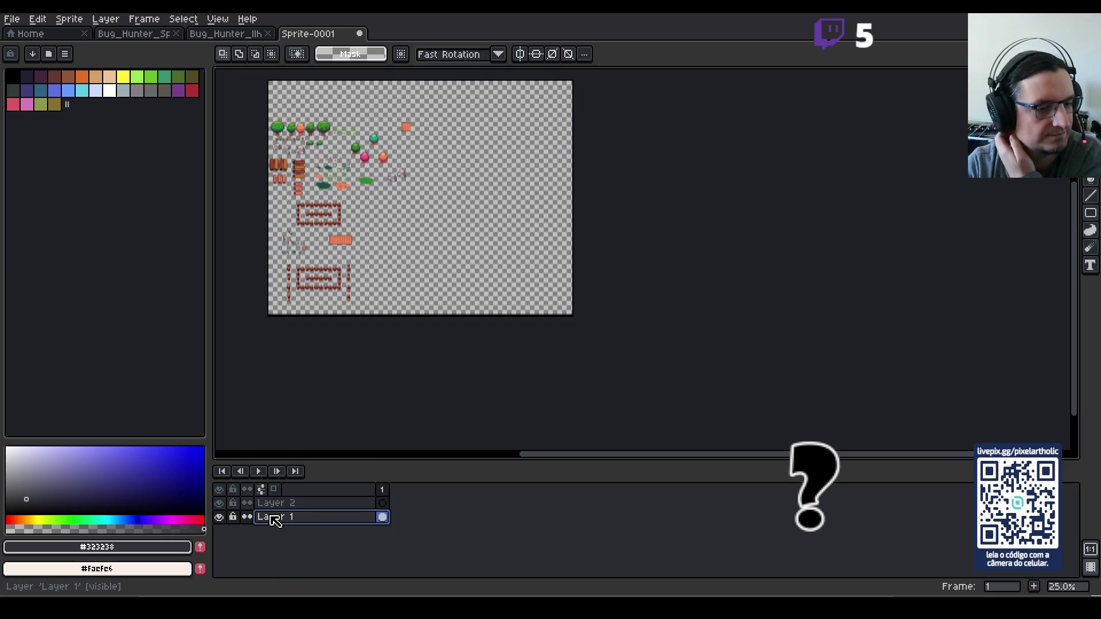
pyautogui.click(220, 518)
pyautogui.click(220, 517)
pyautogui.moveTo(276, 523); pyautogui.dragTo(278, 510)
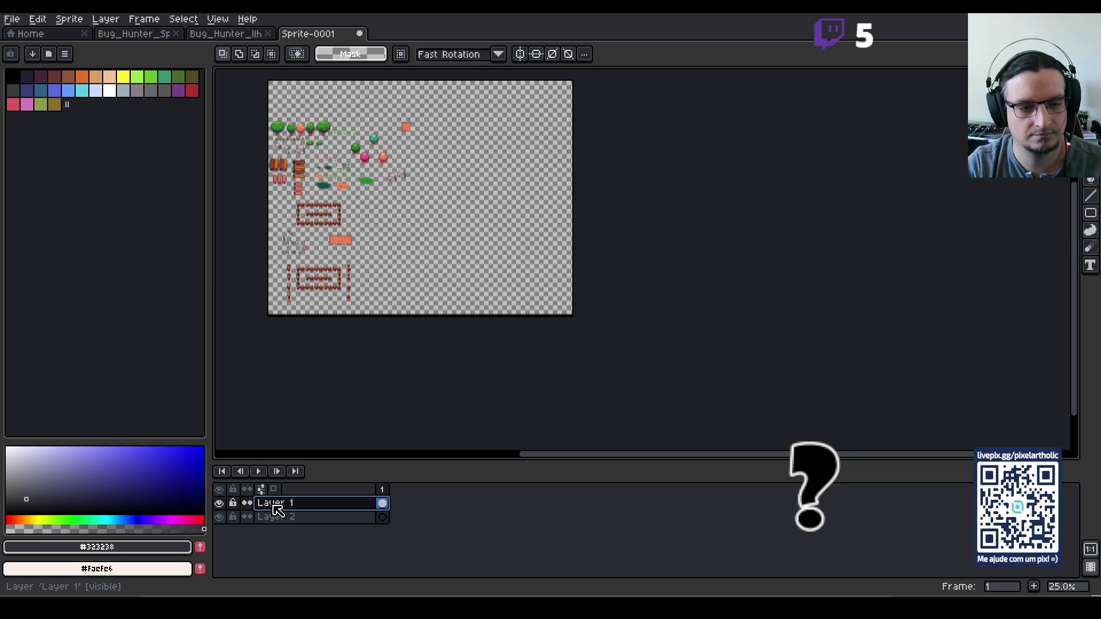
# - Rename the top layer 'Imagens' and the bottom layer 'Fundo'
pyautogui.doubleClick(278, 510)
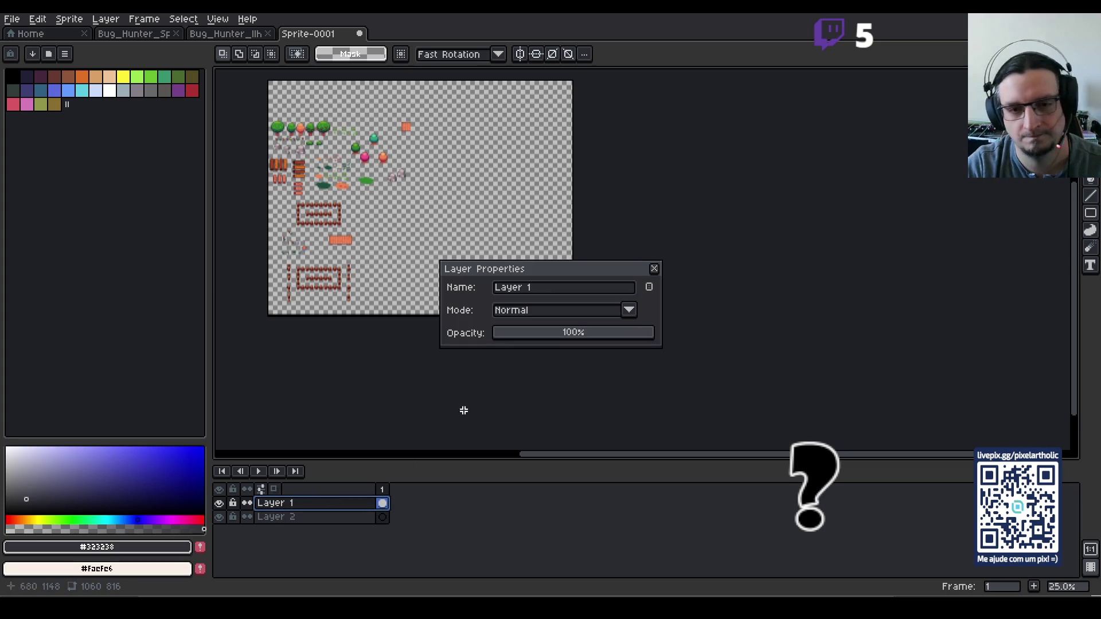
pyautogui.click(547, 290)
pyautogui.write('Imagens')
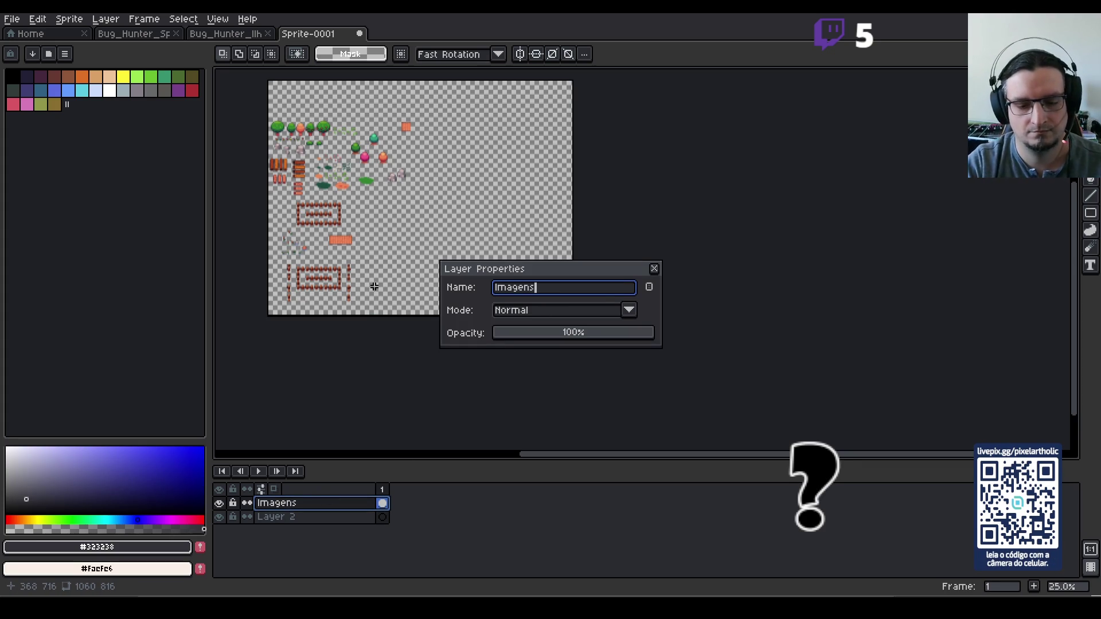
pyautogui.press('Return')
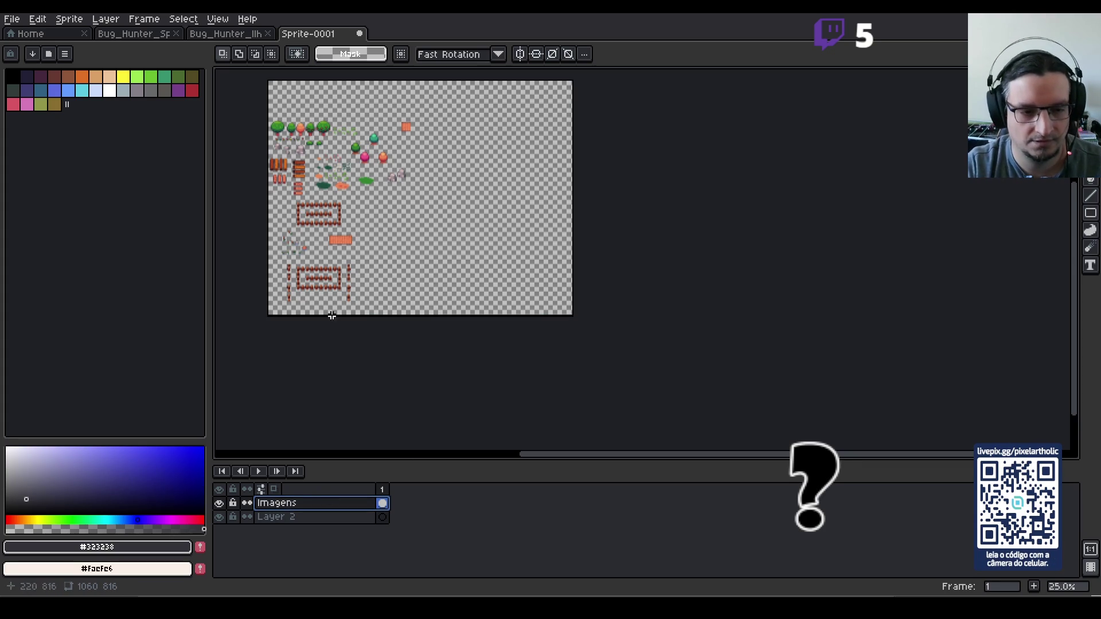
pyautogui.doubleClick(281, 517)
pyautogui.write('Fundo')
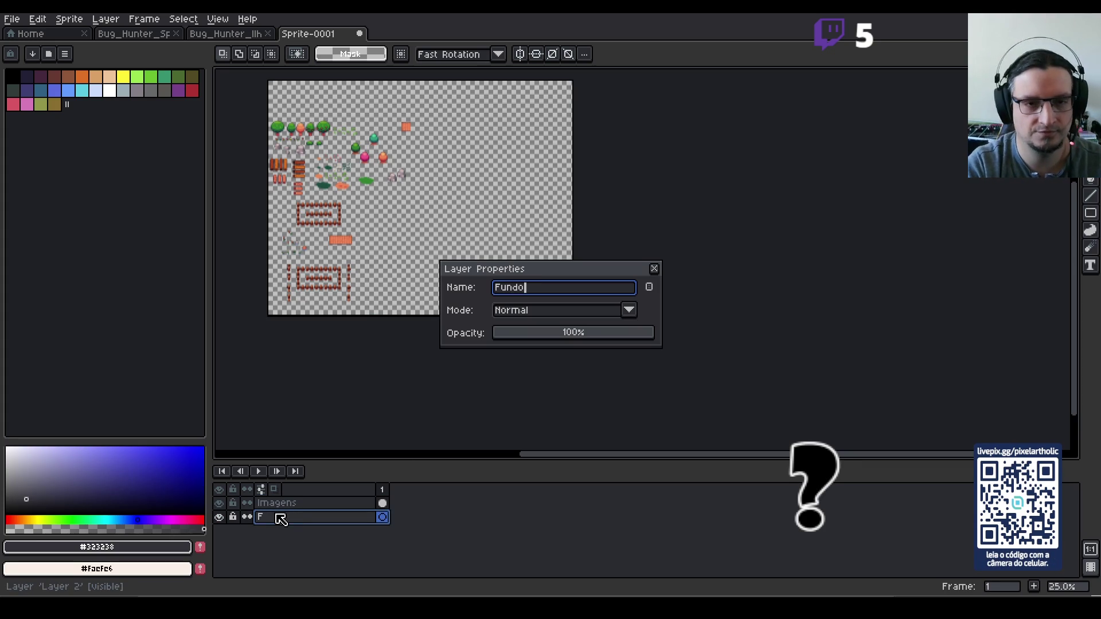
pyautogui.press('Return')
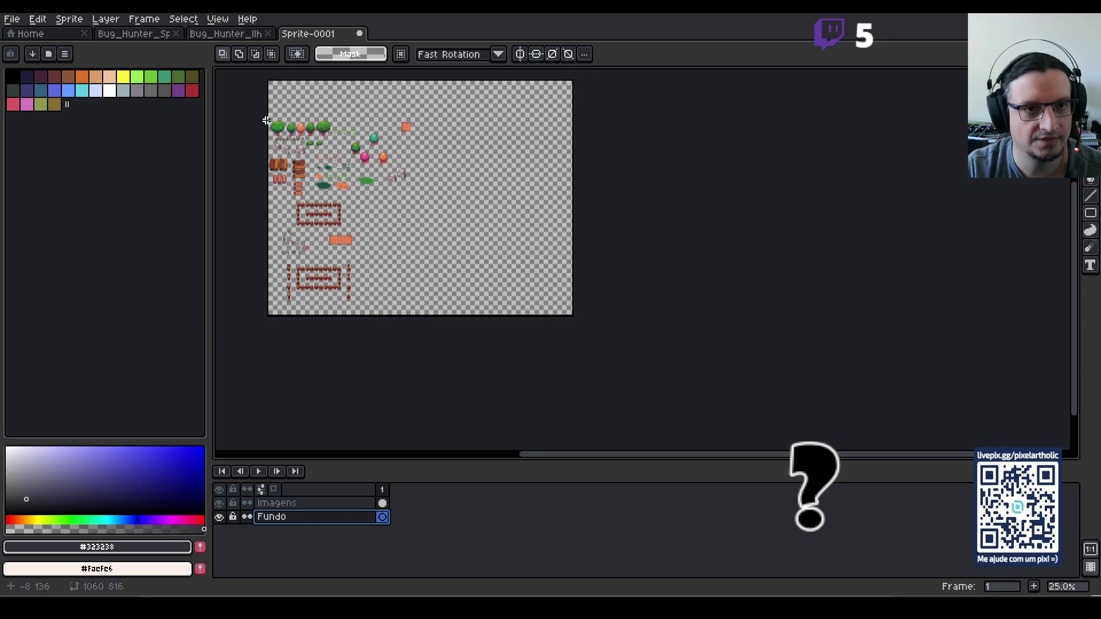
pyautogui.click(240, 34)
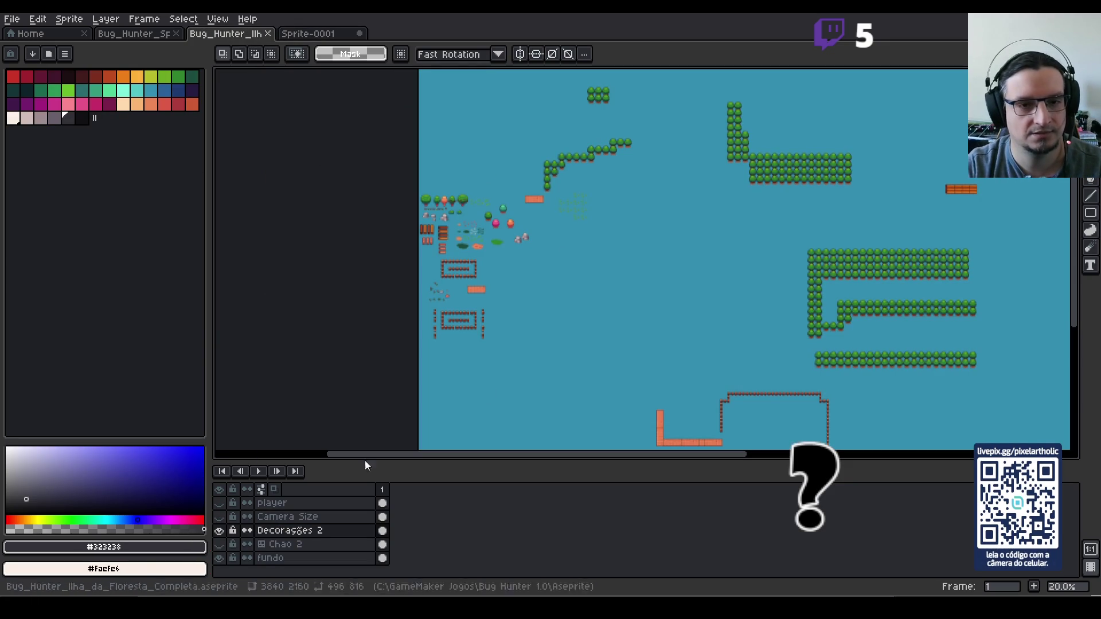
# - Make the player layer active on the island map
pyautogui.click(320, 34)
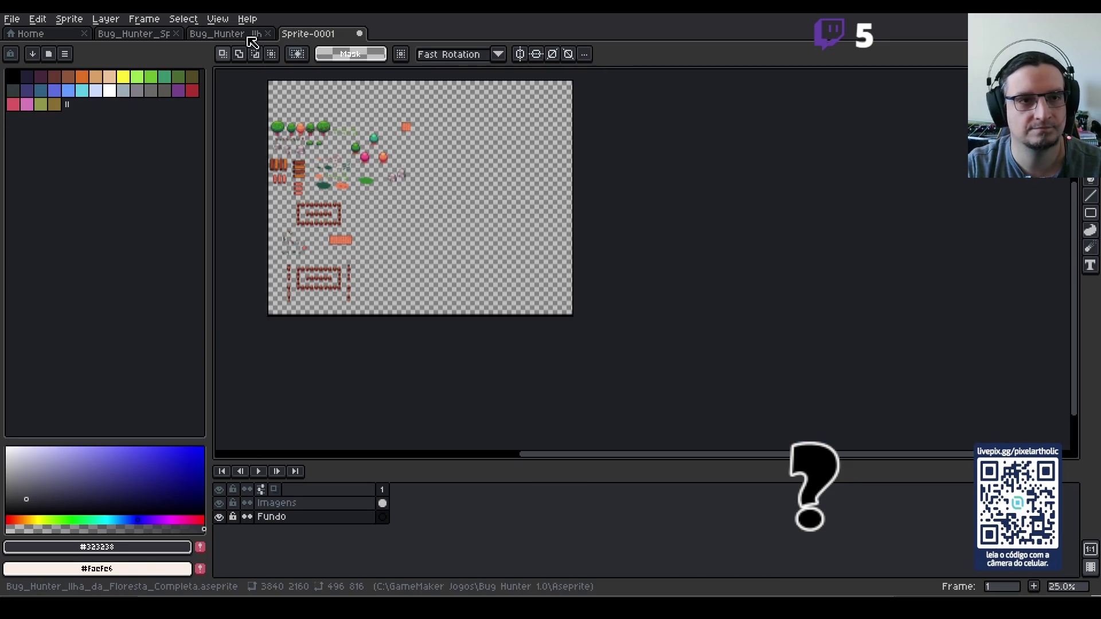
pyautogui.click(218, 36)
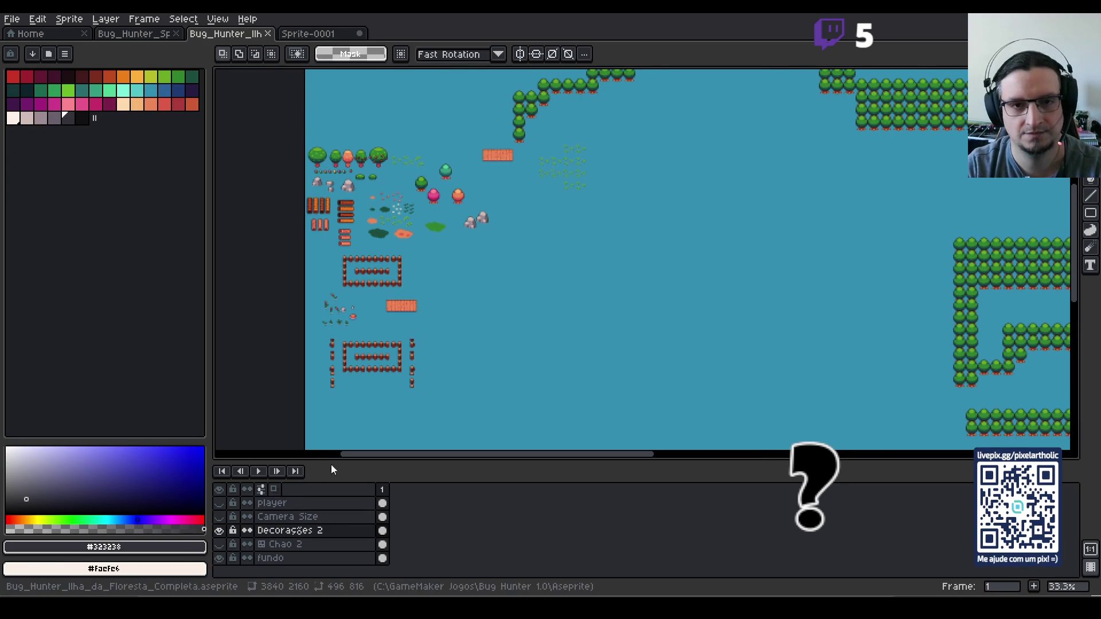
pyautogui.click(285, 504)
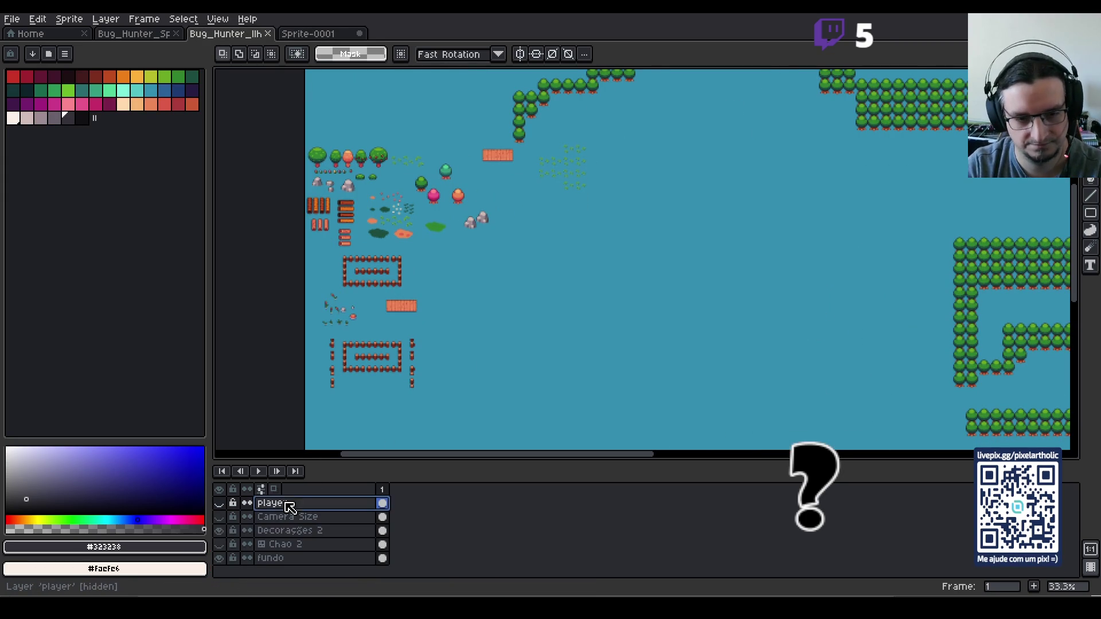
# - Sample the background green #31832F from the Bug_Hunter_Sprites environment frame
pyautogui.click(150, 34)
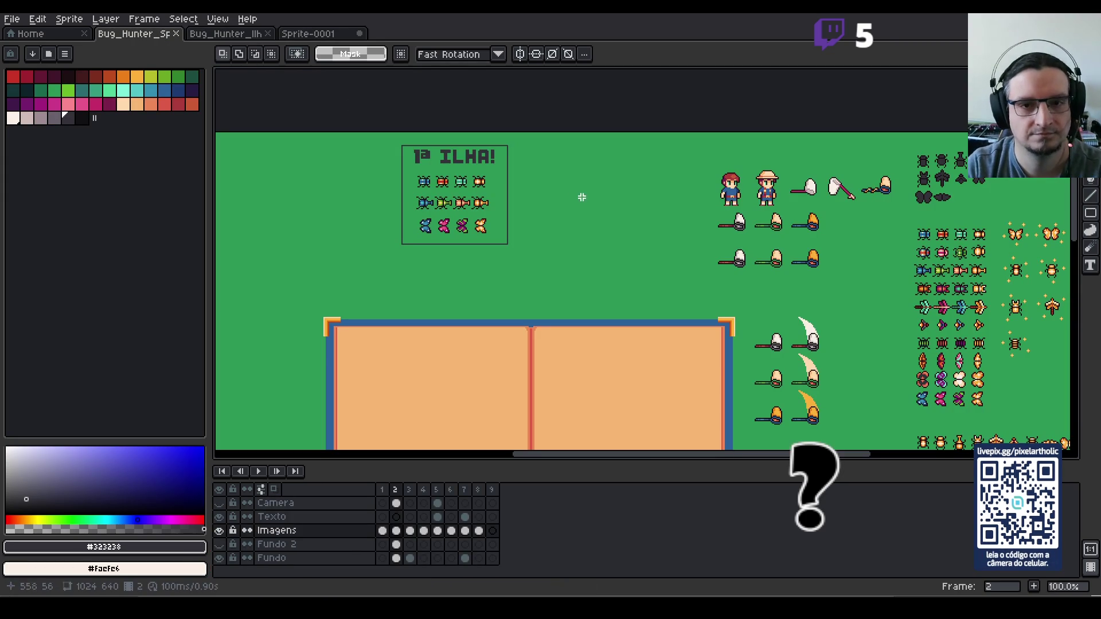
pyautogui.press('Right')
pyautogui.press('Right')
pyautogui.press('Right')
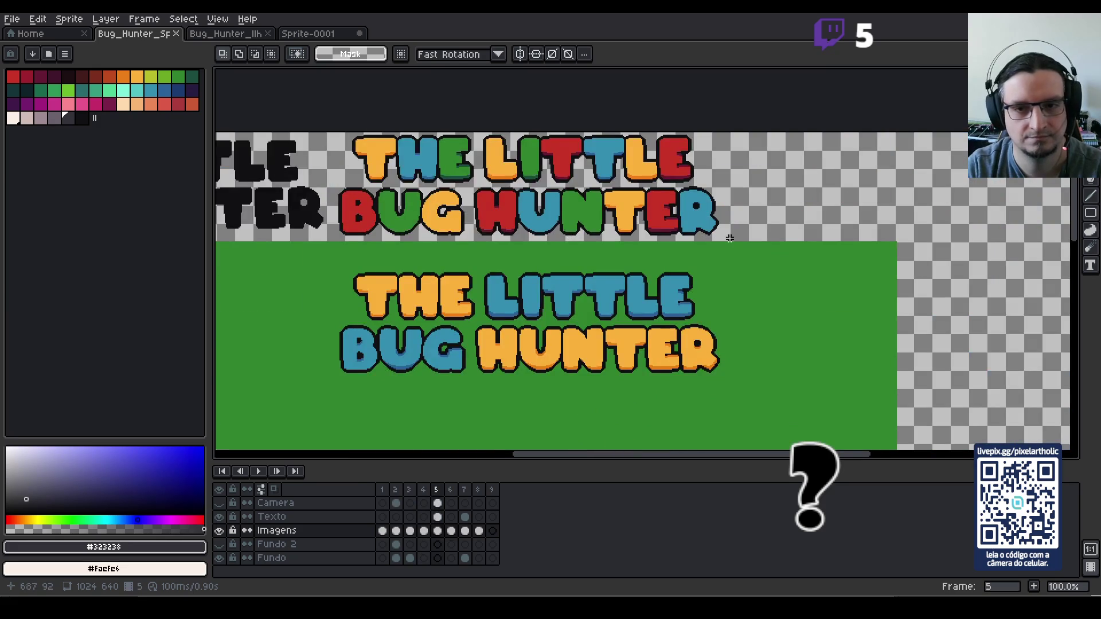
pyautogui.press('Right')
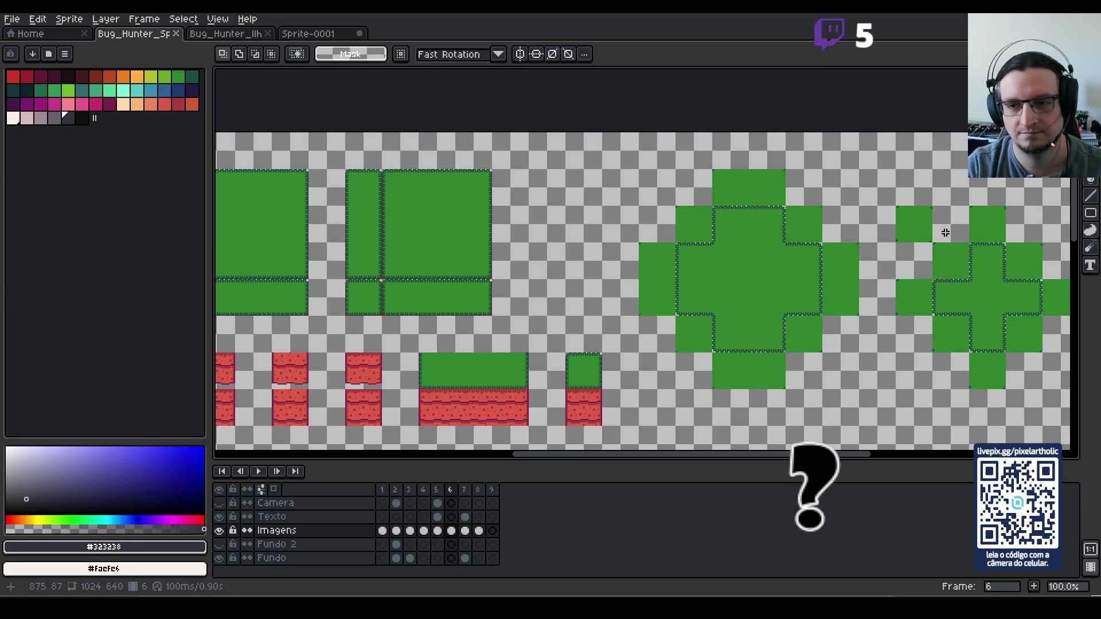
pyautogui.scroll(-3, 940, 232)
pyautogui.press('Left')
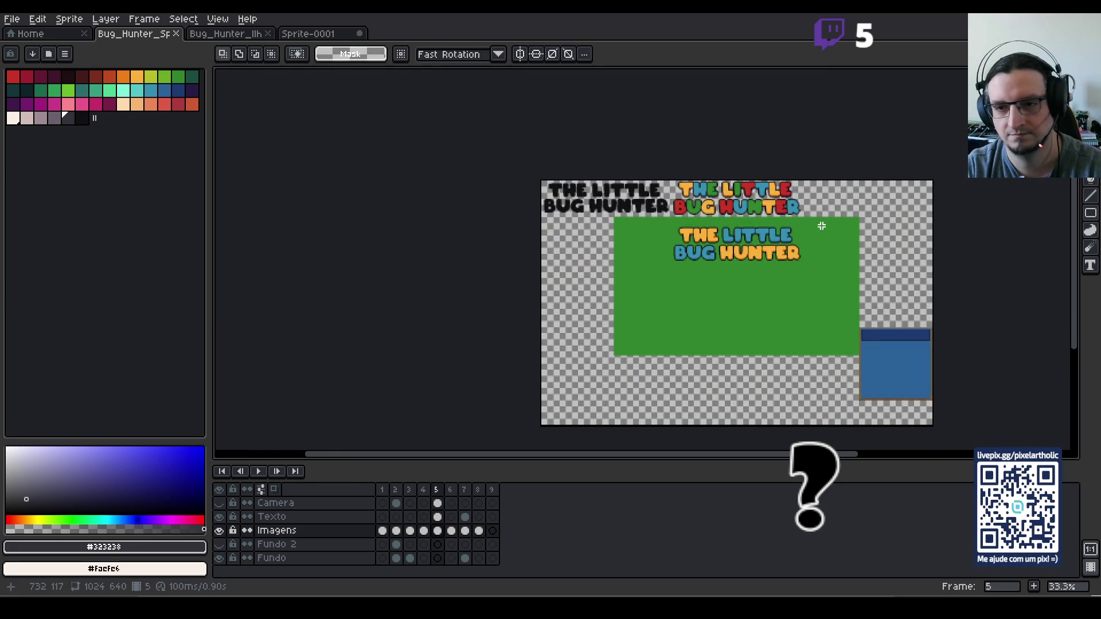
pyautogui.press('Right')
pyautogui.press('Right')
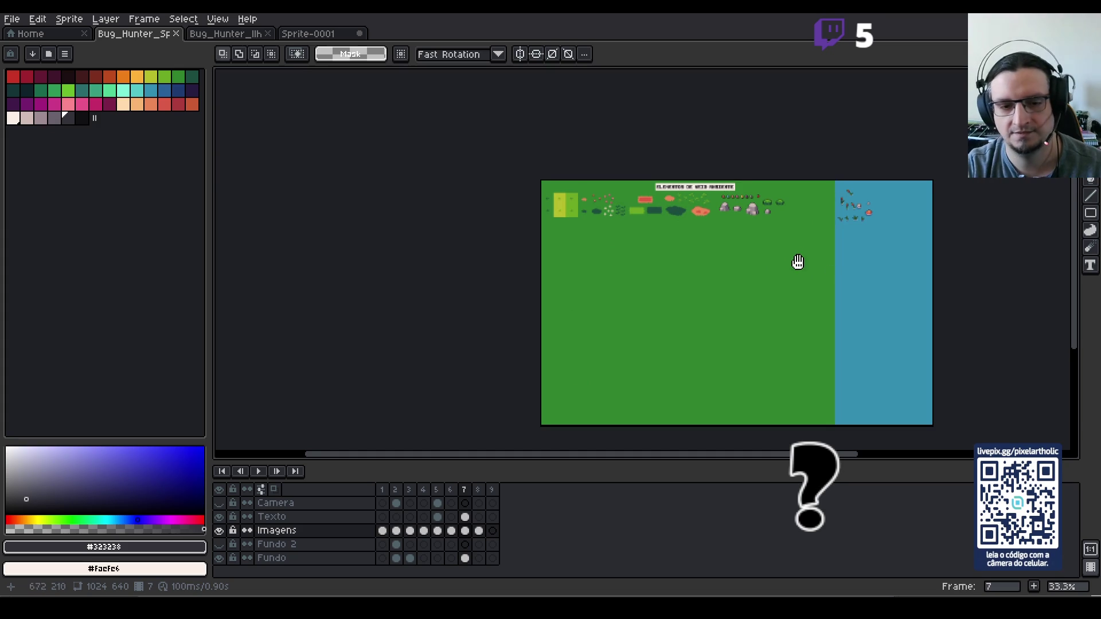
pyautogui.moveTo(794, 259); pyautogui.dragTo(720, 243)
pyautogui.keyDown('alt'); pyautogui.click(720, 243); pyautogui.keyUp('alt')
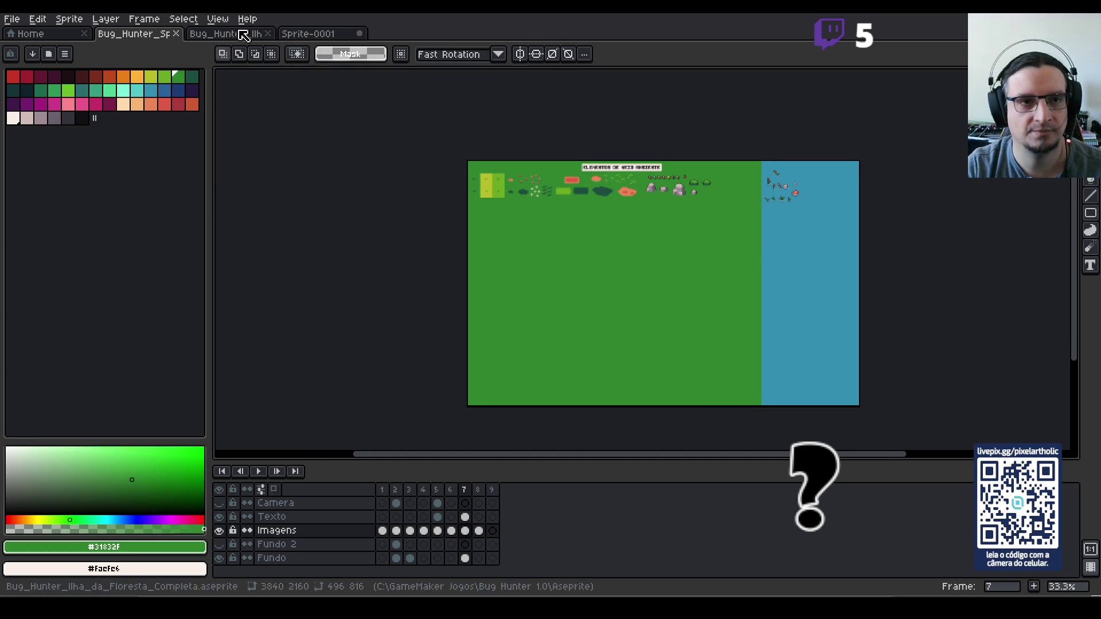
pyautogui.click(241, 33)
pyautogui.click(309, 34)
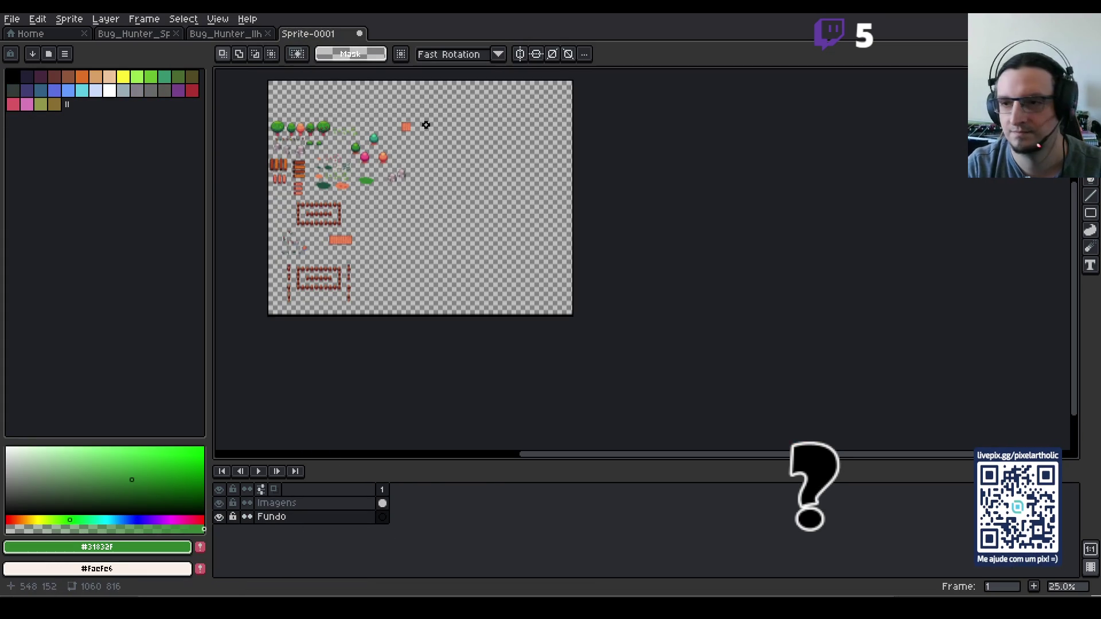
# - Cover the Fundo layer with a filled green #31832F rectangle
pyautogui.press('u')
pyautogui.press('u')
pyautogui.scroll(1, 261, 75)
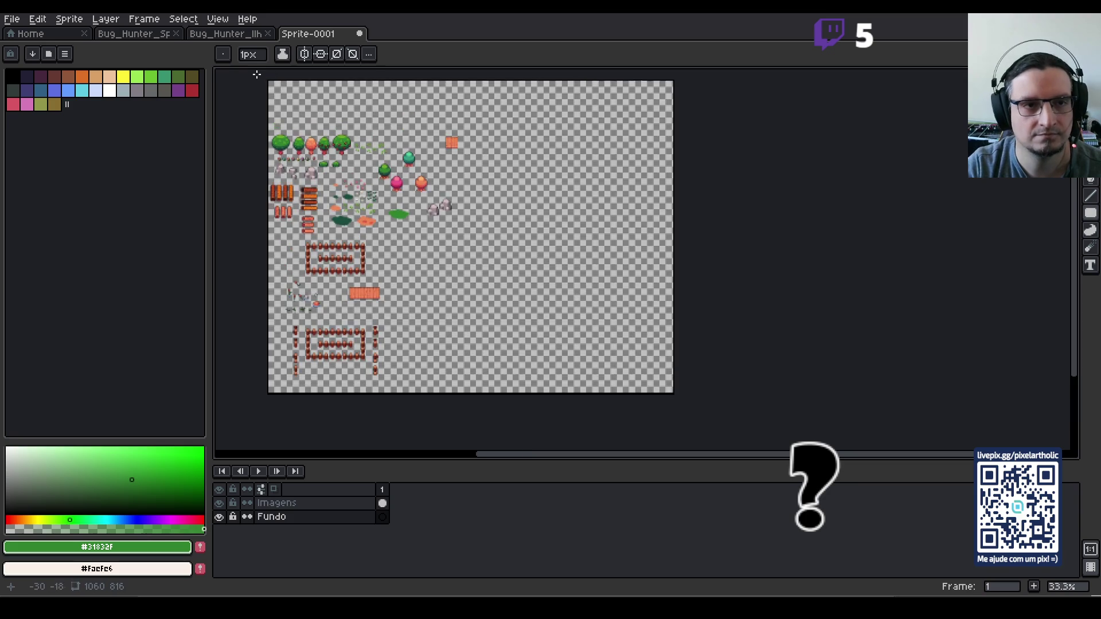
pyautogui.moveTo(258, 76)
pyautogui.mouseDown()
pyautogui.moveTo(607, 404)
pyautogui.moveTo(878, 394)
pyautogui.mouseUp()
pyautogui.scroll(4, 425, 241)
pyautogui.scroll(-5, 879, 394)
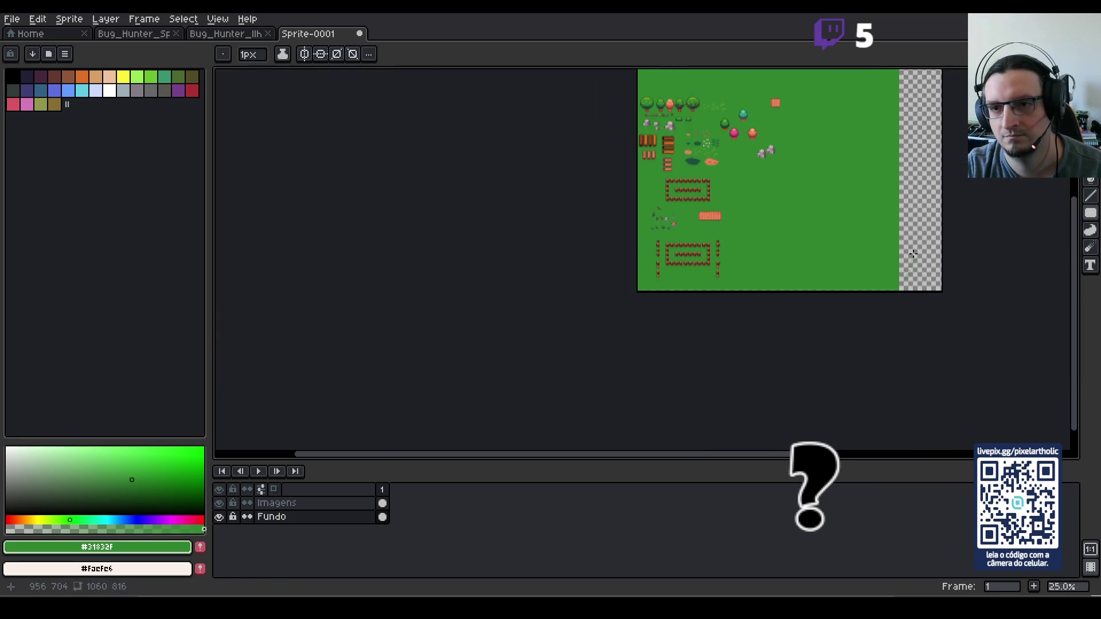
pyautogui.moveTo(906, 177); pyautogui.dragTo(666, 288)
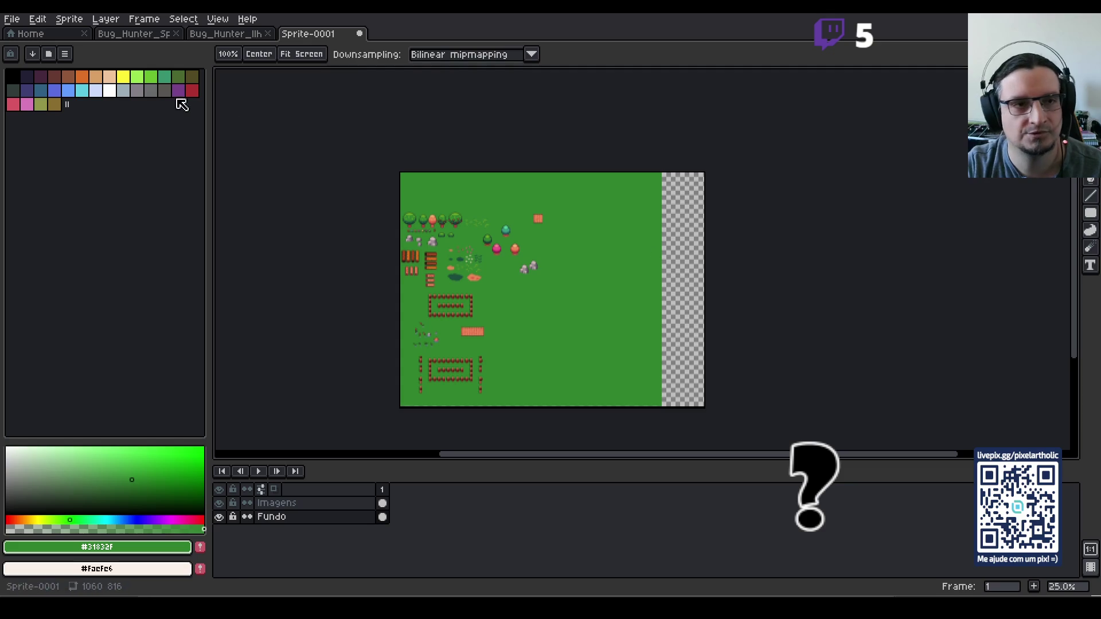
pyautogui.press('space')
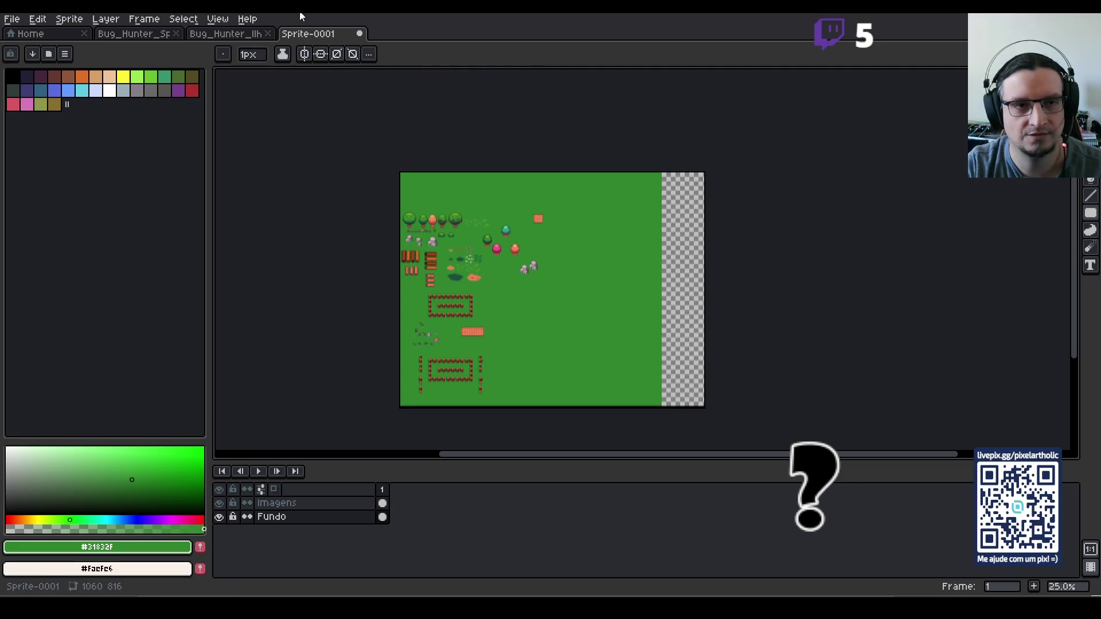
# - Sample water blue #358FB0 and bucket-fill the transparent right strip with it
pyautogui.click(226, 33)
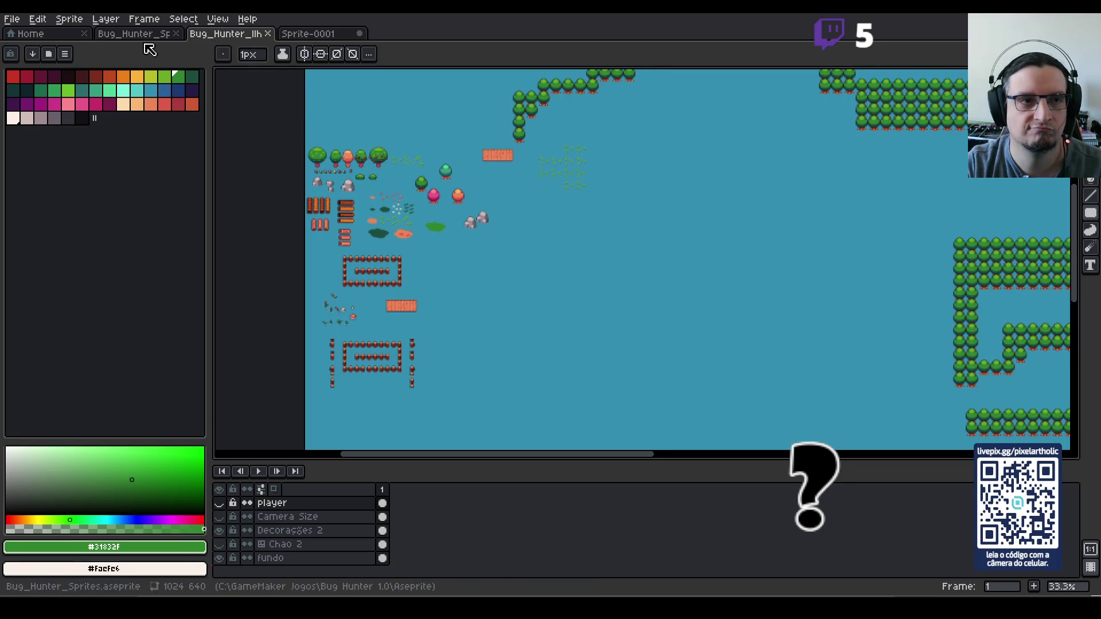
pyautogui.click(136, 33)
pyautogui.keyDown('alt'); pyautogui.click(818, 241); pyautogui.keyUp('alt')
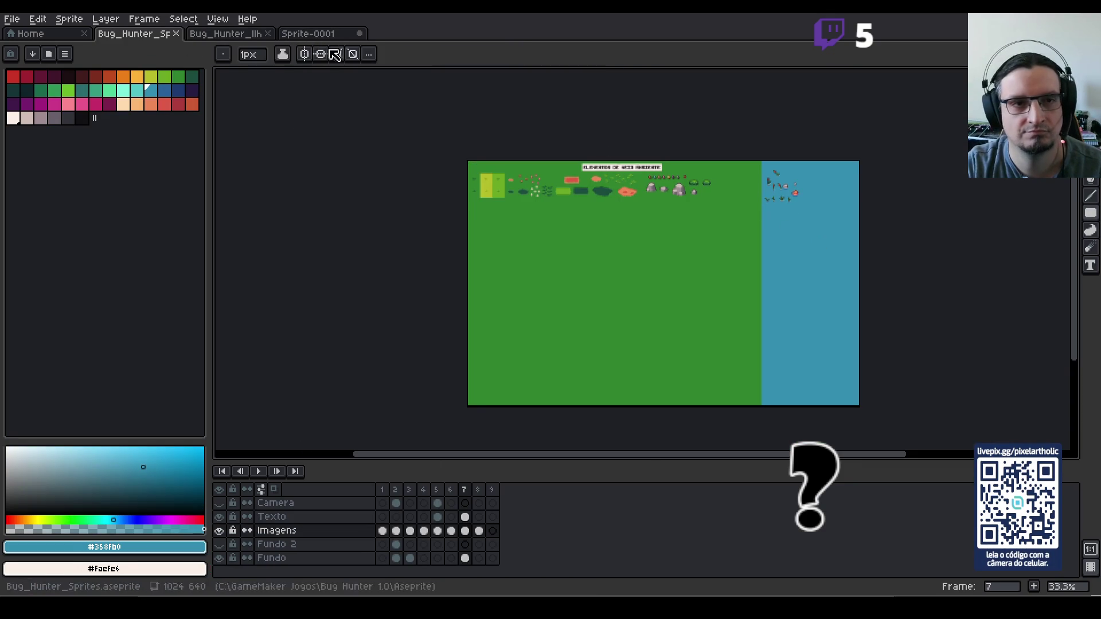
pyautogui.click(308, 35)
pyautogui.scroll(1, 736, 248)
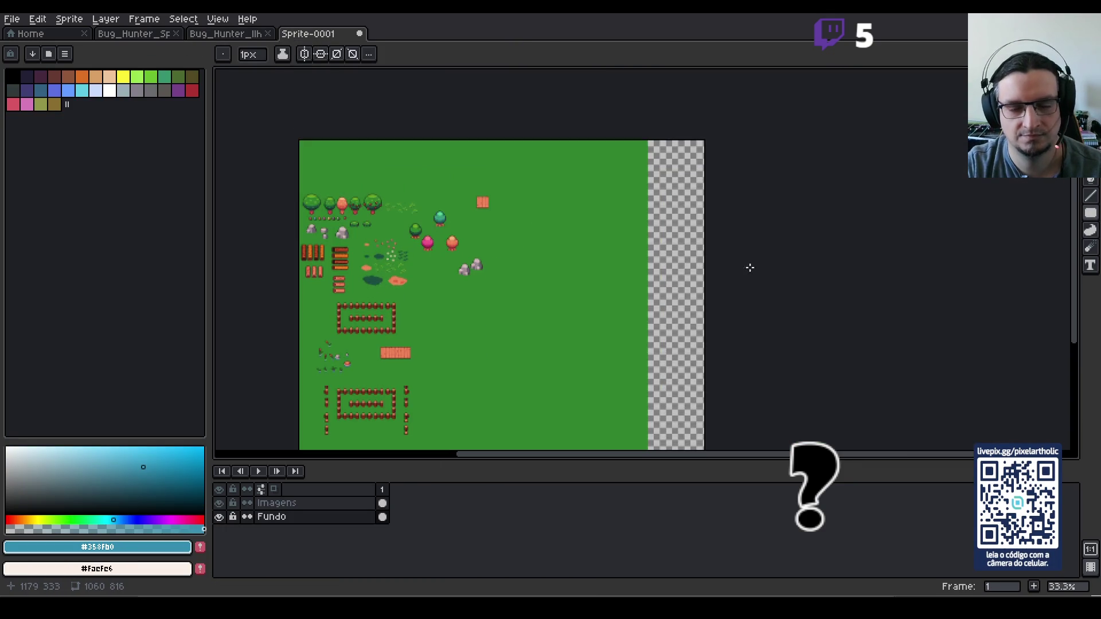
pyautogui.press('g')
pyautogui.click(662, 245)
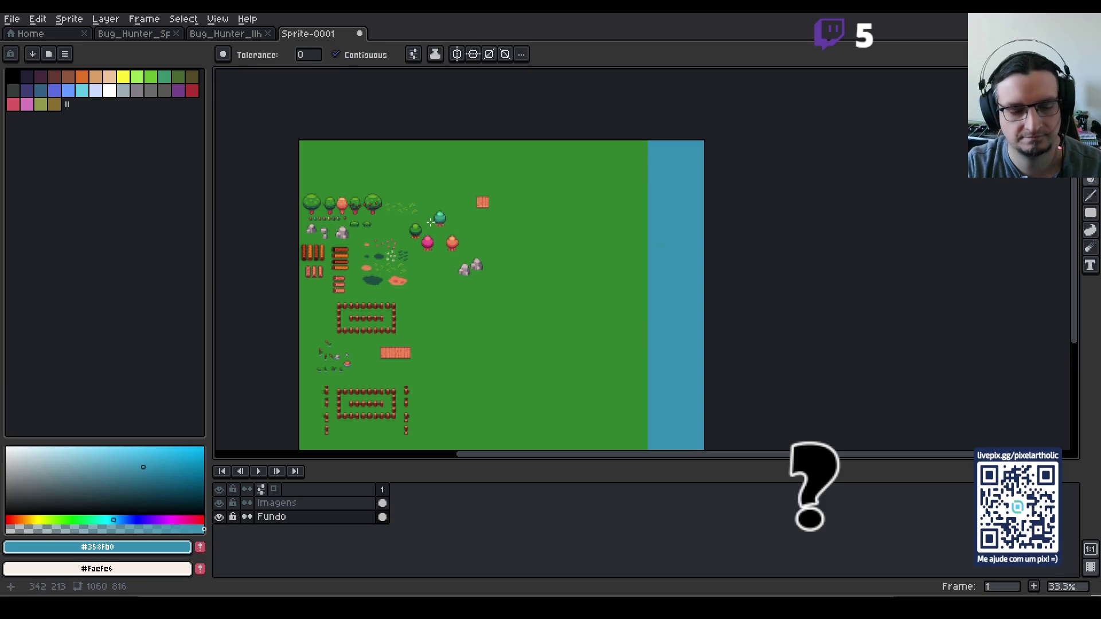
# - On the Imagens layer, move the small plants up to the top of the blue strip
pyautogui.moveTo(543, 299); pyautogui.dragTo(563, 251)
pyautogui.click(277, 503)
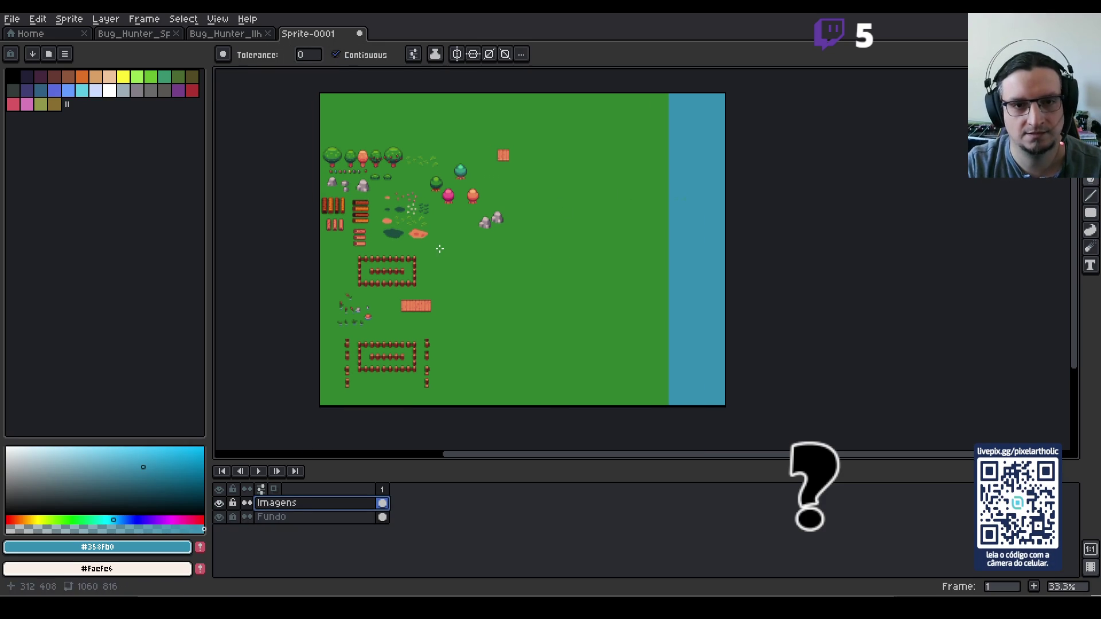
pyautogui.scroll(1, 443, 247)
pyautogui.press('m')
pyautogui.moveTo(269, 308)
pyautogui.mouseDown()
pyautogui.moveTo(348, 372)
pyautogui.moveTo(528, 352)
pyautogui.moveTo(868, 140)
pyautogui.moveTo(831, 121)
pyautogui.moveTo(839, 133)
pyautogui.mouseUp()
pyautogui.scroll(3, 722, 302)
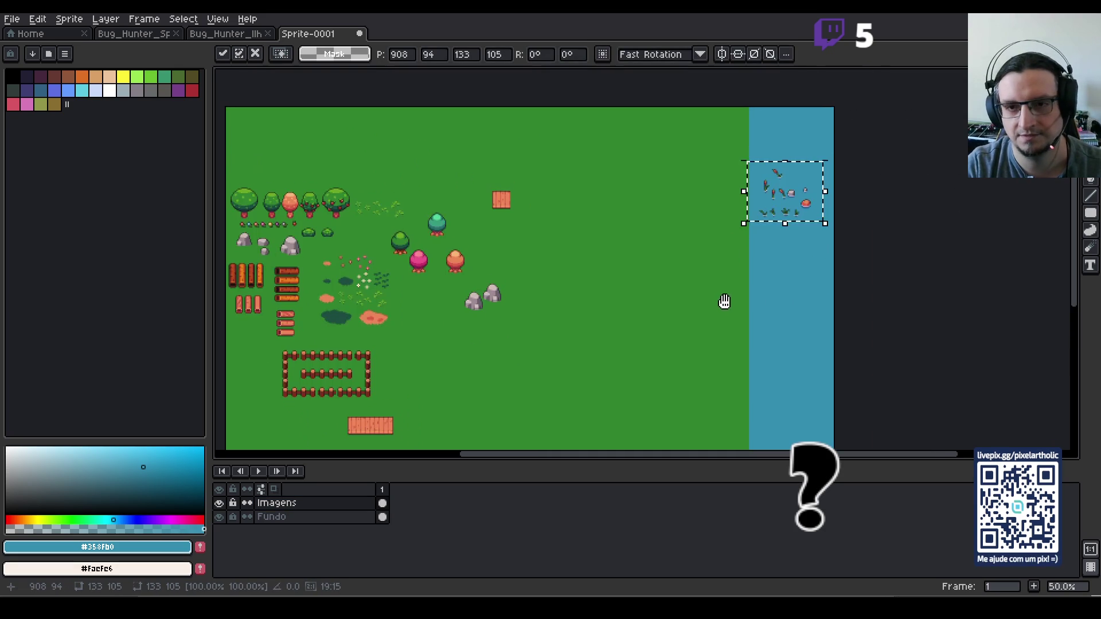
pyautogui.moveTo(795, 203); pyautogui.dragTo(802, 167)
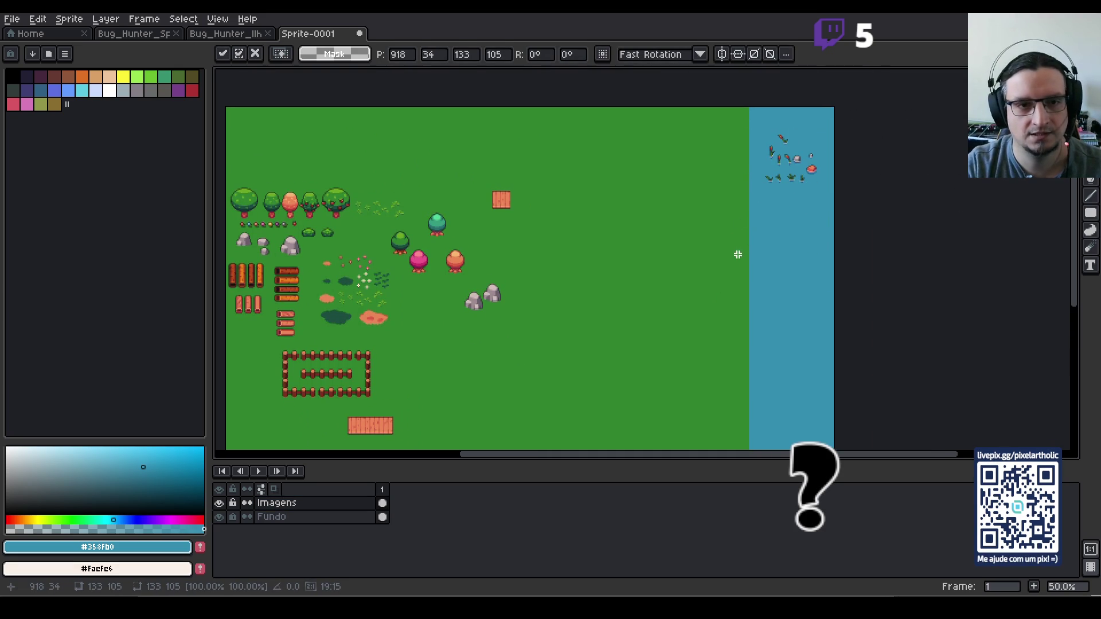
pyautogui.press('h')
# - Select and delete the orange crate
pyautogui.moveTo(336, 199)
pyautogui.mouseDown()
pyautogui.moveTo(591, 202)
pyautogui.moveTo(489, 192)
pyautogui.mouseUp()
pyautogui.press('m')
pyautogui.moveTo(629, 172); pyautogui.dragTo(680, 217)
pyautogui.press('Delete')
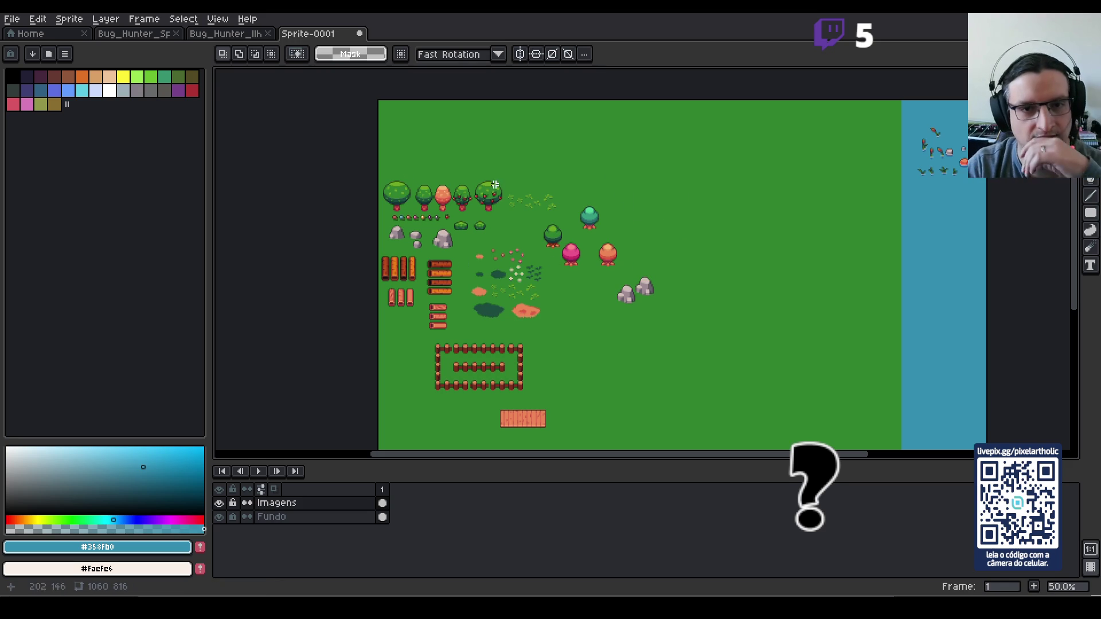
# - Delete the upper fence and the orange plank, and turn on the grid
pyautogui.moveTo(587, 366); pyautogui.dragTo(560, 239)
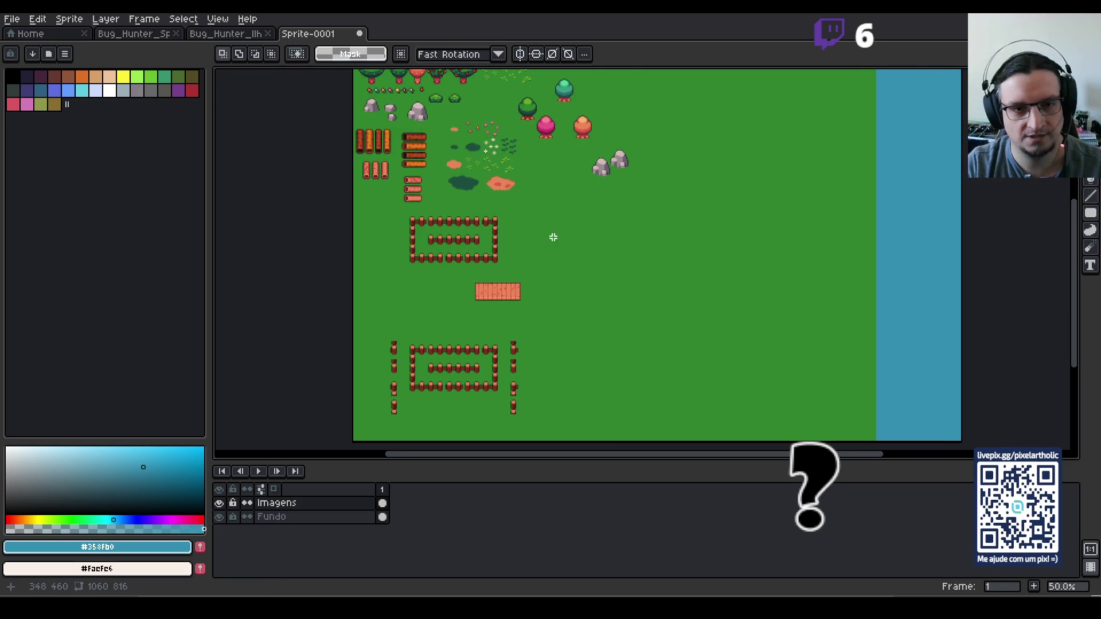
pyautogui.moveTo(408, 211)
pyautogui.mouseDown()
pyautogui.moveTo(500, 266)
pyautogui.moveTo(548, 320)
pyautogui.mouseUp()
pyautogui.press('Delete')
pyautogui.moveTo(538, 204); pyautogui.dragTo(556, 266)
pyautogui.moveTo(437, 361); pyautogui.dragTo(453, 433)
pyautogui.hotkey('ctrl', "'")
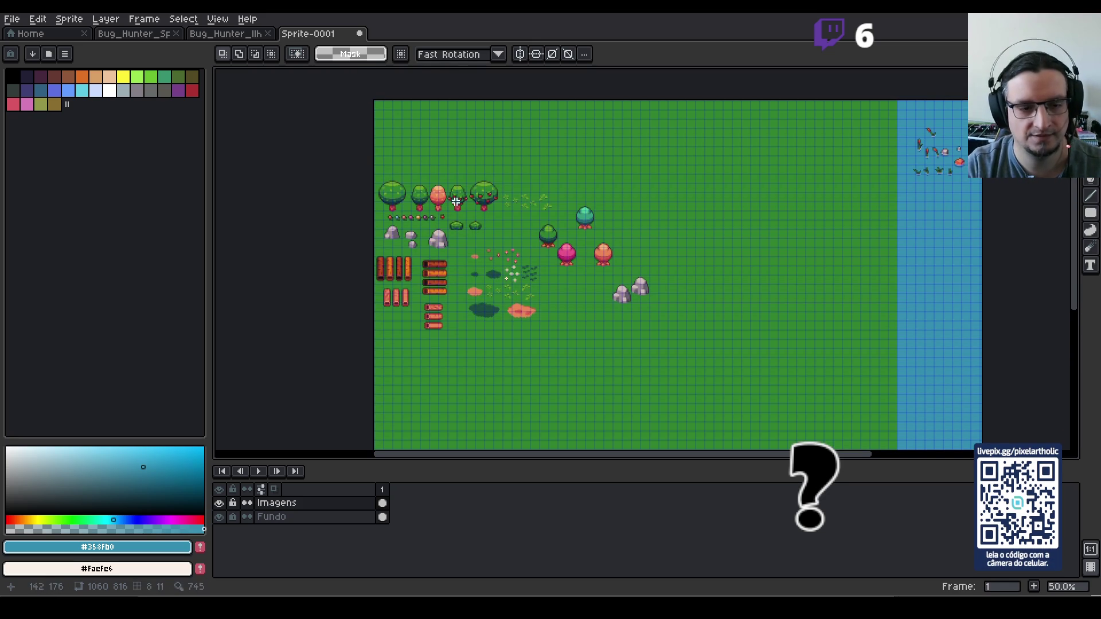
# - Set the grid size to 32×32 pixels
pyautogui.click(218, 19)
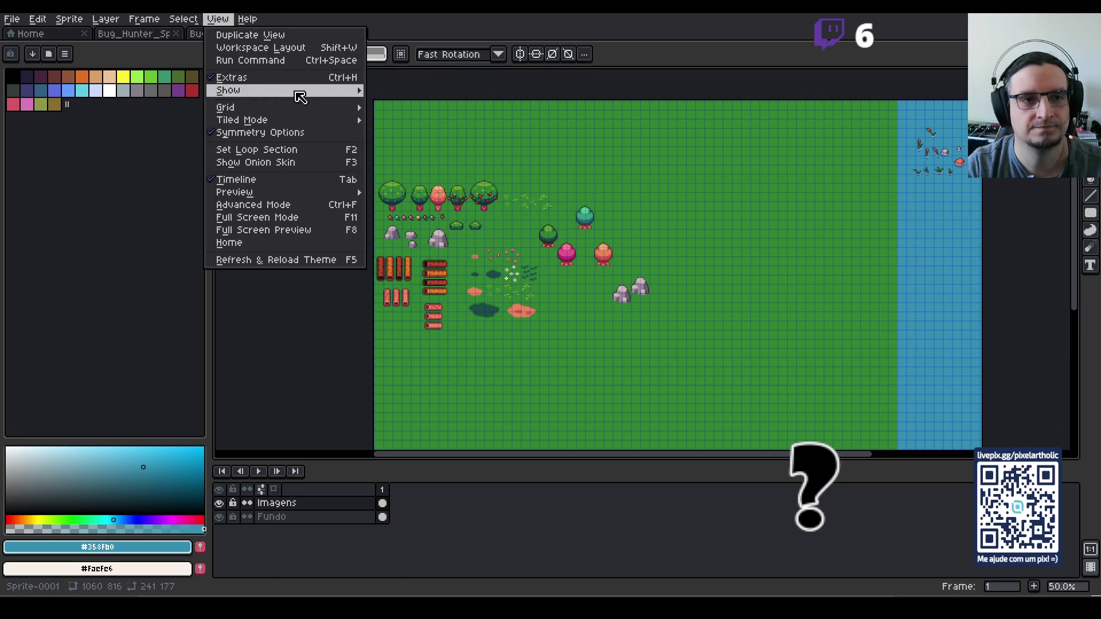
pyautogui.moveTo(298, 108)
pyautogui.click(408, 107)
pyautogui.click(522, 306)
pyautogui.doubleClick(617, 305)
pyautogui.write('32')
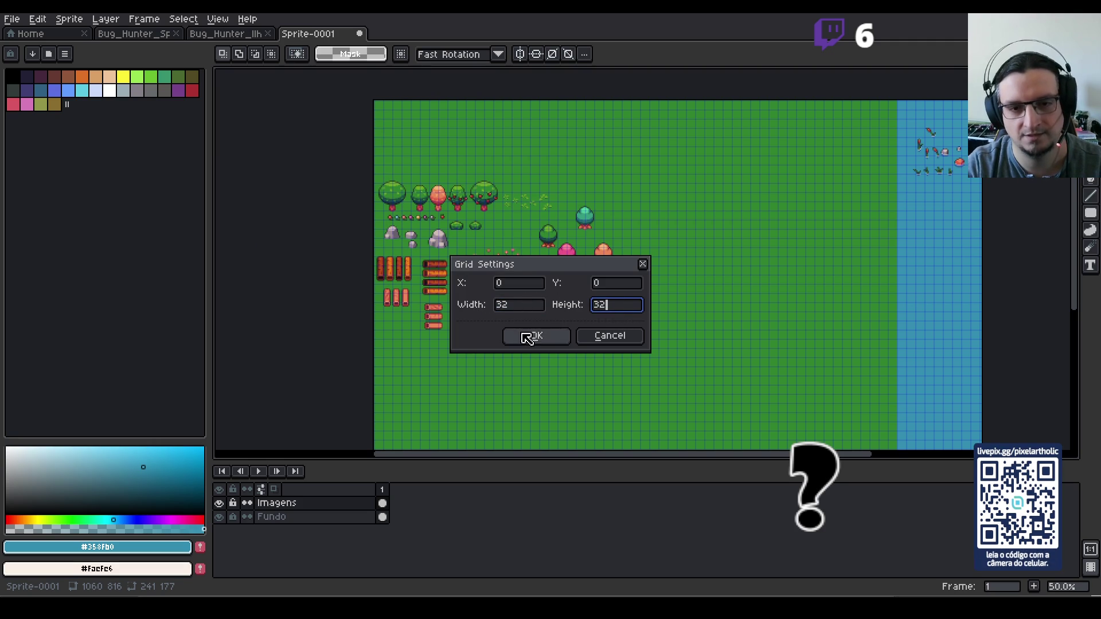
pyautogui.click(536, 335)
# - Shift the dark green and teal trees by grid steps, then undo the three-tree block move
pyautogui.scroll(1, 422, 182)
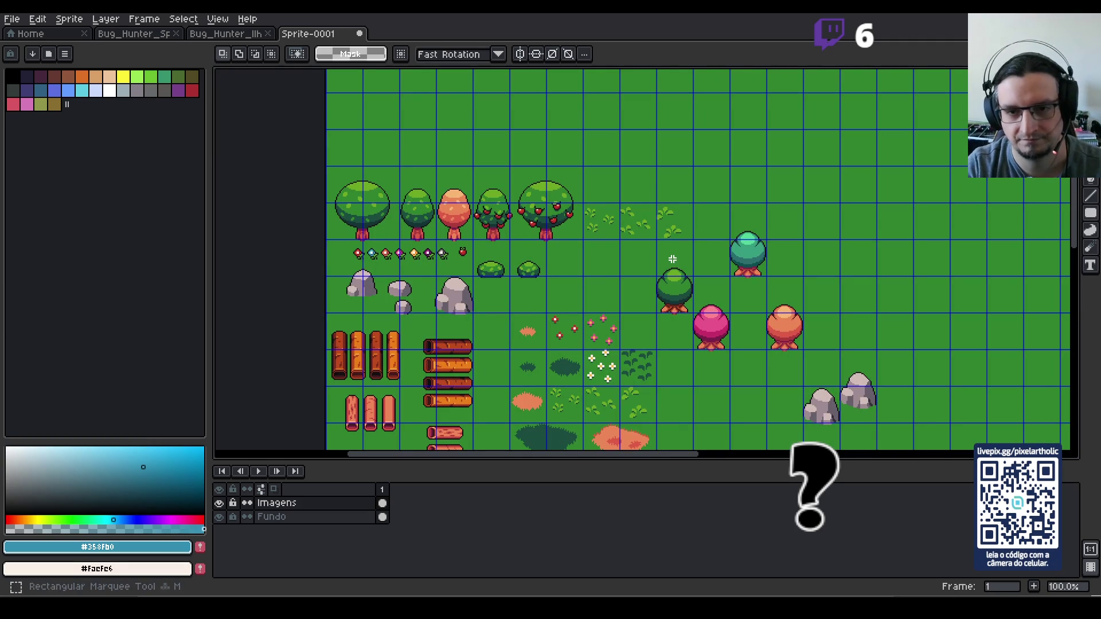
pyautogui.moveTo(671, 241)
pyautogui.mouseDown()
pyautogui.moveTo(685, 304)
pyautogui.moveTo(680, 294)
pyautogui.mouseUp()
pyautogui.scroll(-1, 752, 237)
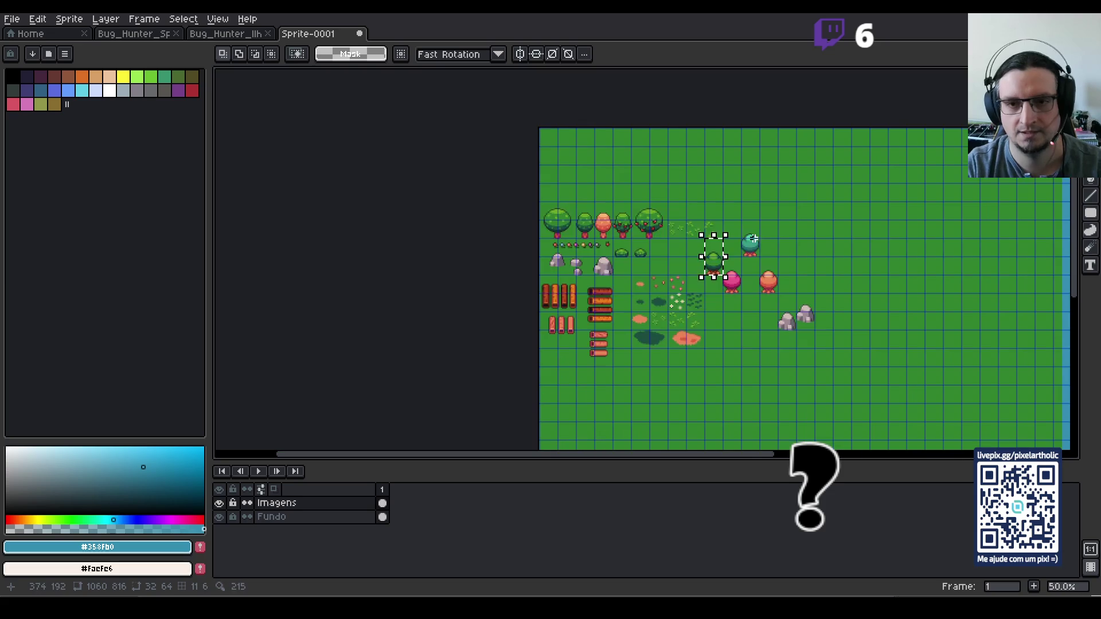
pyautogui.hotkey('shift', 'Up')
pyautogui.hotkey('shift', 'Up')
pyautogui.hotkey('shift', 'Up')
pyautogui.hotkey('shift', 'Left')
pyautogui.hotkey('shift', 'Left')
pyautogui.hotkey('shift', 'Left')
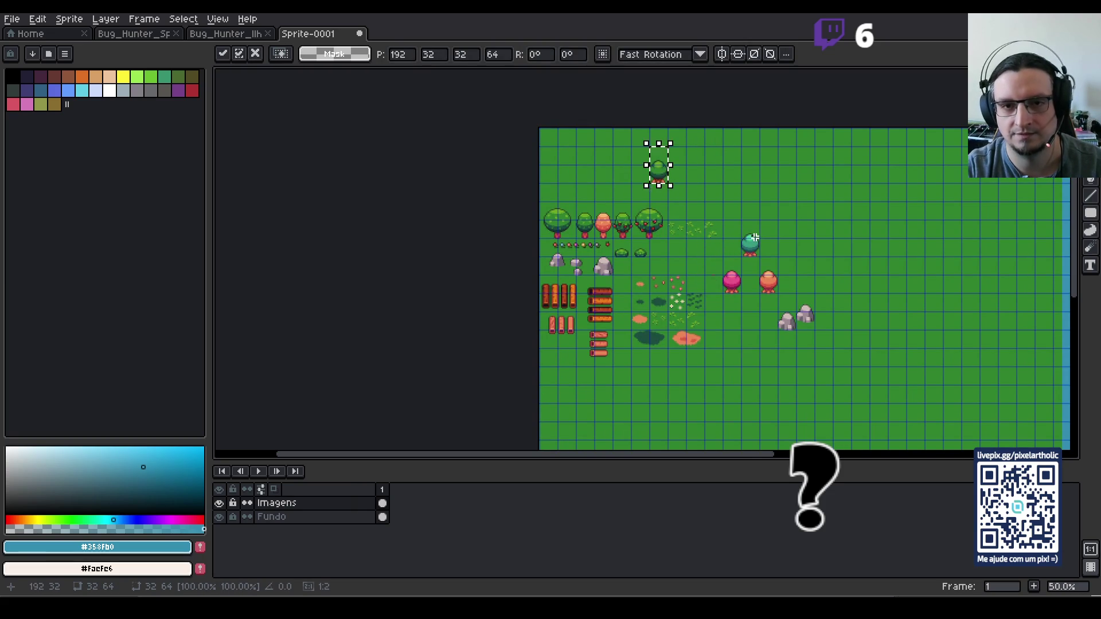
pyautogui.hotkey('shift', 'Left')
pyautogui.hotkey('shift', 'Left')
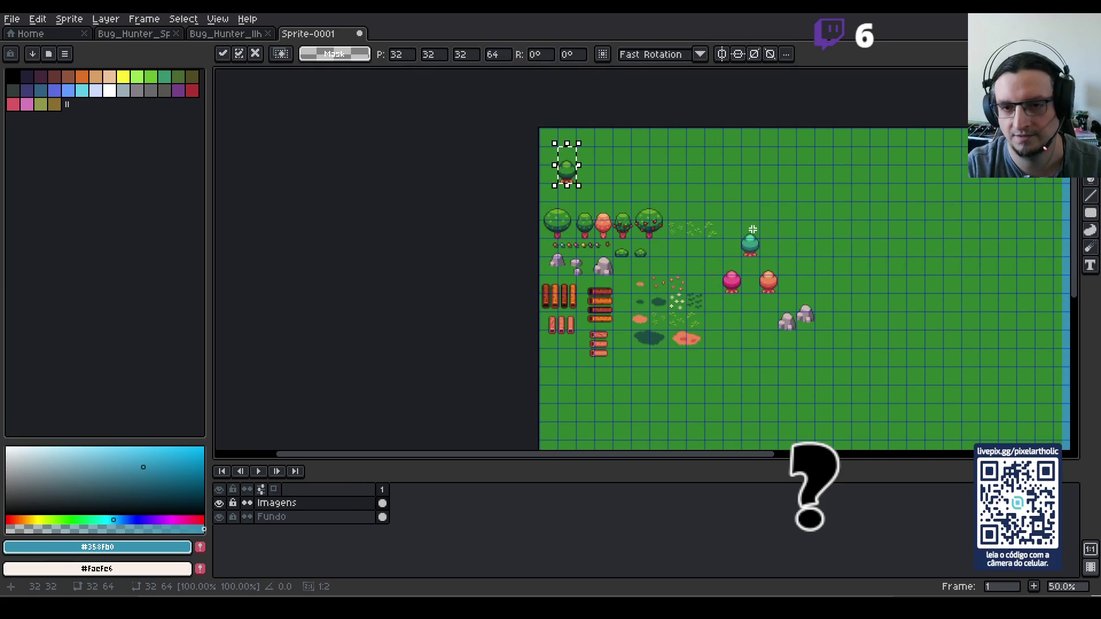
pyautogui.hotkey('ctrl', 'd')
pyautogui.moveTo(752, 231); pyautogui.dragTo(753, 260)
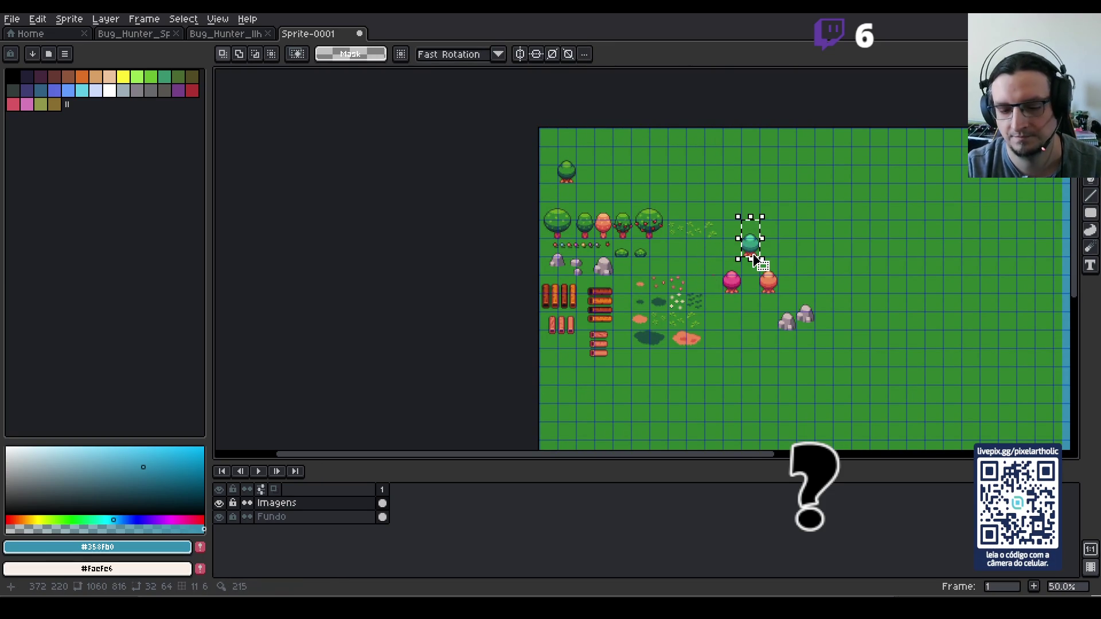
pyautogui.hotkey('shift', 'Down')
pyautogui.hotkey('shift', 'Down')
pyautogui.hotkey('ctrl', 'd')
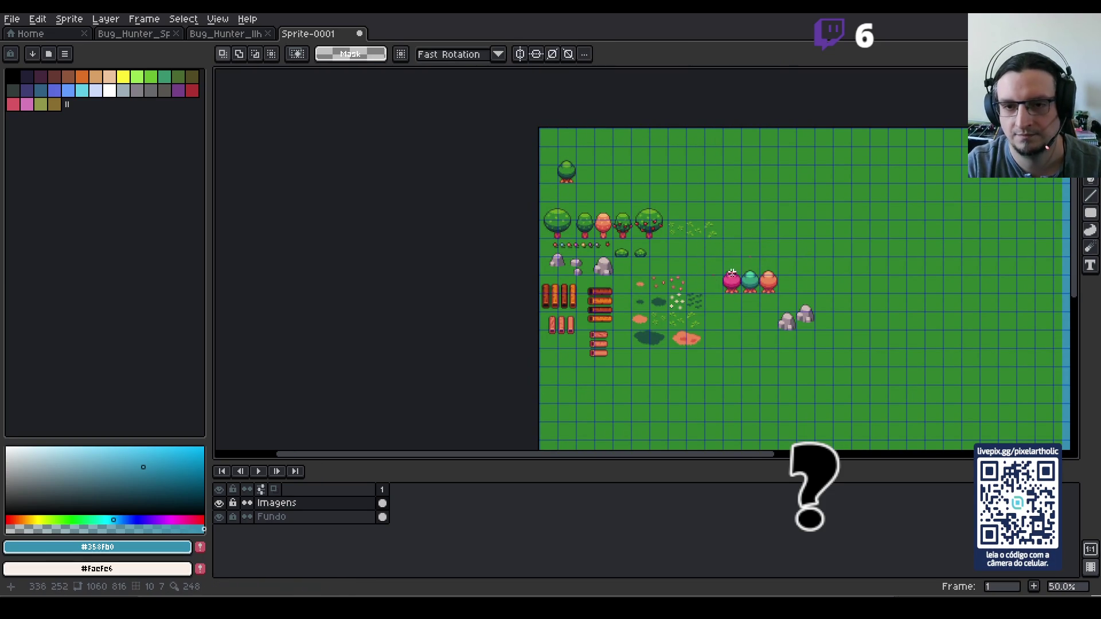
pyautogui.moveTo(723, 257); pyautogui.dragTo(759, 282)
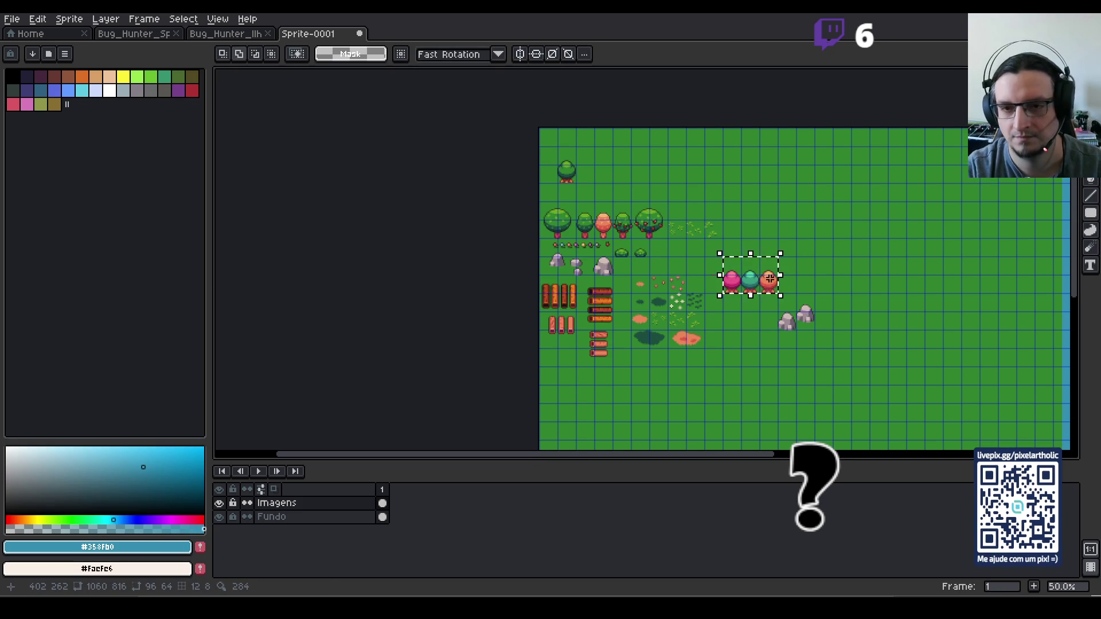
pyautogui.hotkey('shift', 'Up')
pyautogui.hotkey('shift', 'Up')
pyautogui.hotkey('shift', 'Up')
pyautogui.hotkey('shift', 'Left')
pyautogui.hotkey('shift', 'Left')
pyautogui.hotkey('shift', 'Left')
pyautogui.hotkey('shift', 'Left')
pyautogui.hotkey('shift', 'Left')
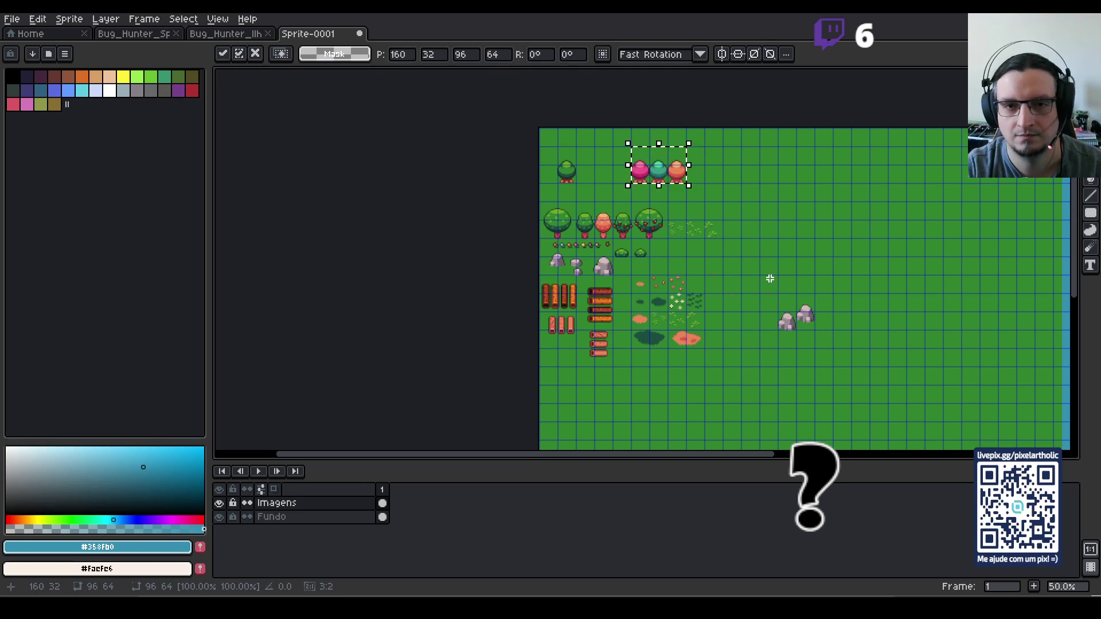
pyautogui.hotkey('ctrl', 'd')
pyautogui.scroll(2, 758, 261)
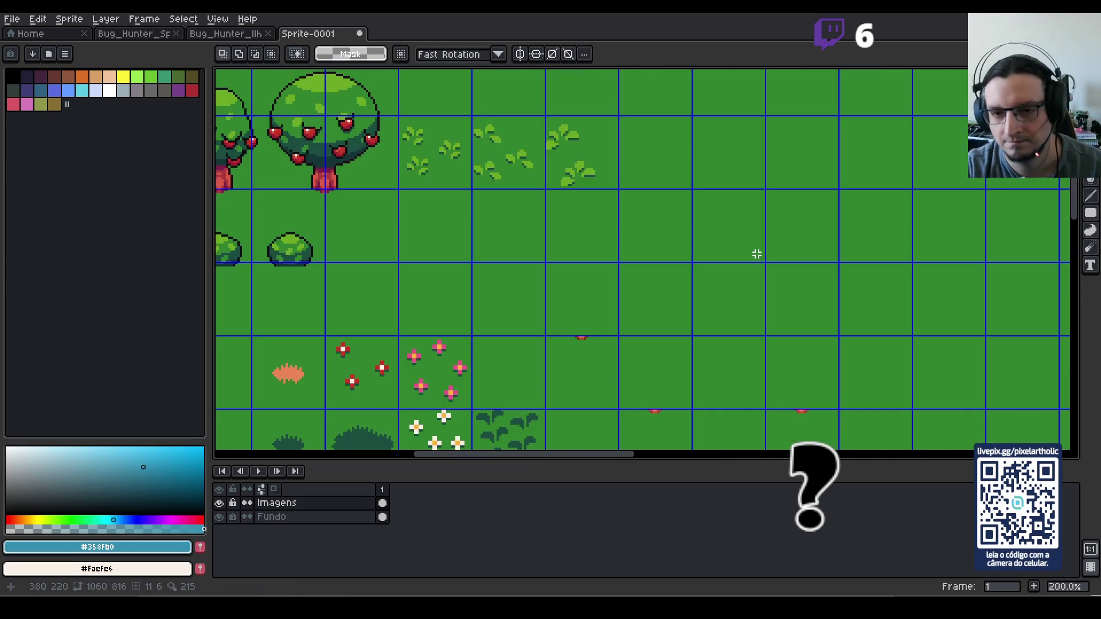
pyautogui.scroll(-1, 651, 284)
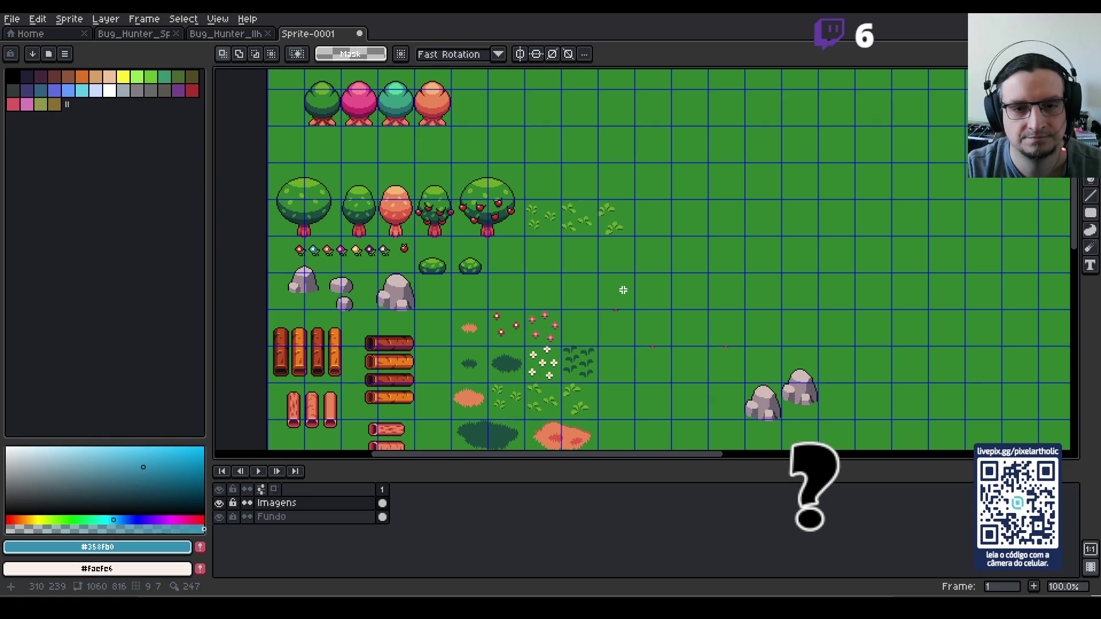
pyautogui.hotkey('ctrl', 'z')
pyautogui.hotkey('ctrl', 'z')
pyautogui.hotkey('ctrl', 'z')
pyautogui.hotkey('ctrl', 'z')
pyautogui.hotkey('ctrl', 'z')
pyautogui.hotkey('ctrl', 'z')
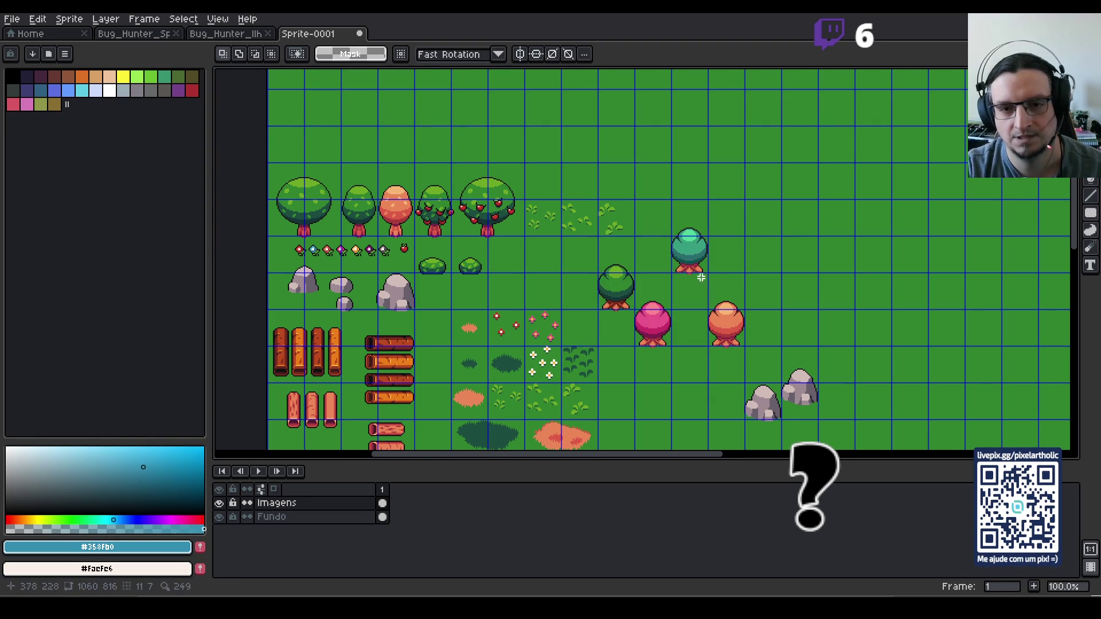
# - Reposition the green, pink, orange and teal trees so they line up in one row
pyautogui.scroll(1, 683, 284)
pyautogui.moveTo(507, 222)
pyautogui.mouseDown()
pyautogui.moveTo(582, 322)
pyautogui.moveTo(588, 346)
pyautogui.mouseUp()
pyautogui.scroll(1, 574, 409)
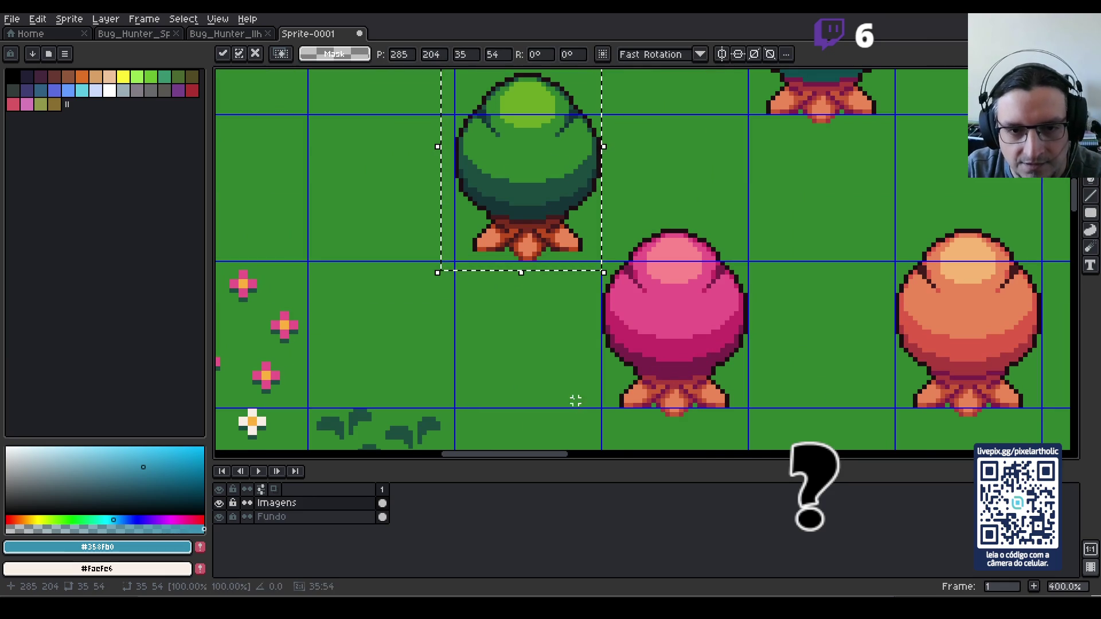
pyautogui.click(573, 399)
pyautogui.moveTo(635, 222); pyautogui.dragTo(1052, 423)
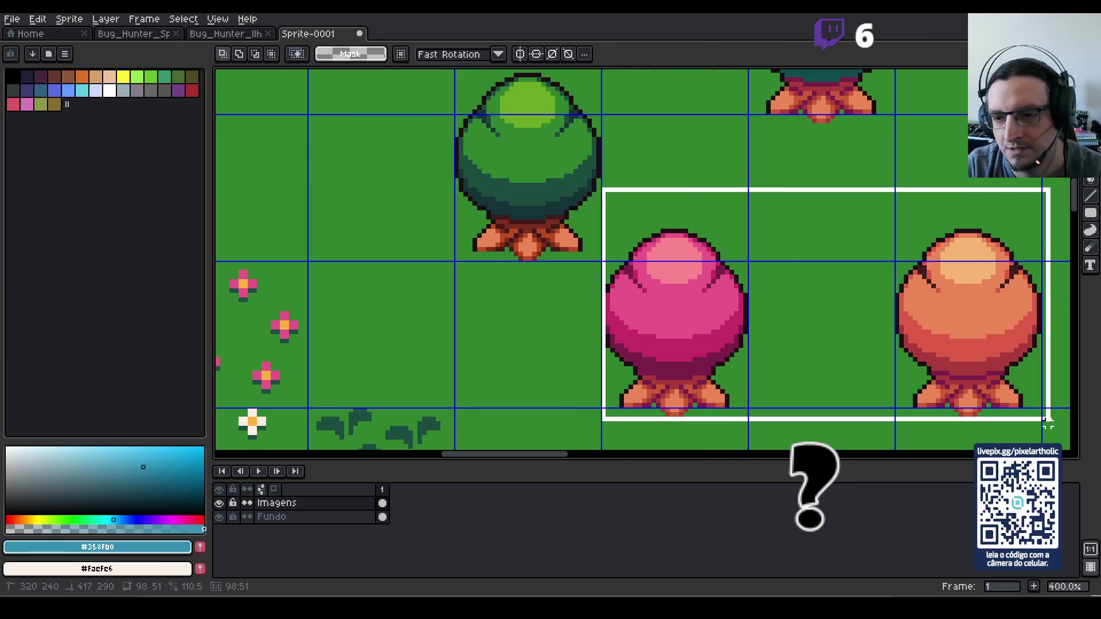
pyautogui.press('Up')
pyautogui.press('Up')
pyautogui.click(705, 116)
pyautogui.scroll(2, 759, 273)
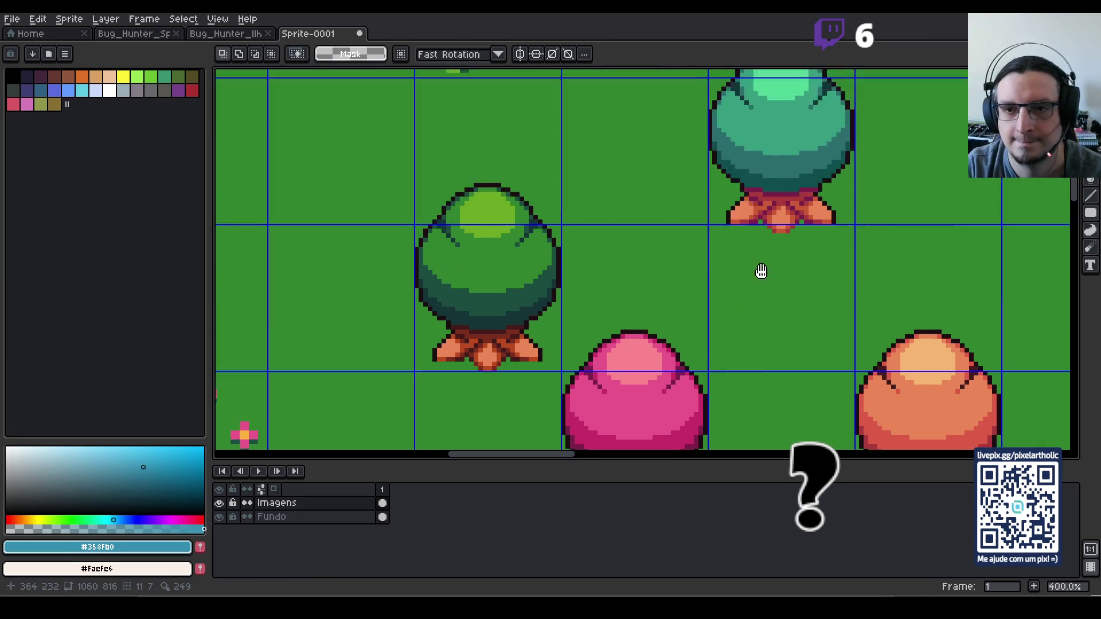
pyautogui.scroll(-1, 695, 295)
pyautogui.moveTo(649, 146); pyautogui.dragTo(810, 351)
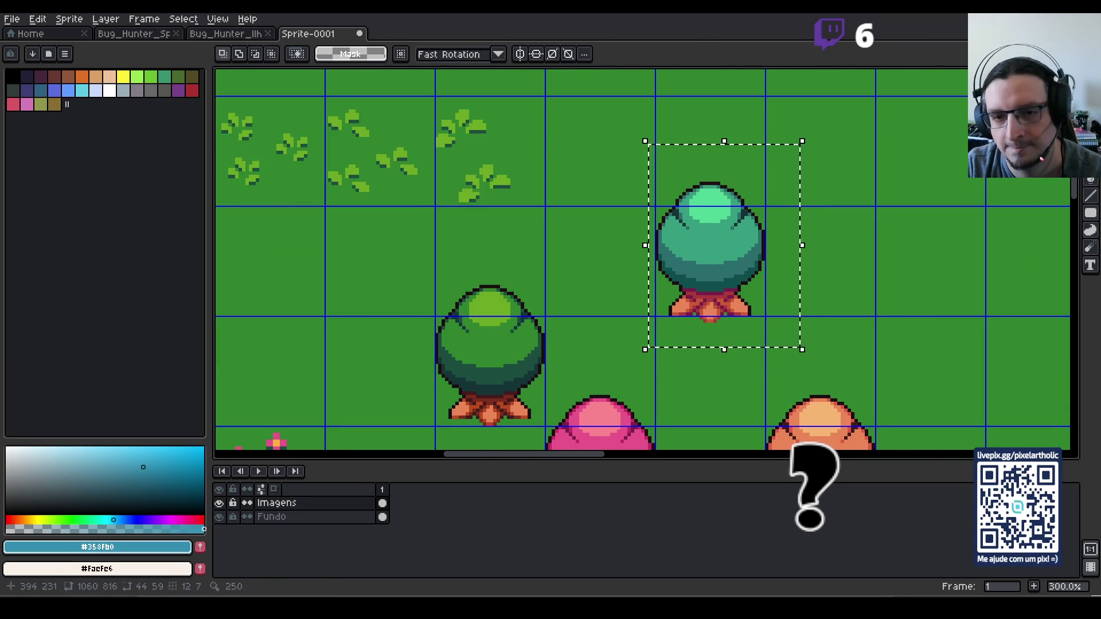
pyautogui.press('Up')
pyautogui.press('Up')
pyautogui.press('Up')
pyautogui.click(811, 311)
pyautogui.scroll(-2, 786, 307)
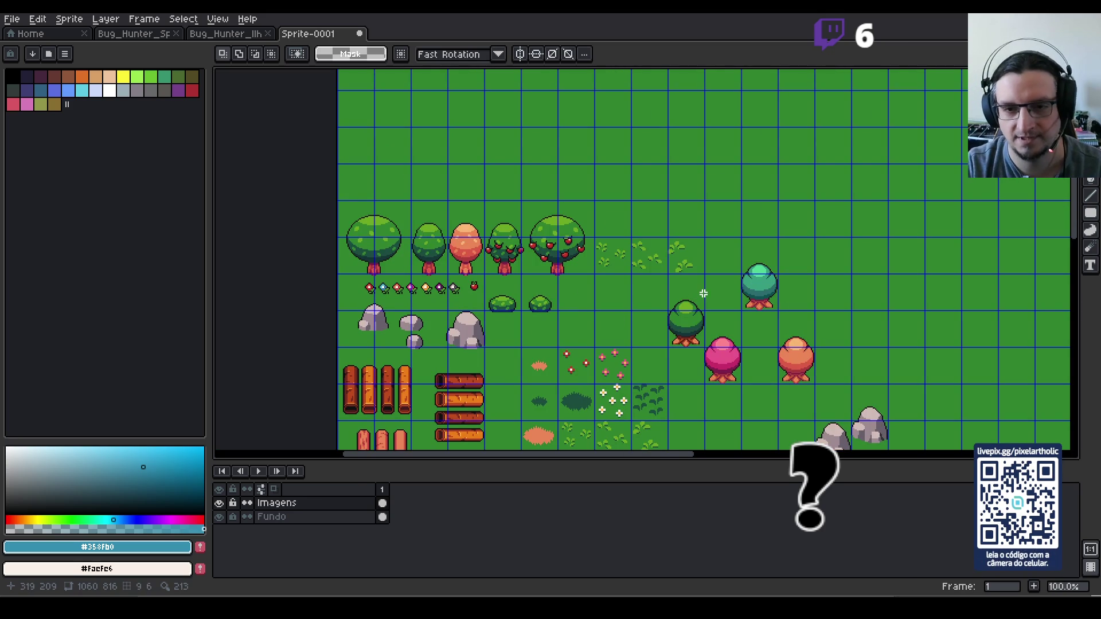
pyautogui.moveTo(663, 267)
pyautogui.mouseDown()
pyautogui.moveTo(708, 355)
pyautogui.moveTo(686, 358)
pyautogui.mouseUp()
pyautogui.click(755, 260)
pyautogui.moveTo(739, 232)
pyautogui.mouseDown()
pyautogui.moveTo(779, 312)
pyautogui.moveTo(759, 323)
pyautogui.moveTo(760, 358)
pyautogui.mouseUp()
pyautogui.click(874, 351)
# - Move all four trees together up and left into the top-left grid cells
pyautogui.moveTo(668, 310)
pyautogui.mouseDown()
pyautogui.moveTo(704, 346)
pyautogui.moveTo(814, 383)
pyautogui.mouseUp()
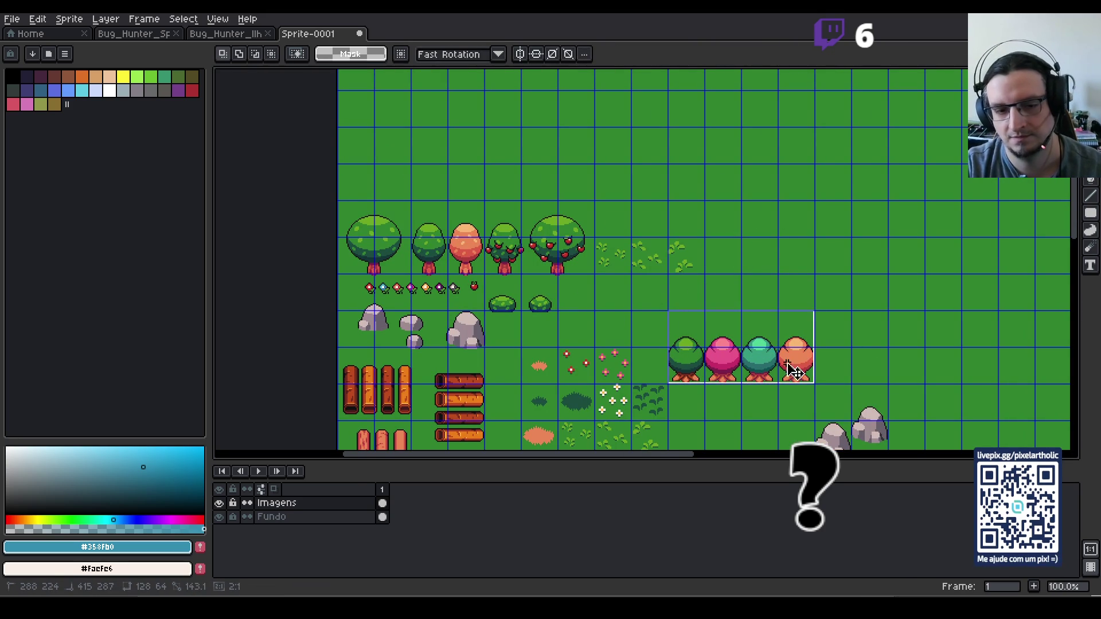
pyautogui.scroll(-1, 832, 328)
pyautogui.press('Up')
pyautogui.press('Up')
pyautogui.press('Up')
pyautogui.press('Left')
pyautogui.press('Left')
pyautogui.press('Left')
pyautogui.press('Left')
pyautogui.press('Left')
pyautogui.press('Left')
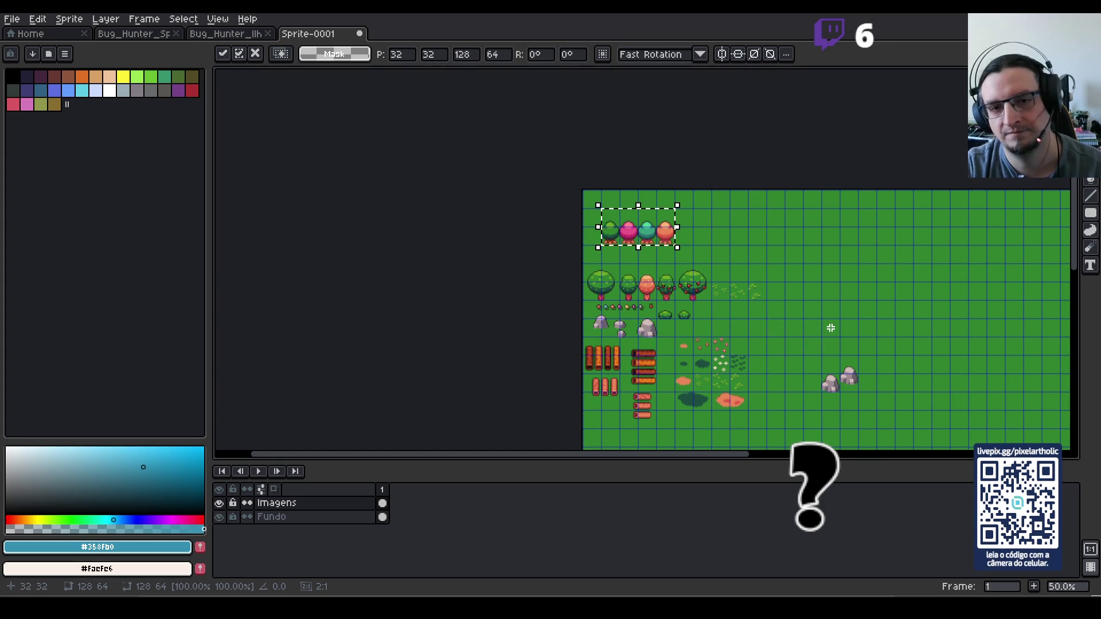
pyautogui.hotkey('ctrl', 'd')
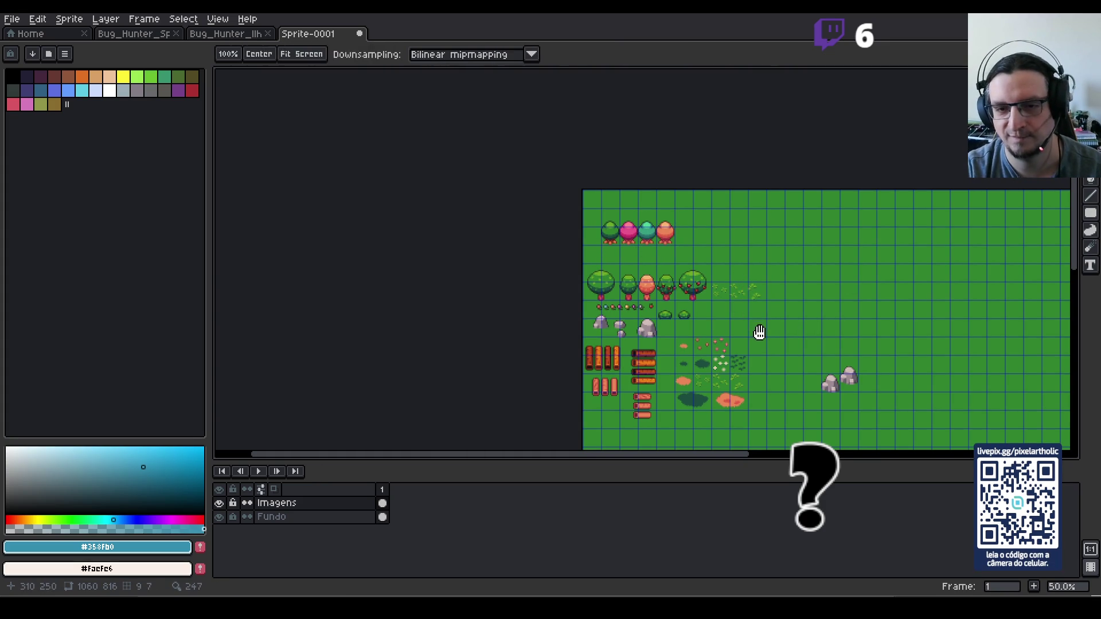
pyautogui.scroll(1, 723, 308)
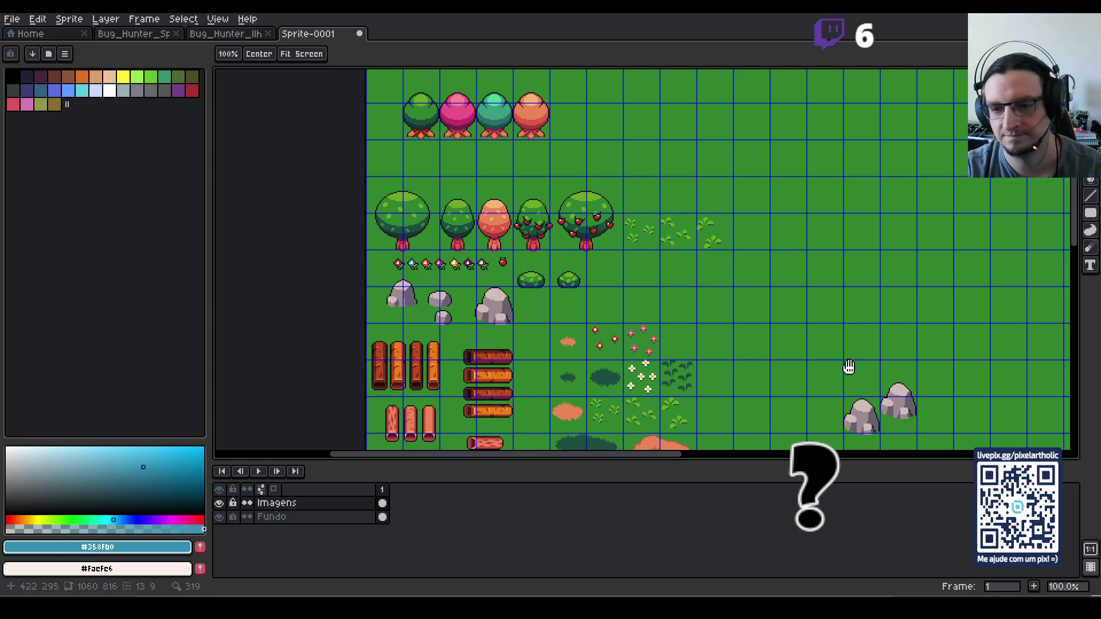
# - Marquee-select the left grey rock in the rock cluster
pyautogui.moveTo(862, 390); pyautogui.dragTo(759, 263)
pyautogui.scroll(1, 775, 267)
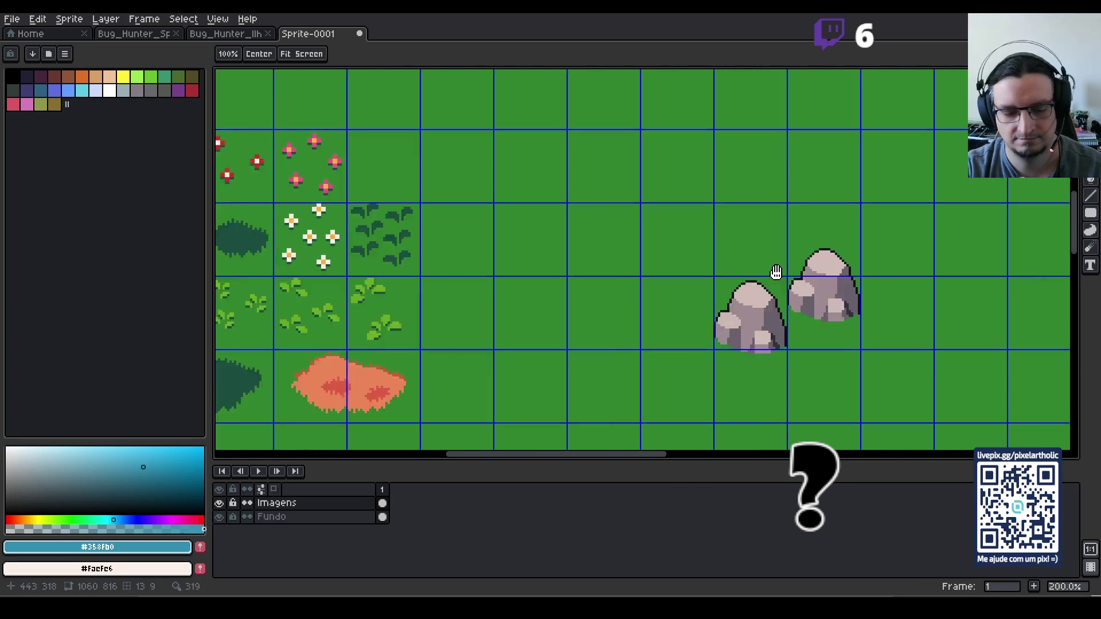
pyautogui.scroll(1, 774, 266)
pyautogui.moveTo(662, 211); pyautogui.dragTo(795, 395)
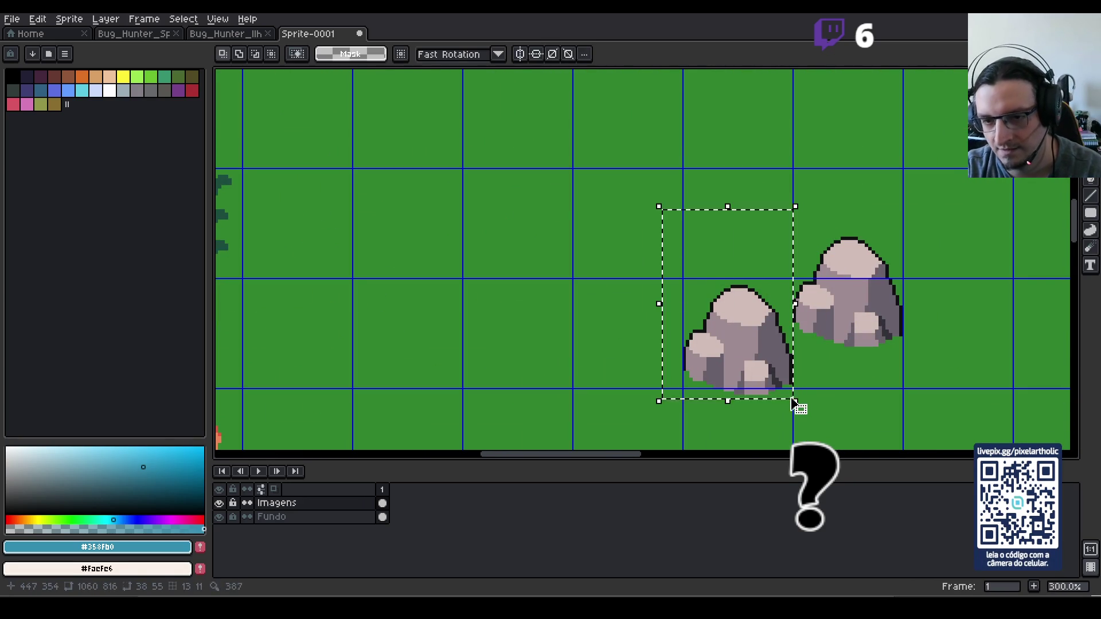
pyautogui.hotkey('ctrl', 't')
pyautogui.hotkey('ctrl', 'd')
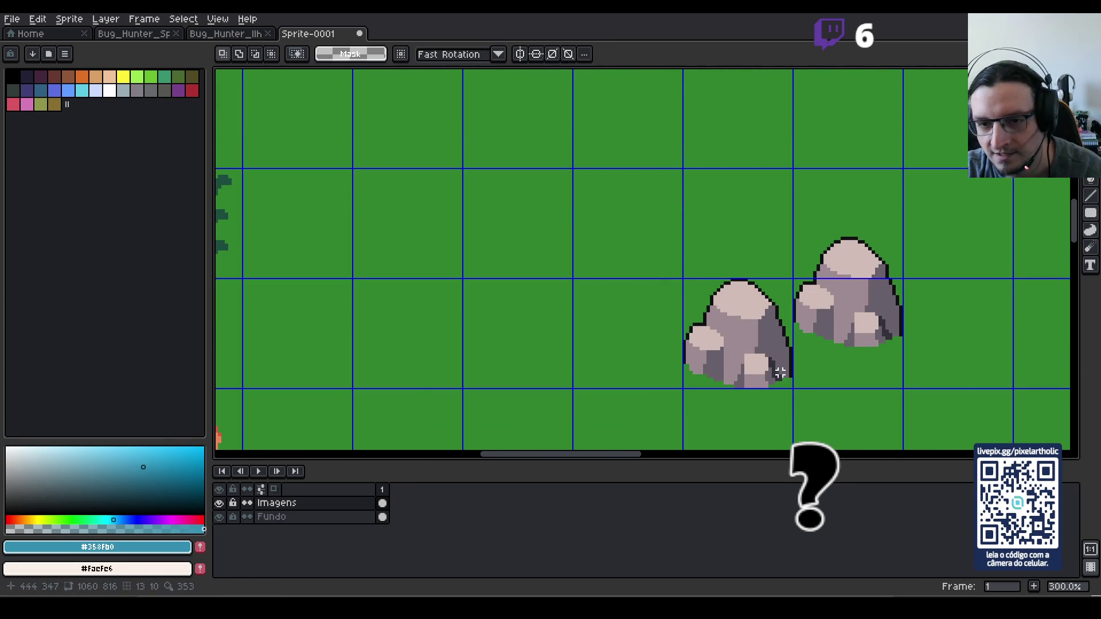
pyautogui.scroll(-2, 762, 349)
pyautogui.hotkey('ctrl', 'z')
# - Shift the left rock up and left into the top row beside the trees
pyautogui.moveTo(737, 226)
pyautogui.mouseDown()
pyautogui.moveTo(803, 315)
pyautogui.moveTo(806, 295)
pyautogui.mouseUp()
pyautogui.hotkey('shift', 'Up')
pyautogui.hotkey('shift', 'Up')
pyautogui.hotkey('shift', 'Up')
pyautogui.hotkey('shift', 'Up')
pyautogui.hotkey('shift', 'Left')
pyautogui.hotkey('shift', 'Left')
pyautogui.hotkey('shift', 'Left')
pyautogui.hotkey('shift', 'Left')
pyautogui.hotkey('shift', 'Left')
pyautogui.hotkey('shift', 'Up')
pyautogui.hotkey('shift', 'Up')
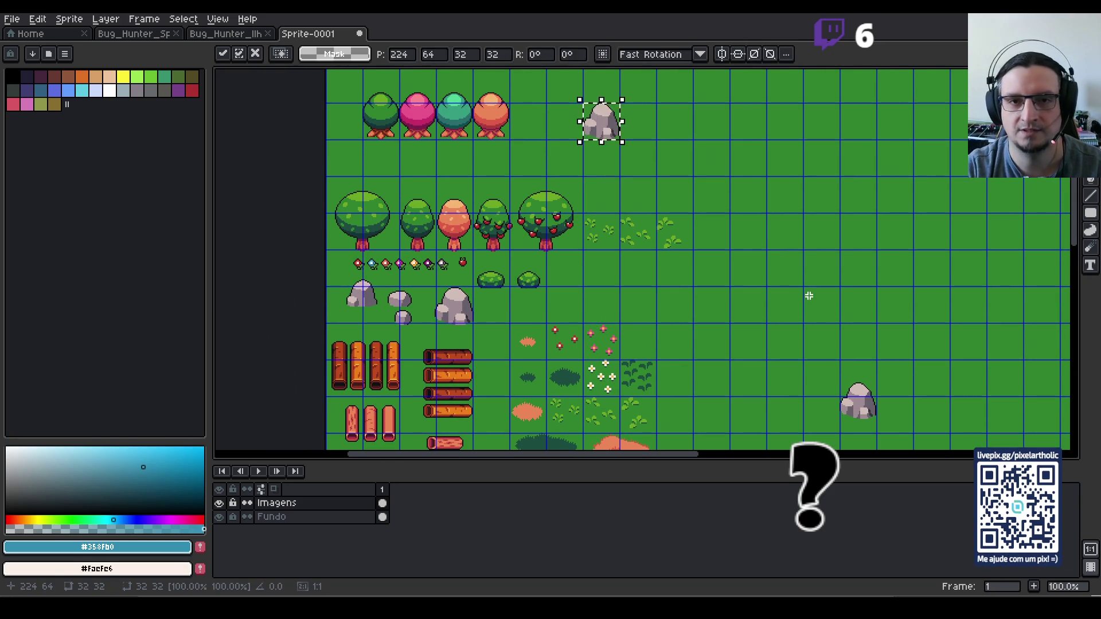
pyautogui.hotkey('shift', 'Left')
pyautogui.click(841, 368)
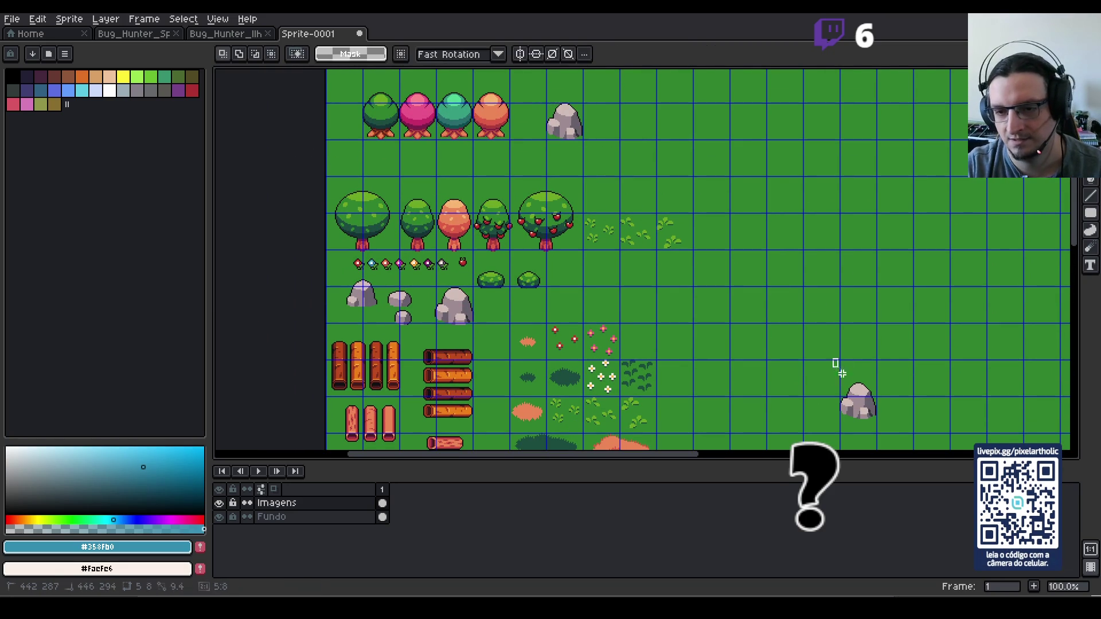
# - Move the lower-right rock up into the top row next to the first rock
pyautogui.moveTo(862, 367); pyautogui.dragTo(866, 421)
pyautogui.hotkey('shift', 'Up')
pyautogui.hotkey('shift', 'Up')
pyautogui.hotkey('shift', 'Up')
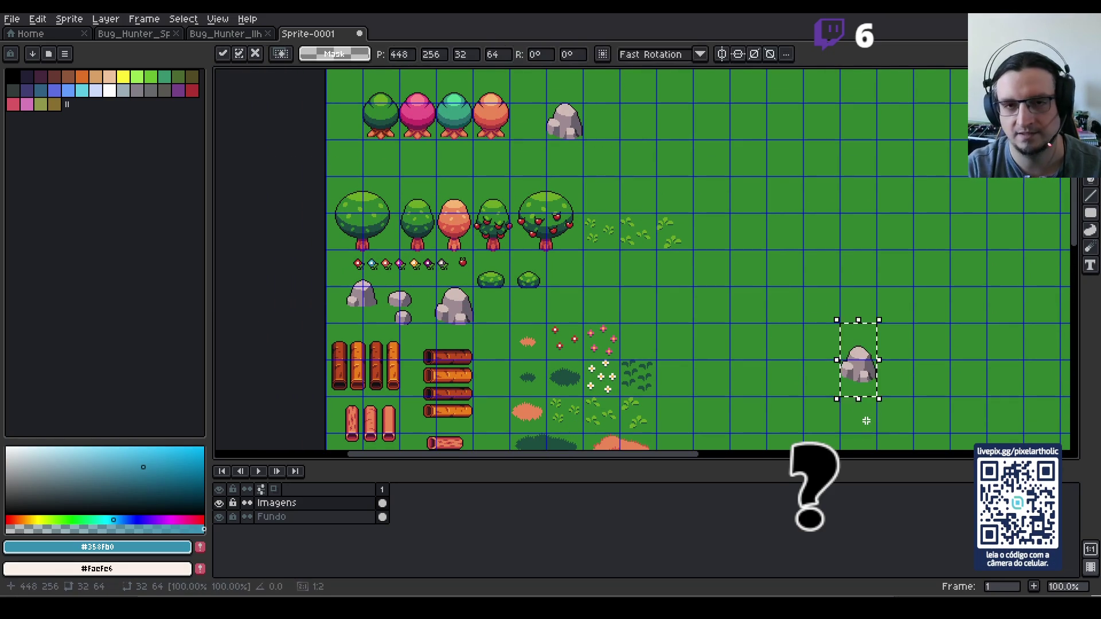
pyautogui.hotkey('shift', 'Up')
pyautogui.hotkey('shift', 'Up')
pyautogui.hotkey('shift', 'Left')
pyautogui.hotkey('shift', 'Left')
pyautogui.hotkey('shift', 'Left')
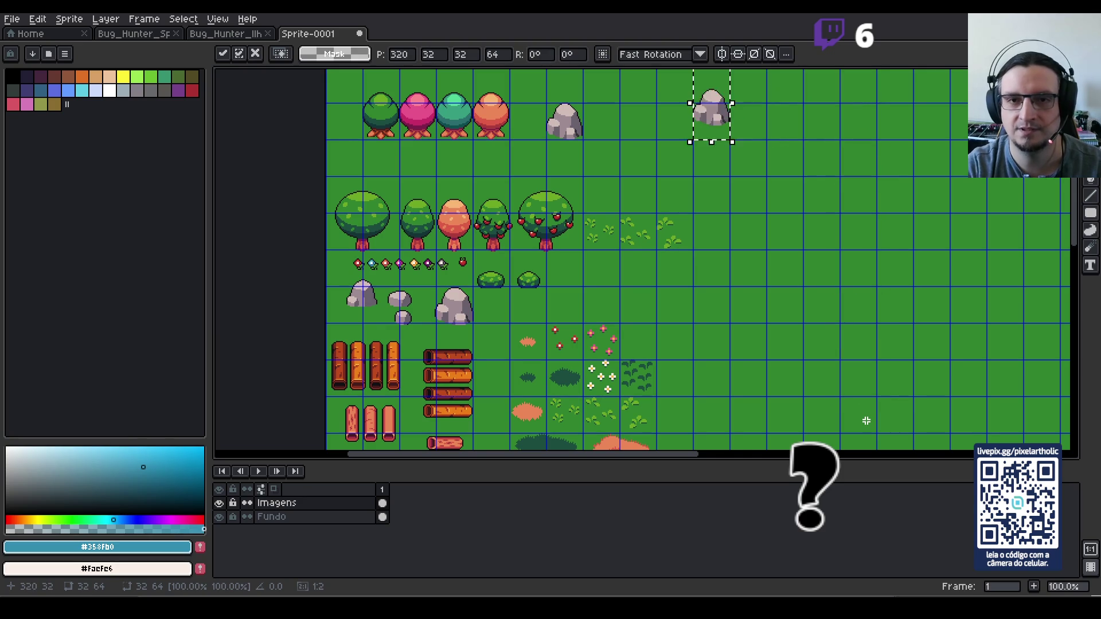
pyautogui.click(867, 421)
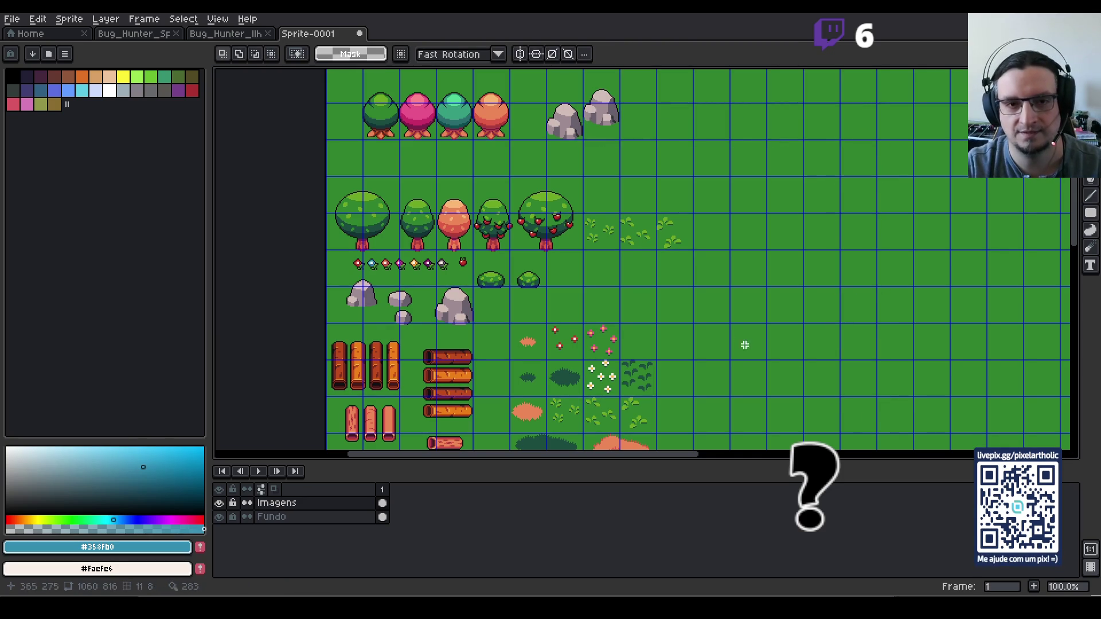
# - Select another grey rock from the cluster and drop it in the top row
pyautogui.moveTo(563, 210); pyautogui.dragTo(600, 246)
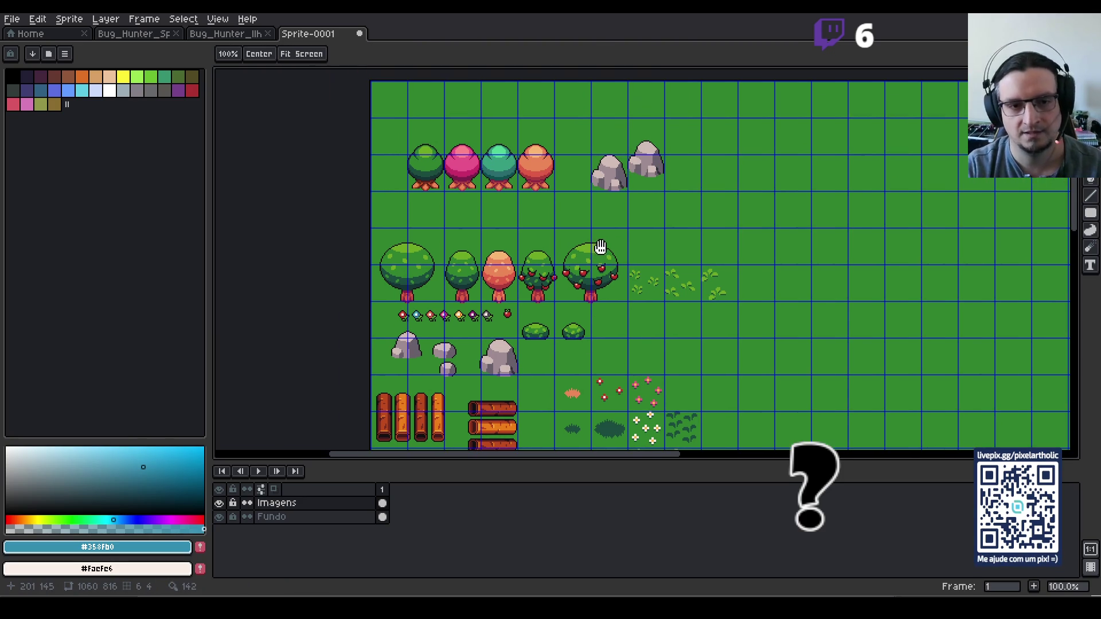
pyautogui.moveTo(384, 325)
pyautogui.mouseDown()
pyautogui.moveTo(429, 365)
pyautogui.moveTo(705, 216)
pyautogui.moveTo(688, 212)
pyautogui.moveTo(666, 164)
pyautogui.mouseUp()
pyautogui.scroll(1, 705, 215)
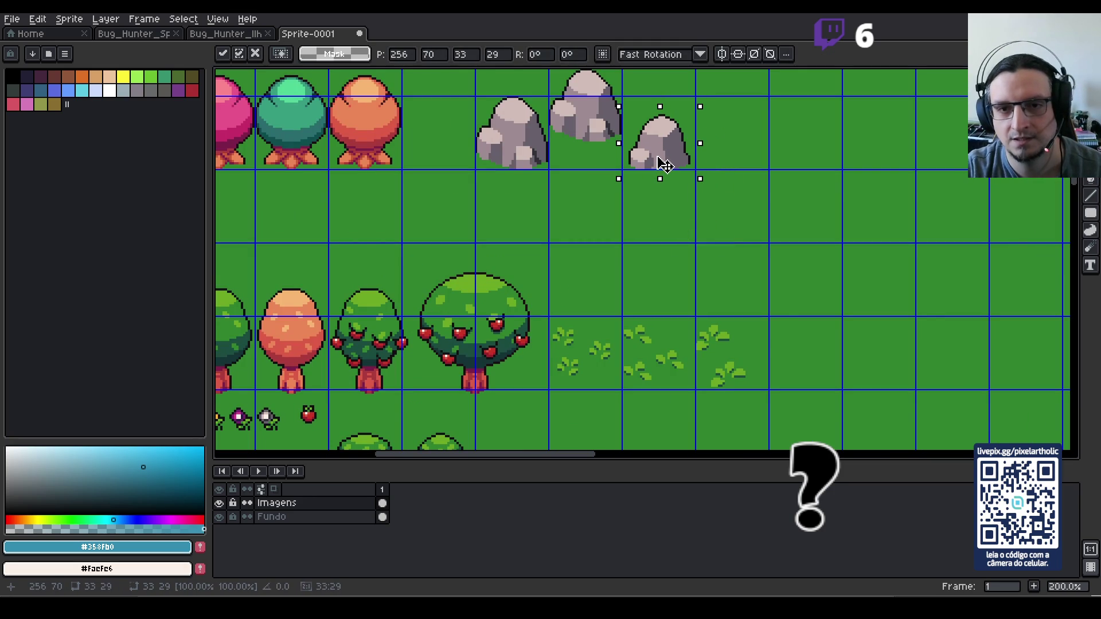
pyautogui.scroll(4, 761, 189)
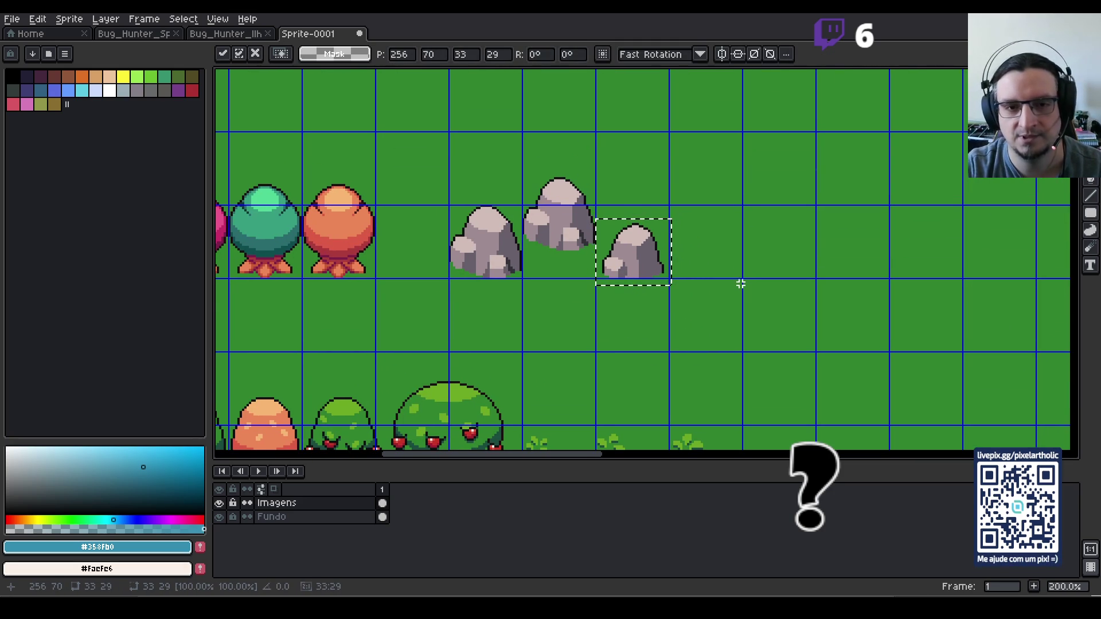
pyautogui.click(734, 286)
# - Copy the small rock and place its duplicate one cell to the right
pyautogui.moveTo(619, 242); pyautogui.dragTo(627, 251)
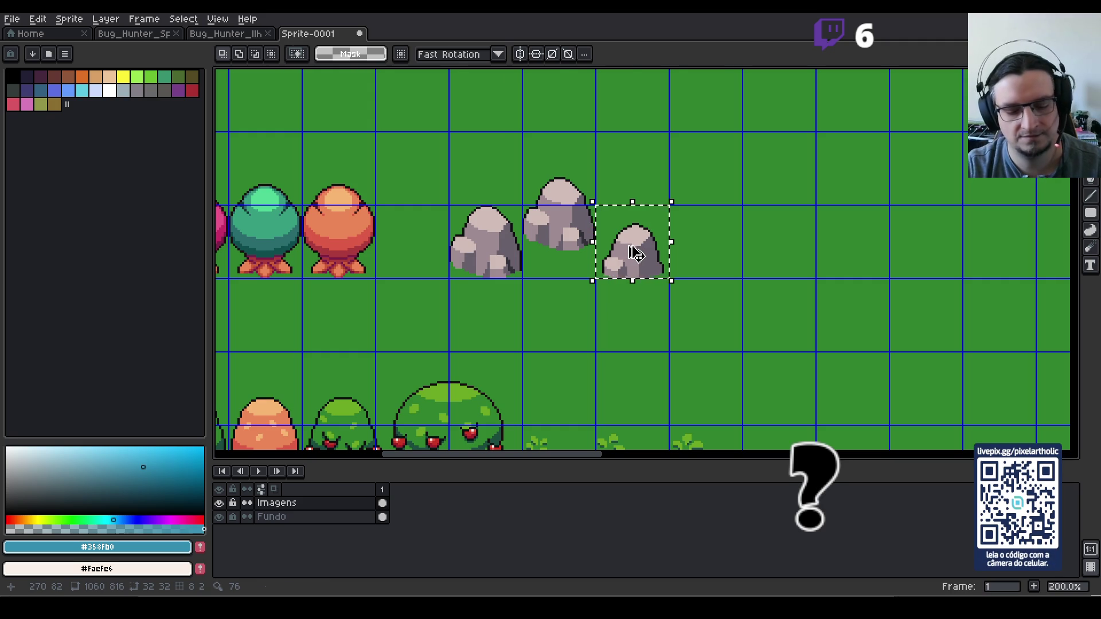
pyautogui.hotkey('ctrl', 'c')
pyautogui.hotkey('ctrl', 'v')
pyautogui.hotkey('shift', 'Right')
pyautogui.hotkey('shift', 'Up')
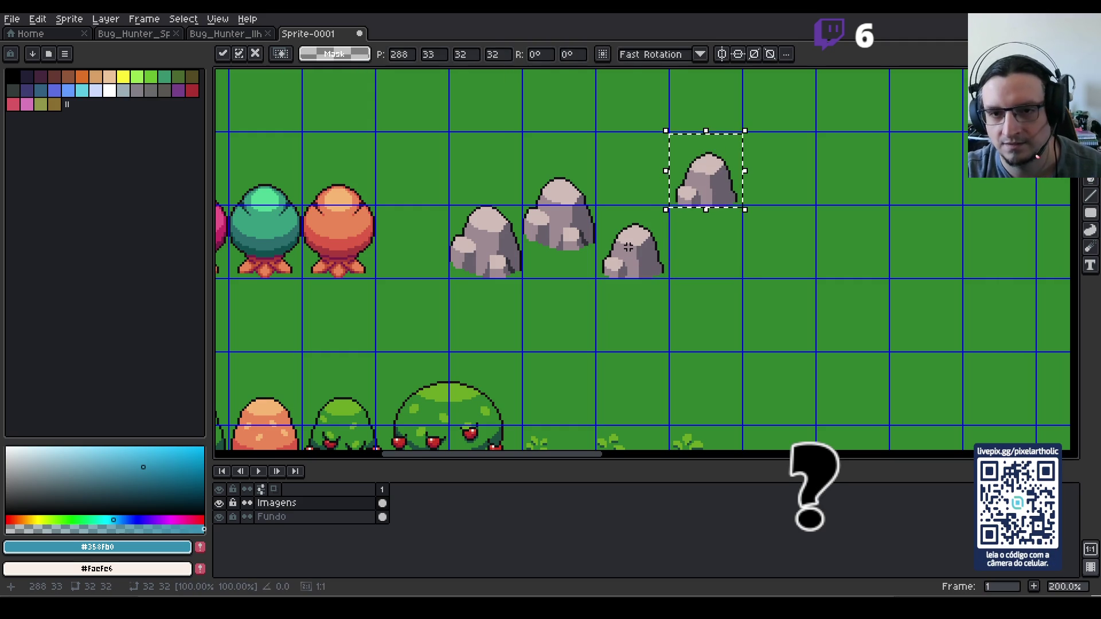
pyautogui.press('Down')
pyautogui.press('Down')
pyautogui.press('Down')
pyautogui.press('Up')
pyautogui.press('Up')
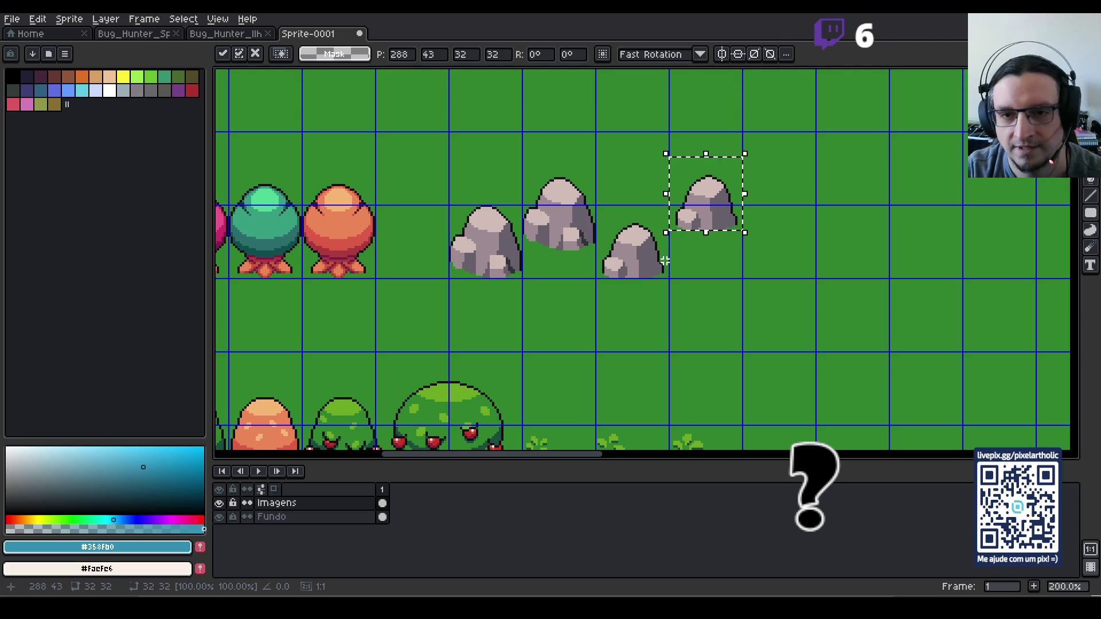
pyautogui.click(725, 245)
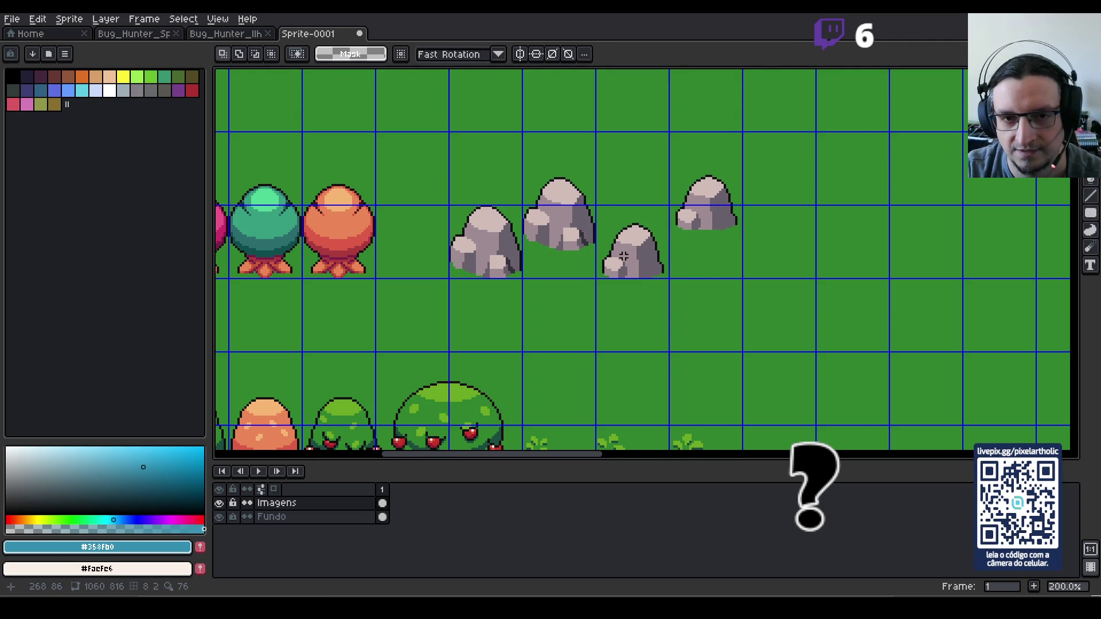
# - Delete the leftover rock from the original cluster
pyautogui.scroll(-3, 661, 244)
pyautogui.scroll(3, 459, 389)
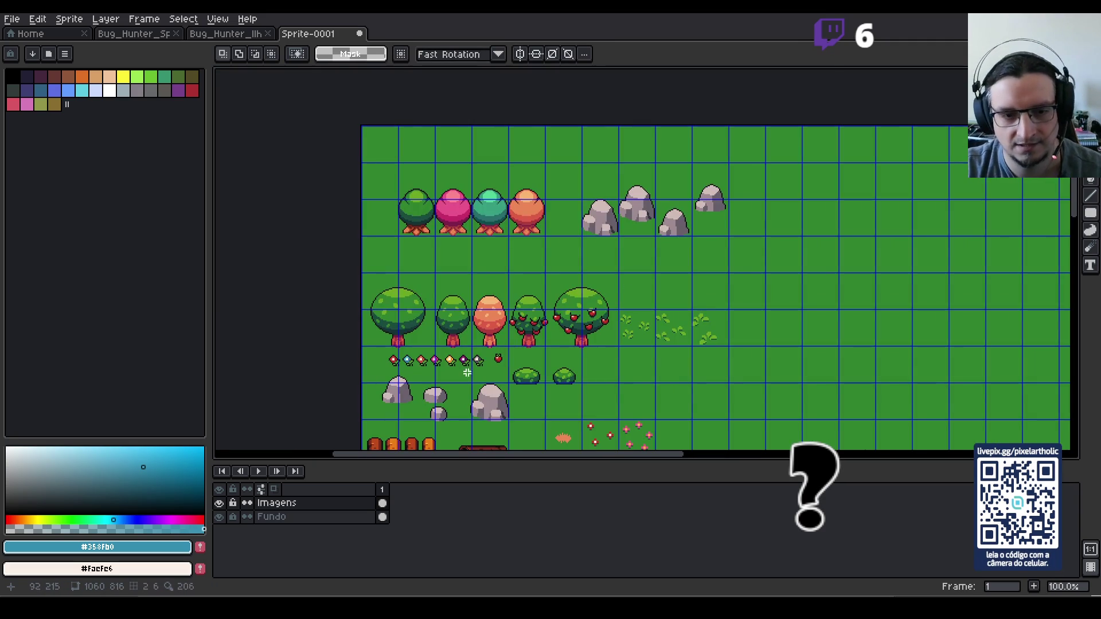
pyautogui.moveTo(459, 389); pyautogui.dragTo(520, 276)
pyautogui.scroll(-2, 525, 276)
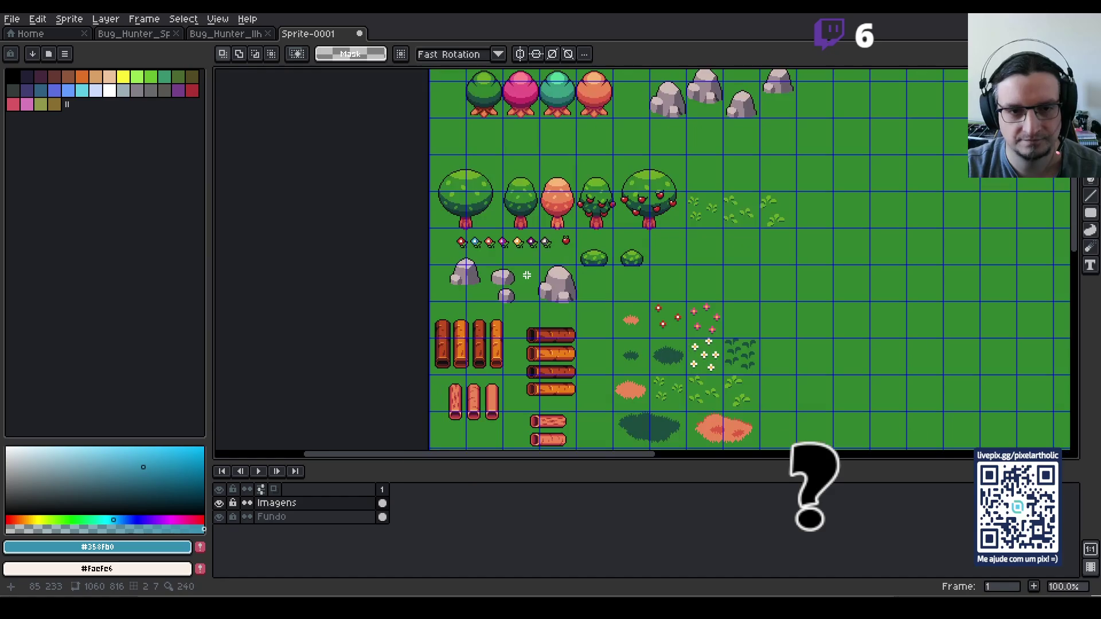
pyautogui.moveTo(441, 254); pyautogui.dragTo(476, 285)
pyautogui.press('Delete')
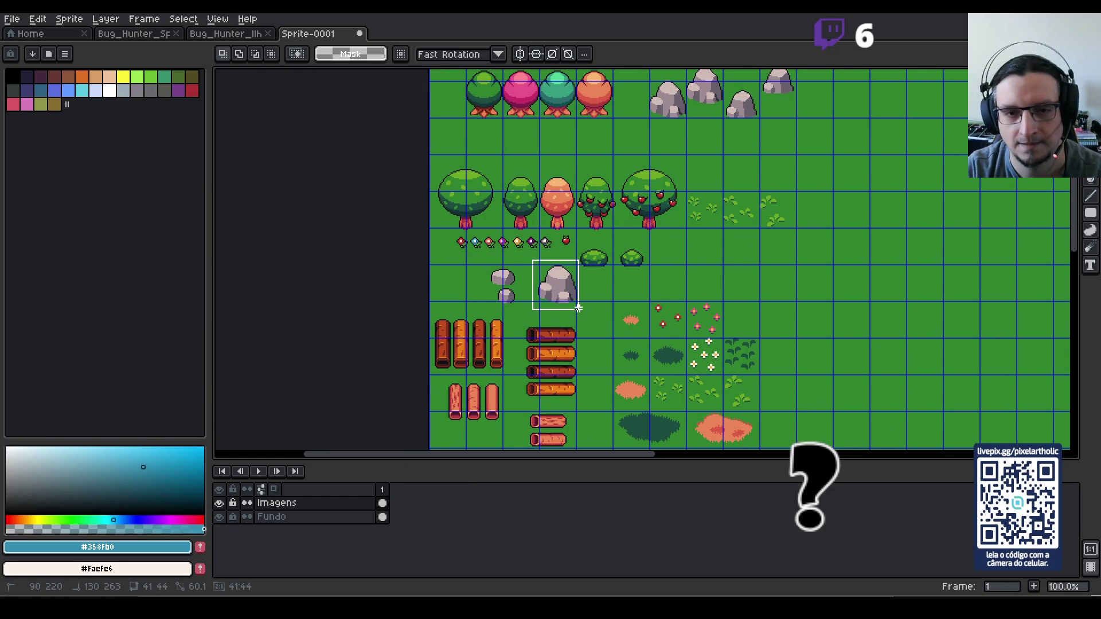